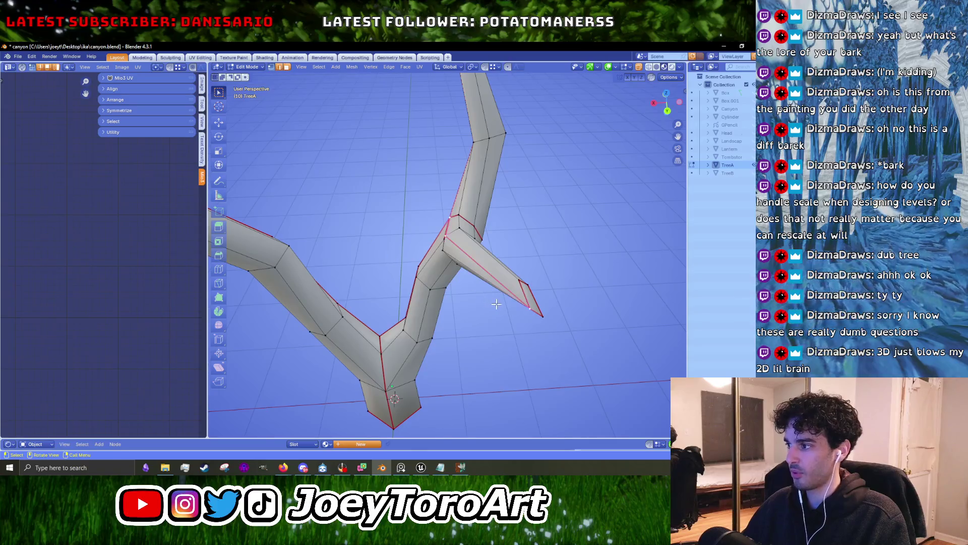
# Scale down the side stub's end face so the branch tapers to a narrower tip.
pyautogui.moveTo(497, 303); pyautogui.dragTo(463, 255, button='middle')
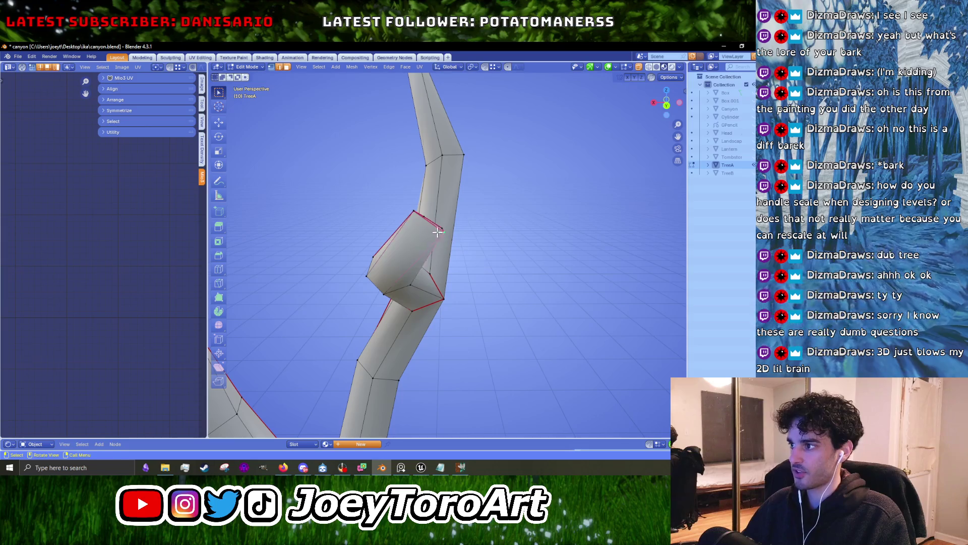
pyautogui.moveTo(412, 218); pyautogui.dragTo(528, 323, button='middle')
pyautogui.press('s')
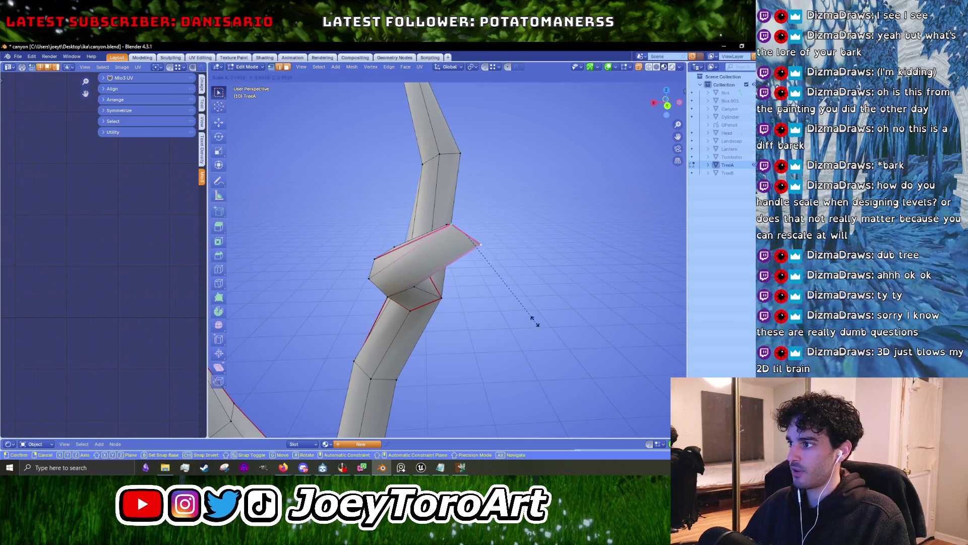
pyautogui.click(528, 311)
# Toggle between Object and Edit Mode while orbiting to inspect the tapered tree.
pyautogui.press('Tab')
pyautogui.moveTo(527, 310); pyautogui.dragTo(416, 292, button='middle')
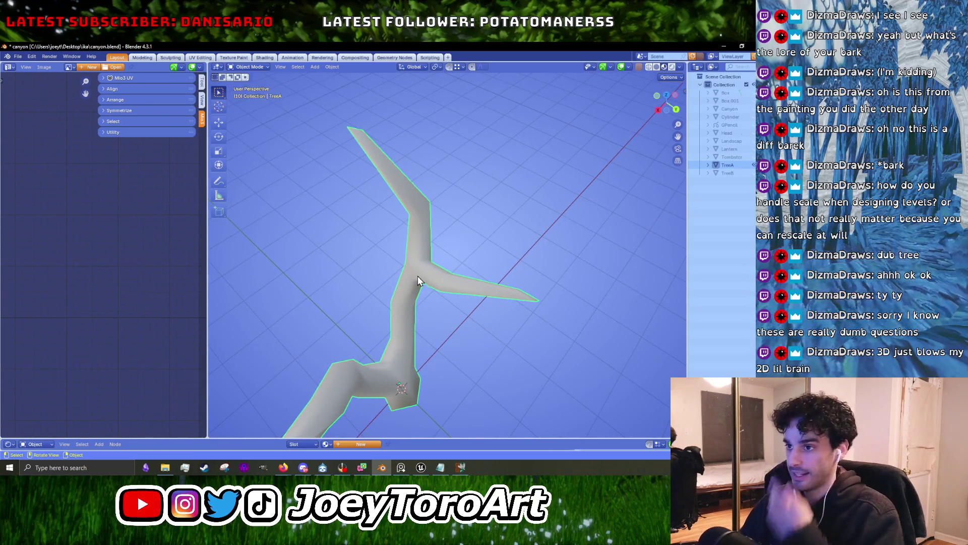
pyautogui.press('Tab')
pyautogui.moveTo(392, 331)
pyautogui.mouseDown(button='middle')
pyautogui.moveTo(419, 313)
pyautogui.moveTo(437, 371)
pyautogui.moveTo(468, 313)
pyautogui.mouseUp(button='middle')
pyautogui.press('Tab')
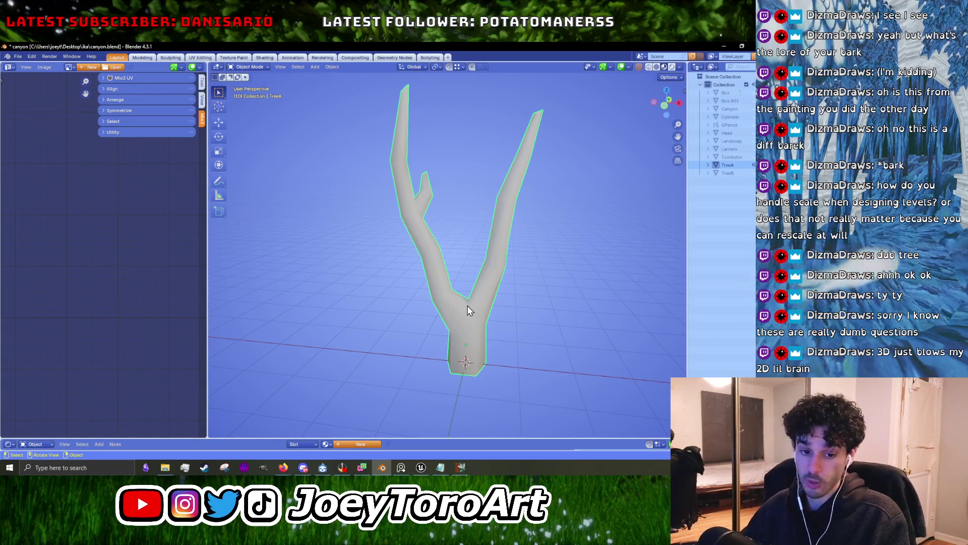
pyautogui.scroll(-3, 467, 310)
pyautogui.press('Tab')
pyautogui.scroll(5, 467, 314)
# Select the whole tree mesh and enlarge the Shader Editor area.
pyautogui.press('a')
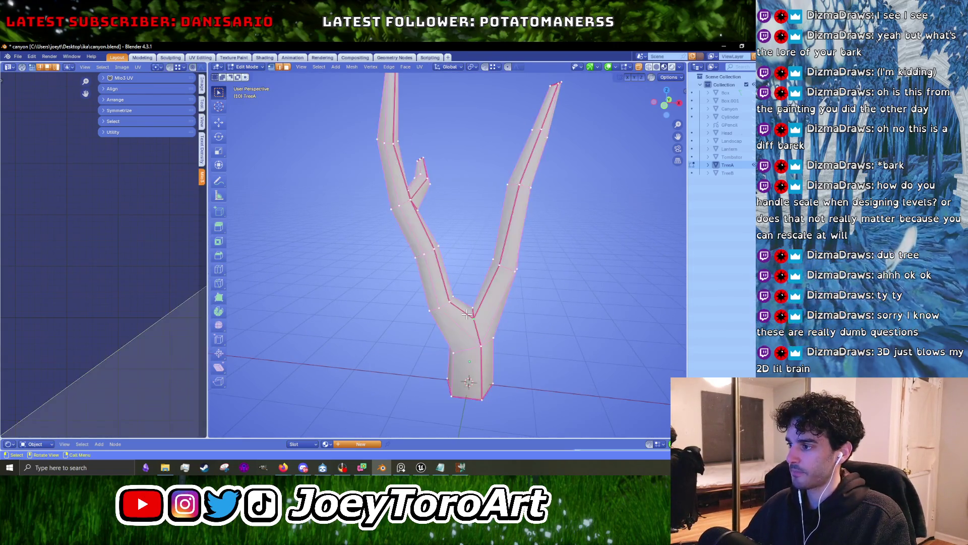
pyautogui.scroll(-3, 96, 292)
pyautogui.scroll(-2, 98, 292)
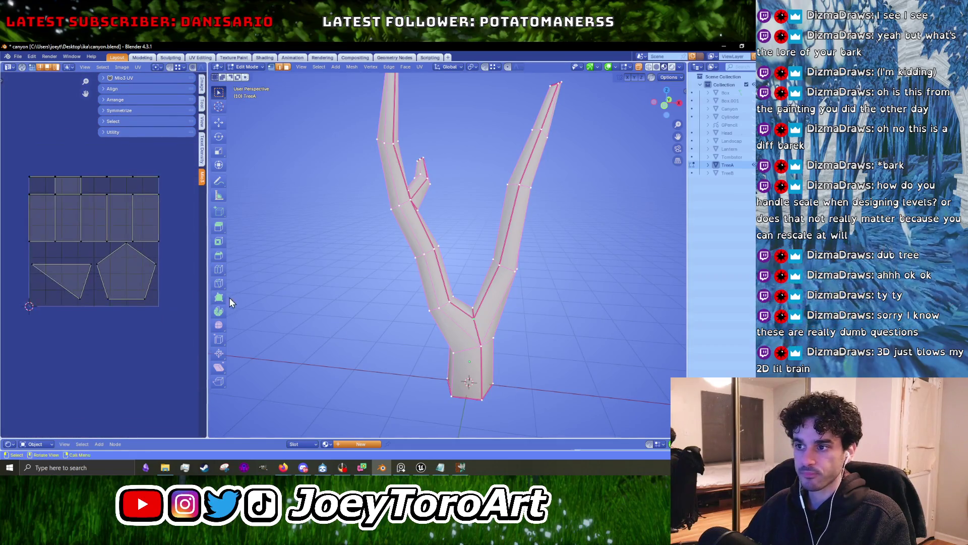
pyautogui.moveTo(399, 440); pyautogui.dragTo(372, 240)
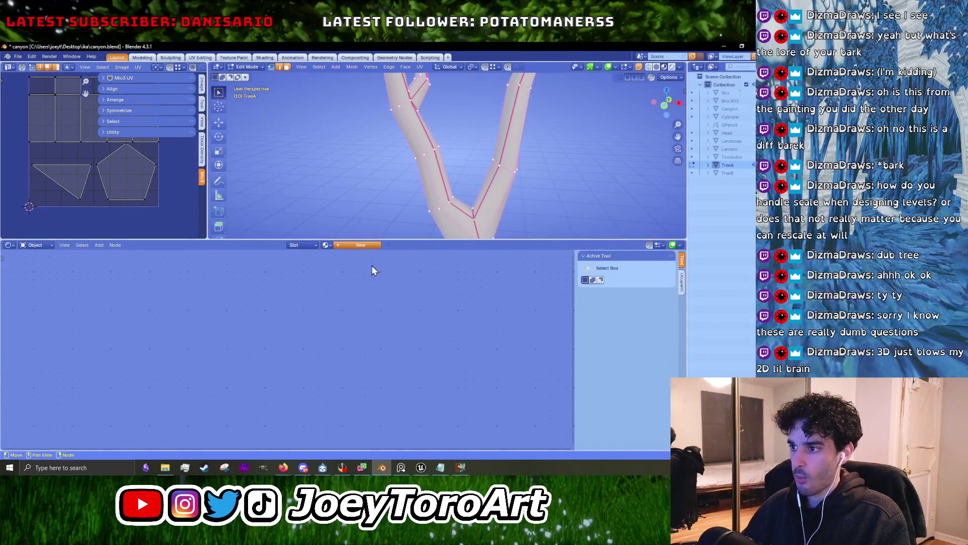
pyautogui.click(326, 245)
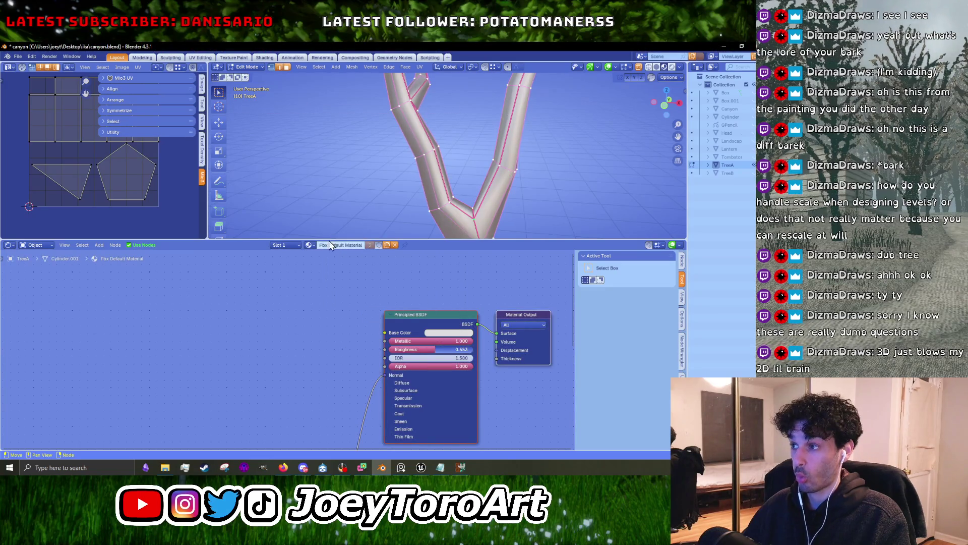
# Save canyon.blend and assign the material named 'Material' to the tree.
pyautogui.click(18, 57)
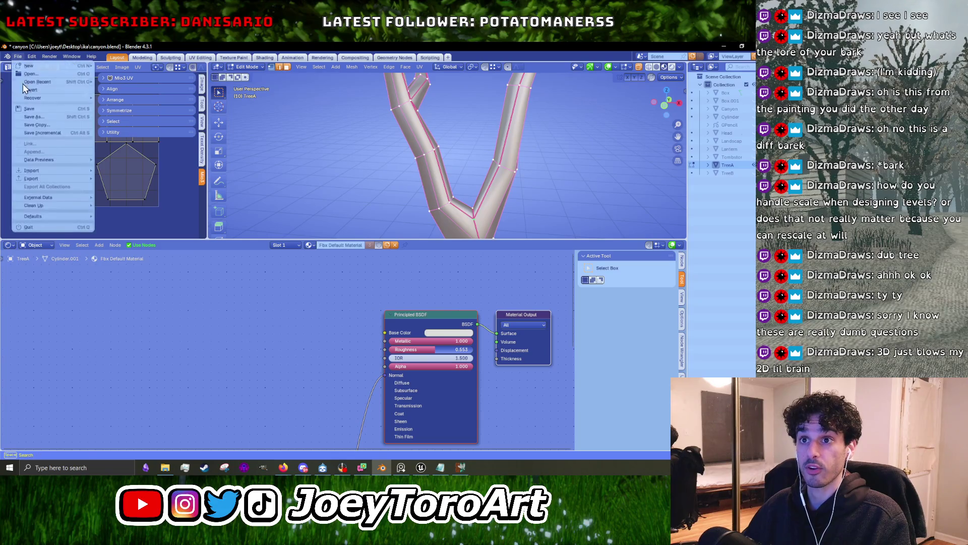
pyautogui.click(46, 110)
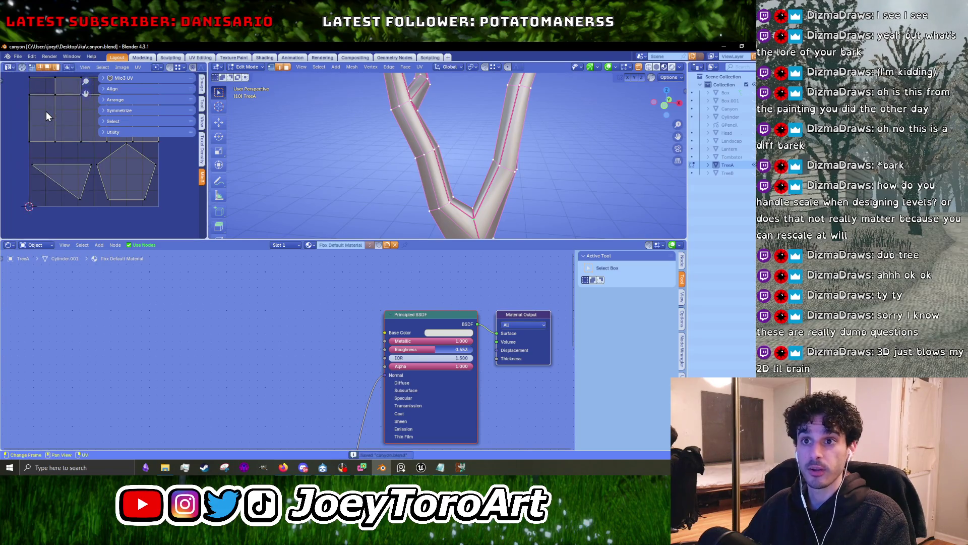
pyautogui.click(312, 246)
pyautogui.click(328, 274)
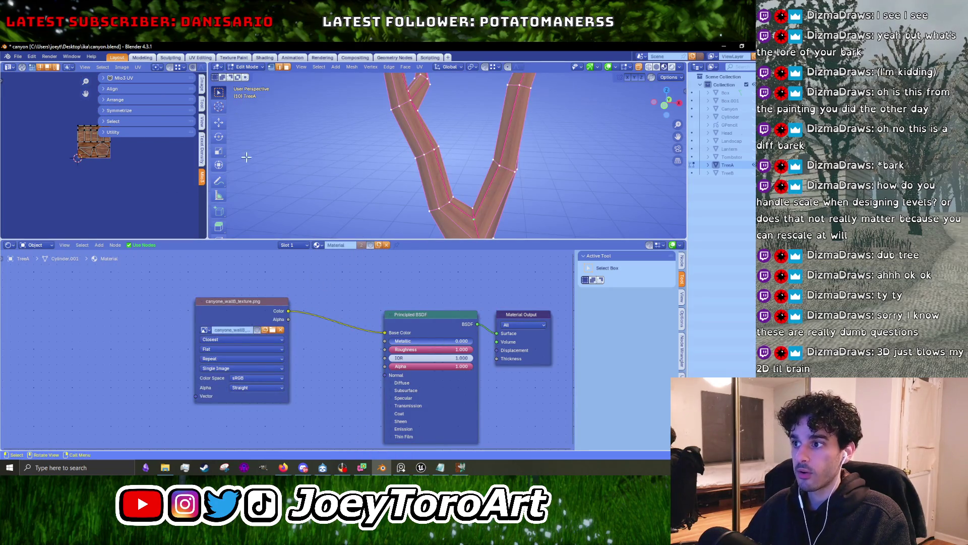
# Assign Material.002 with the Lantern texture to the tree.
pyautogui.click(289, 246)
pyautogui.click(317, 245)
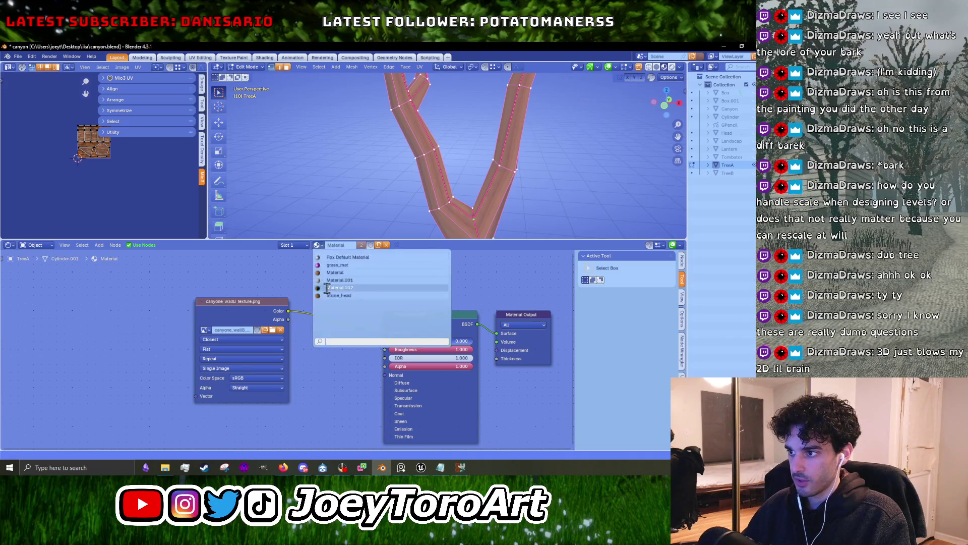
pyautogui.click(328, 292)
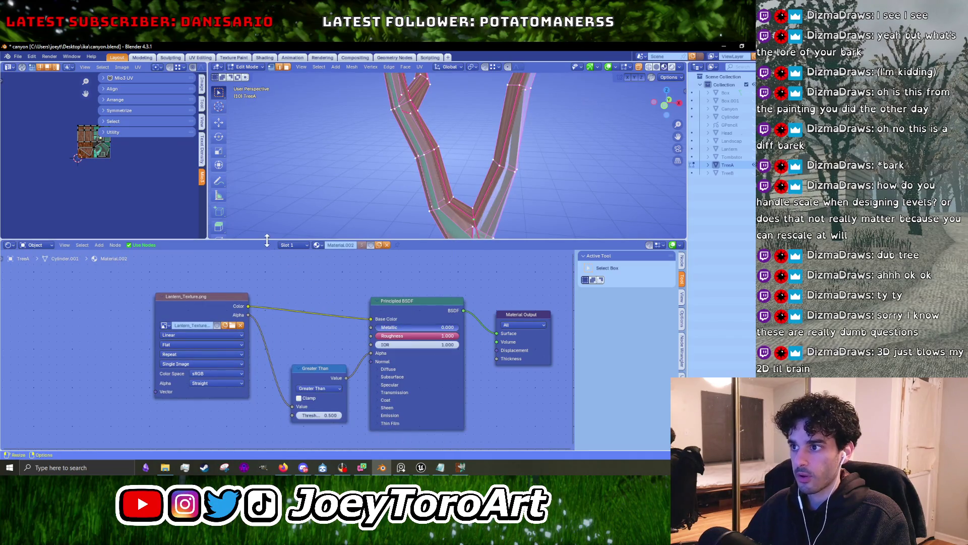
# Enlarge the 3D view, orbit the tree, and frame the texture in the UV editor.
pyautogui.moveTo(267, 241); pyautogui.dragTo(267, 376)
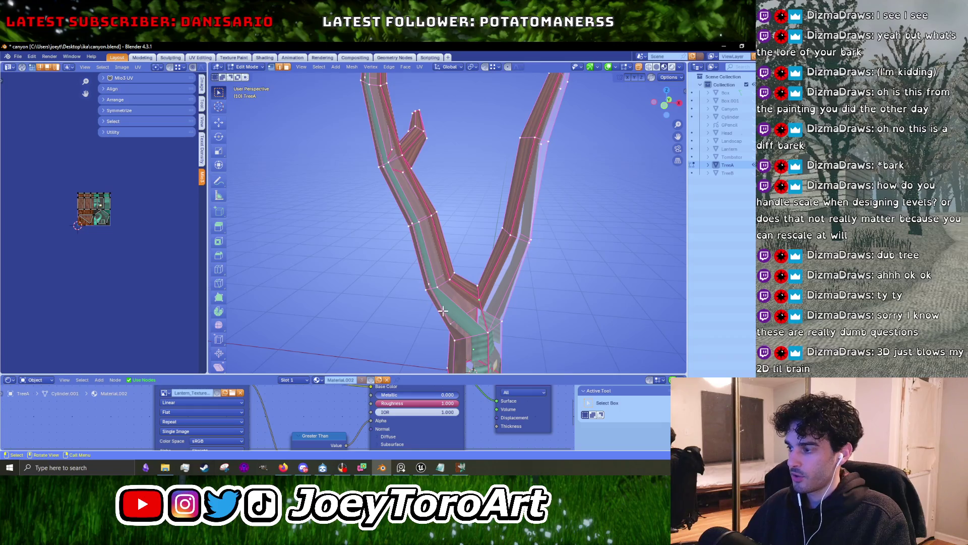
pyautogui.moveTo(442, 311); pyautogui.dragTo(579, 318, button='middle')
pyautogui.scroll(5, 130, 189)
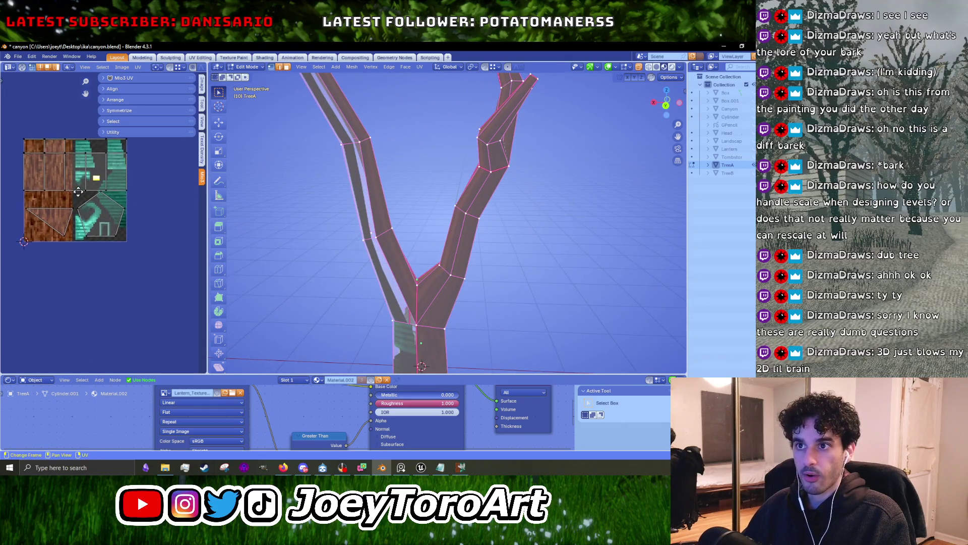
pyautogui.scroll(2, 111, 253)
pyautogui.moveTo(78, 191)
pyautogui.mouseDown(button='middle')
pyautogui.moveTo(111, 252)
pyautogui.moveTo(98, 279)
pyautogui.mouseUp(button='middle')
pyautogui.scroll(2, 101, 291)
pyautogui.scroll(-3, 442, 301)
pyautogui.scroll(-2, 442, 301)
# Unwrap all of the tree's faces with the angle-based UV unwrap.
pyautogui.press('a')
pyautogui.press('u')
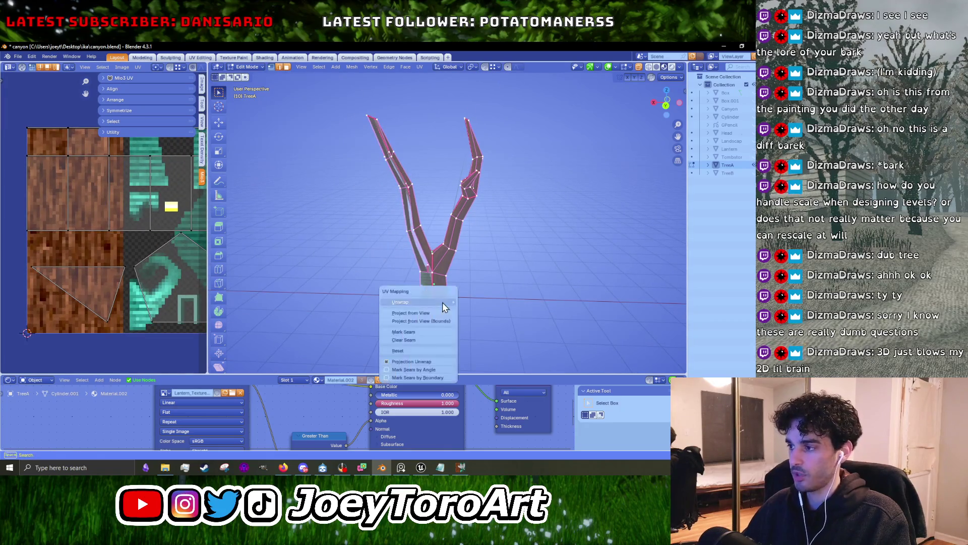
pyautogui.click(468, 302)
pyautogui.click(85, 276)
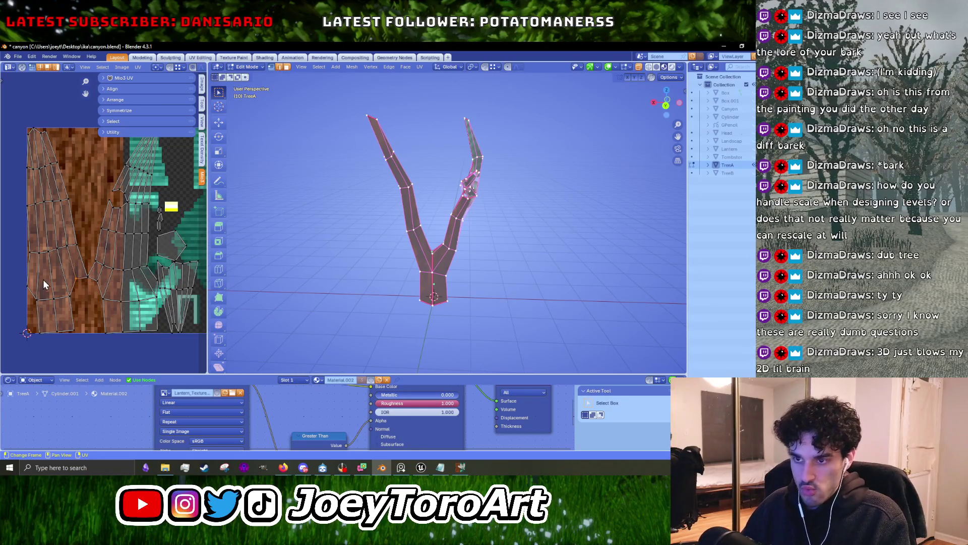
# Rotate one UV island upright and move it into position.
pyautogui.press('l')
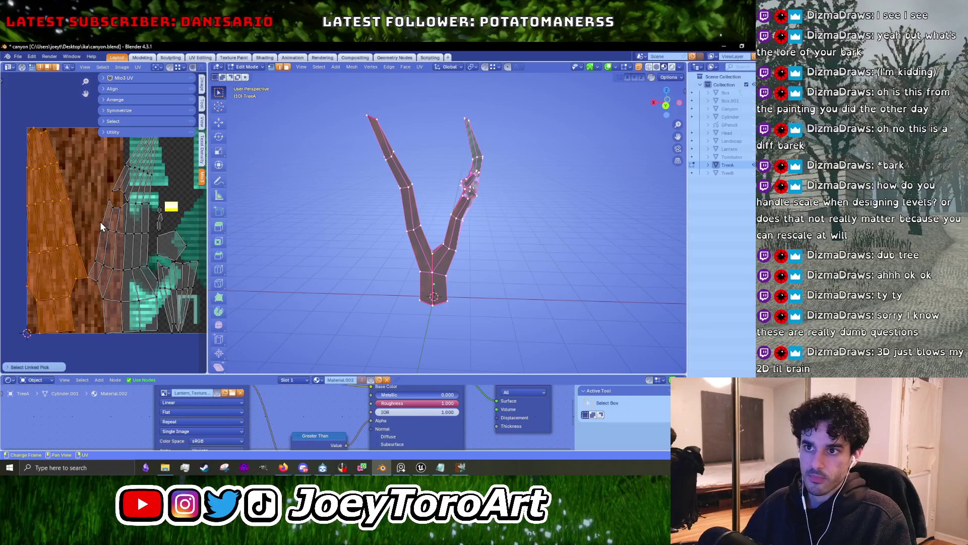
pyautogui.press('r')
pyautogui.click(69, 241)
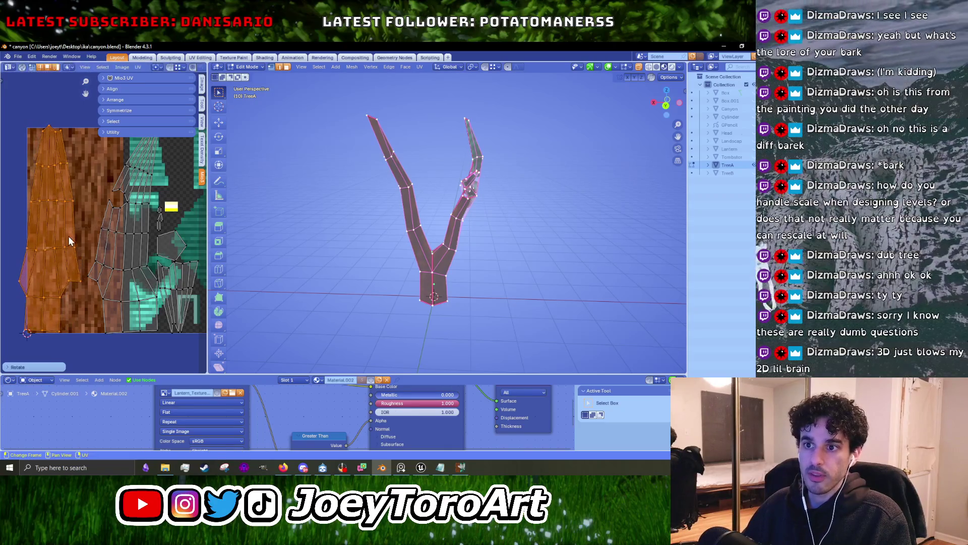
pyautogui.press('g')
pyautogui.click(44, 243)
pyautogui.moveTo(44, 244); pyautogui.dragTo(130, 244, button='middle')
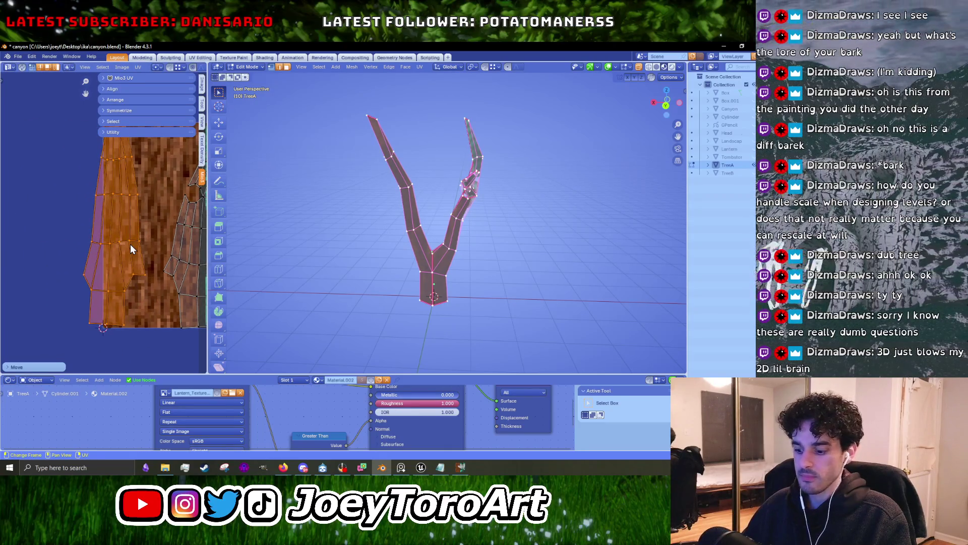
pyautogui.press('r')
pyautogui.click(135, 266)
pyautogui.keyDown('ctrl'); pyautogui.scroll(-3, 135, 267); pyautogui.keyUp('ctrl')
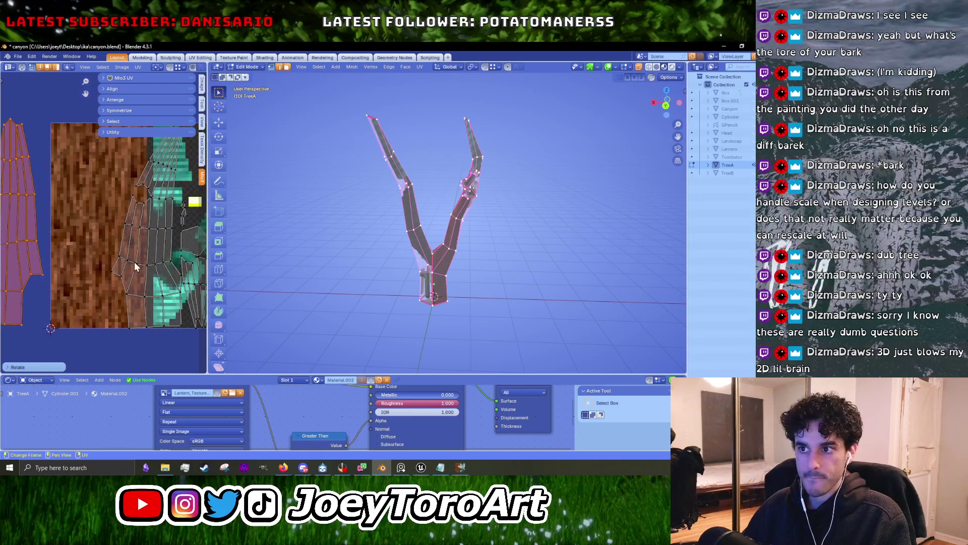
# Switch to island selection and move the island further left over the bark texture.
pyautogui.hotkey('alt', 'a')
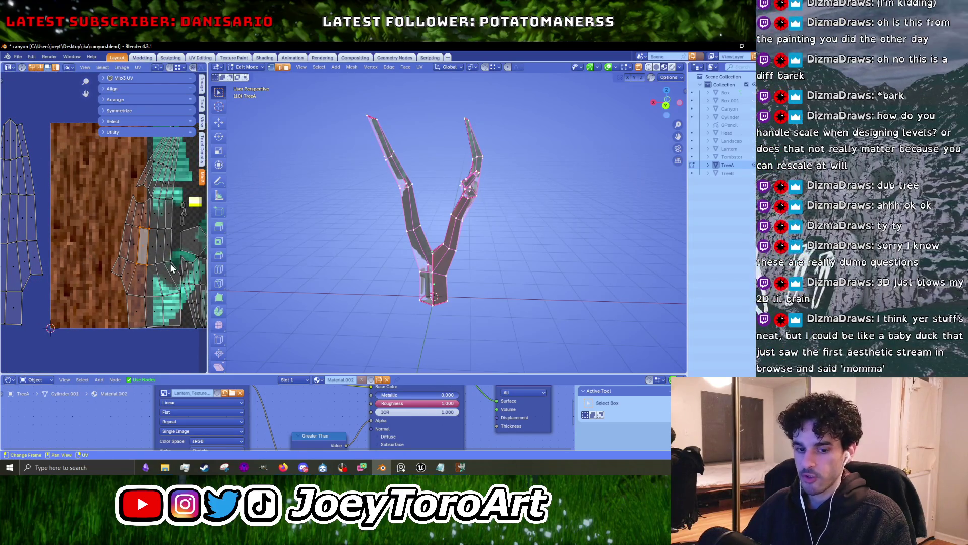
pyautogui.press('4')
pyautogui.press('g')
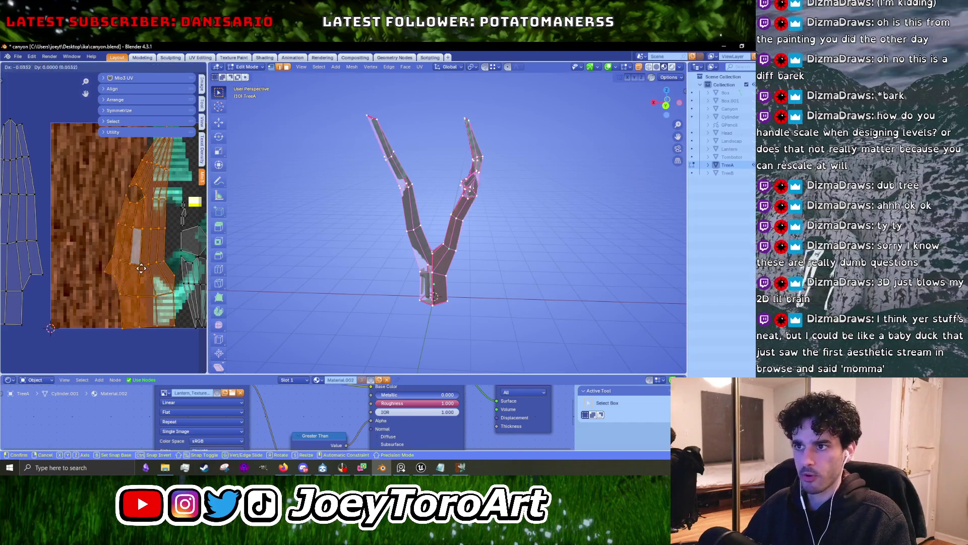
pyautogui.click(105, 266)
pyautogui.scroll(4, 108, 250)
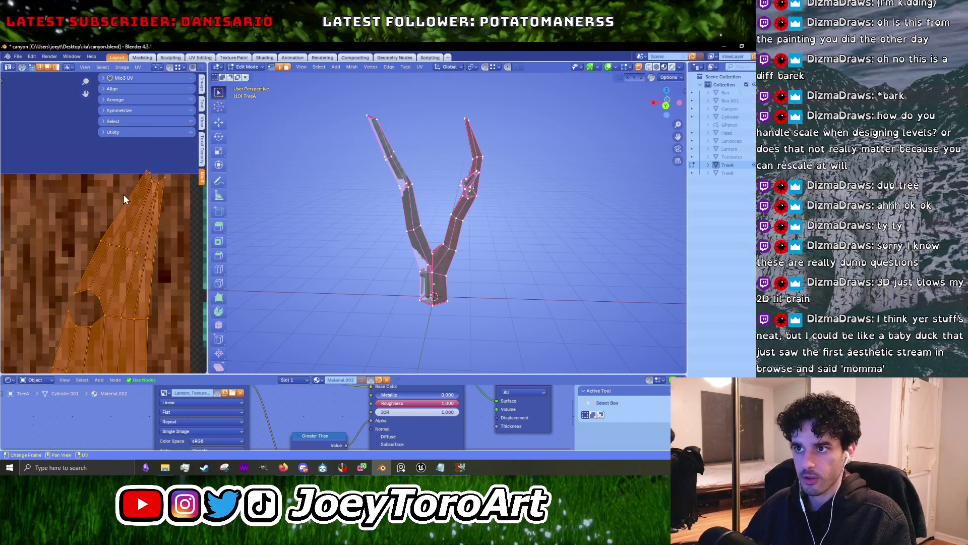
# Rotate the island's top UV vertices more upright and reposition them.
pyautogui.moveTo(162, 192); pyautogui.dragTo(176, 194)
pyautogui.press('r')
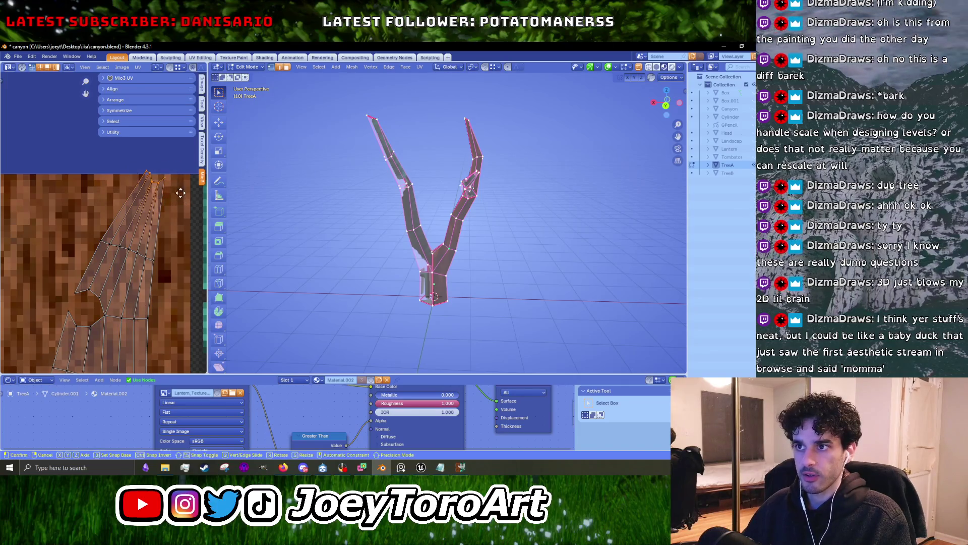
pyautogui.click(153, 189)
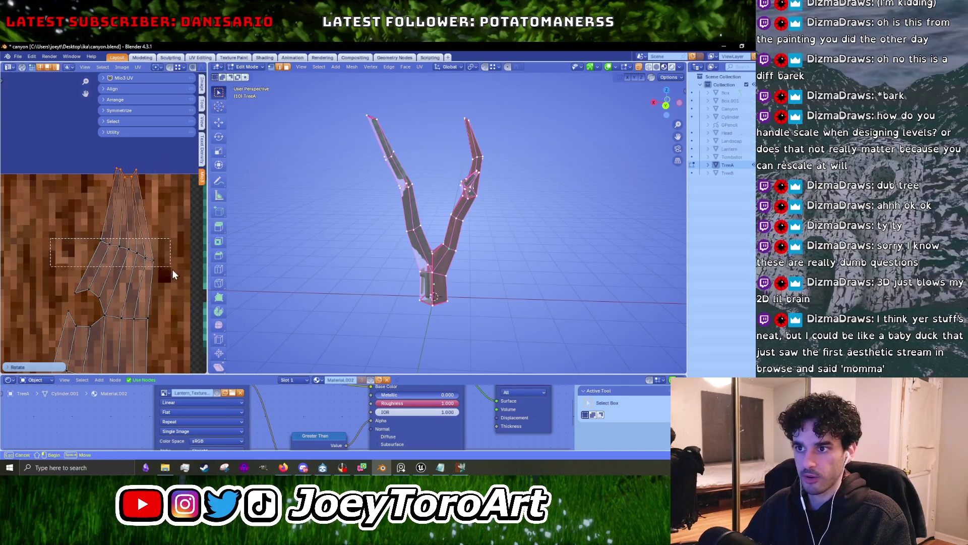
pyautogui.moveTo(172, 269); pyautogui.dragTo(174, 270)
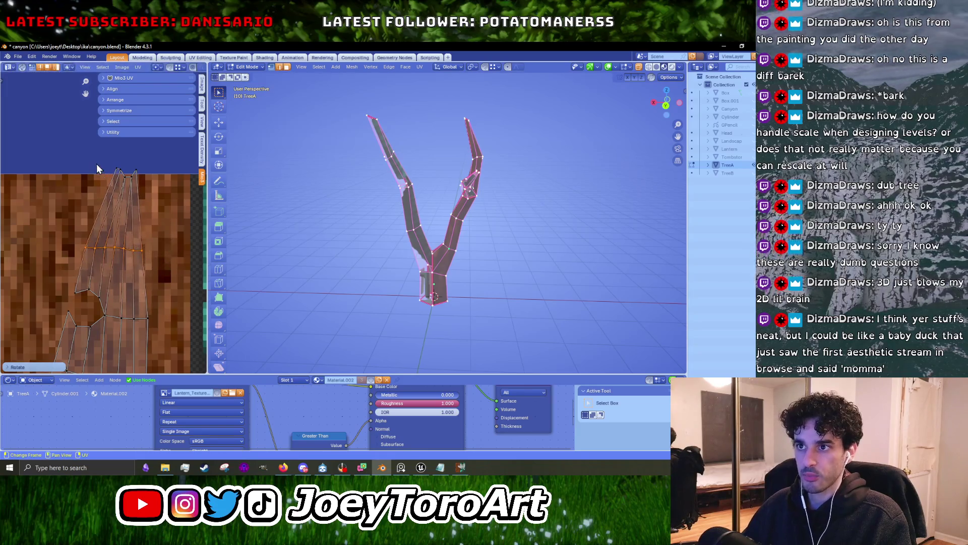
pyautogui.moveTo(98, 168); pyautogui.dragTo(152, 182)
pyautogui.press('g')
pyautogui.click(169, 181)
# Stretch the top vertices and a box-selected row of UV vertices wider along X.
pyautogui.press('s')
pyautogui.press('x')
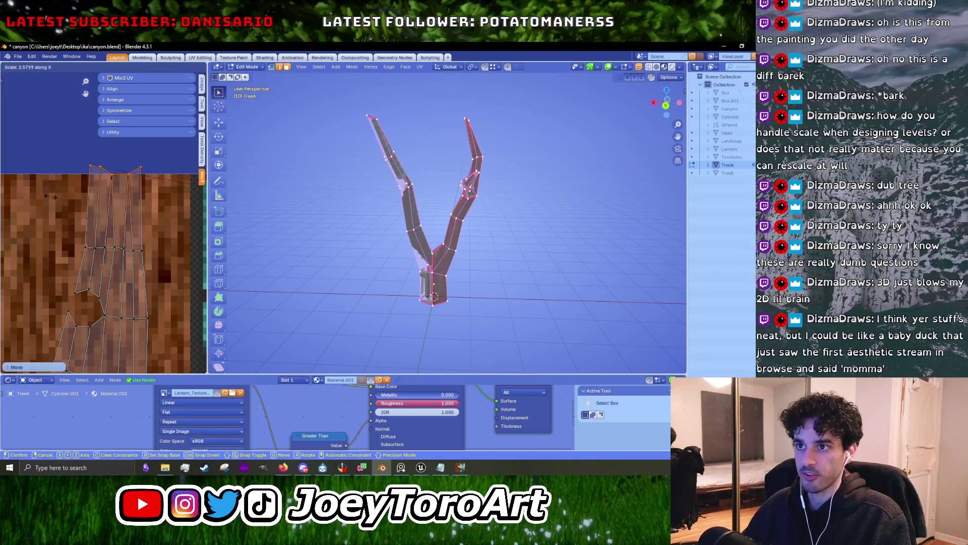
pyautogui.click(51, 197)
pyautogui.scroll(-1, 53, 206)
pyautogui.scroll(-1, 111, 262)
pyautogui.press('b')
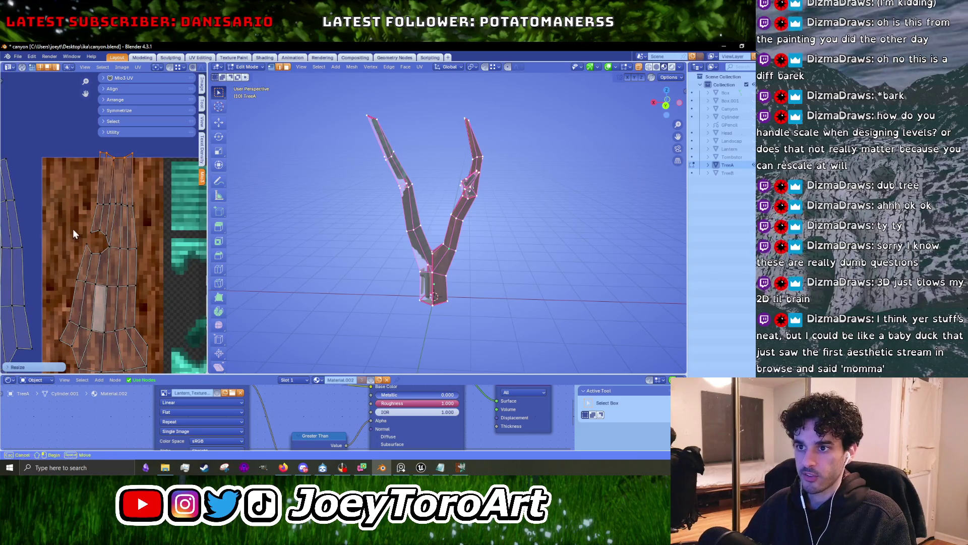
pyautogui.moveTo(72, 229); pyautogui.dragTo(148, 266)
pyautogui.press('s')
pyautogui.press('x')
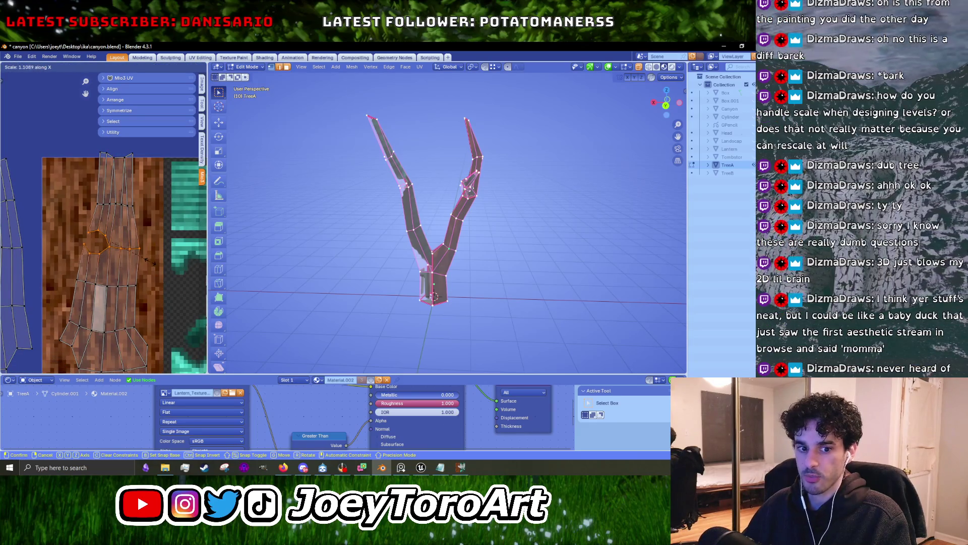
pyautogui.click(149, 266)
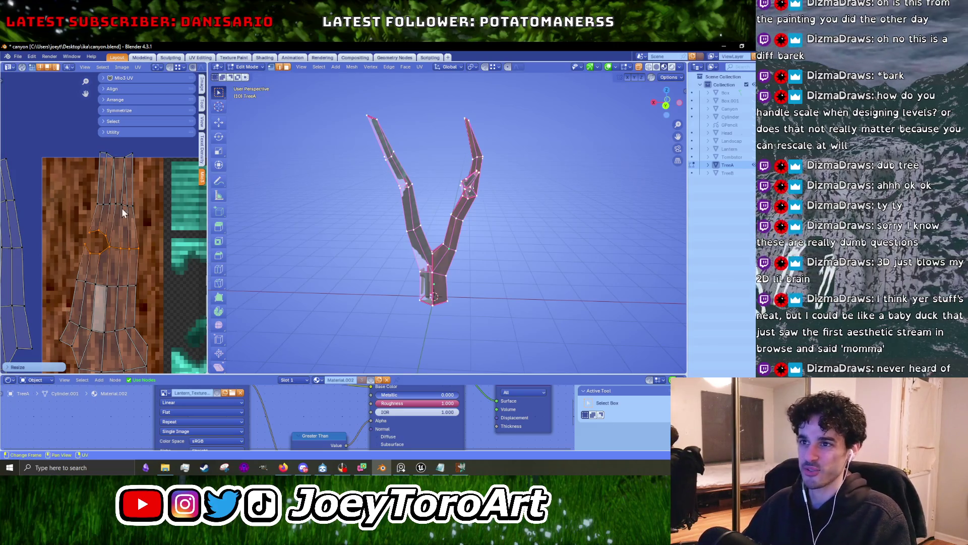
pyautogui.hotkey('alt', 'Tab')
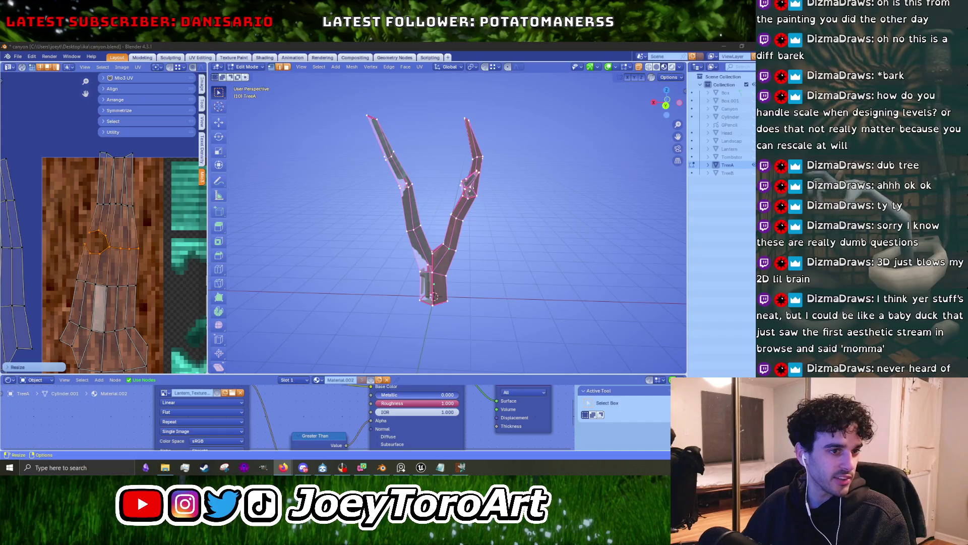
# Open the featured Webcore article on Aesthetics Wiki in the browser.
pyautogui.hotkey('alt', 'Tab')
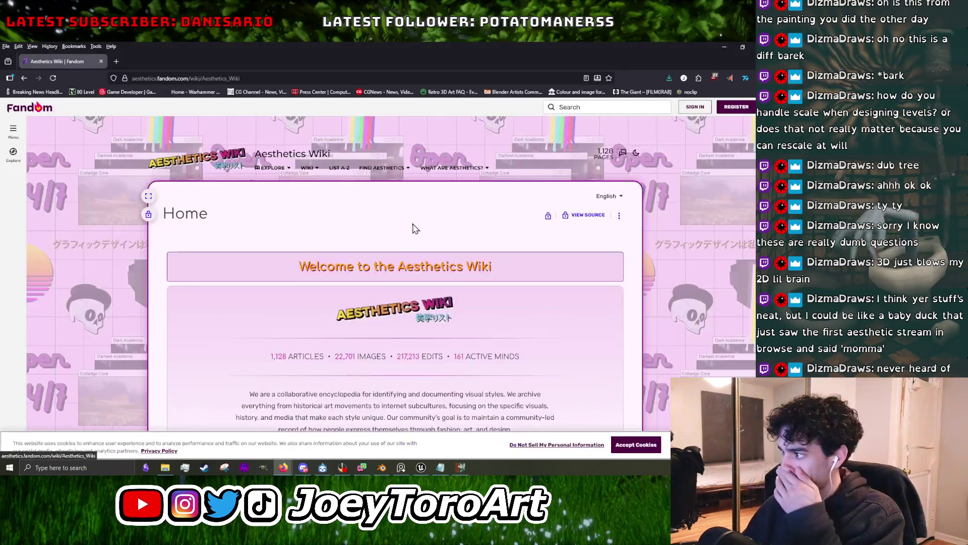
pyautogui.scroll(-5, 404, 242)
pyautogui.click(331, 271)
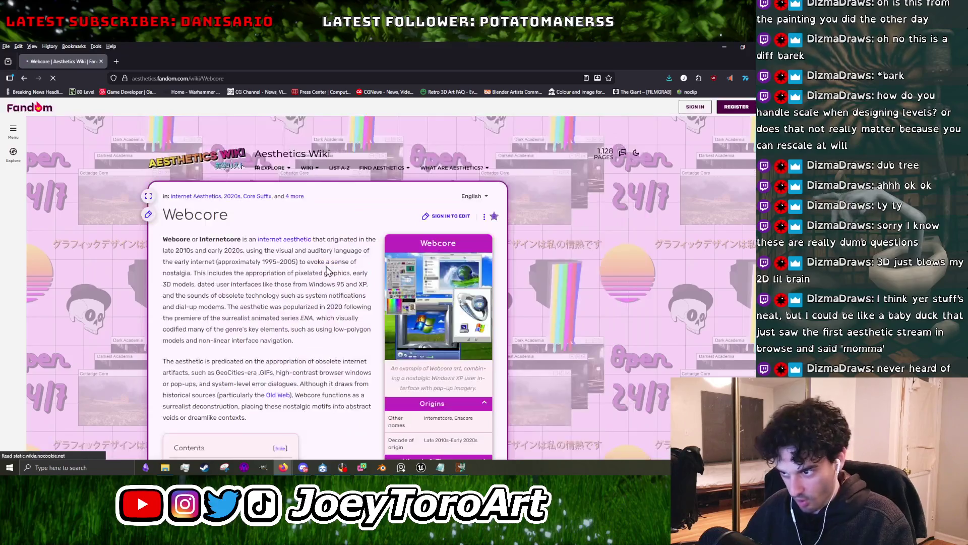
# Browse the Webcore gallery through Ena, Sniper kittum, Nanami and Paint tunnel, then close it.
pyautogui.click(436, 330)
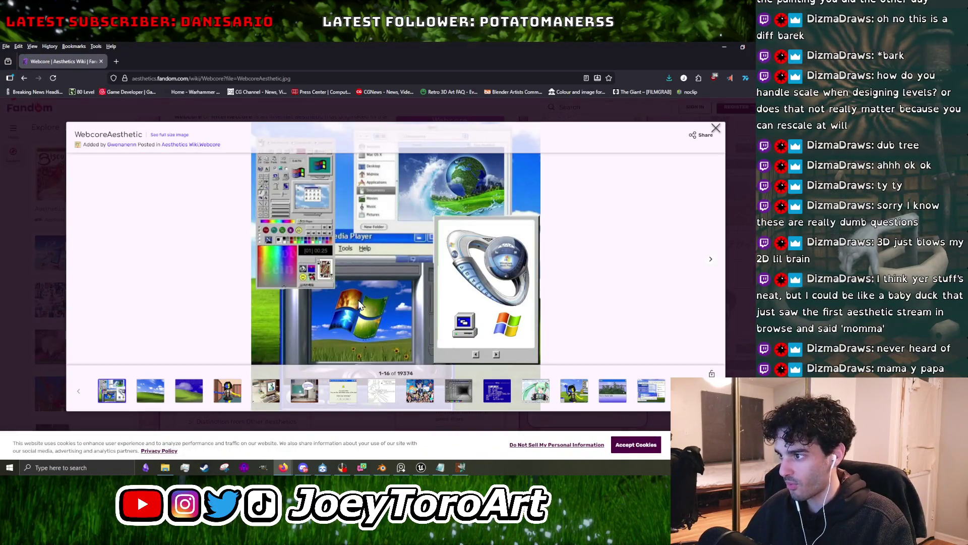
pyautogui.click(710, 261)
pyautogui.click(709, 261)
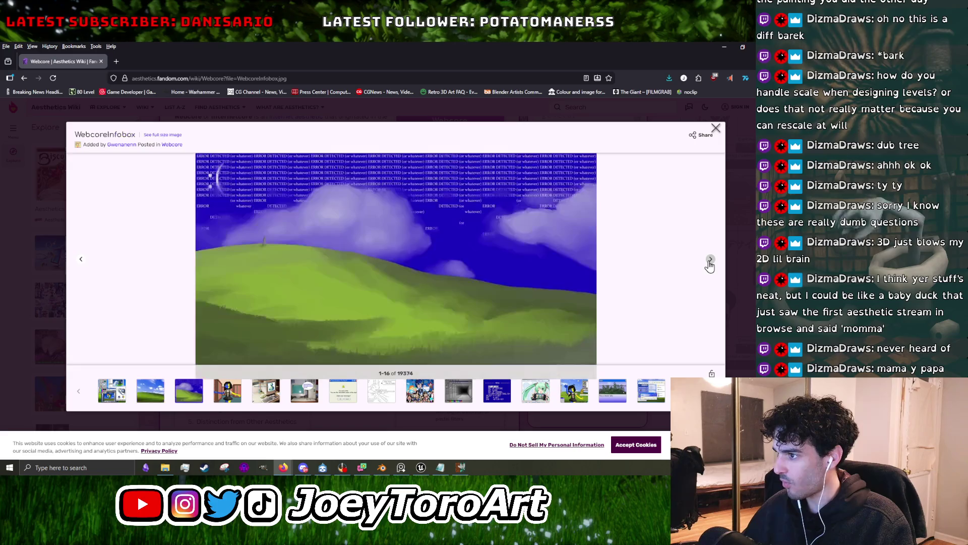
pyautogui.click(709, 261)
pyautogui.click(709, 260)
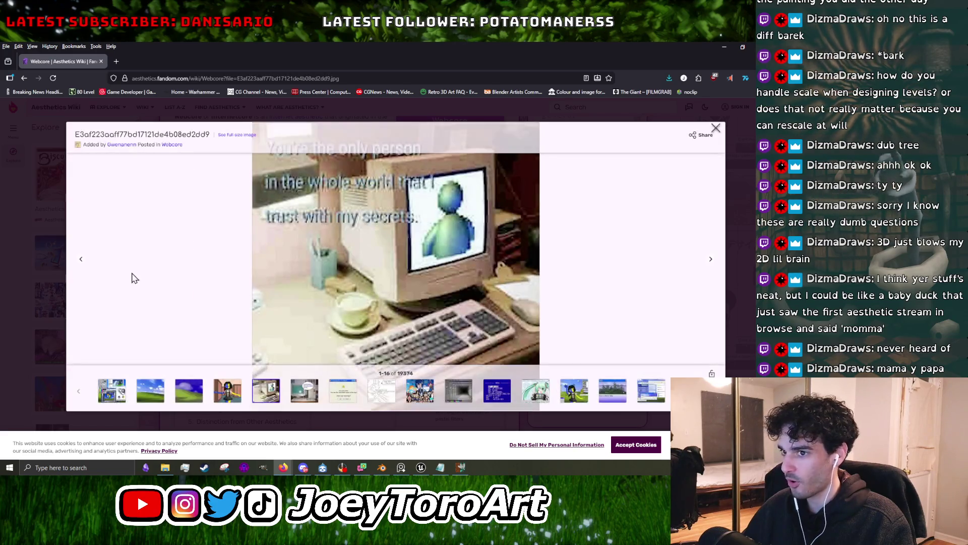
pyautogui.click(81, 261)
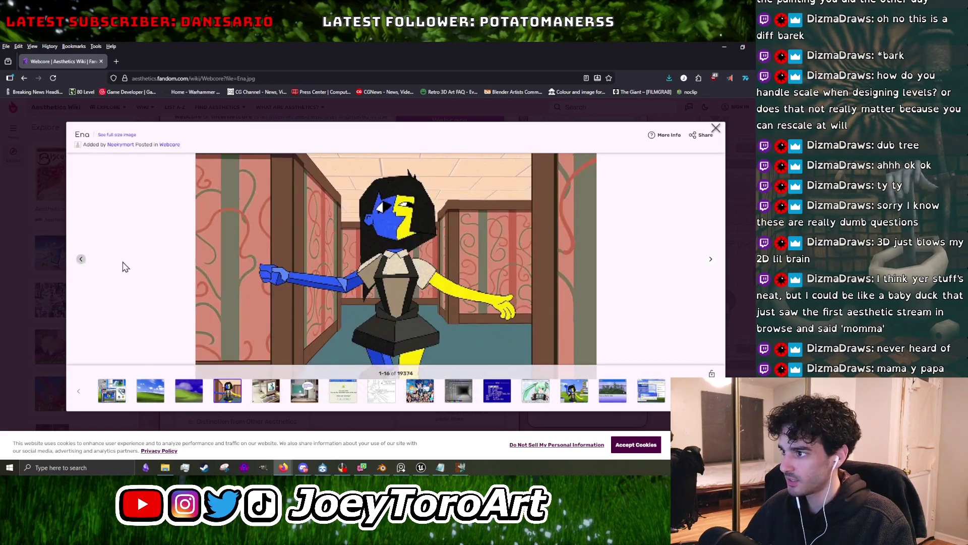
pyautogui.click(716, 259)
pyautogui.click(716, 259)
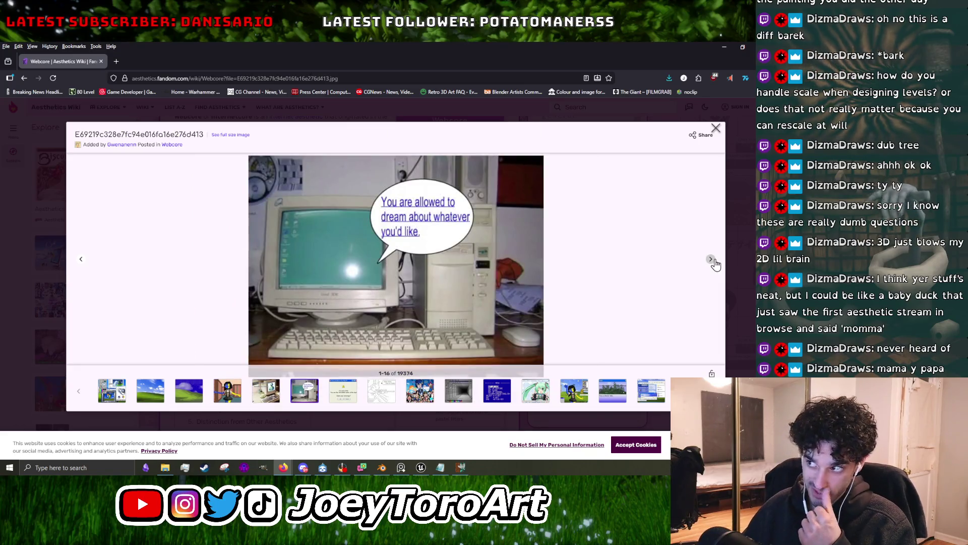
pyautogui.click(716, 261)
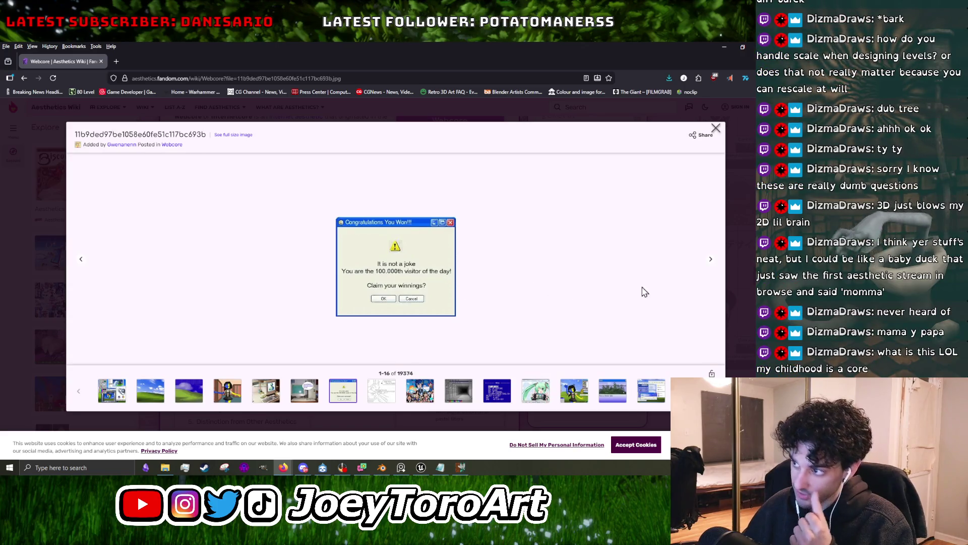
pyautogui.click(711, 260)
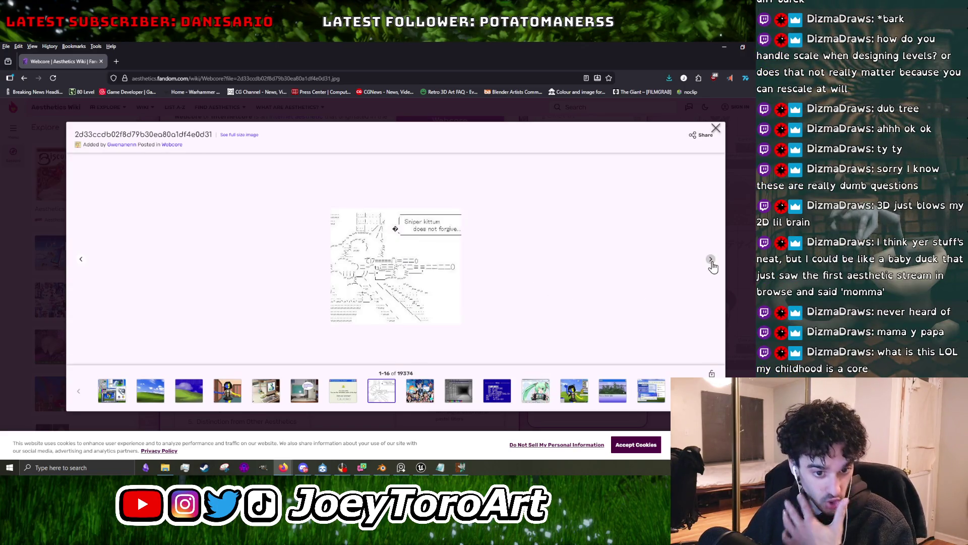
pyautogui.click(712, 261)
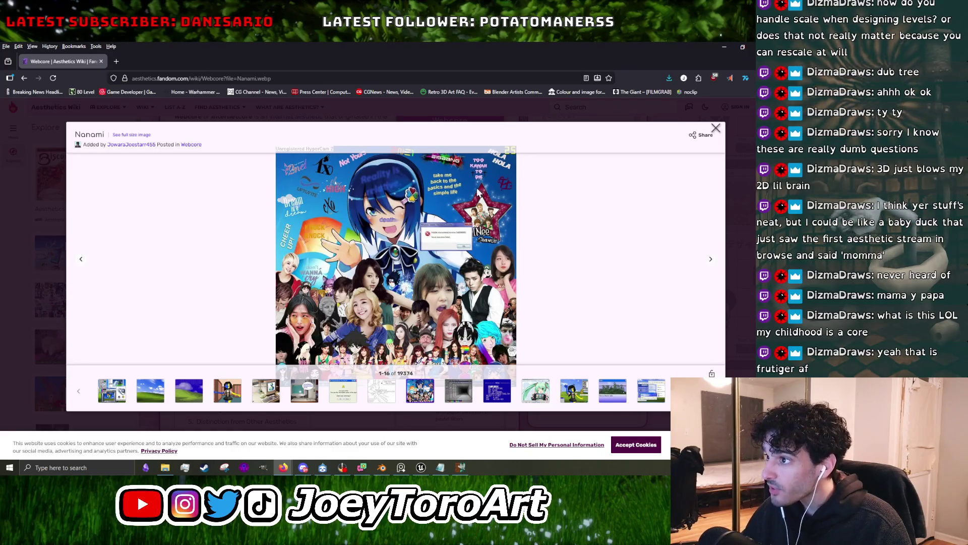
pyautogui.click(711, 259)
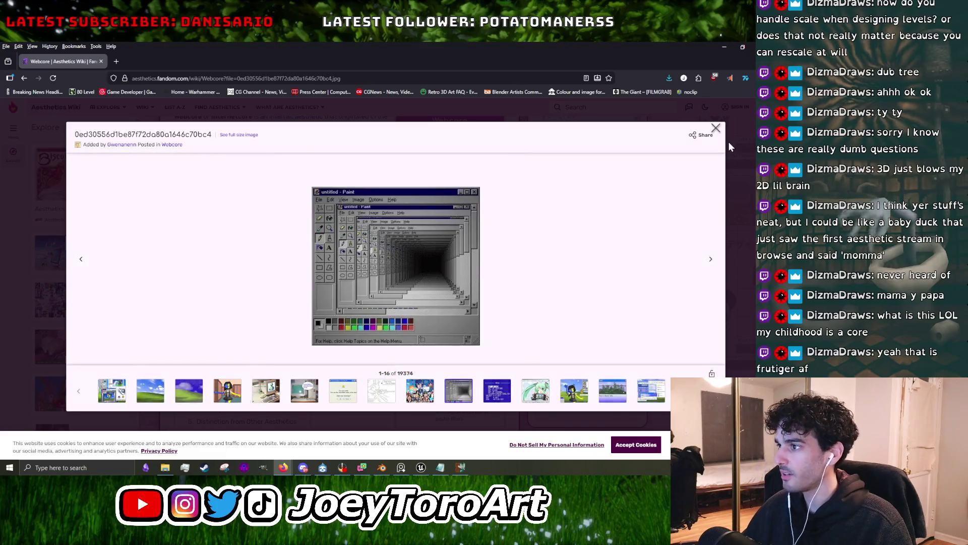
pyautogui.click(716, 129)
pyautogui.scroll(-4, 476, 286)
pyautogui.scroll(5, 476, 286)
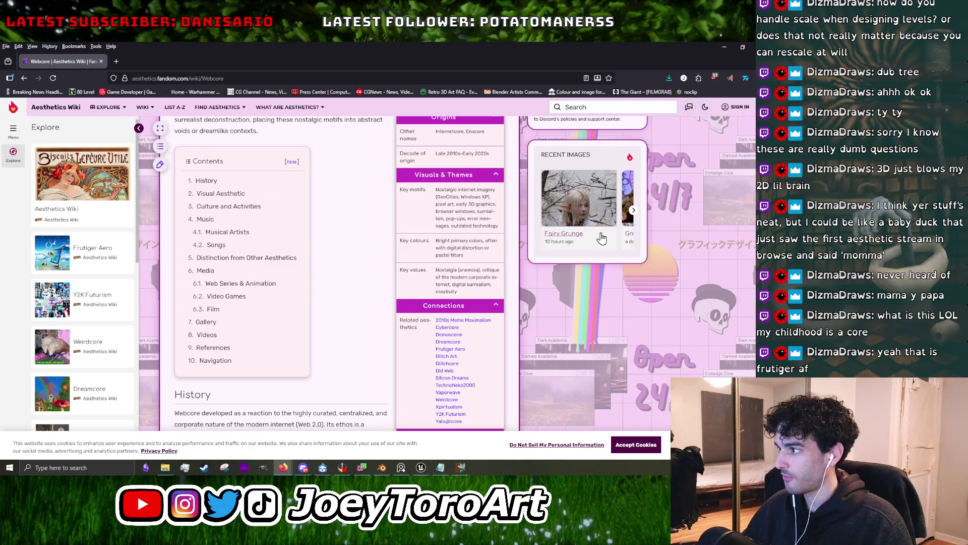
# Open the Fairy Grunge article, then its related Goblincore article.
pyautogui.click(600, 234)
pyautogui.scroll(-10, 410, 284)
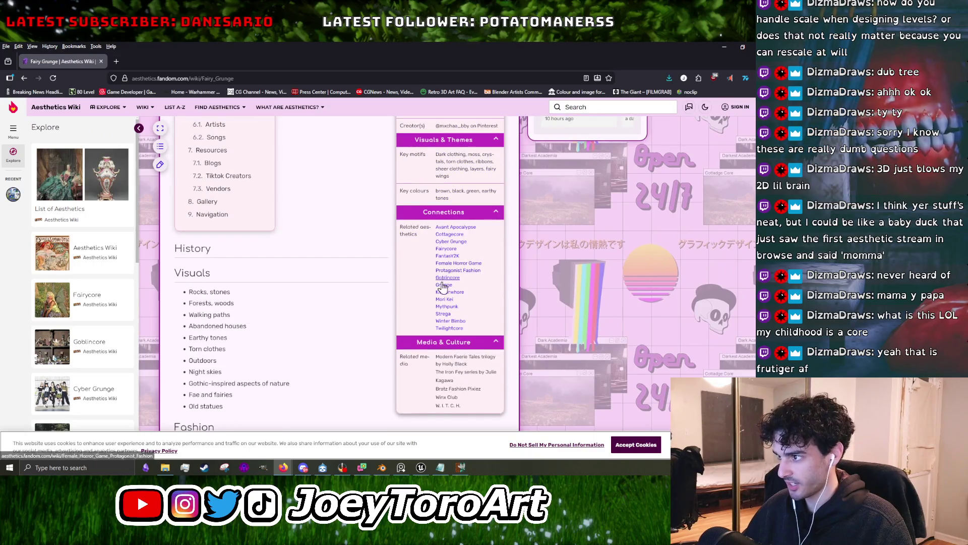
pyautogui.click(443, 281)
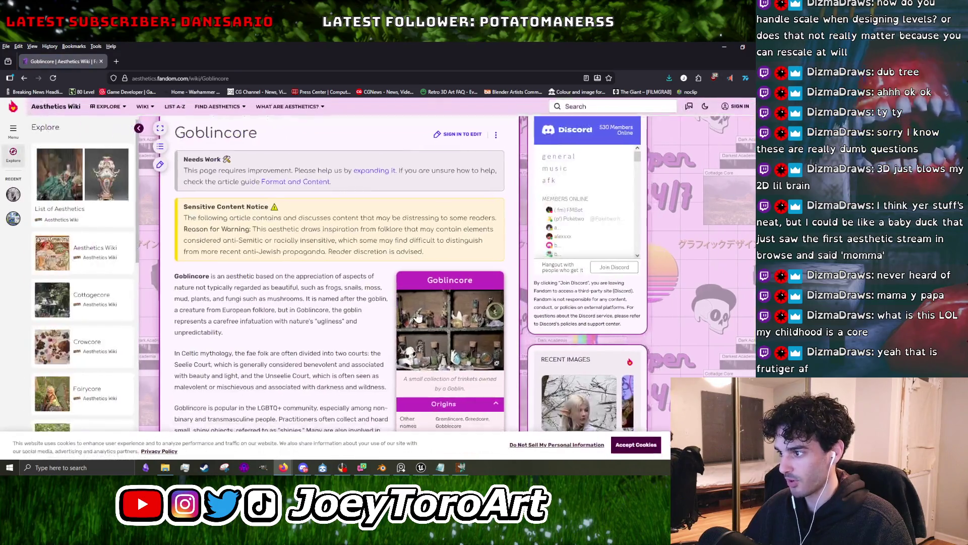
# Scroll through the Goblincore article and view the gem bag gallery image enlarged.
pyautogui.scroll(-10, 418, 303)
pyautogui.scroll(-5, 408, 313)
pyautogui.scroll(-5, 408, 313)
pyautogui.scroll(-3, 407, 317)
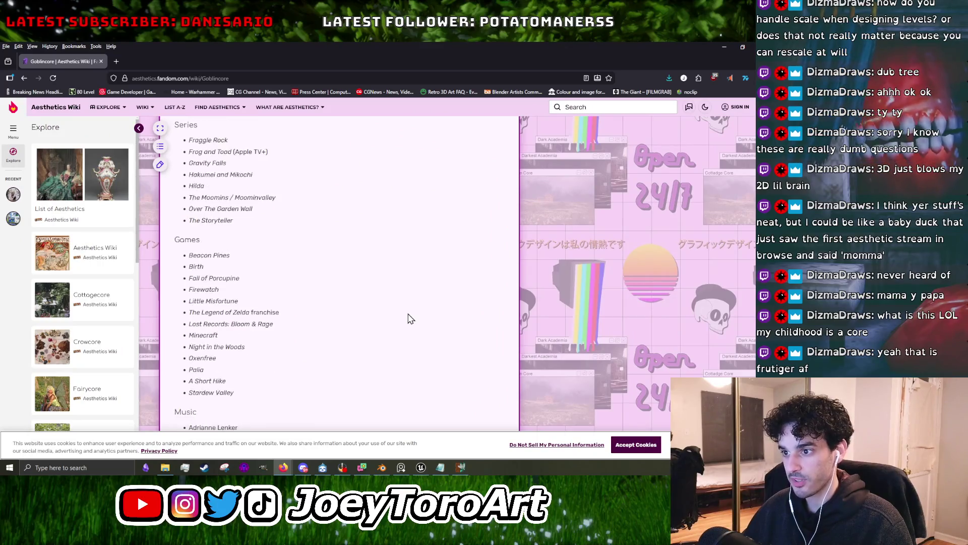
pyautogui.scroll(-3, 405, 320)
pyautogui.scroll(-5, 404, 322)
pyautogui.scroll(-5, 403, 323)
pyautogui.scroll(-4, 407, 326)
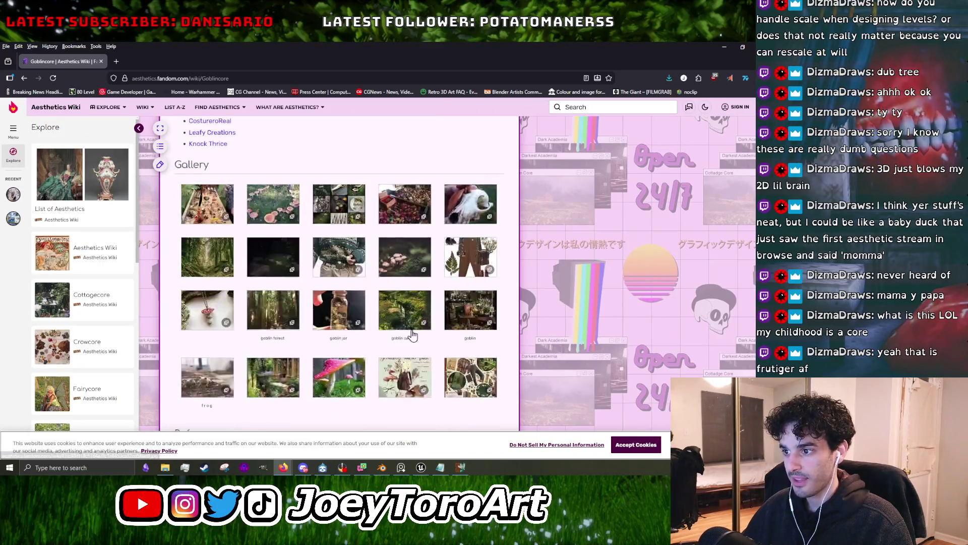
pyautogui.scroll(-4, 411, 329)
pyautogui.scroll(5, 422, 346)
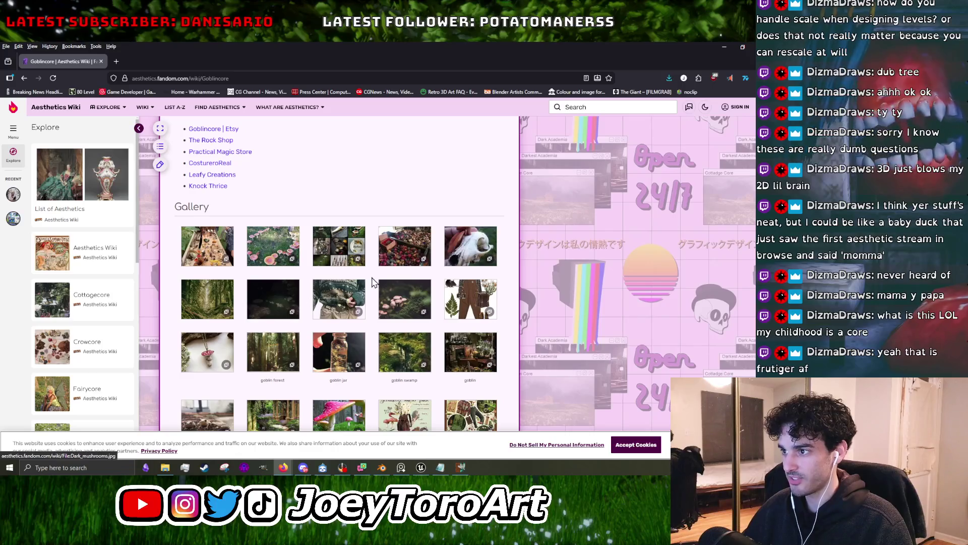
pyautogui.click(411, 250)
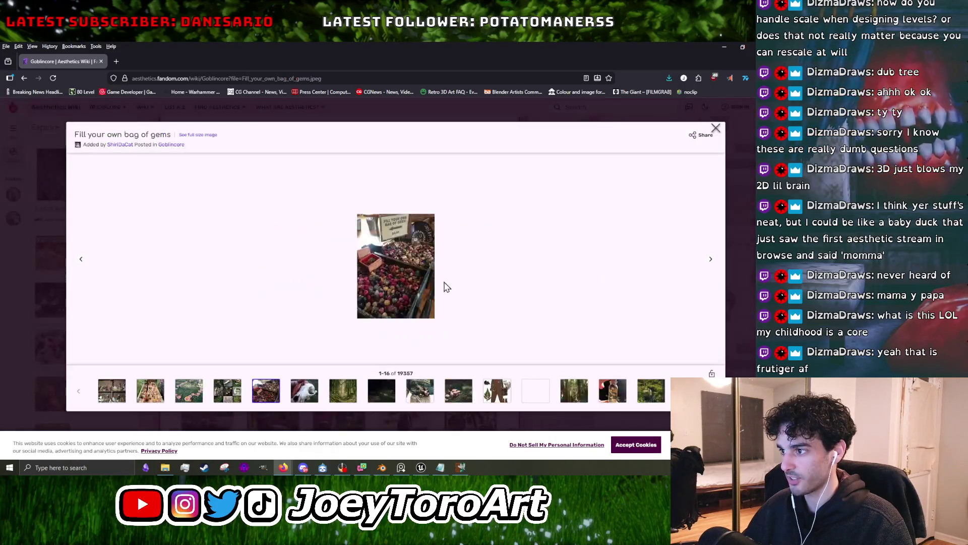
pyautogui.press('Escape')
pyautogui.scroll(10, 551, 222)
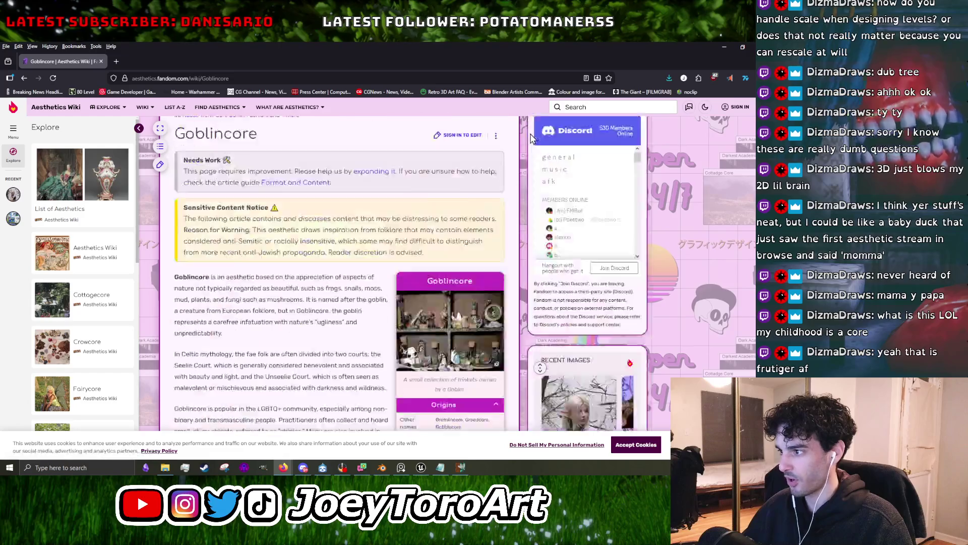
pyautogui.scroll(-3, 504, 233)
pyautogui.scroll(-4, 504, 233)
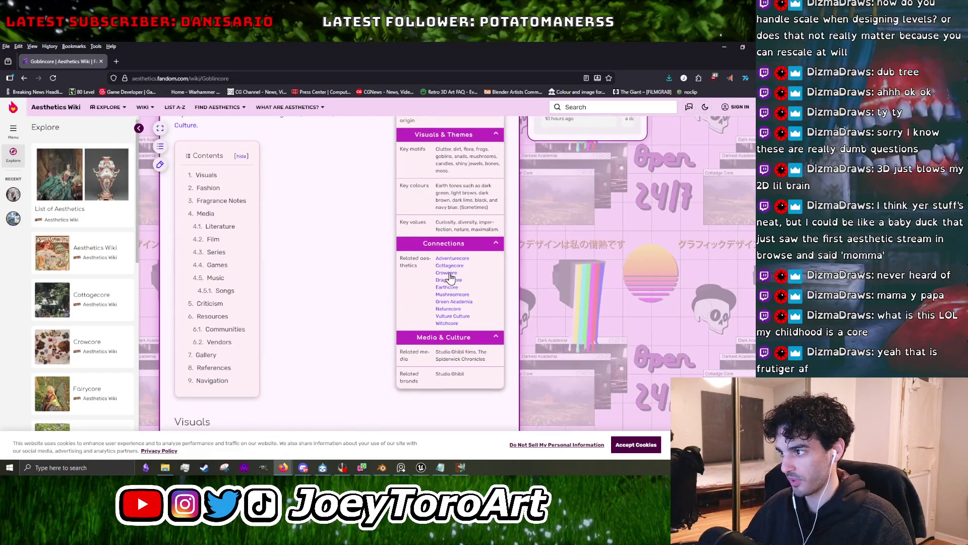
# Open Cottagecore and browse its gallery images up to the cow in flowers picture.
pyautogui.click(450, 268)
pyautogui.click(446, 355)
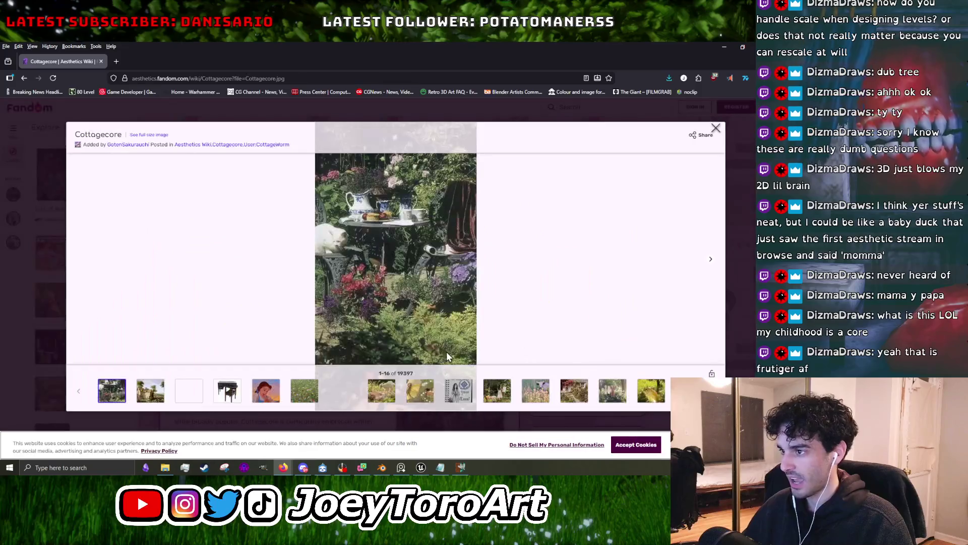
pyautogui.click(709, 261)
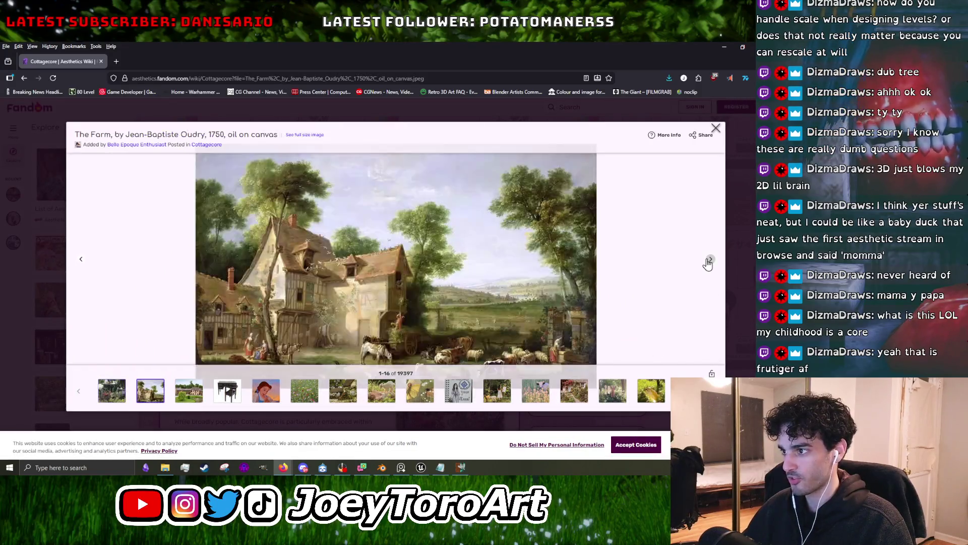
pyautogui.click(708, 261)
pyautogui.click(709, 262)
pyautogui.click(709, 262)
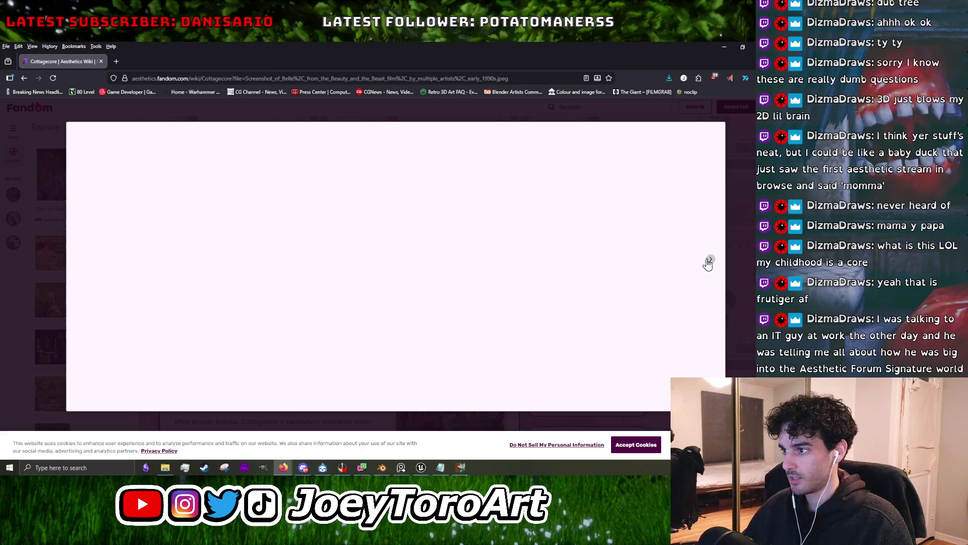
pyautogui.click(709, 261)
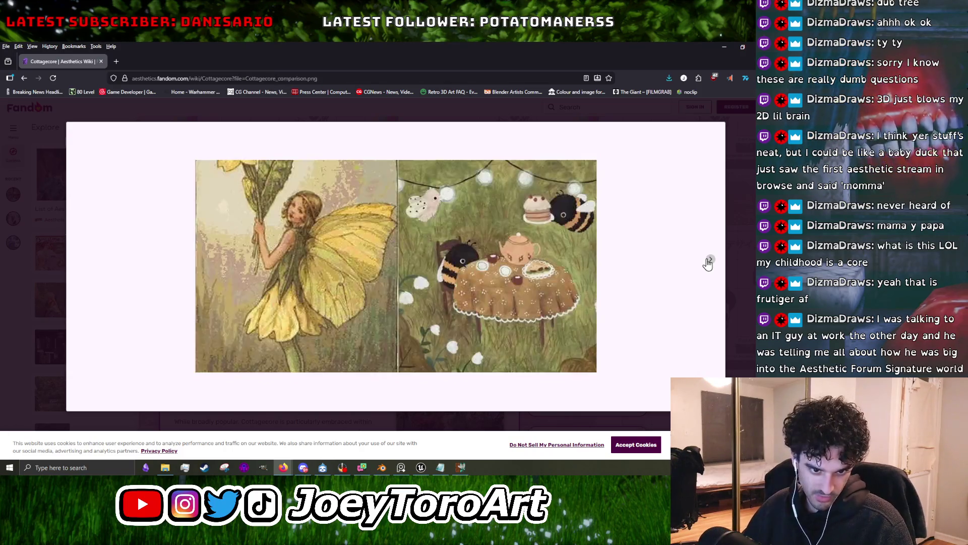
pyautogui.click(709, 261)
pyautogui.click(709, 261)
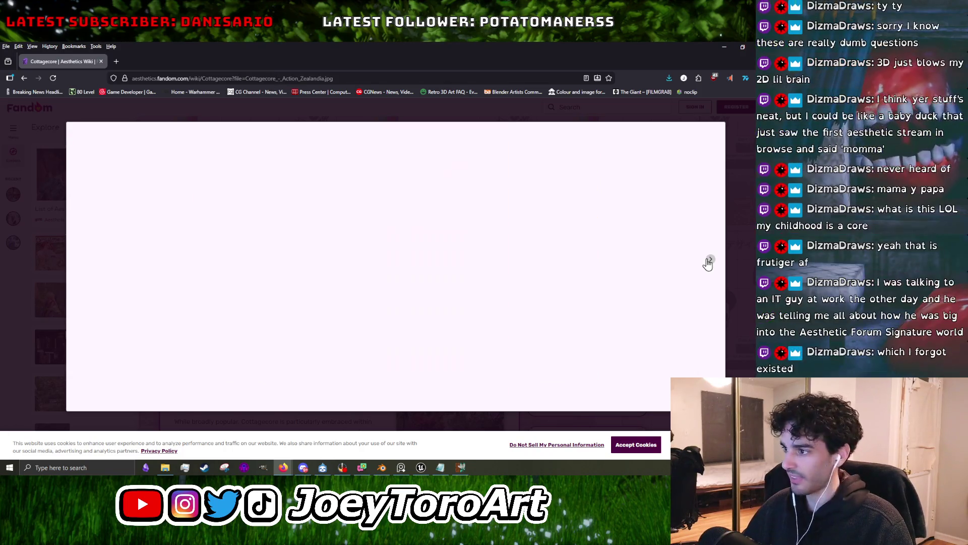
pyautogui.click(709, 261)
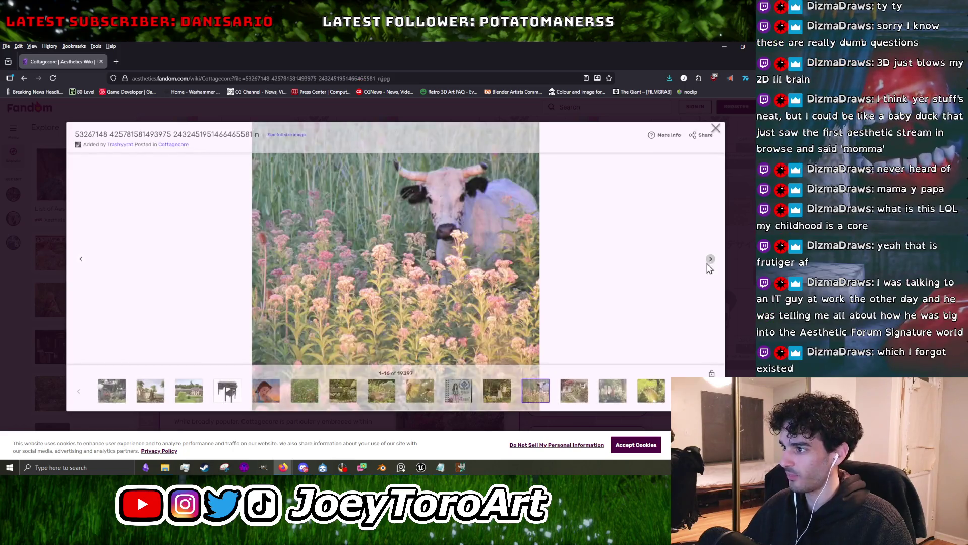
pyautogui.click(717, 128)
# Scroll the Cottagecore article to its Connections list and open Plant Mom.
pyautogui.scroll(-5, 449, 302)
pyautogui.scroll(-1, 449, 328)
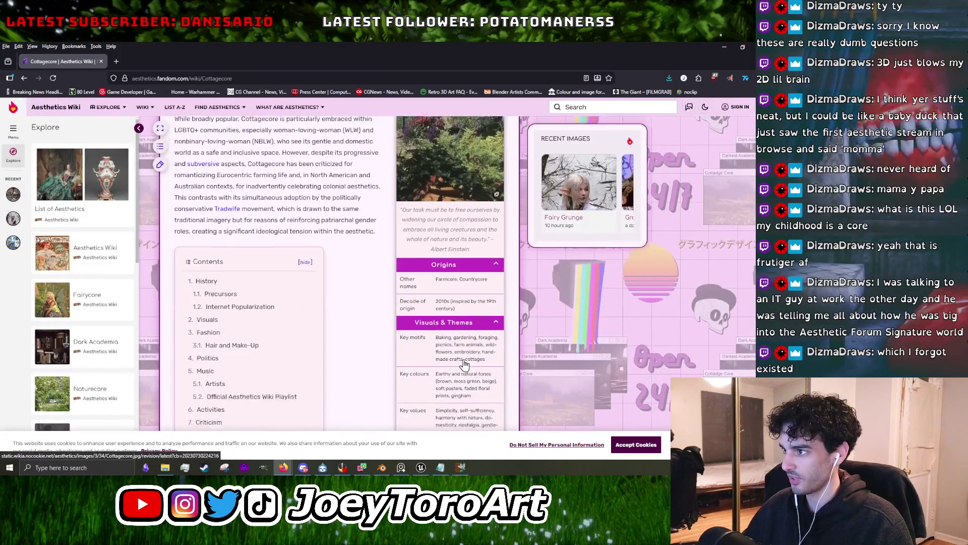
pyautogui.scroll(-3, 449, 362)
pyautogui.scroll(-5, 449, 362)
pyautogui.scroll(-5, 434, 355)
pyautogui.scroll(-4, 411, 348)
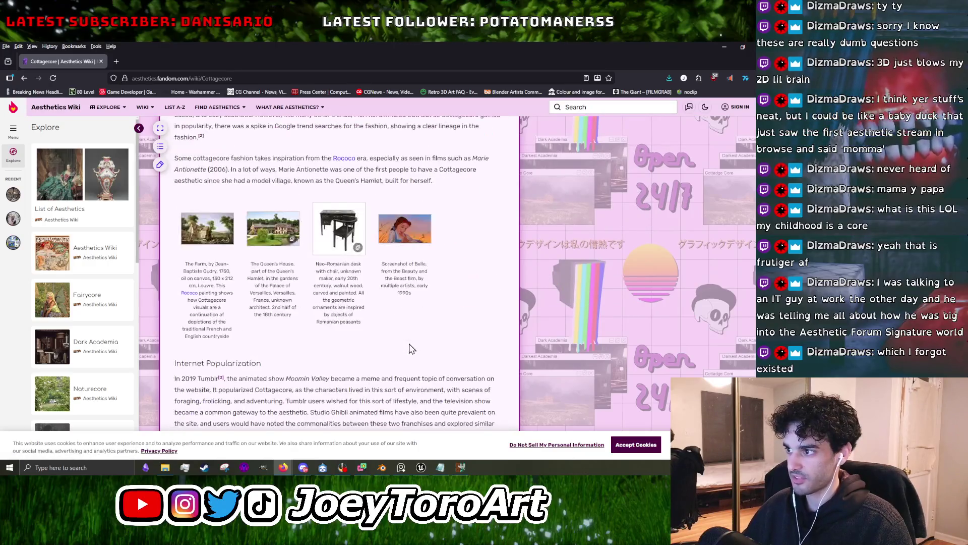
pyautogui.scroll(10, 341, 307)
pyautogui.scroll(-4, 334, 324)
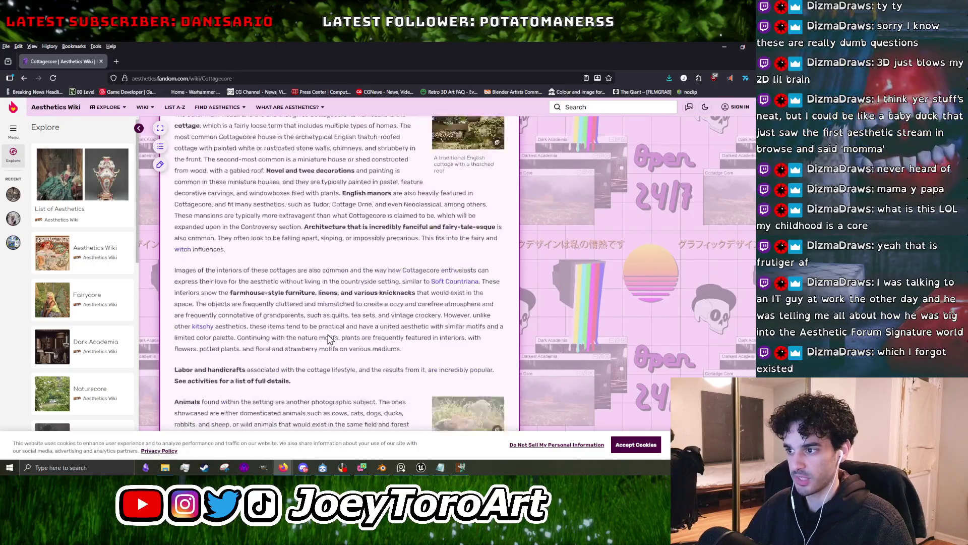
pyautogui.scroll(5, 318, 338)
pyautogui.scroll(-4, 328, 336)
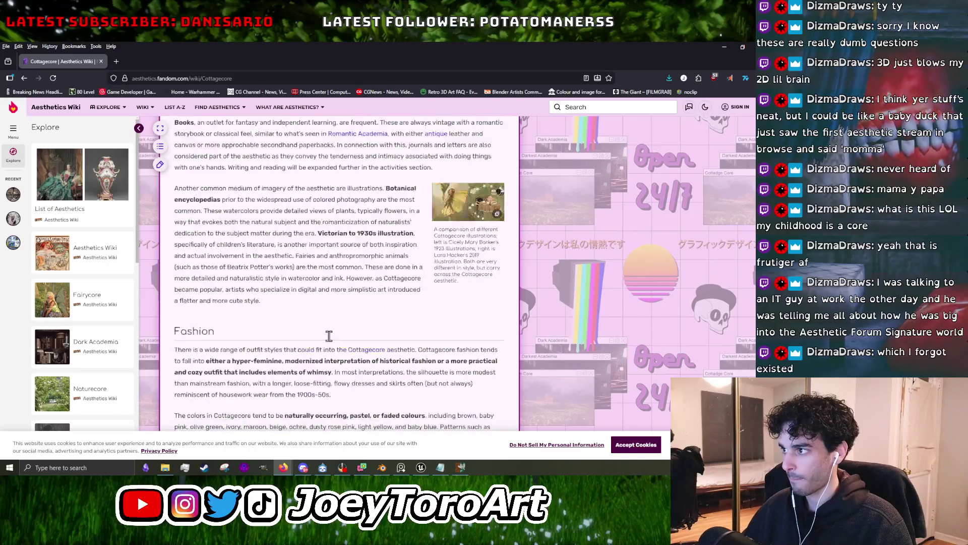
pyautogui.scroll(-3, 338, 340)
pyautogui.scroll(3, 348, 333)
pyautogui.scroll(5, 368, 317)
pyautogui.scroll(5, 389, 303)
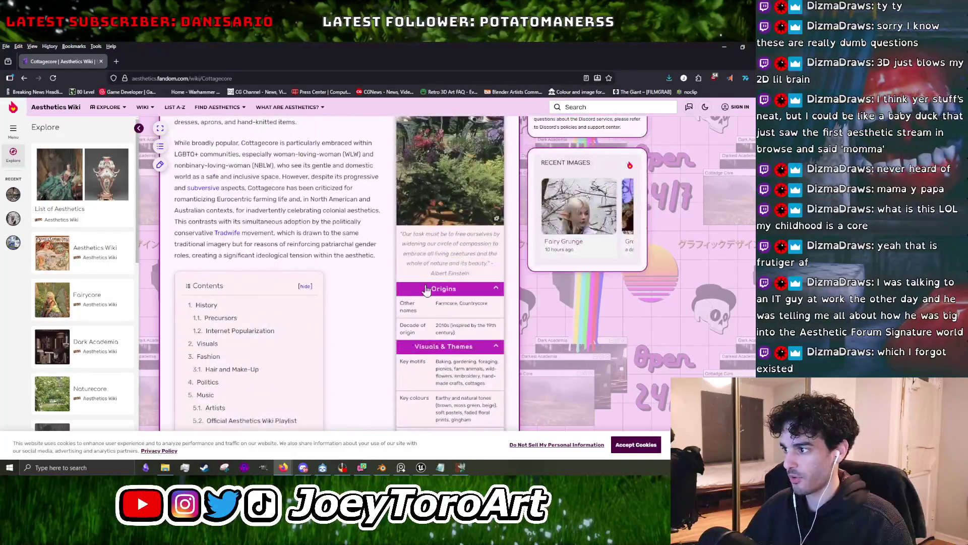
pyautogui.scroll(5, 409, 290)
pyautogui.scroll(-5, 418, 286)
pyautogui.scroll(-5, 418, 285)
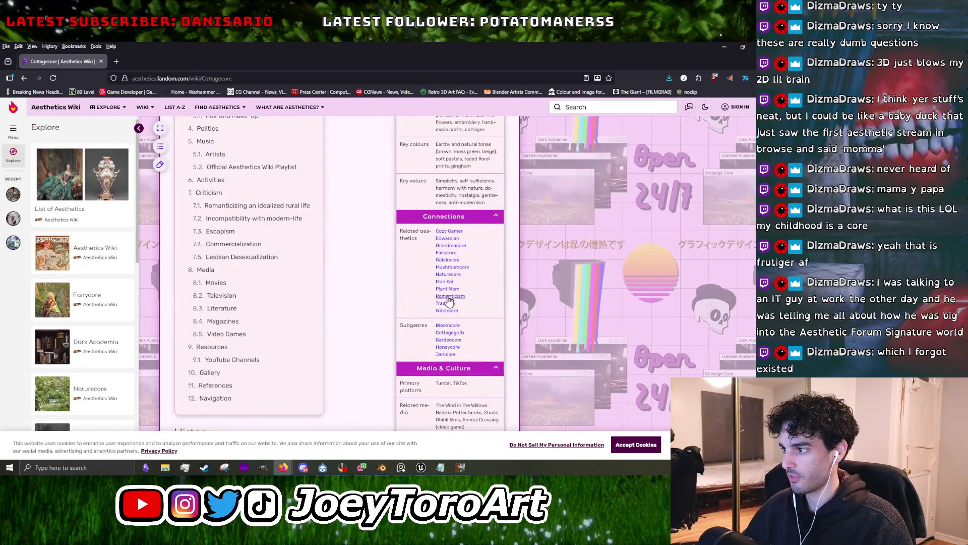
pyautogui.click(448, 293)
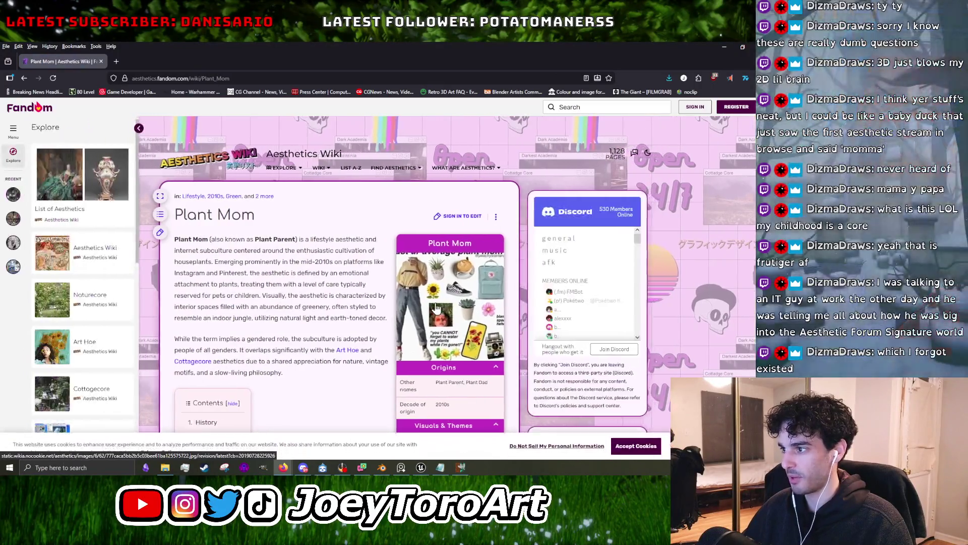
# Enlarge the Plant Mom infobox image and flip through its gallery, including the succulent picture, then close it.
pyautogui.click(438, 307)
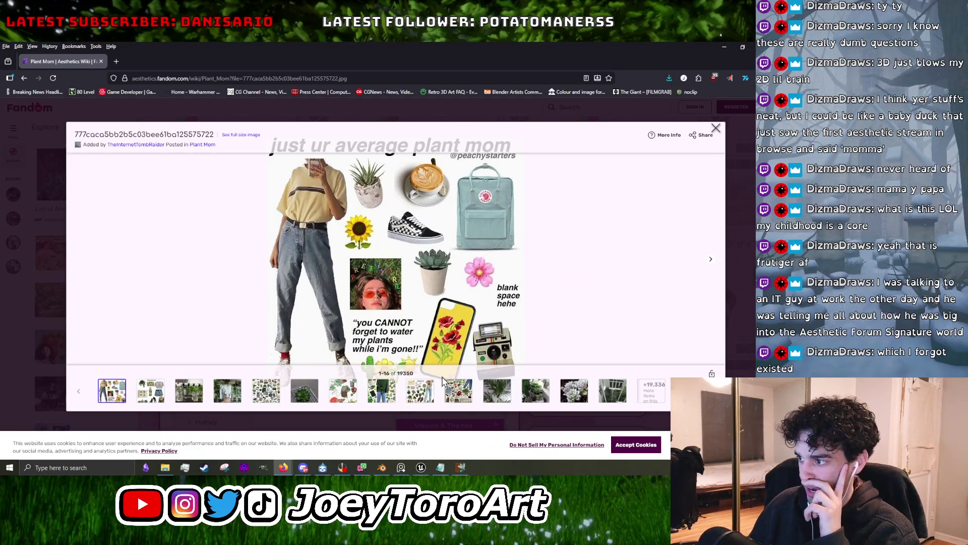
pyautogui.click(425, 399)
pyautogui.click(449, 397)
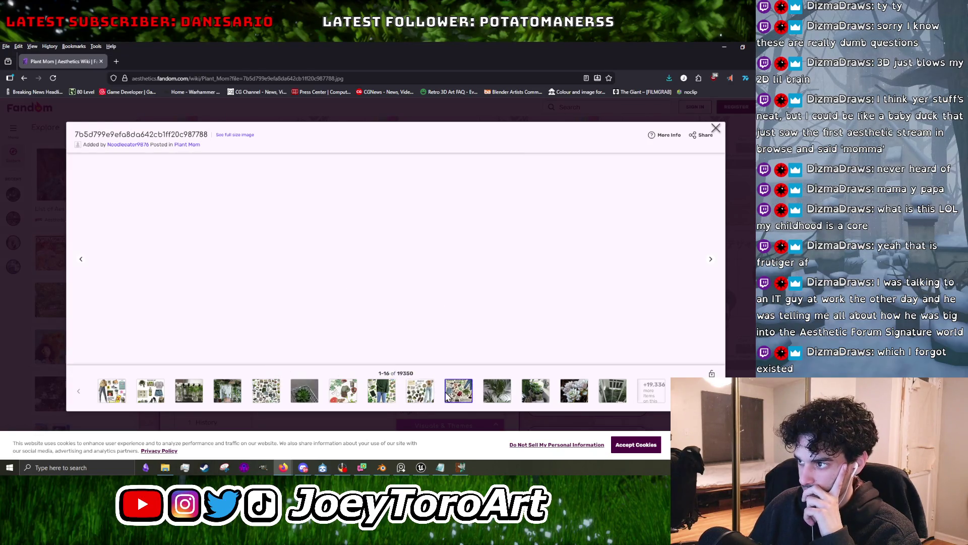
pyautogui.click(429, 396)
pyautogui.click(380, 396)
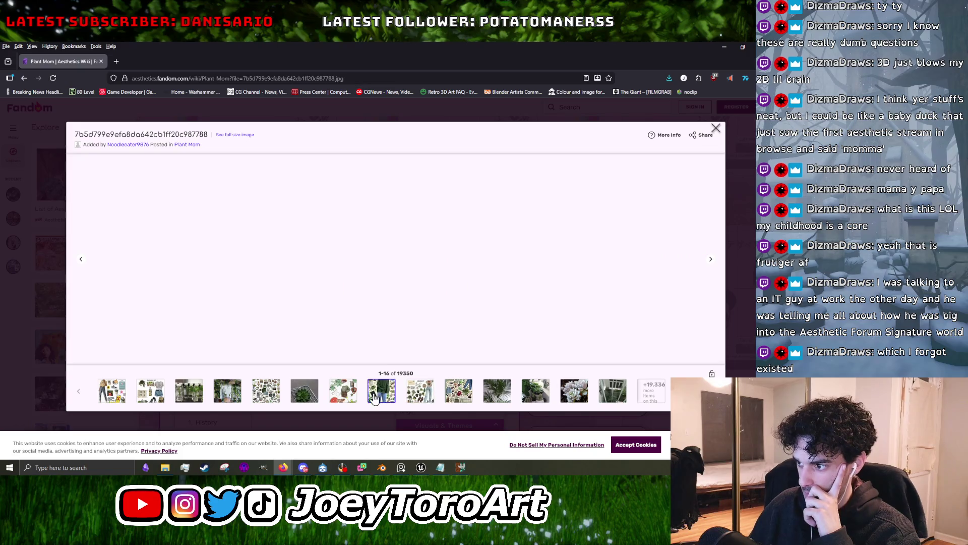
pyautogui.click(338, 396)
pyautogui.click(311, 400)
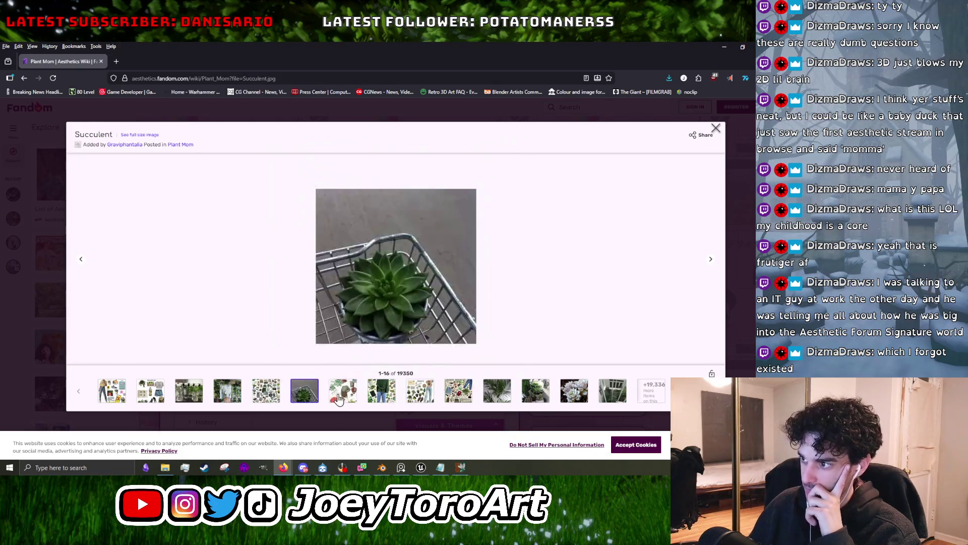
pyautogui.click(337, 399)
pyautogui.click(716, 129)
# Open the Art Hoe article and view its gallery up to the backpack-and-books and Softgirl 3 images.
pyautogui.scroll(-5, 460, 324)
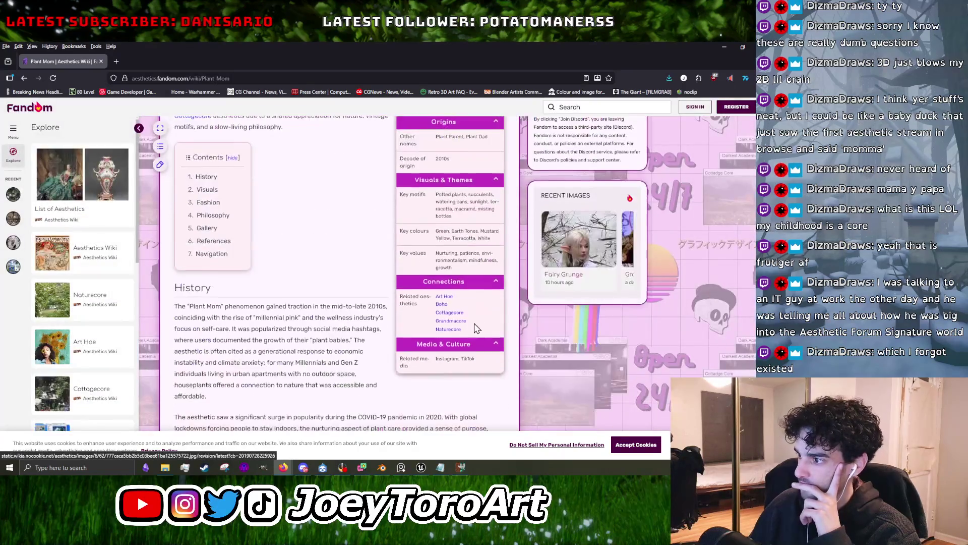
pyautogui.click(445, 299)
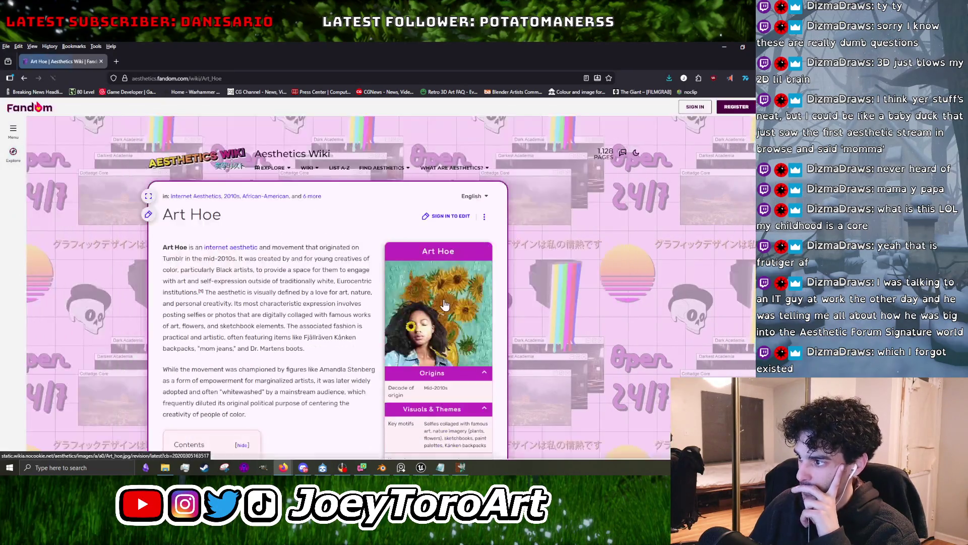
pyautogui.click(442, 311)
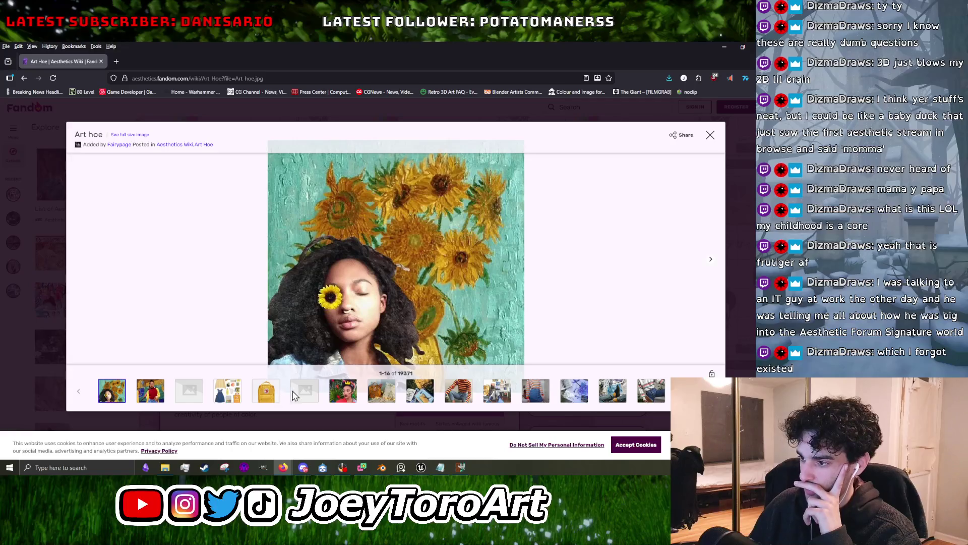
pyautogui.click(351, 398)
pyautogui.click(383, 397)
pyautogui.click(424, 397)
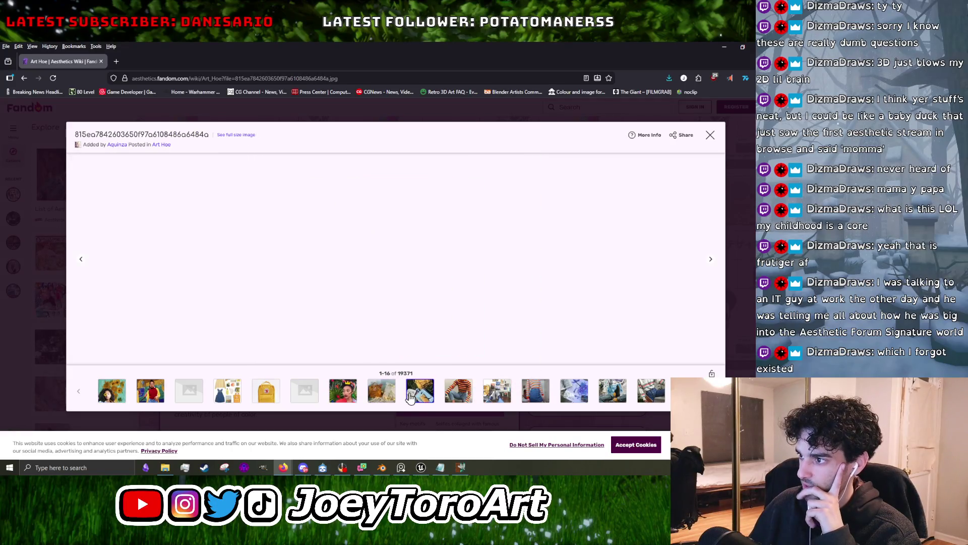
pyautogui.click(460, 397)
# Continue through the Art Hoe gallery past IMG_20210221 to the cactus socks image.
pyautogui.click(511, 397)
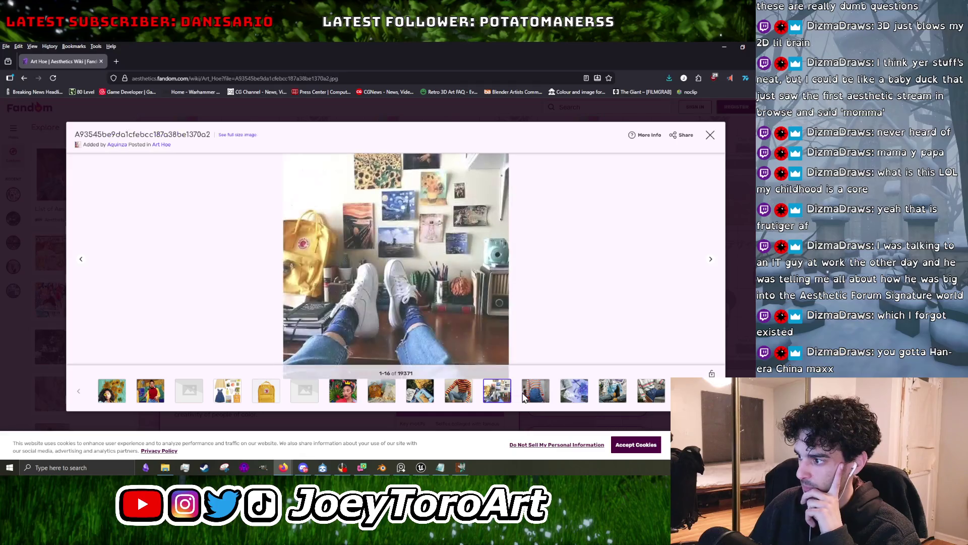
pyautogui.click(533, 397)
pyautogui.click(575, 398)
pyautogui.click(615, 397)
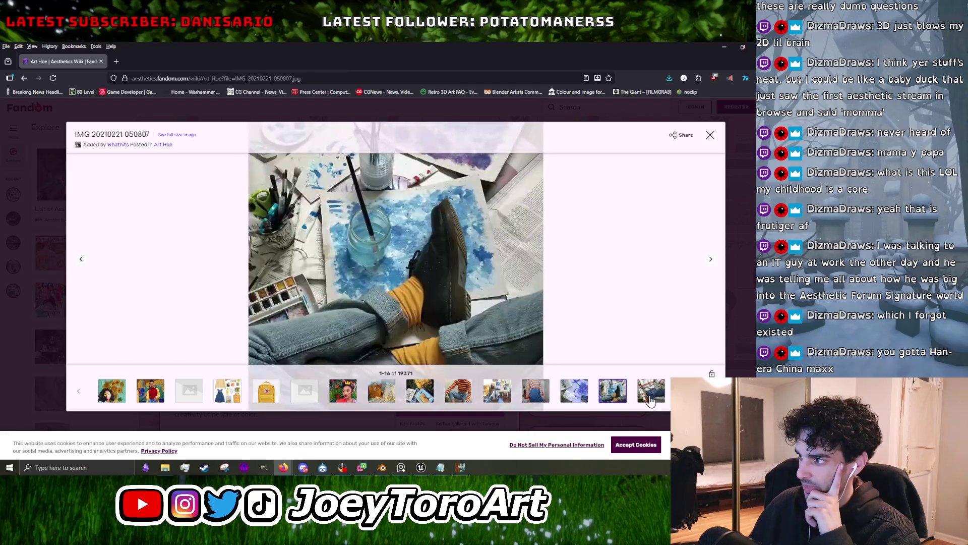
pyautogui.click(651, 397)
pyautogui.click(690, 397)
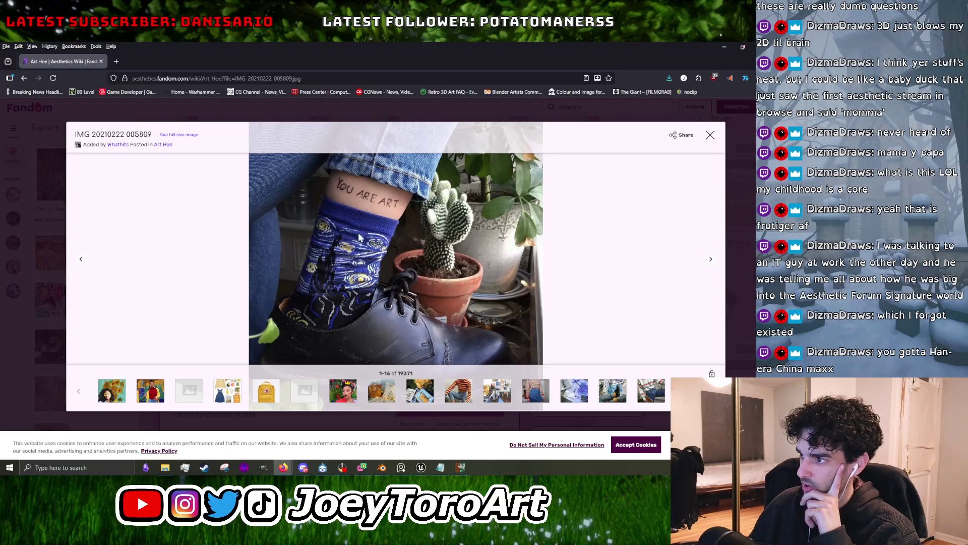
# Close the Art Hoe viewer, open VSCO Girl, and view its eighth and green shaved ice images.
pyautogui.click(710, 139)
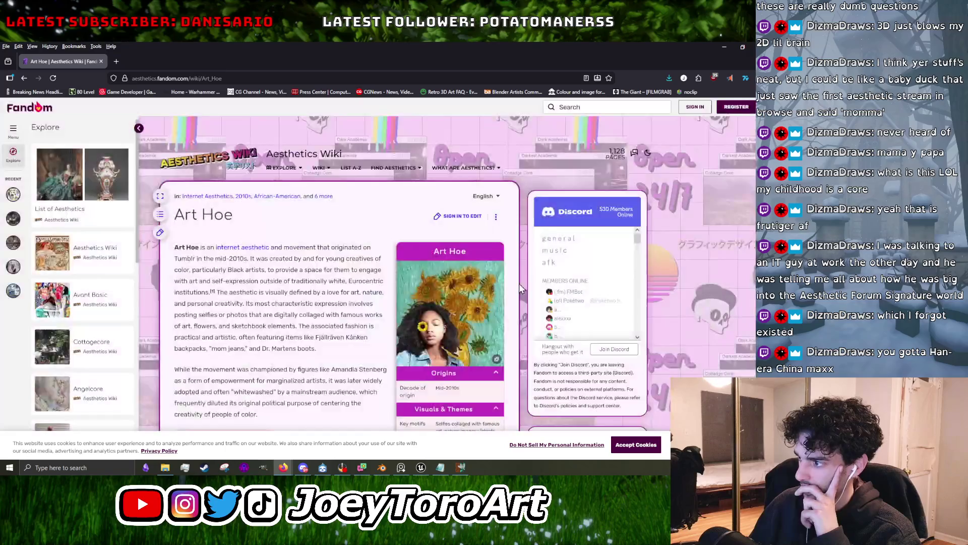
pyautogui.scroll(-8, 454, 277)
pyautogui.click(446, 294)
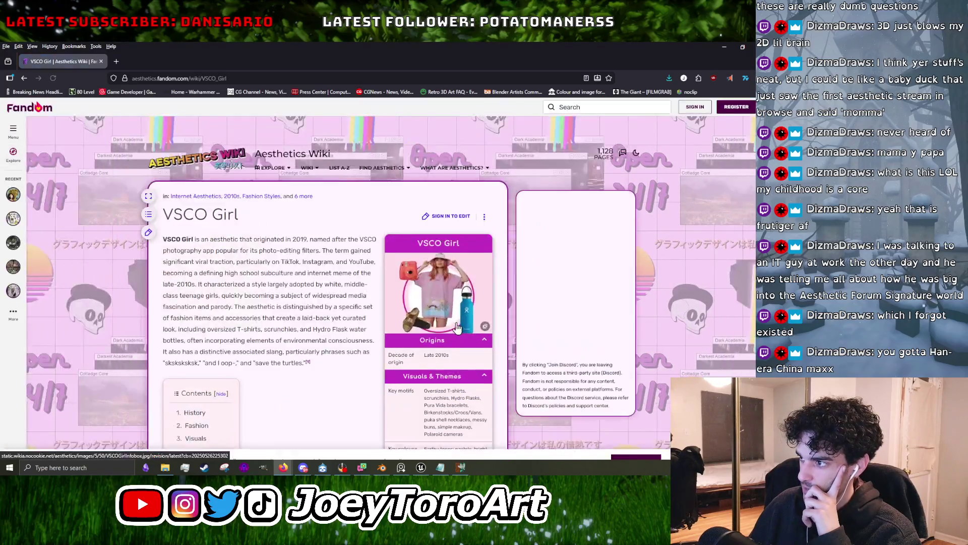
pyautogui.click(447, 310)
pyautogui.click(379, 392)
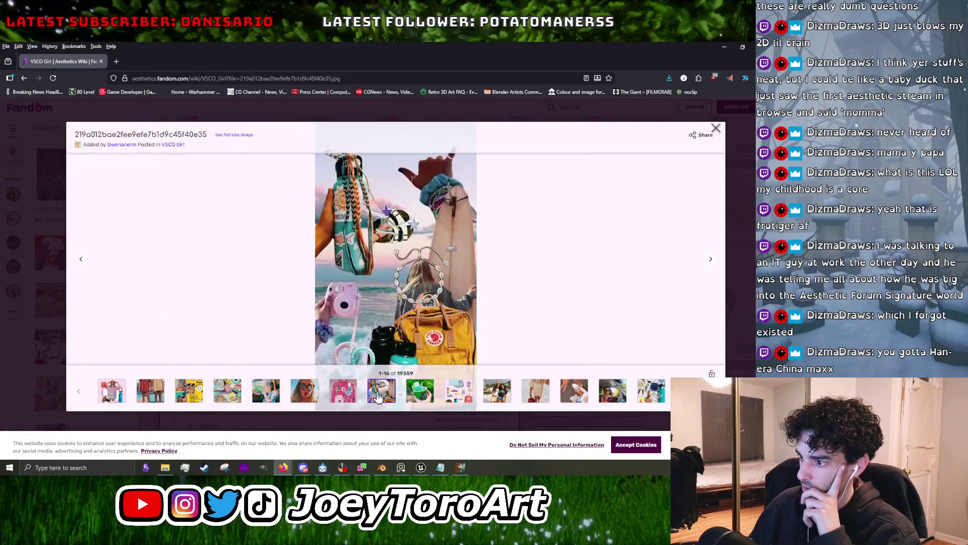
pyautogui.click(419, 391)
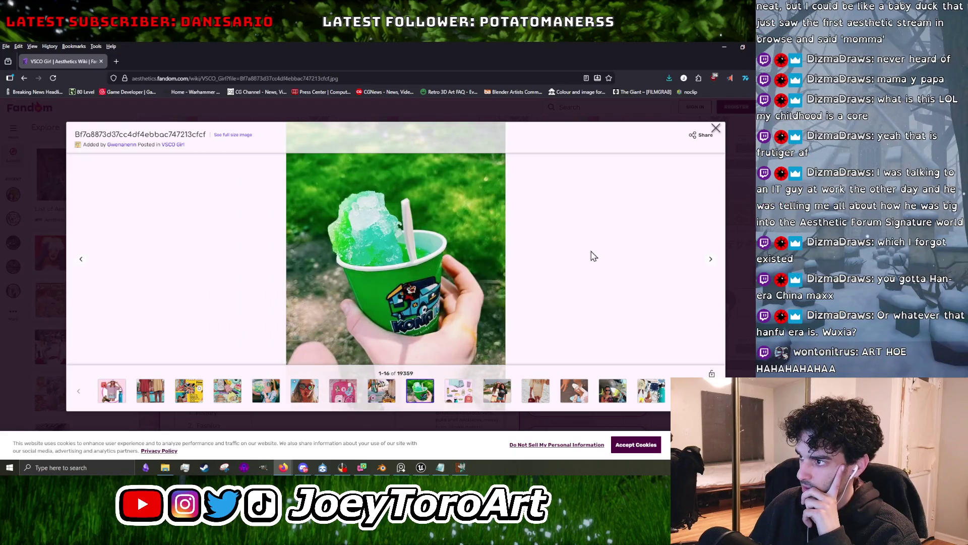
pyautogui.click(716, 128)
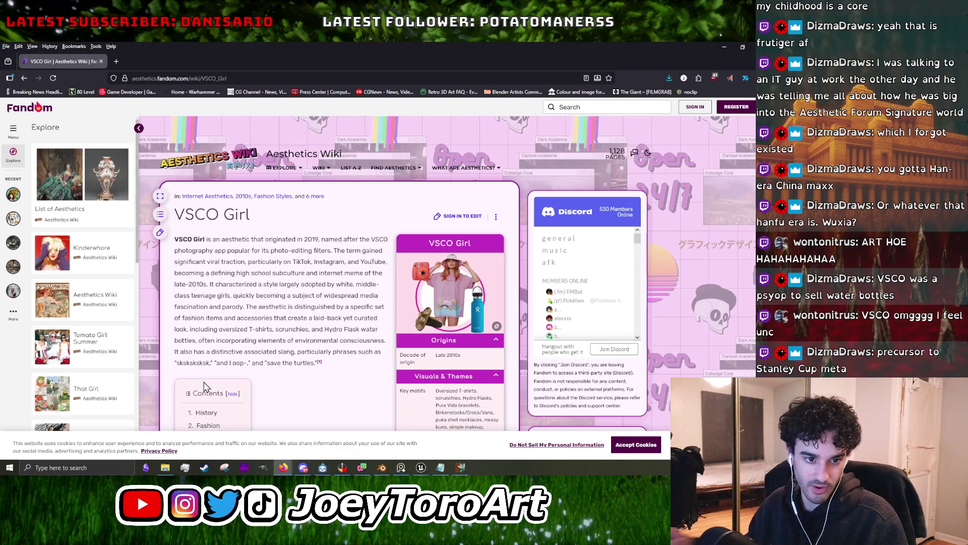
# In a new File Explorer window, go to Desktop > BRIDGE > 女鬼.
pyautogui.click(165, 468)
pyautogui.click(38, 145)
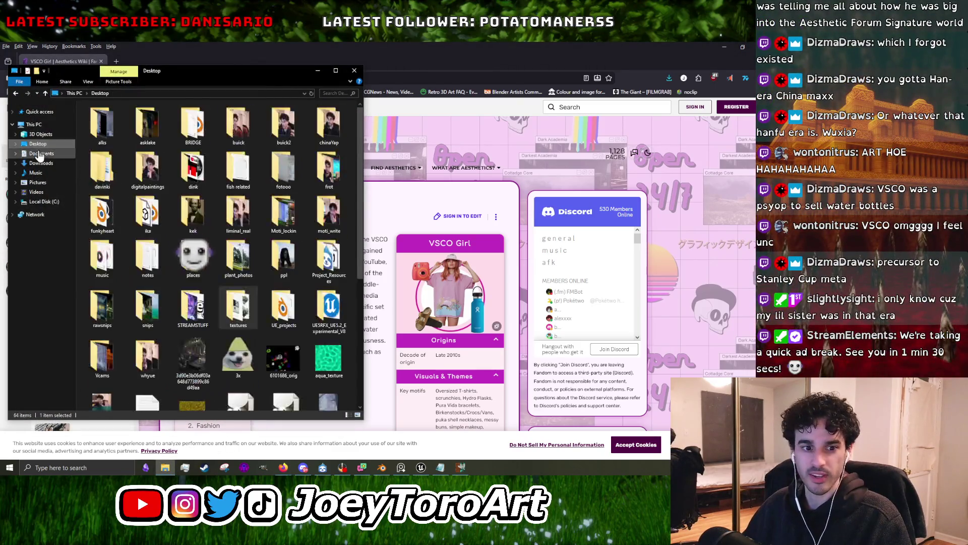
pyautogui.doubleClick(184, 141)
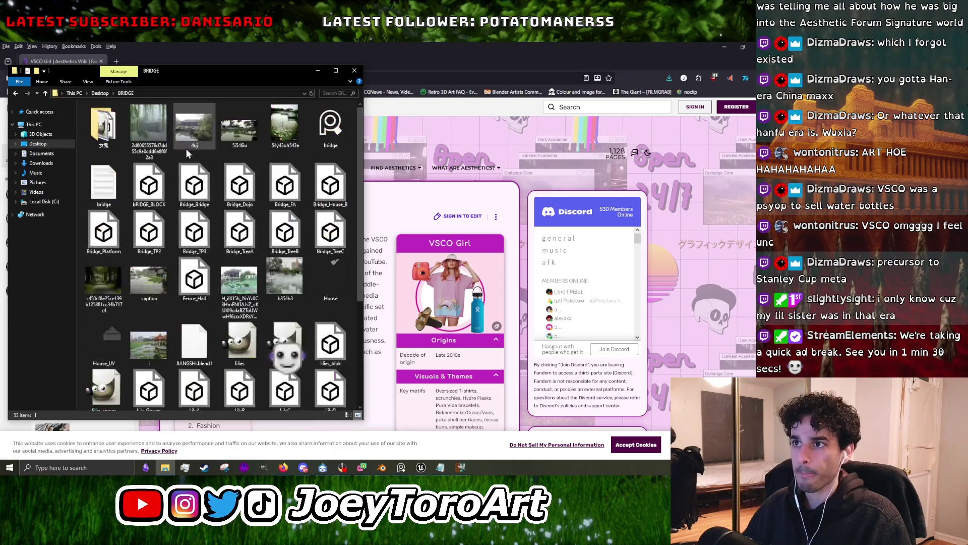
pyautogui.doubleClick(182, 237)
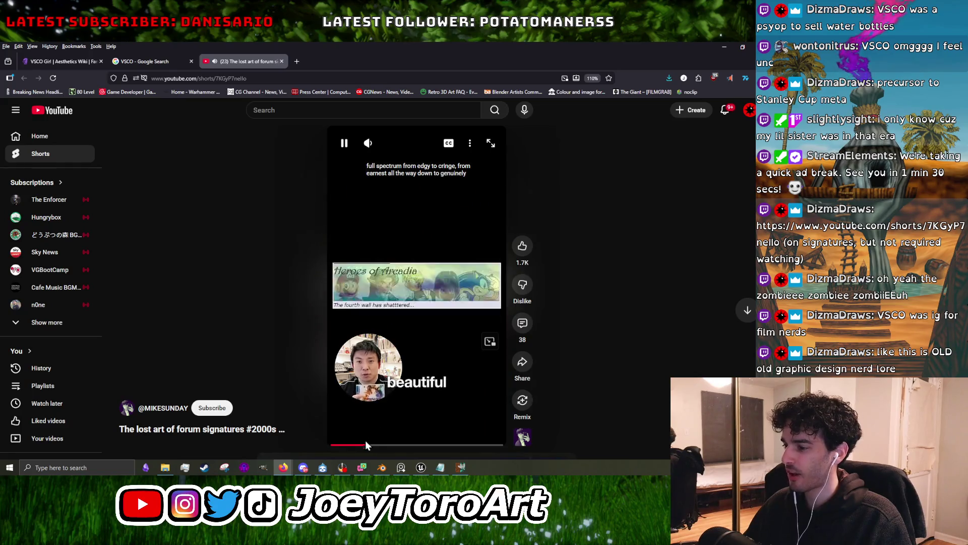
# Pause and resume the forum signatures Short, then restart it and pause it early.
pyautogui.click(474, 244)
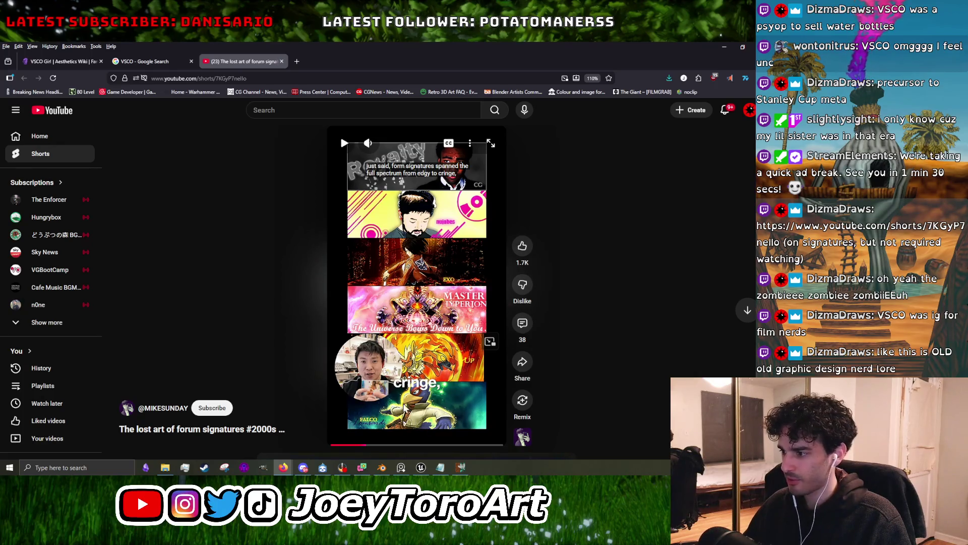
pyautogui.click(450, 281)
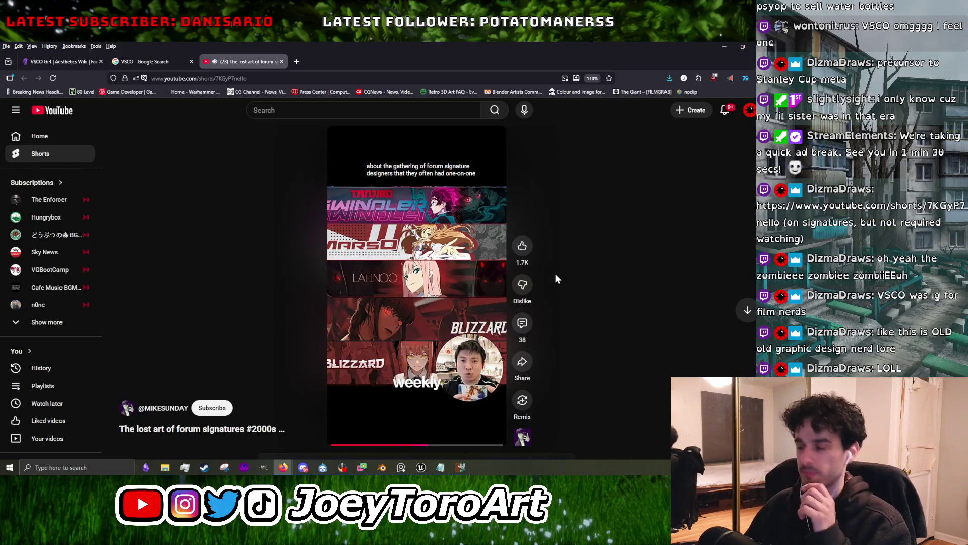
pyautogui.click(334, 444)
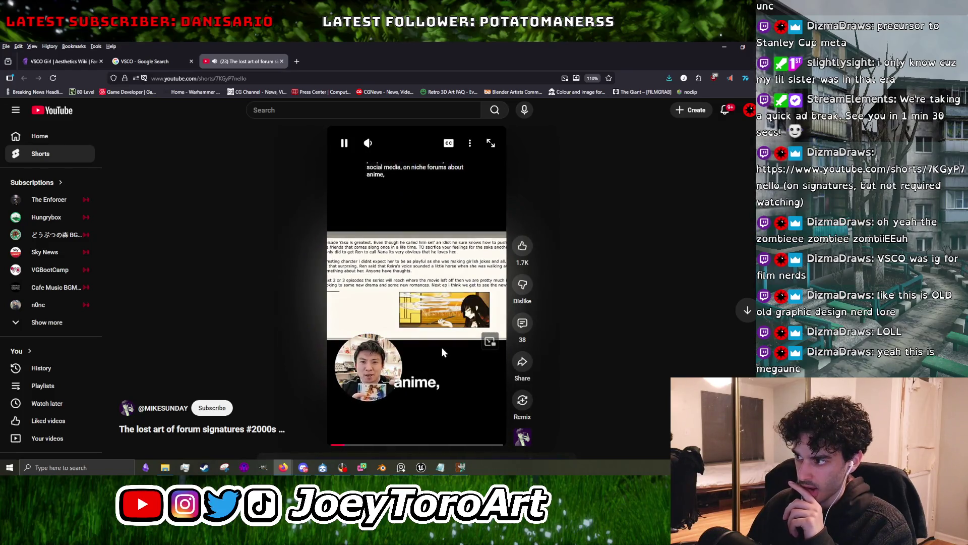
pyautogui.click(443, 346)
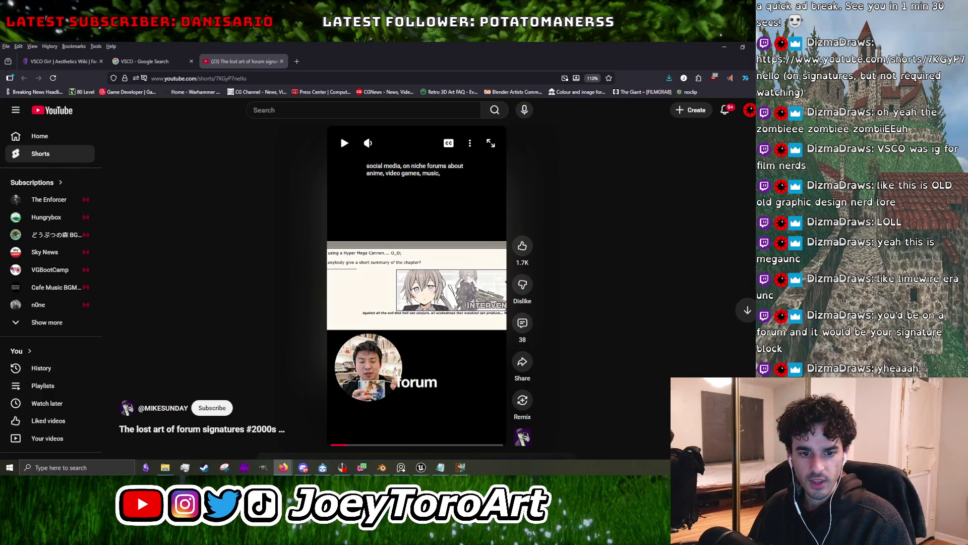
# Close the Short and the Google search tab, then scroll down the VSCO Girl article.
pyautogui.click(281, 61)
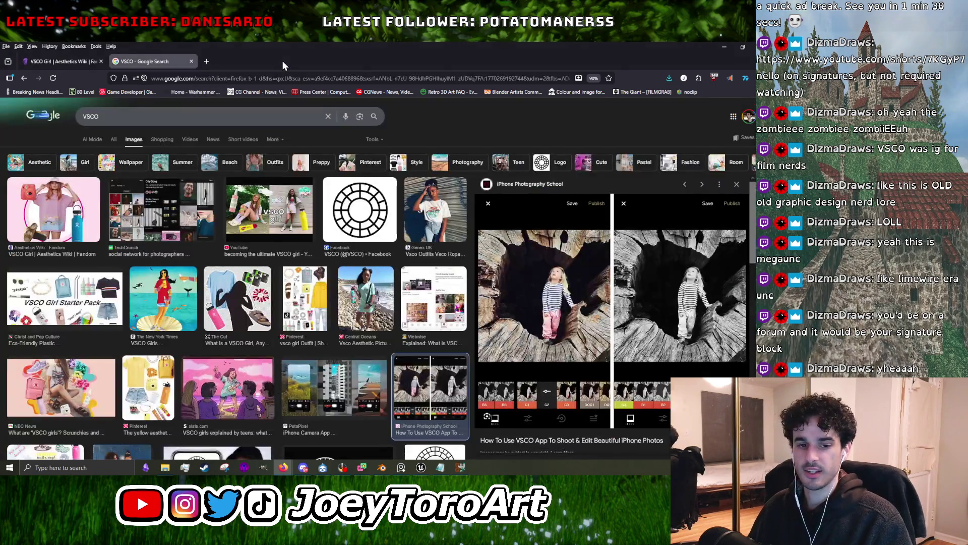
pyautogui.click(192, 61)
pyautogui.scroll(-10, 262, 308)
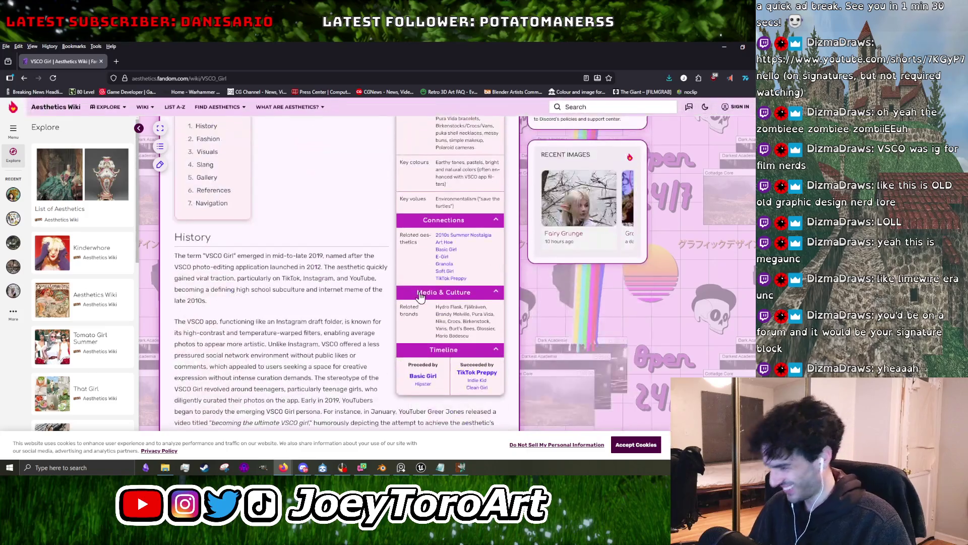
pyautogui.scroll(-5, 403, 353)
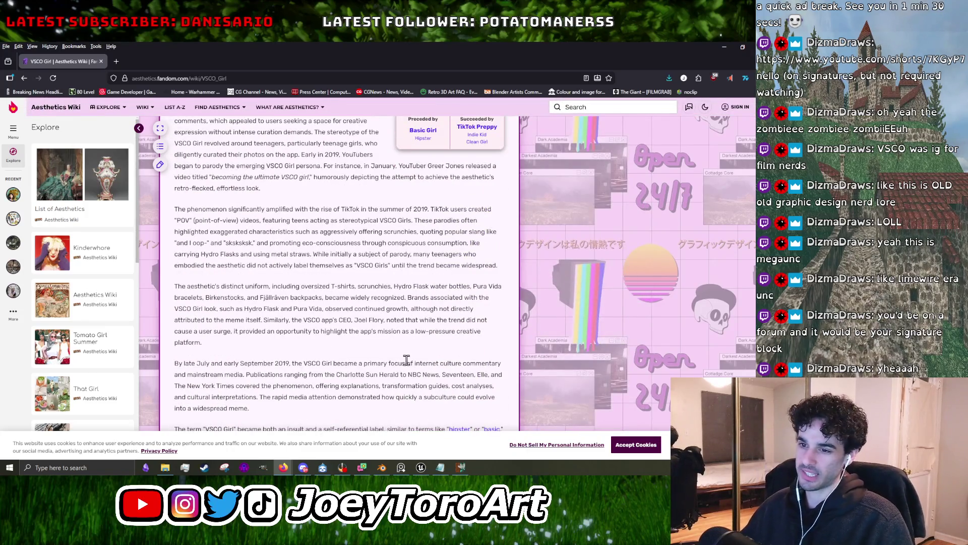
pyautogui.scroll(-5, 407, 361)
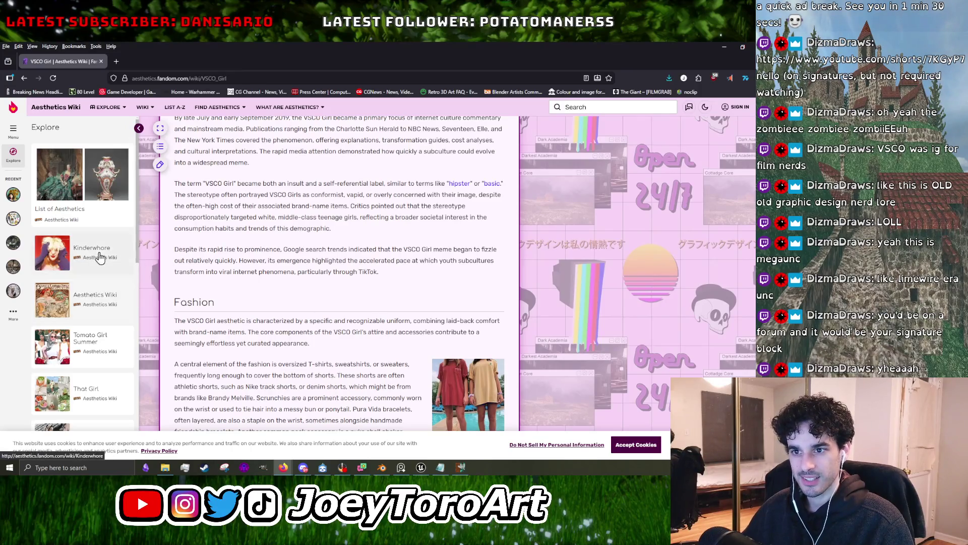
# Open Kinderwhore from the Explore sidebar and read its opening paragraph.
pyautogui.click(98, 254)
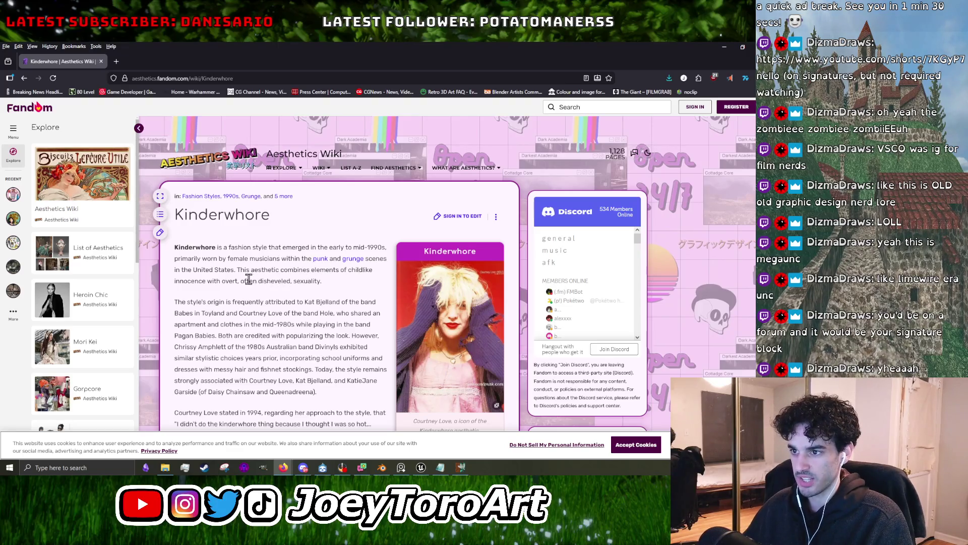
pyautogui.doubleClick(325, 281)
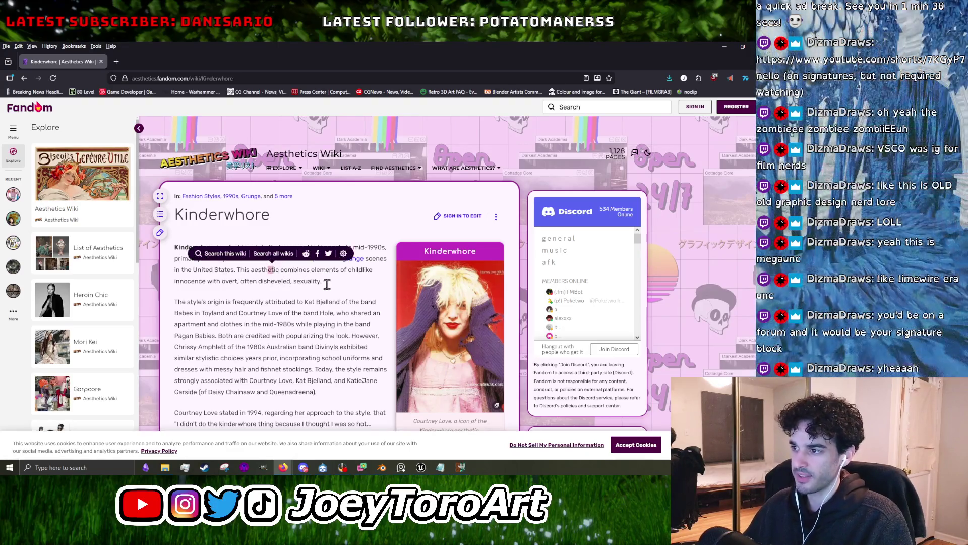
pyautogui.click(336, 289)
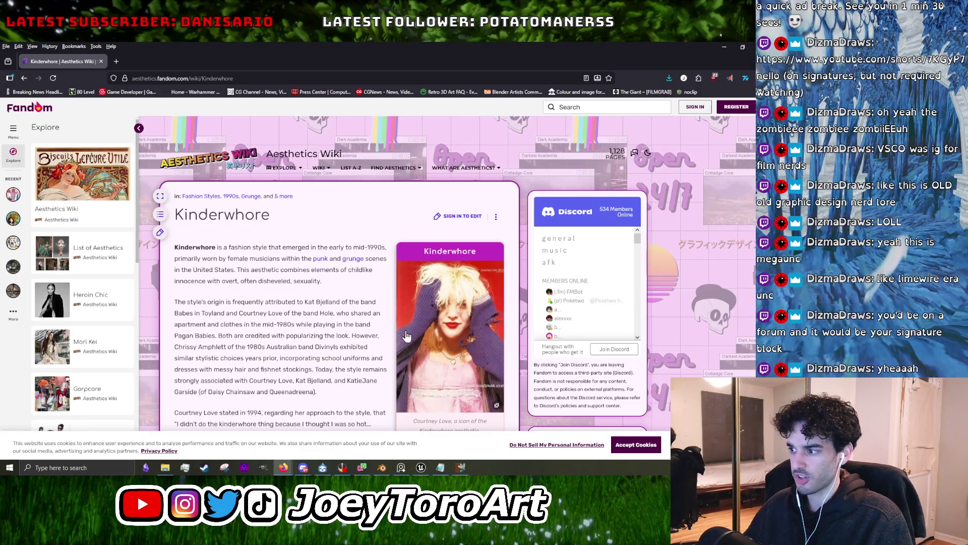
pyautogui.scroll(-5, 282, 302)
pyautogui.scroll(-5, 313, 312)
pyautogui.scroll(-5, 341, 321)
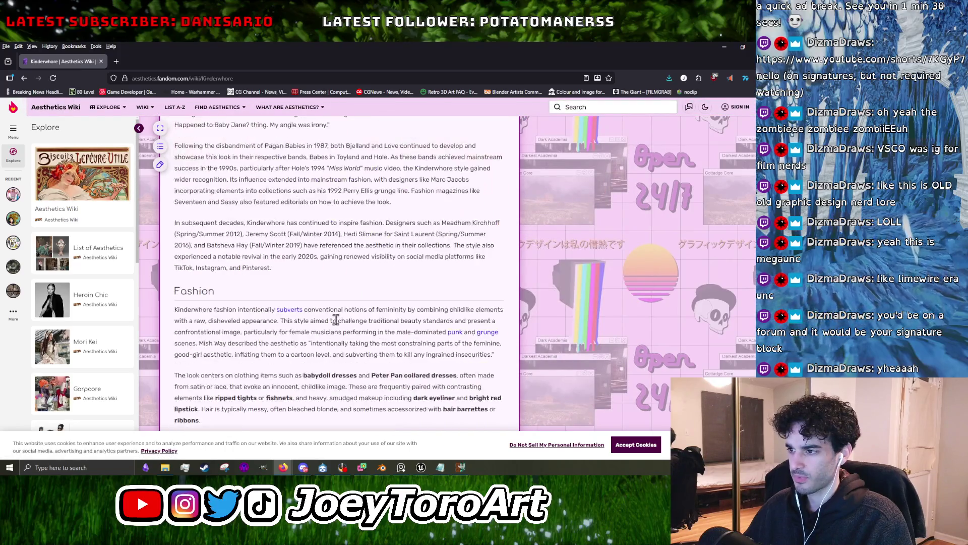
pyautogui.scroll(-5, 337, 320)
# Scroll through the Kinderwhore History and Music sections.
pyautogui.scroll(4, 336, 322)
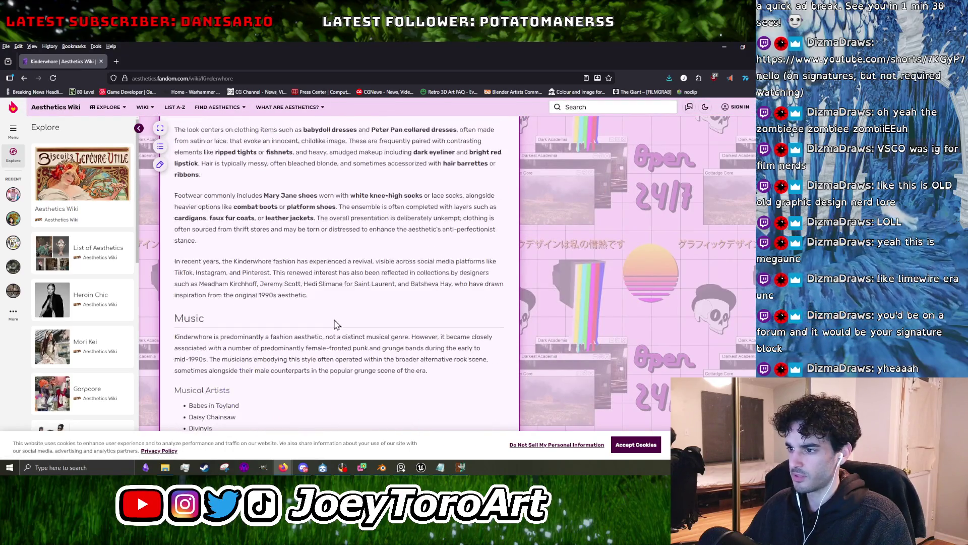
pyautogui.scroll(-1, 336, 323)
pyautogui.scroll(1, 336, 323)
pyautogui.scroll(-2, 336, 323)
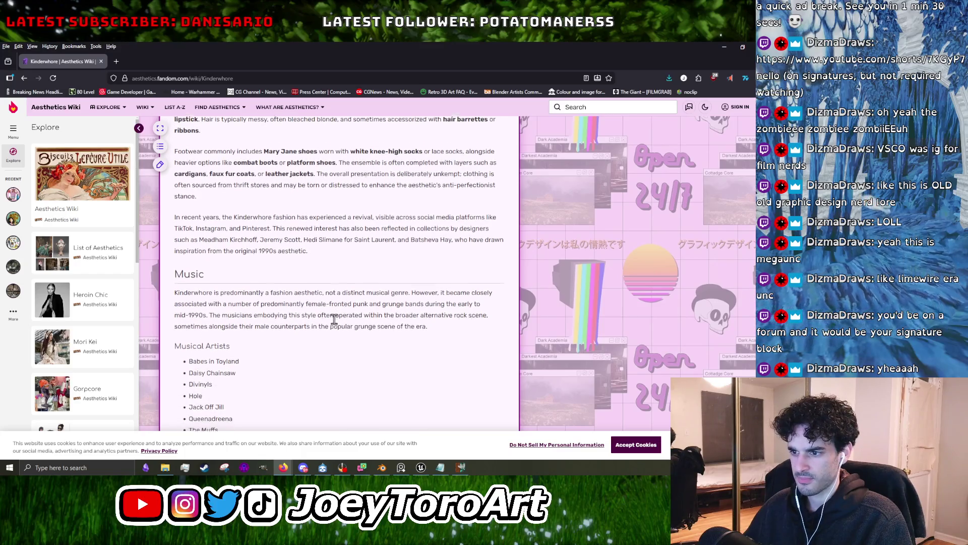
pyautogui.scroll(-2, 336, 323)
pyautogui.scroll(-1, 336, 324)
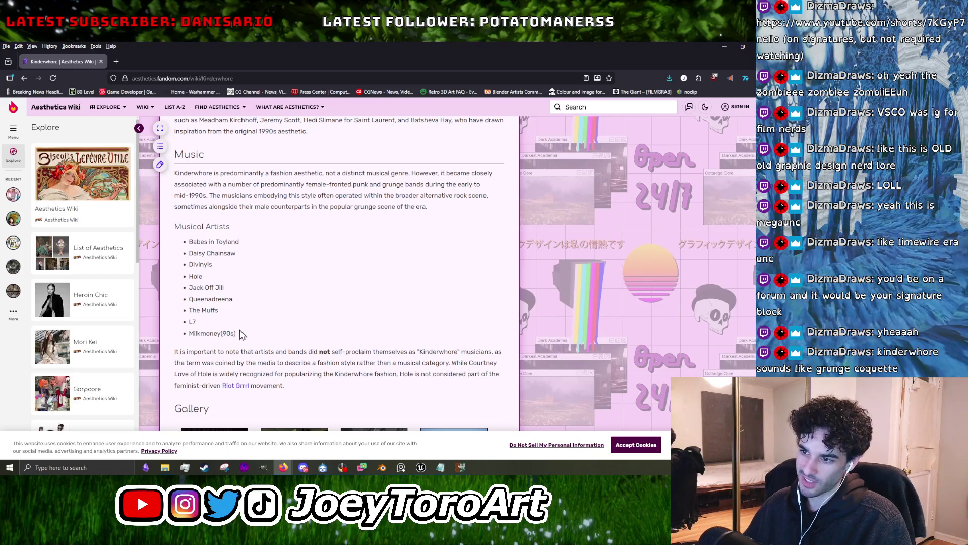
pyautogui.scroll(5, 282, 348)
pyautogui.scroll(4, 282, 353)
pyautogui.scroll(5, 282, 357)
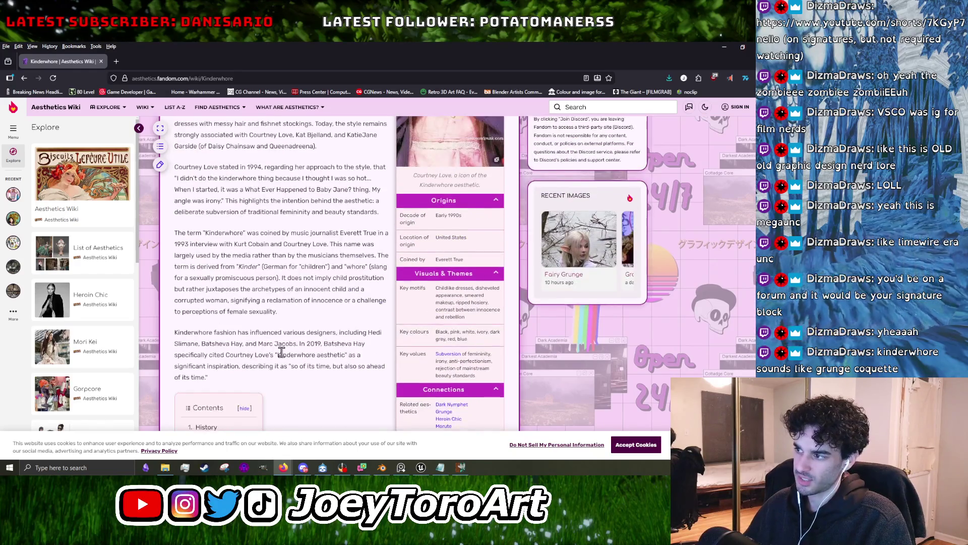
pyautogui.scroll(-3, 281, 353)
# Open the Riot Grrrl article and scroll down to its Gallery.
pyautogui.click(443, 318)
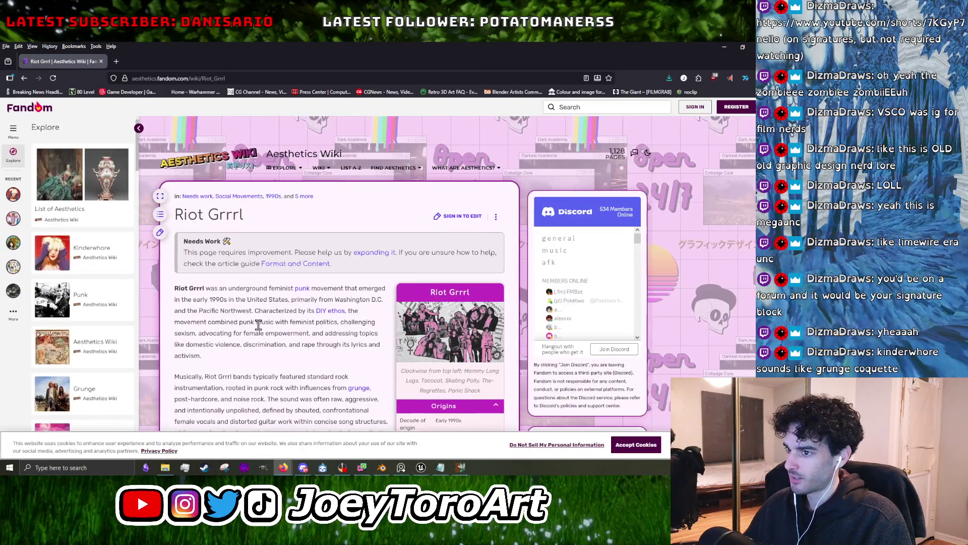
pyautogui.scroll(-10, 259, 325)
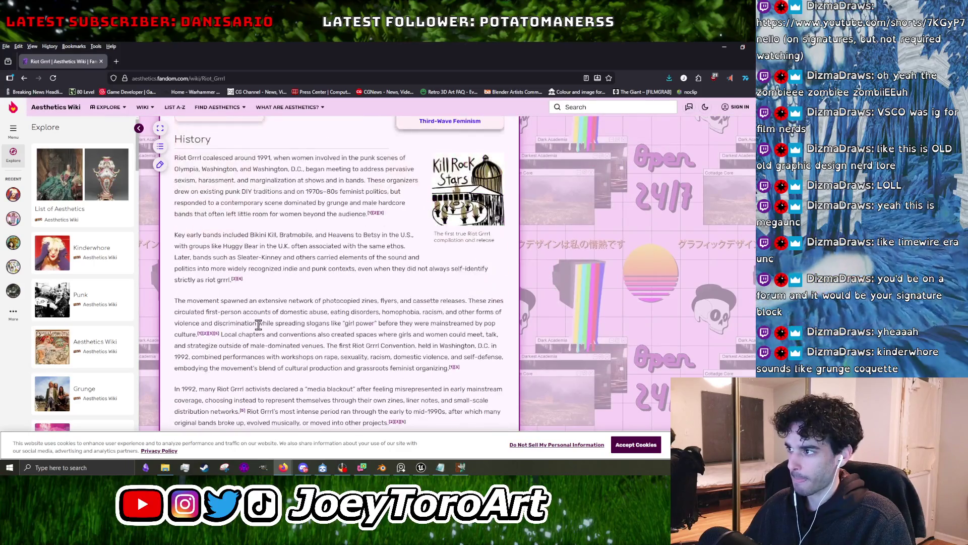
pyautogui.scroll(-3, 262, 331)
pyautogui.scroll(-5, 261, 331)
pyautogui.scroll(-5, 262, 330)
pyautogui.scroll(10, 355, 357)
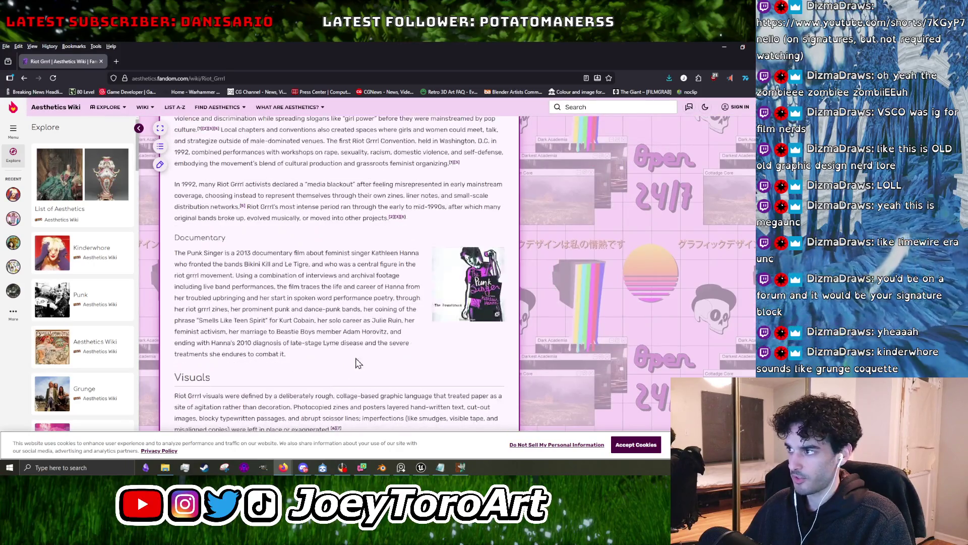
pyautogui.scroll(-5, 355, 357)
pyautogui.scroll(-5, 353, 358)
pyautogui.scroll(-5, 339, 363)
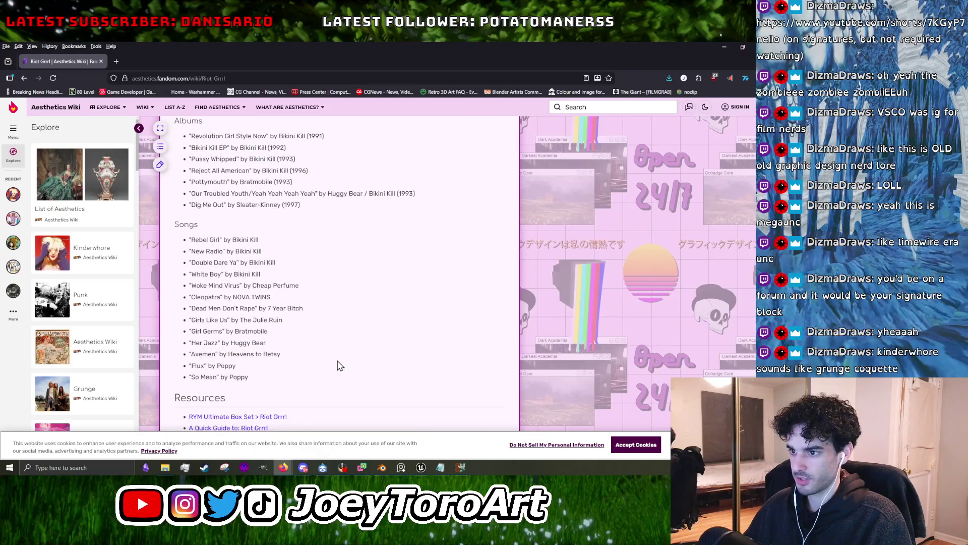
pyautogui.scroll(-5, 338, 363)
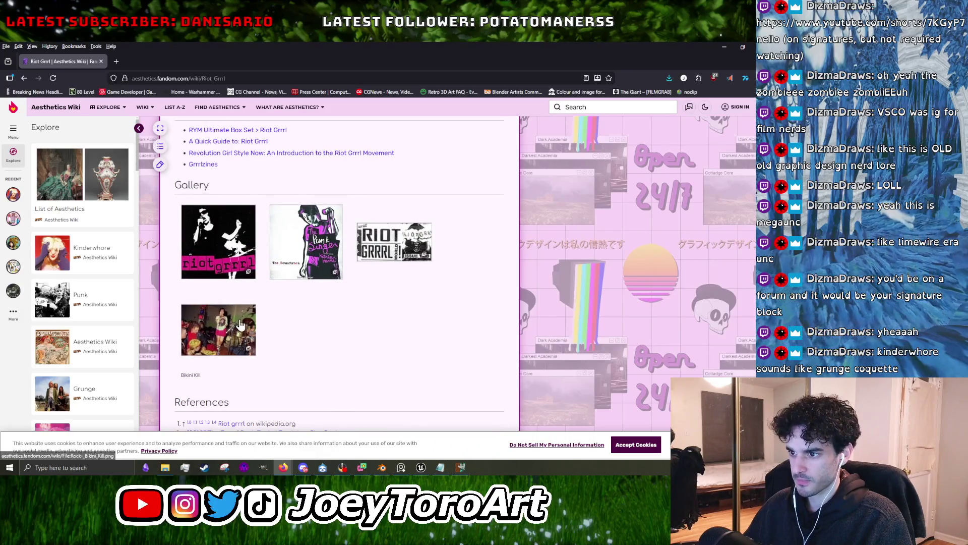
pyautogui.scroll(10, 240, 323)
pyautogui.scroll(10, 303, 303)
pyautogui.scroll(-5, 392, 289)
pyautogui.scroll(-3, 438, 349)
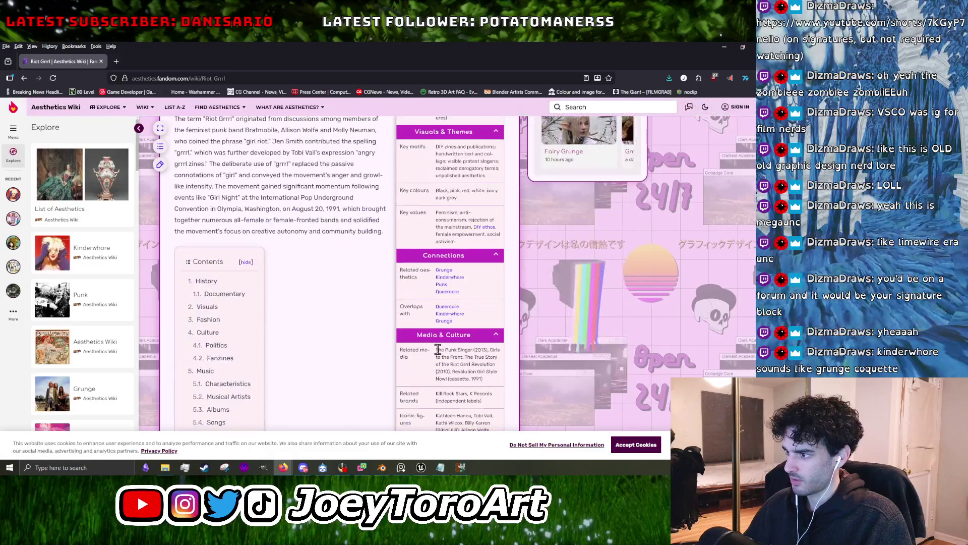
# Open Queercore from the Riot Grrrl Overlaps and scroll to its History section.
pyautogui.click(451, 306)
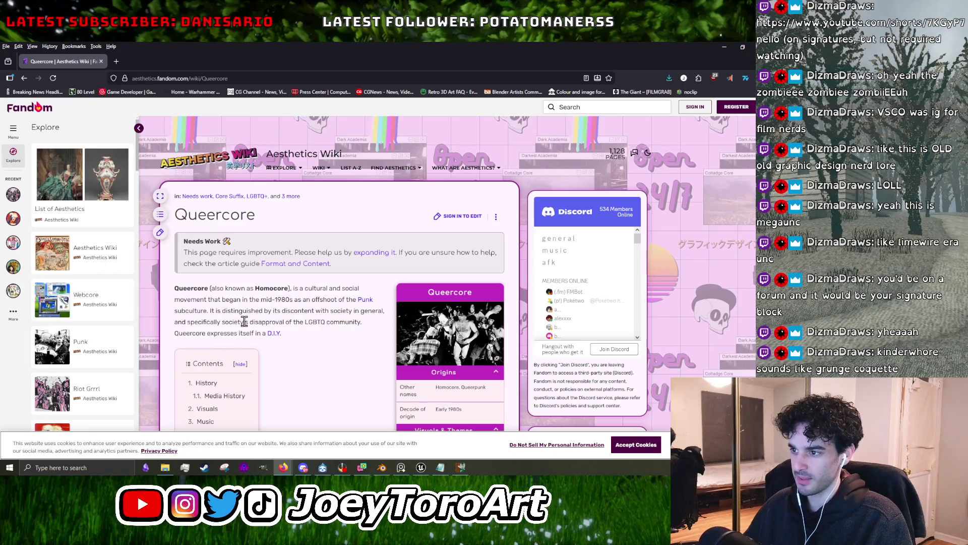
pyautogui.scroll(-2, 310, 322)
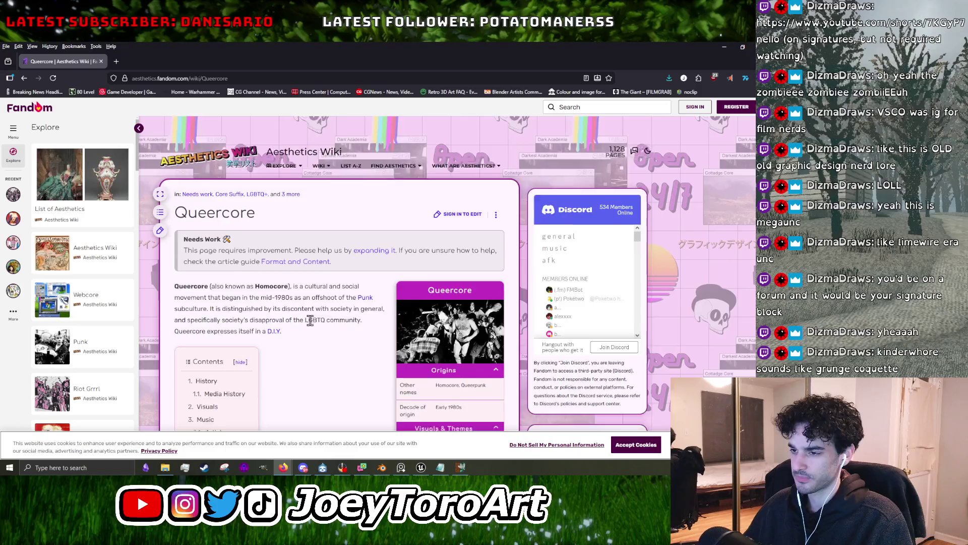
pyautogui.scroll(-3, 310, 321)
pyautogui.scroll(-2, 310, 320)
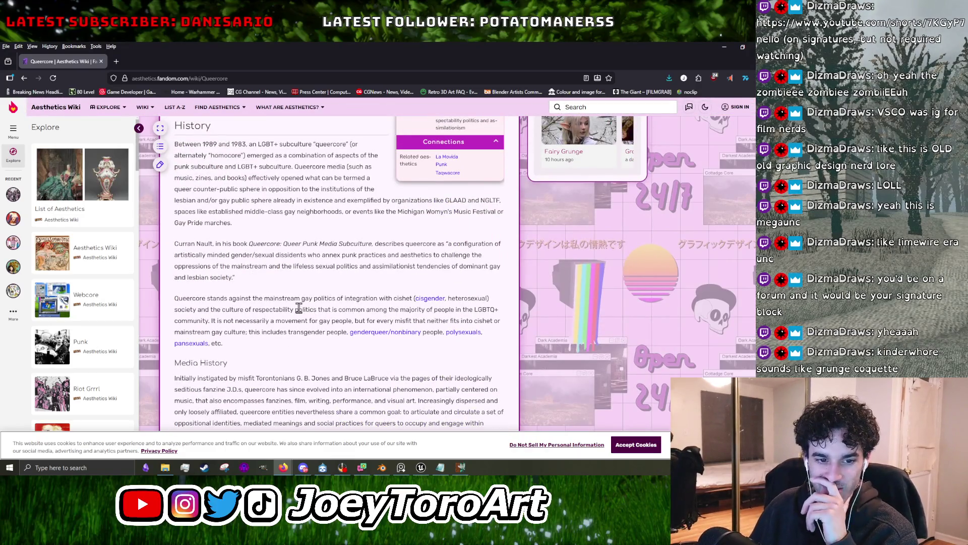
pyautogui.scroll(3, 319, 336)
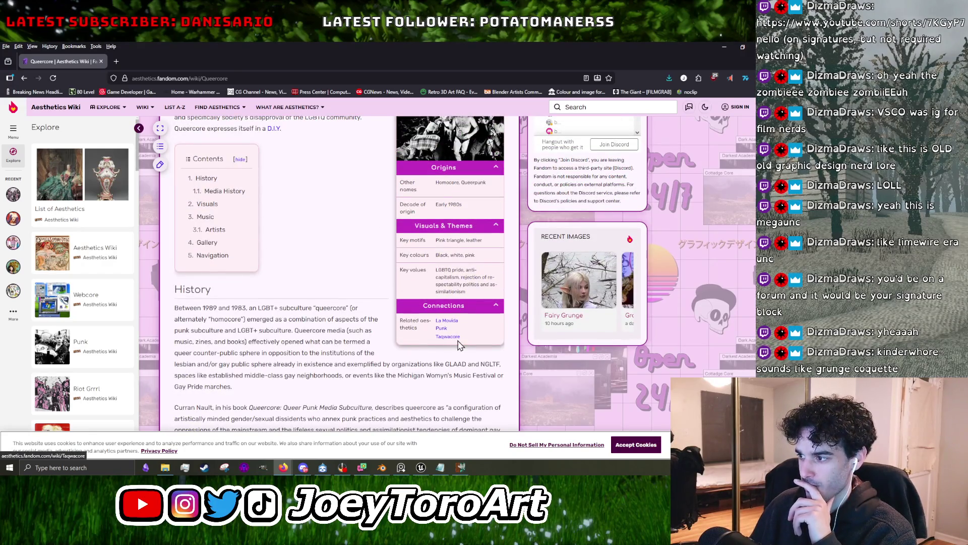
# Open the Punk article, read its London and New York City intro, and scroll down.
pyautogui.click(442, 329)
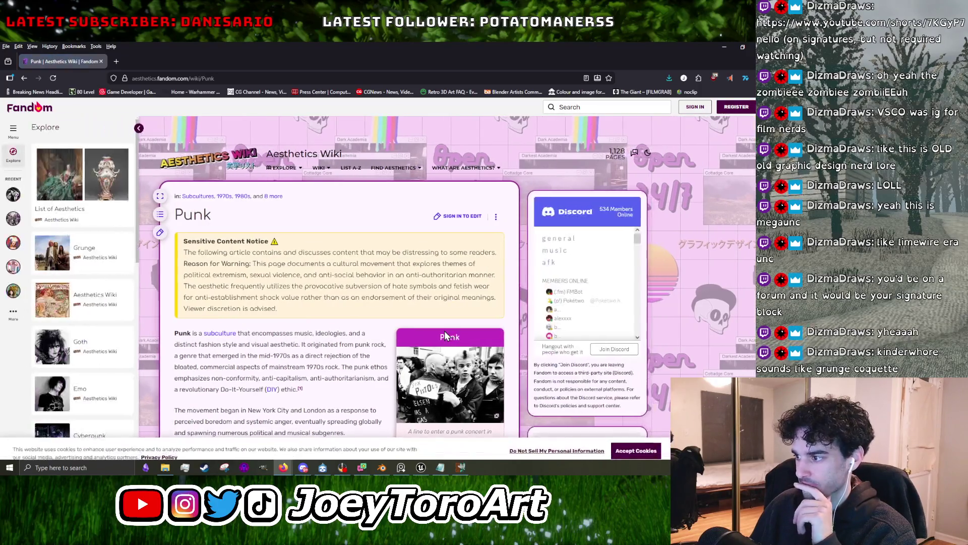
pyautogui.scroll(2, 445, 328)
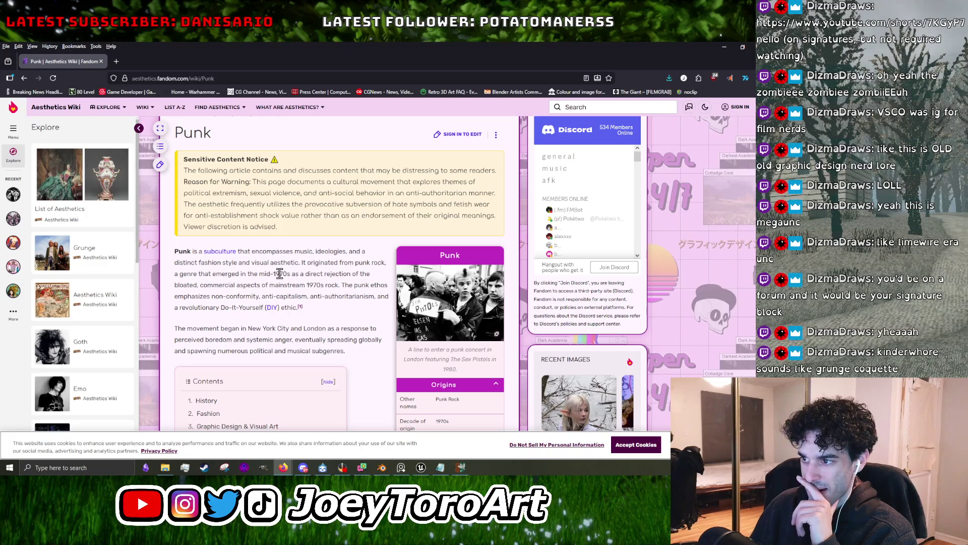
pyautogui.doubleClick(316, 329)
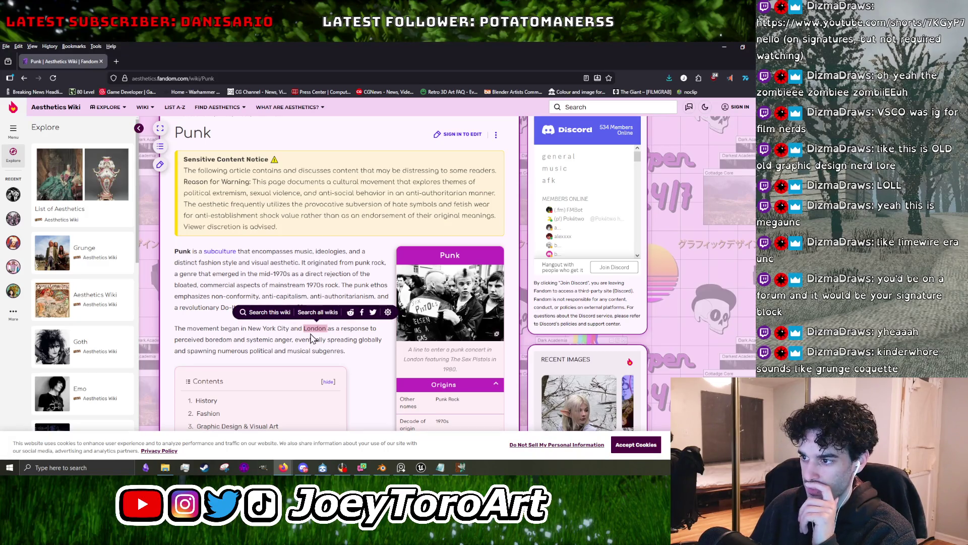
pyautogui.moveTo(311, 336)
pyautogui.mouseDown()
pyautogui.moveTo(262, 331)
pyautogui.moveTo(323, 329)
pyautogui.mouseUp()
pyautogui.click(258, 331)
pyautogui.click(355, 340)
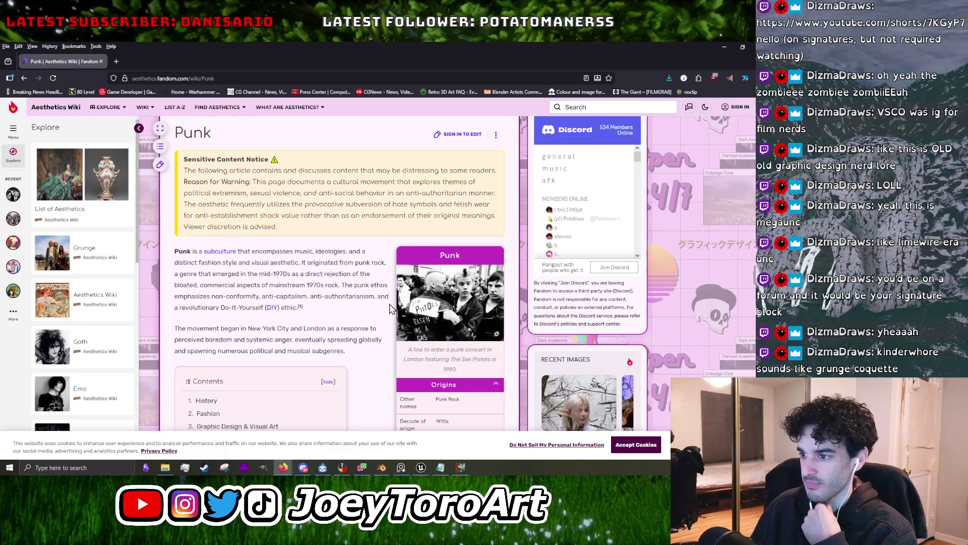
pyautogui.scroll(-5, 296, 341)
pyautogui.scroll(-3, 296, 341)
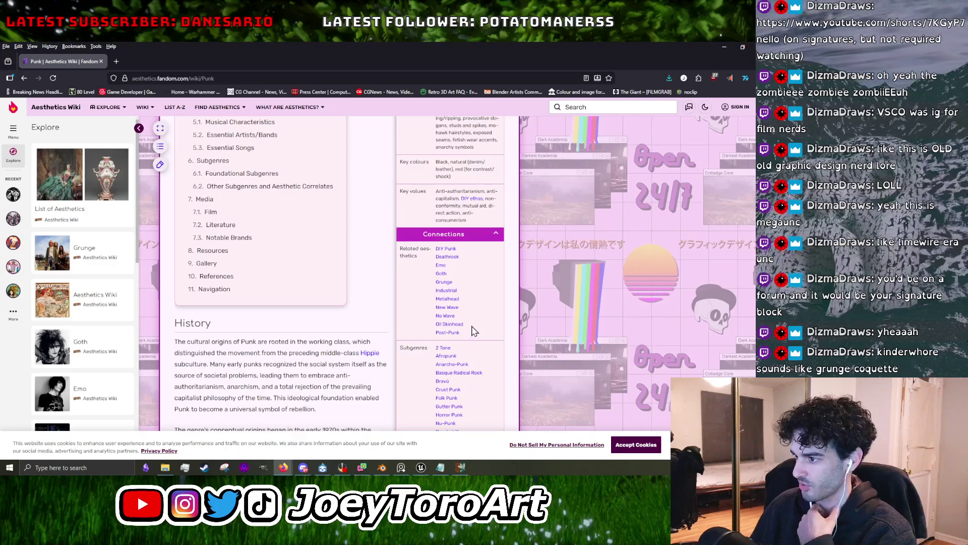
pyautogui.scroll(-3, 474, 330)
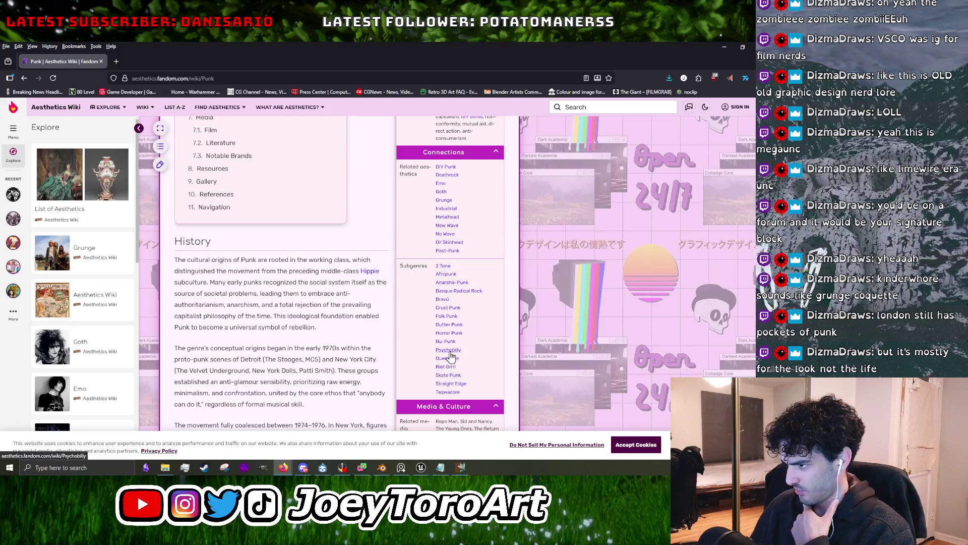
# Open Psychobilly from Punk's Subgenres and scroll to its History section.
pyautogui.click(449, 351)
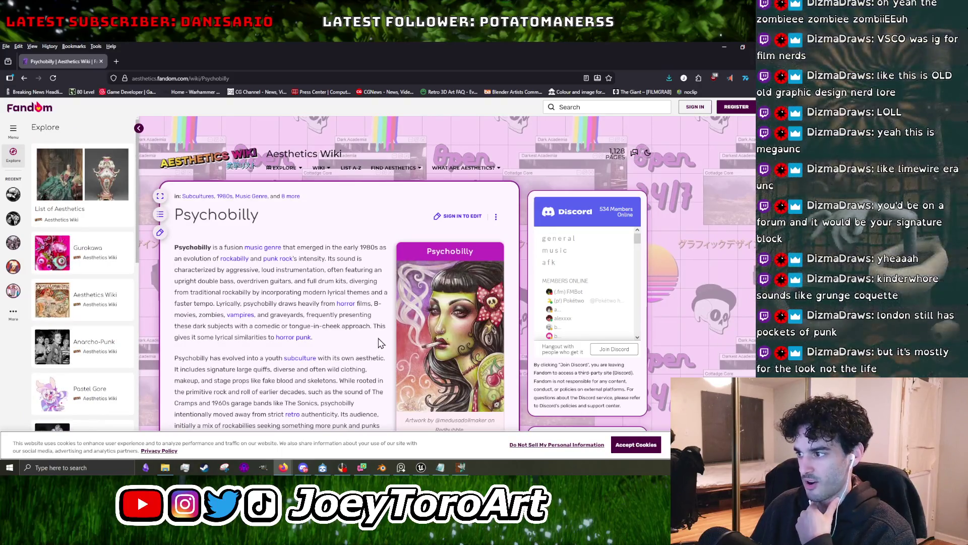
pyautogui.scroll(-3, 383, 343)
pyautogui.scroll(-3, 385, 336)
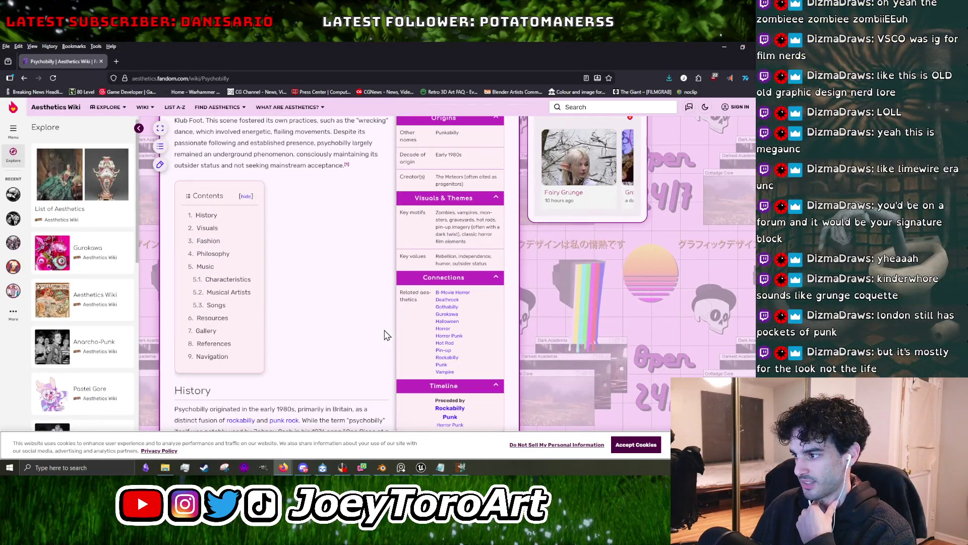
pyautogui.scroll(-2, 422, 359)
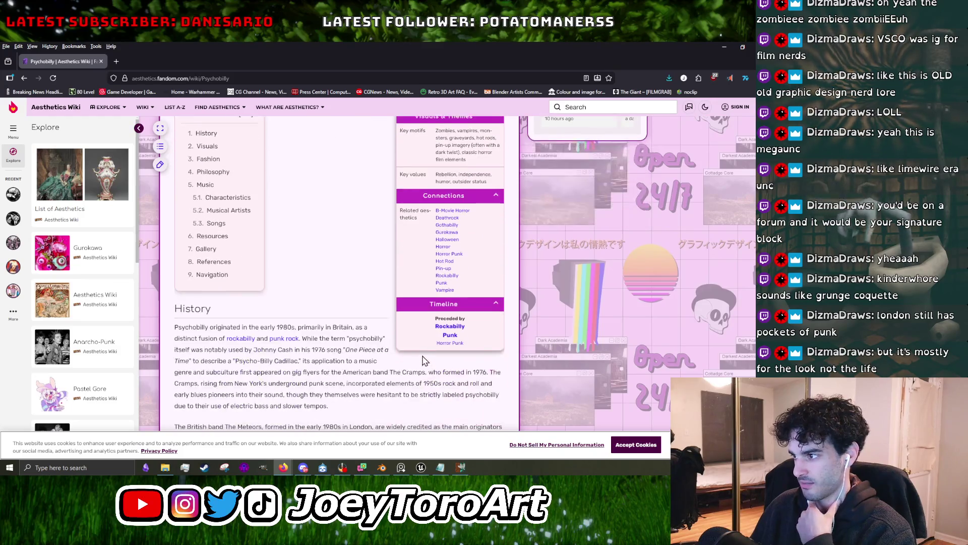
# Open the Vampire article and scroll down to its Connections.
pyautogui.click(449, 292)
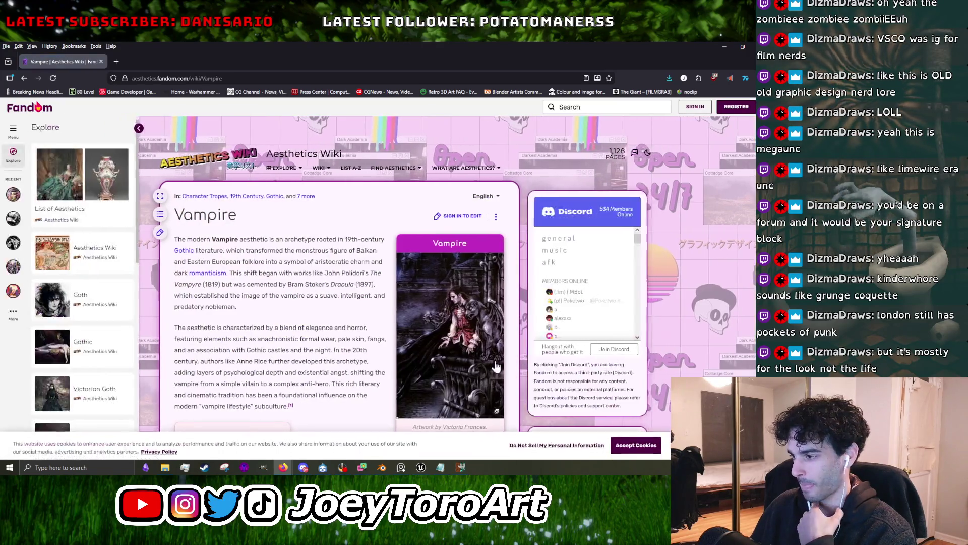
pyautogui.scroll(-3, 343, 333)
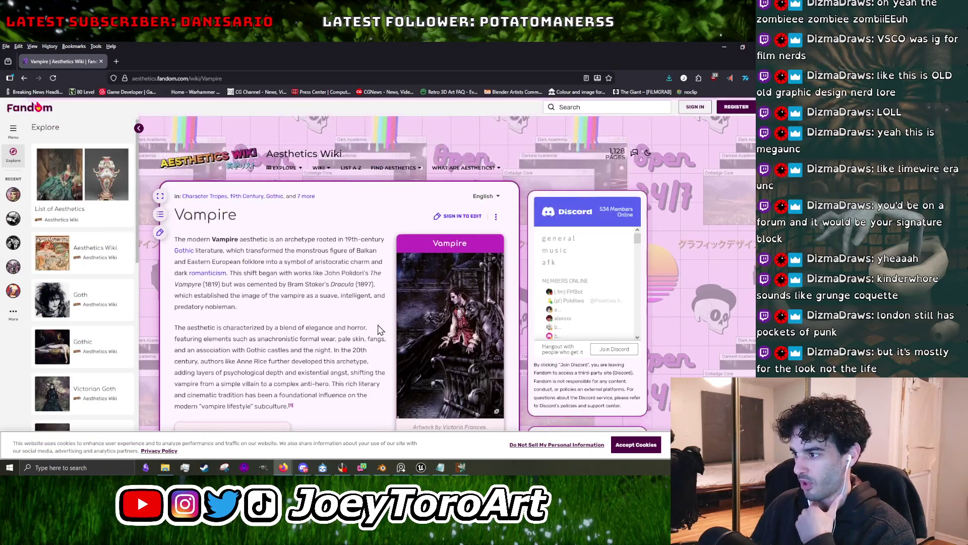
pyautogui.scroll(-3, 378, 329)
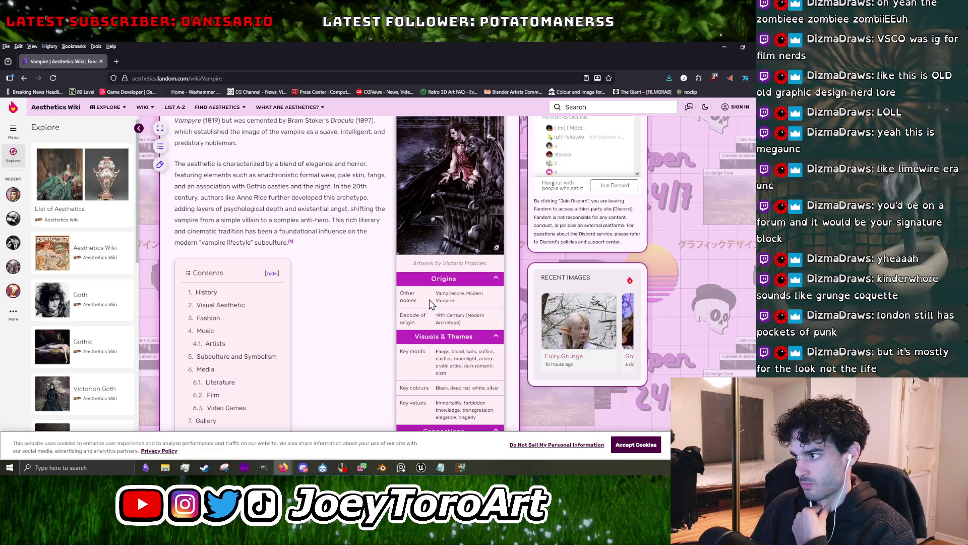
pyautogui.scroll(-2, 431, 302)
# Follow Vampire's connections to Halloween, then on to the Horror article.
pyautogui.click(448, 345)
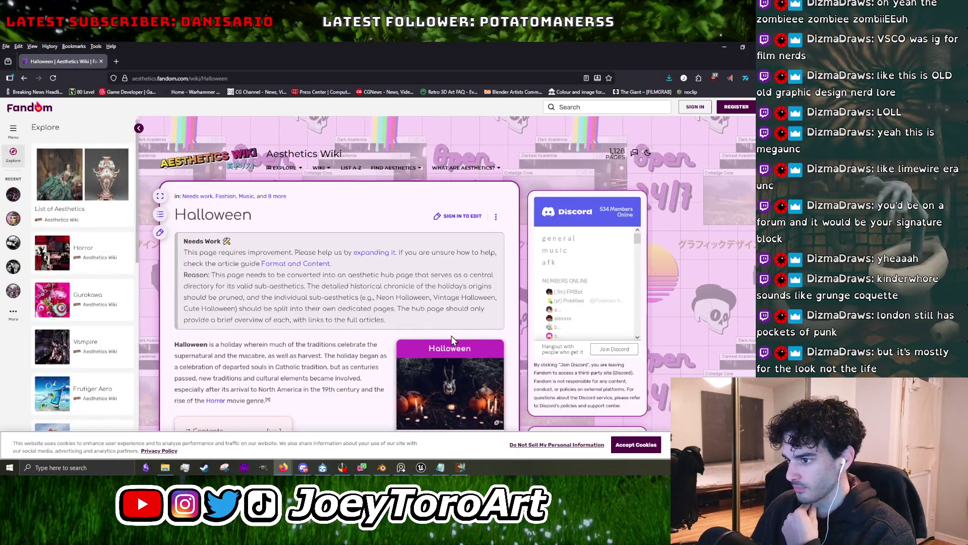
pyautogui.scroll(-3, 452, 338)
pyautogui.scroll(-4, 453, 333)
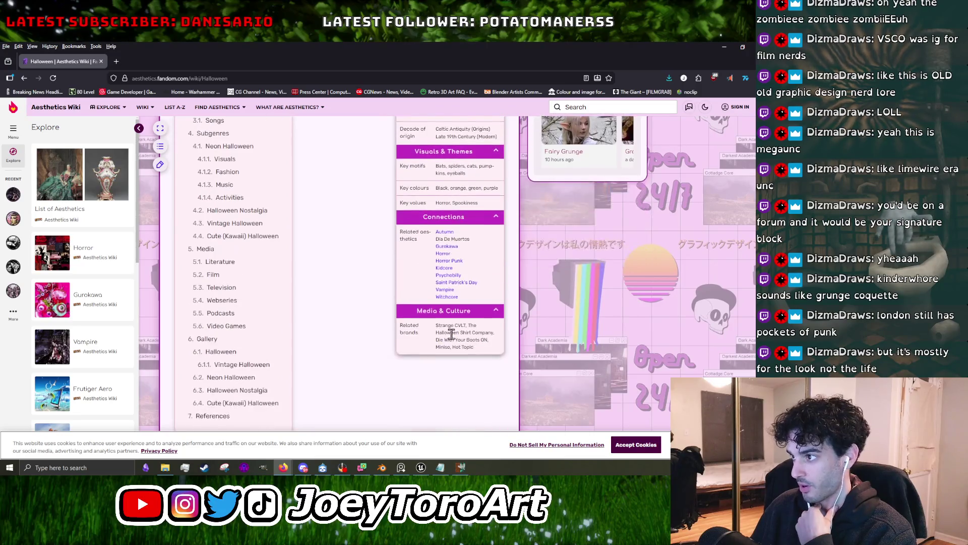
pyautogui.scroll(1, 456, 322)
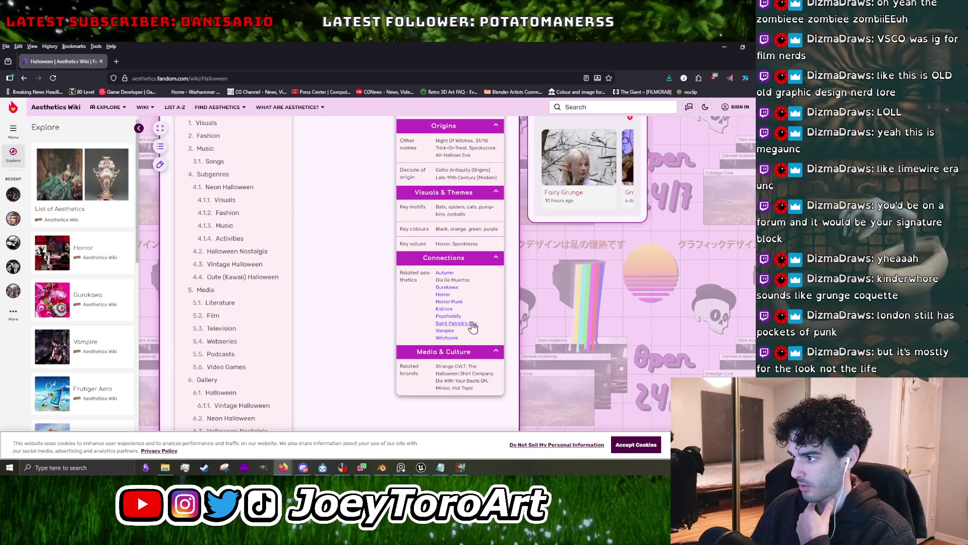
pyautogui.click(443, 294)
pyautogui.scroll(-5, 454, 319)
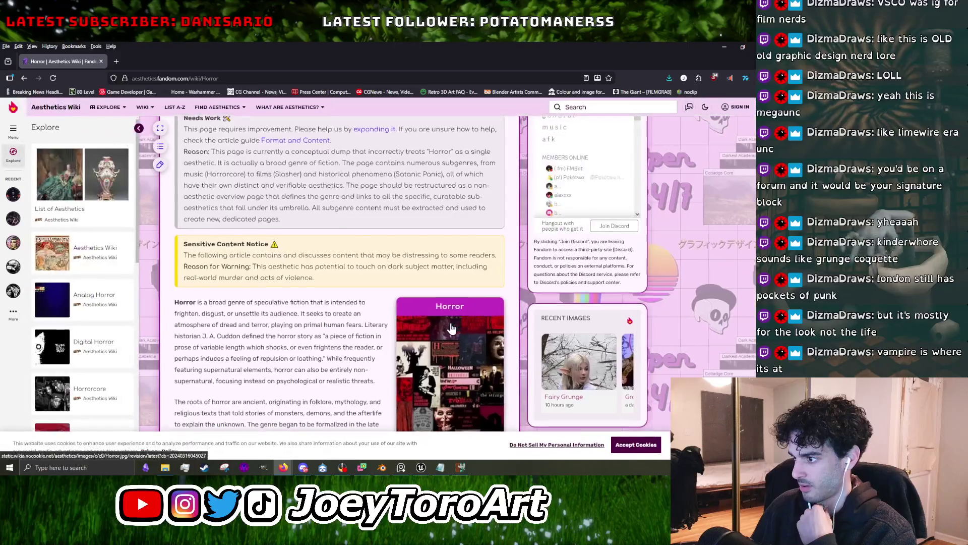
pyautogui.scroll(-3, 449, 328)
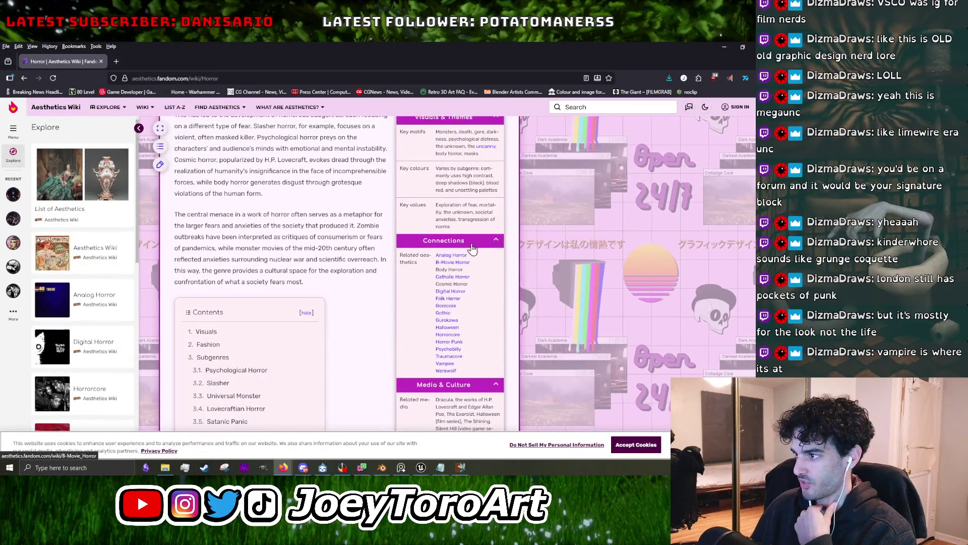
# Move from Horror to Catholic Horror, then open Devilcore from its connections.
pyautogui.click(455, 283)
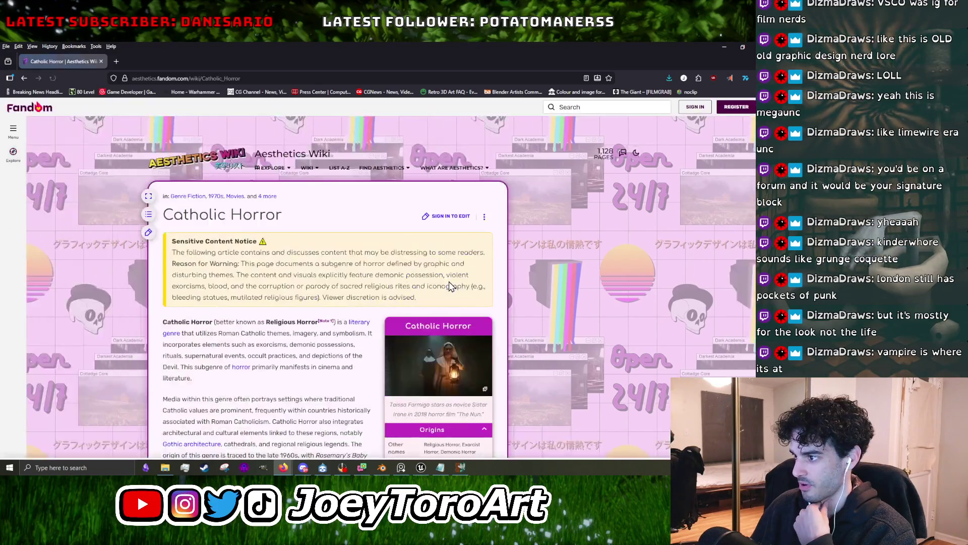
pyautogui.scroll(-1, 448, 283)
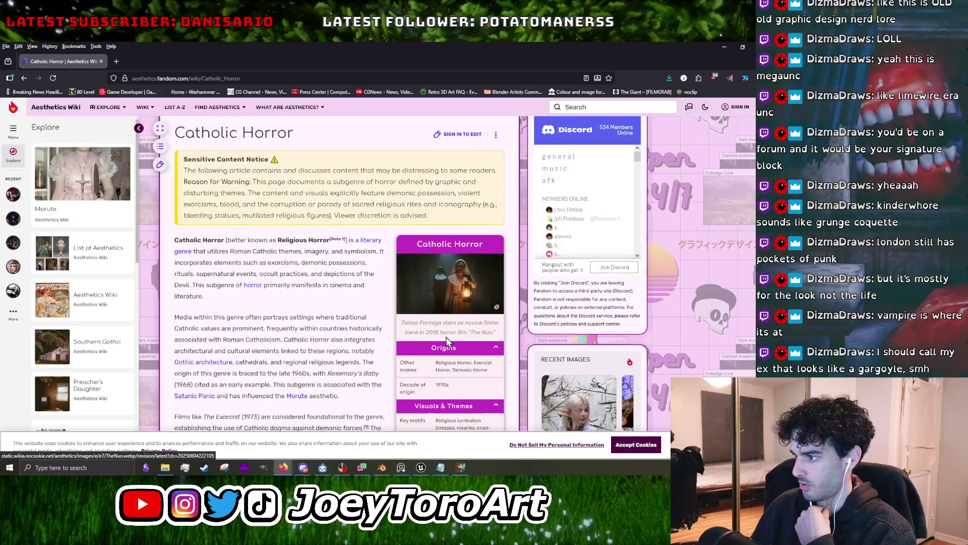
pyautogui.scroll(-5, 425, 333)
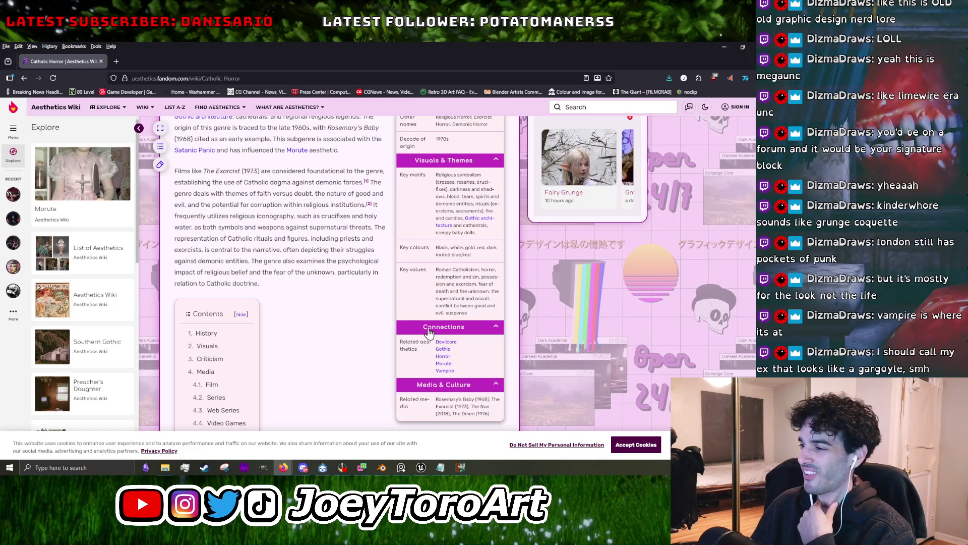
pyautogui.scroll(-2, 428, 333)
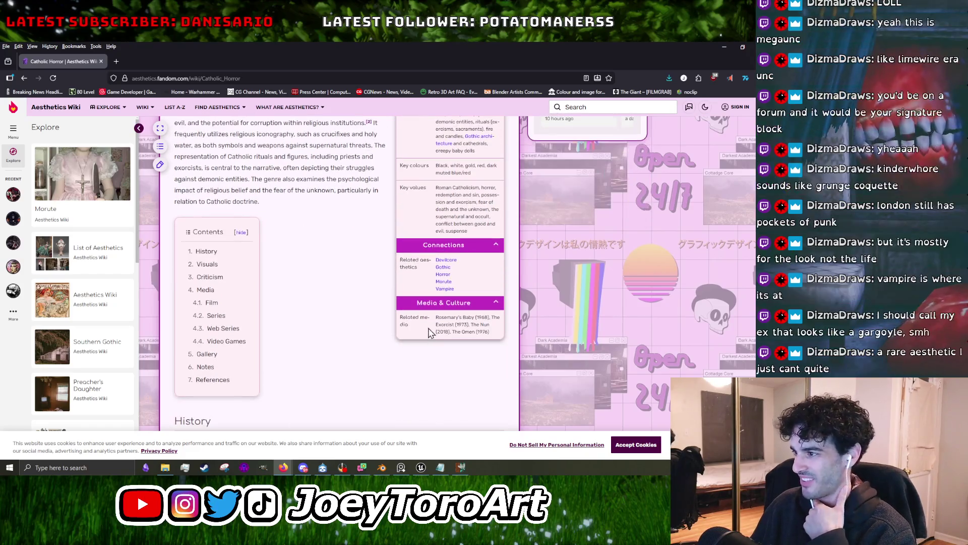
pyautogui.click(451, 263)
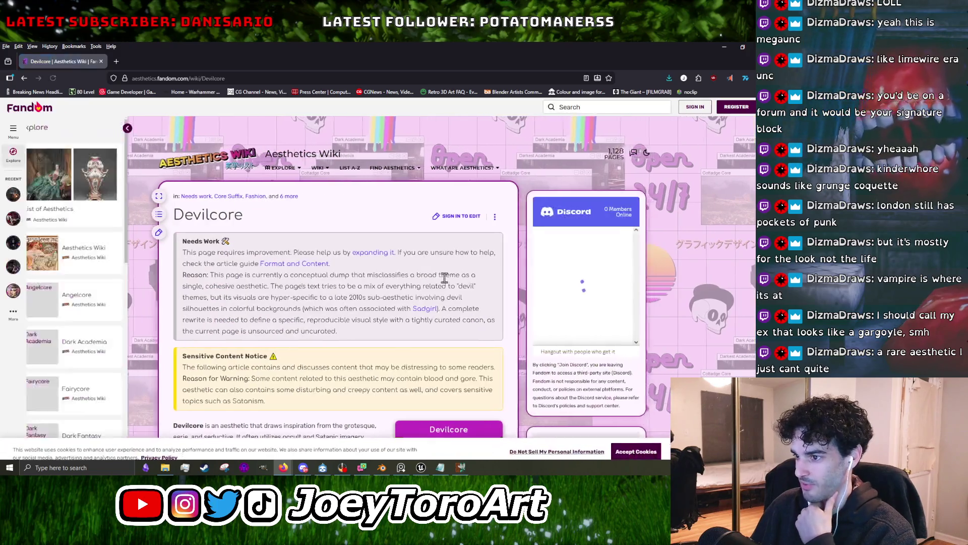
pyautogui.scroll(-2, 444, 288)
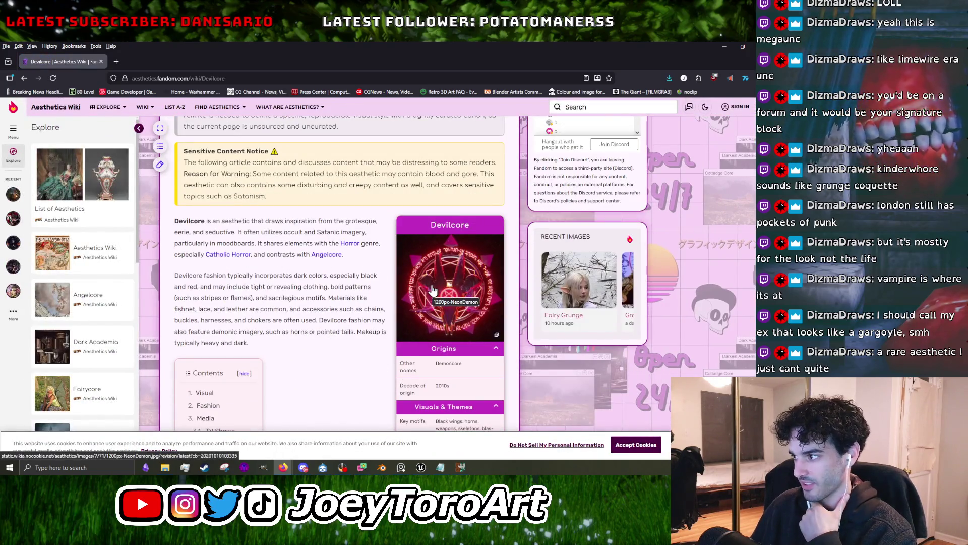
pyautogui.scroll(-4, 433, 289)
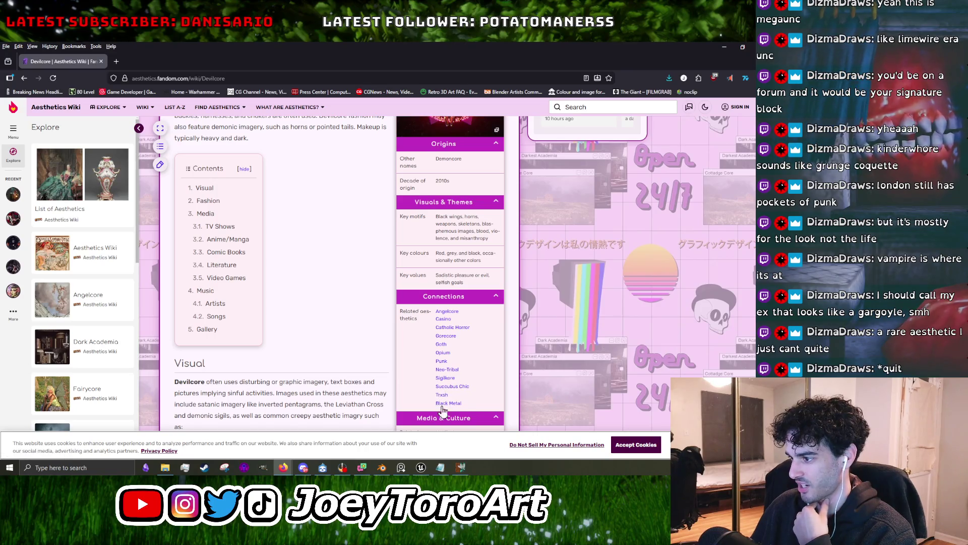
# Open Opium (Vamp) from Devilcore's Connections and scroll through its contents and infobox.
pyautogui.click(443, 353)
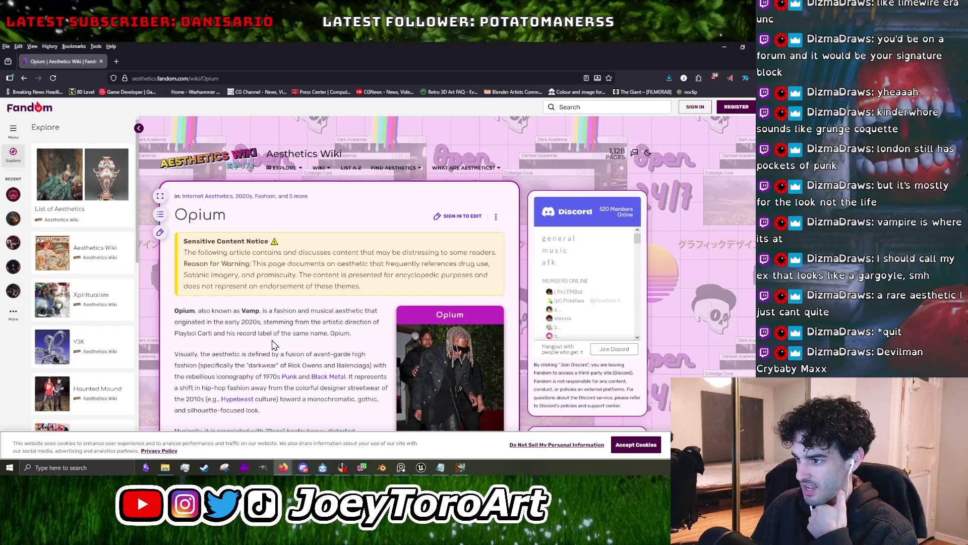
pyautogui.scroll(-1, 276, 343)
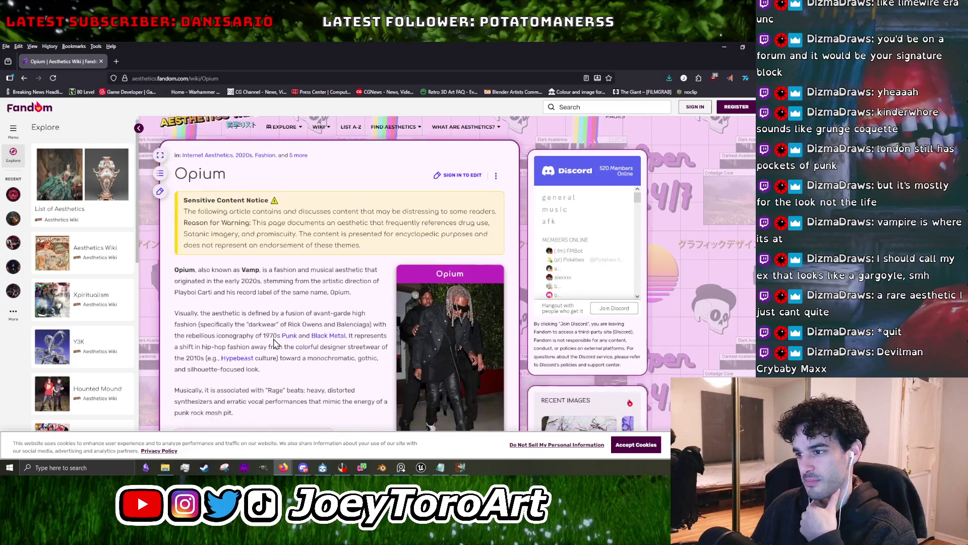
pyautogui.scroll(-1, 273, 339)
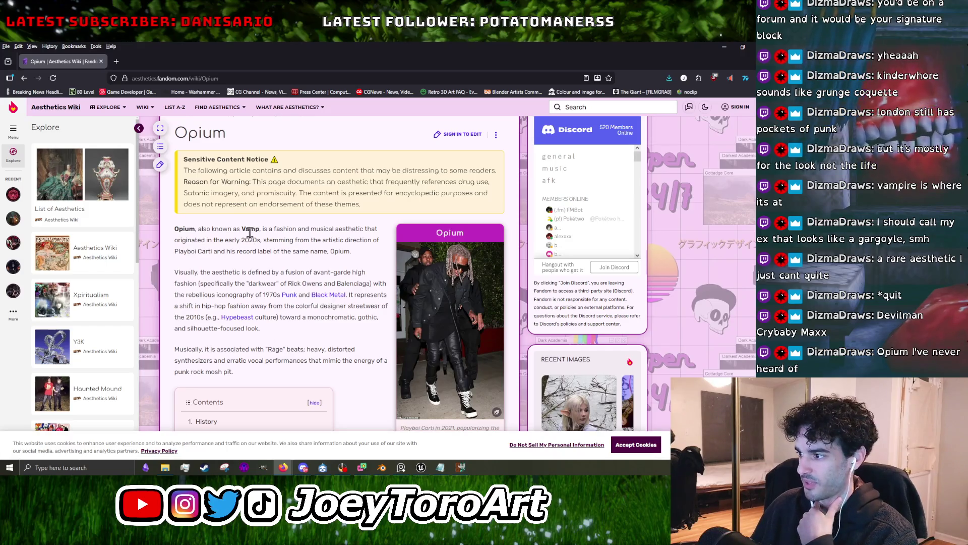
pyautogui.scroll(-3, 302, 303)
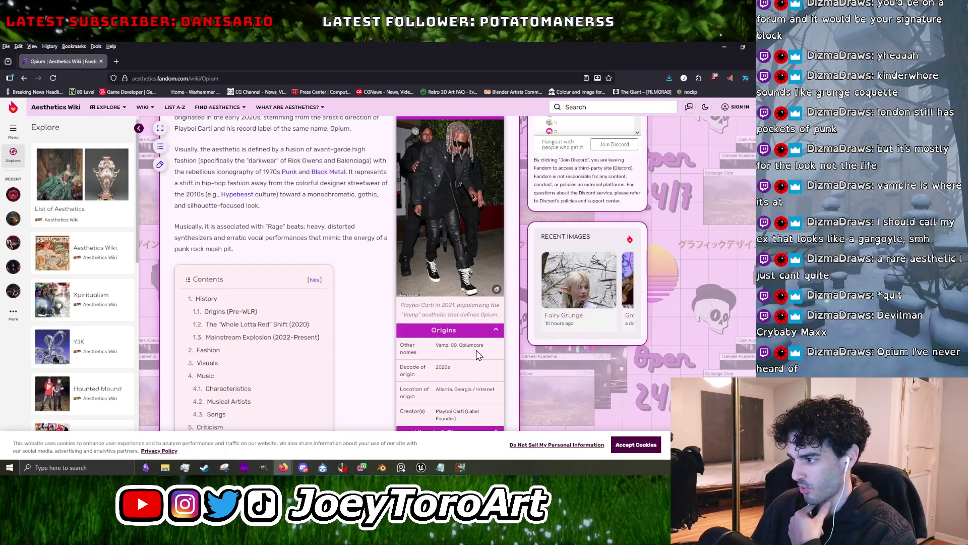
pyautogui.scroll(5, 488, 347)
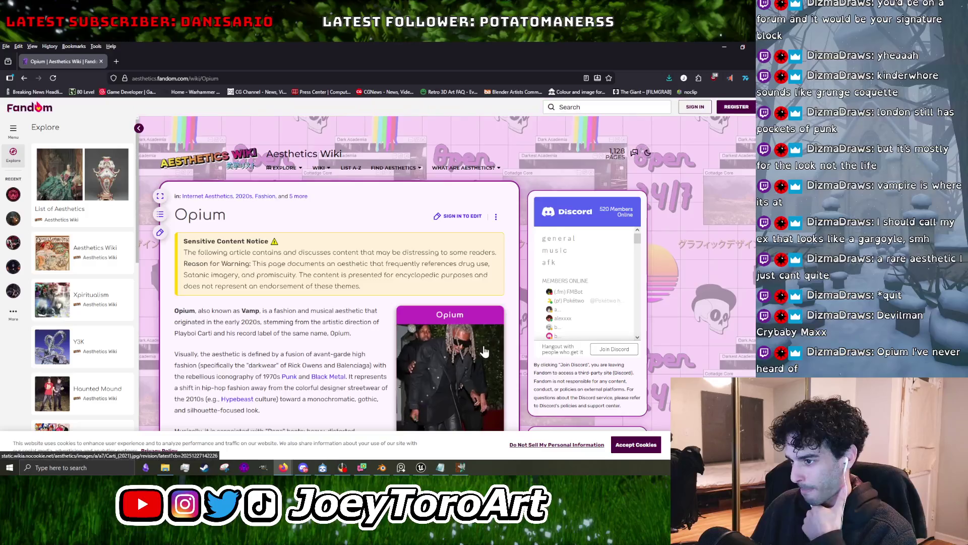
pyautogui.scroll(-2, 483, 352)
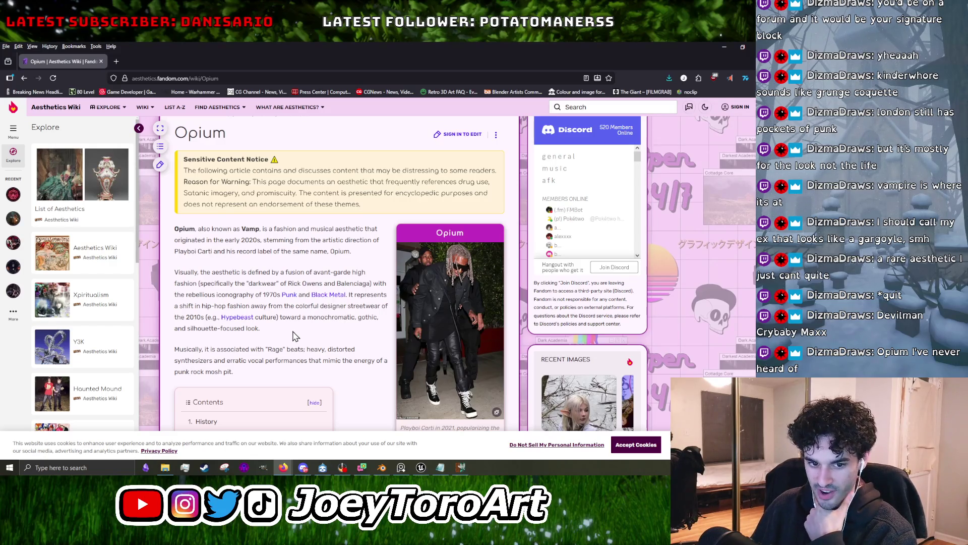
pyautogui.scroll(-3, 396, 335)
pyautogui.scroll(-3, 403, 335)
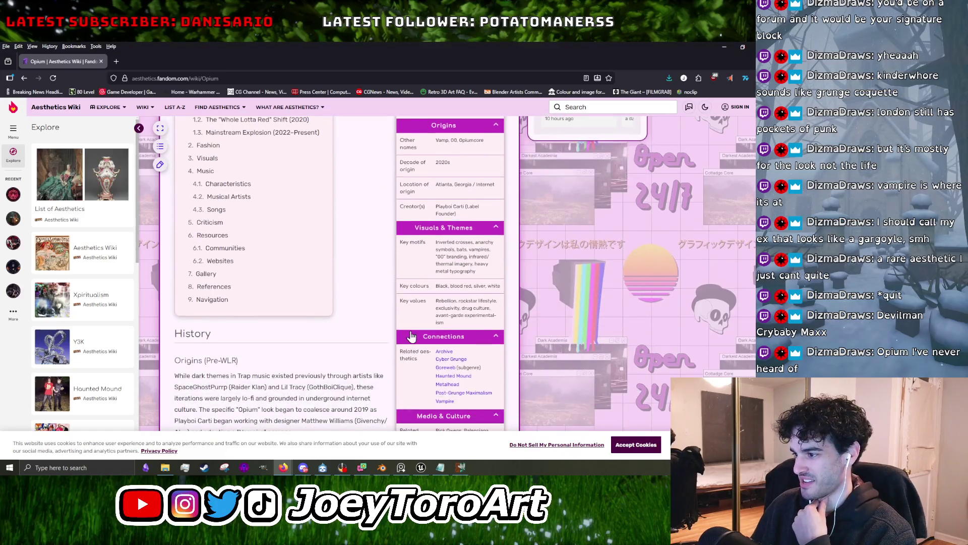
# Open Haunted Mound from Opium's Connections and highlight 'reproducible' in its intro.
pyautogui.click(453, 376)
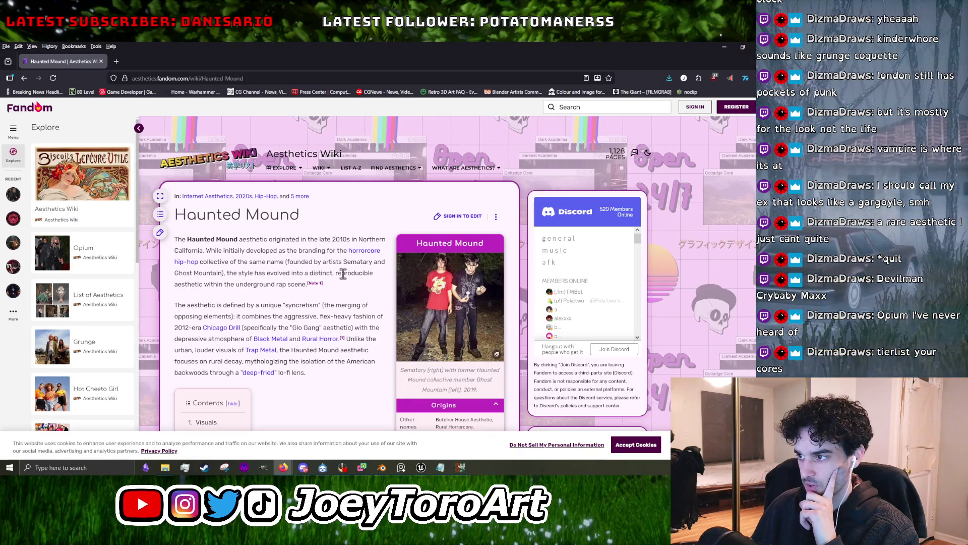
pyautogui.moveTo(336, 273); pyautogui.dragTo(368, 285)
pyautogui.click(367, 282)
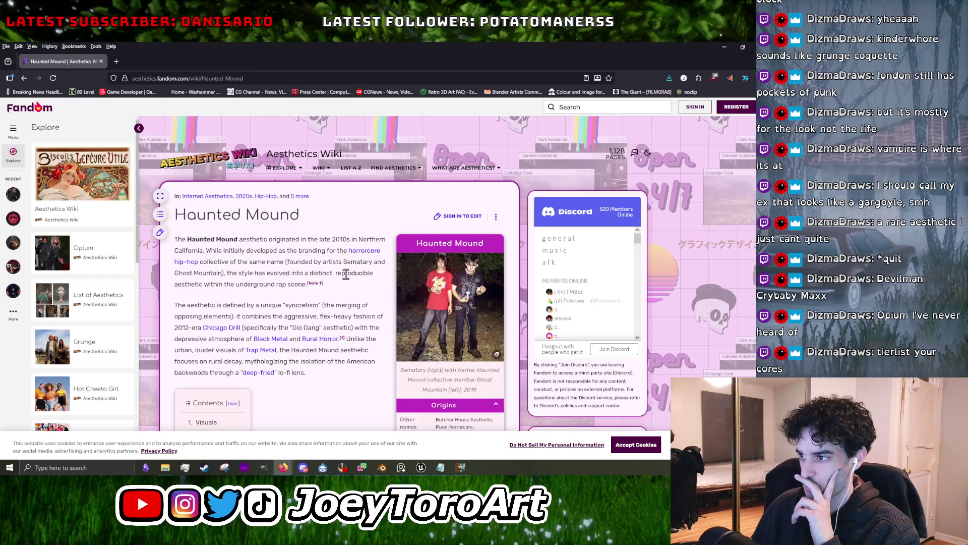
pyautogui.moveTo(345, 273); pyautogui.dragTo(376, 278)
pyautogui.click(372, 275)
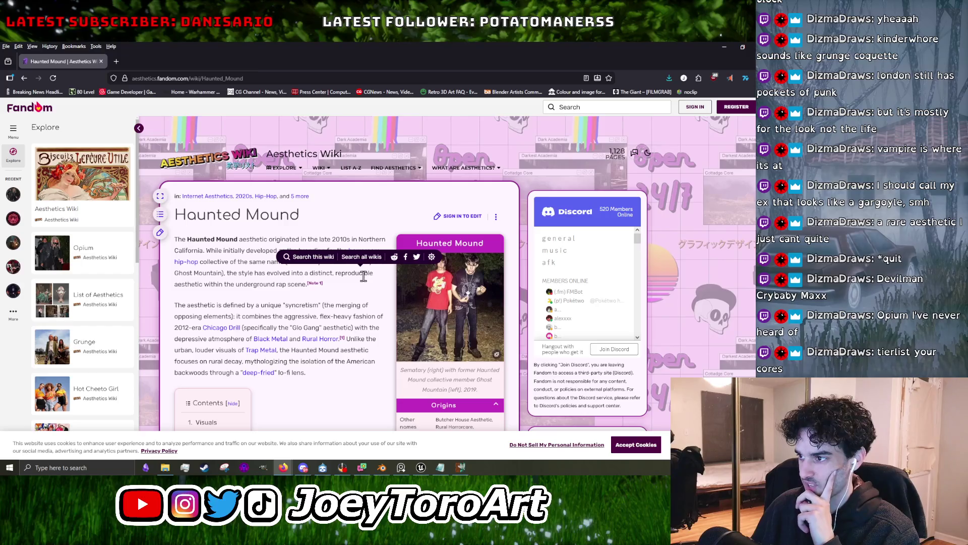
pyautogui.moveTo(345, 274); pyautogui.dragTo(374, 276)
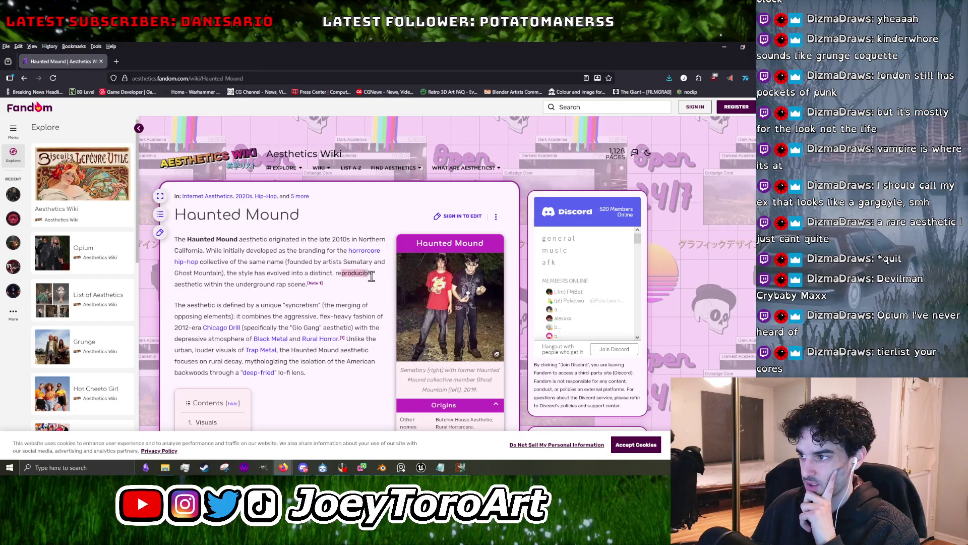
pyautogui.click(327, 299)
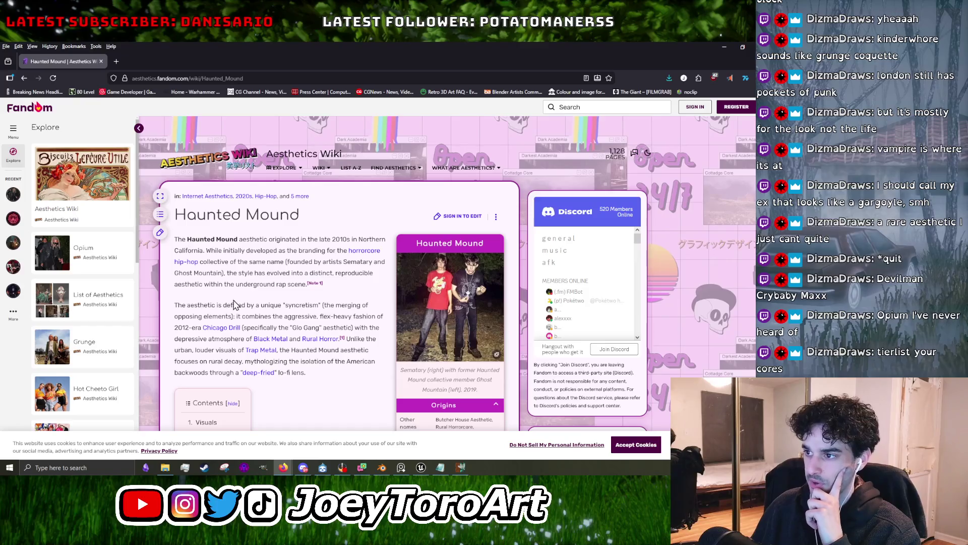
# Scroll the Haunted Mound article, then bring forward the Notepad to-do list ending 'wooden fence bg'.
pyautogui.scroll(-2, 234, 304)
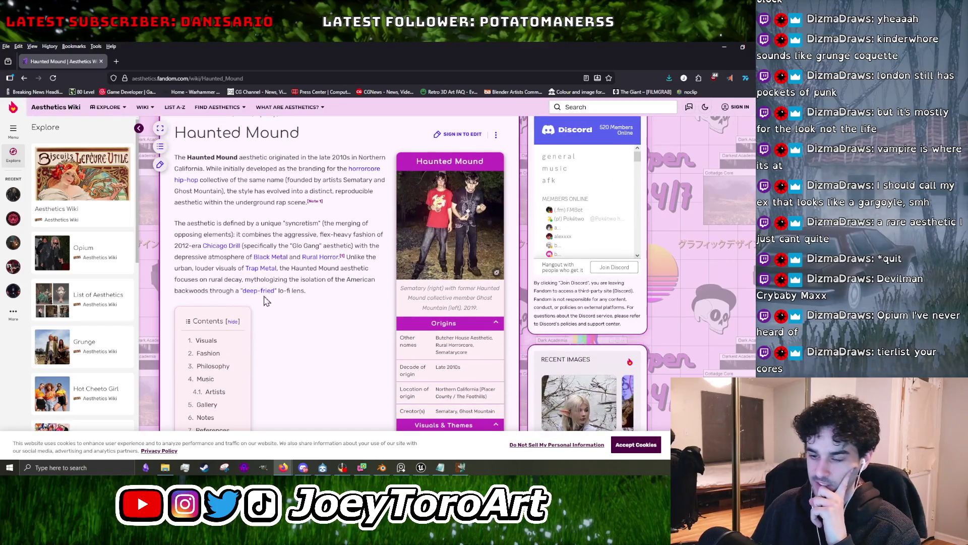
pyautogui.scroll(-5, 339, 317)
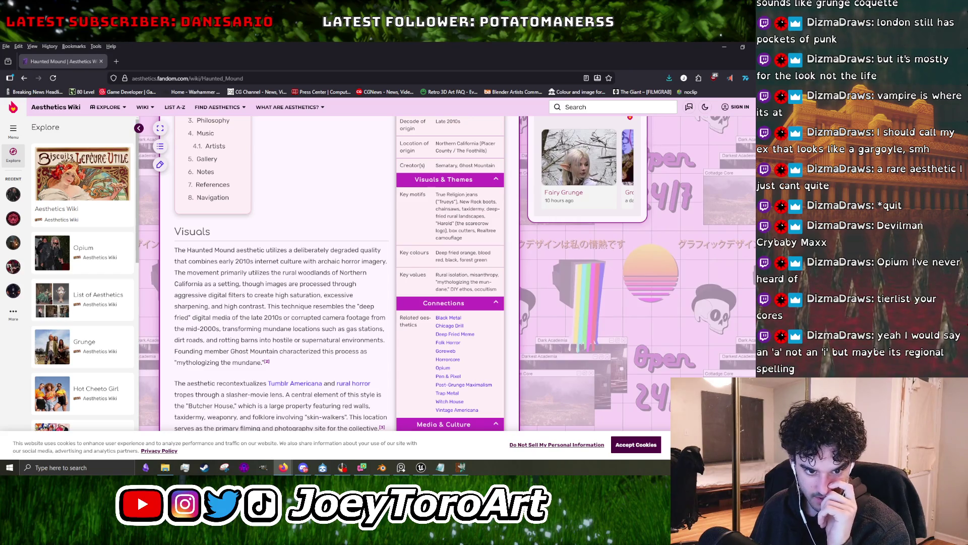
pyautogui.scroll(10, 383, 323)
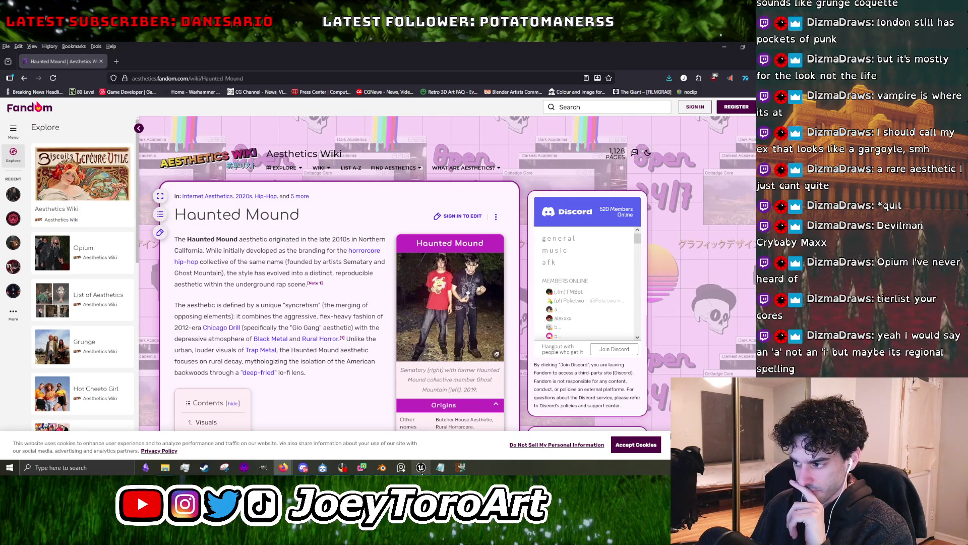
pyautogui.click(439, 467)
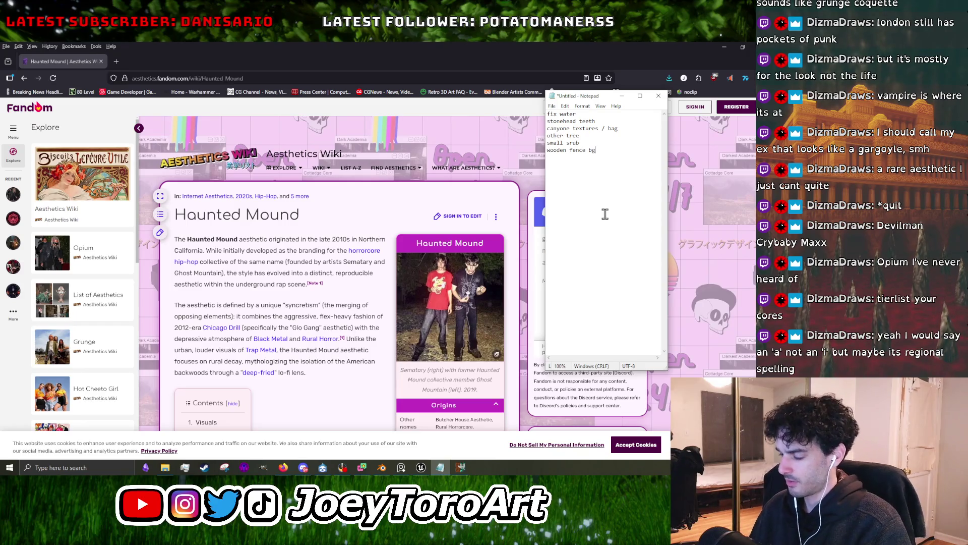
# Add the spellings reproducable, producable and producible below the Notepad notes, then return to the Haunted Mound page.
pyautogui.press('Return')
pyautogui.write('producible')
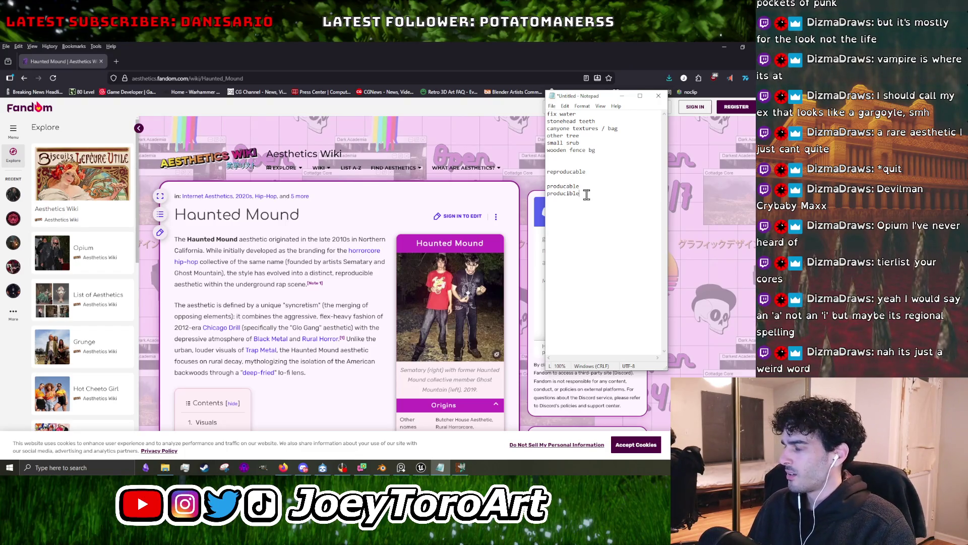
pyautogui.press('Return')
pyautogui.write('awsaw')
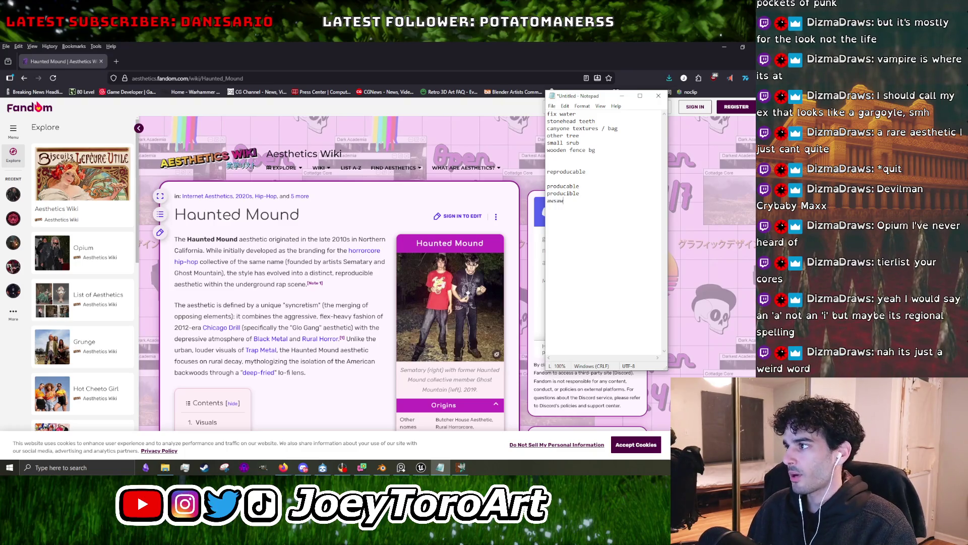
pyautogui.click(345, 276)
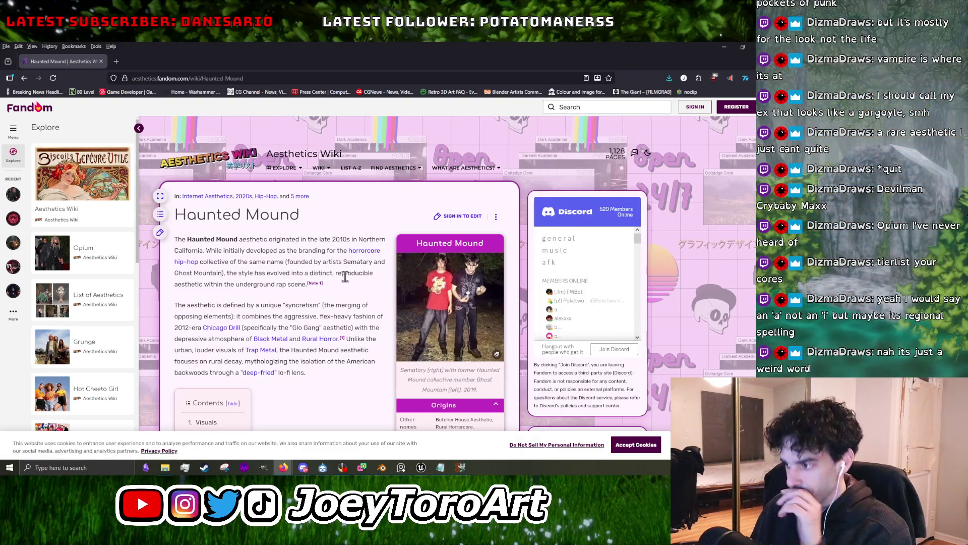
# Visit the Fandom homepage, then go back to the Haunted Mound article.
pyautogui.scroll(-3, 345, 280)
pyautogui.scroll(-5, 343, 285)
pyautogui.scroll(-3, 398, 330)
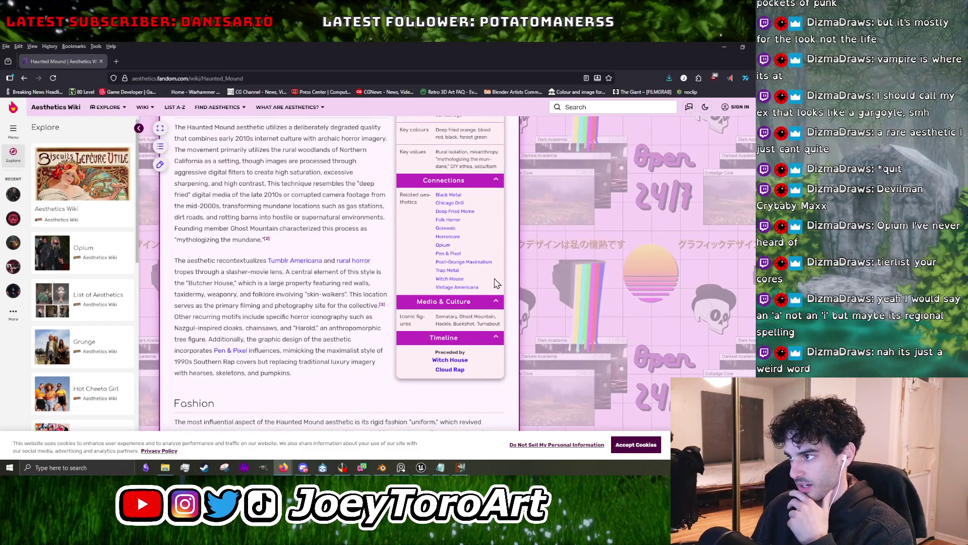
pyautogui.scroll(10, 266, 253)
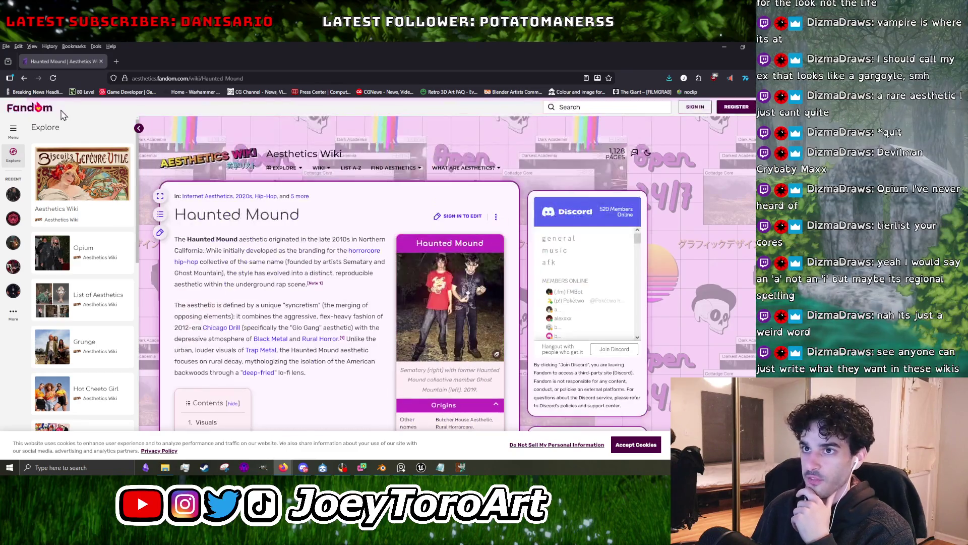
pyautogui.click(30, 112)
pyautogui.scroll(-5, 283, 244)
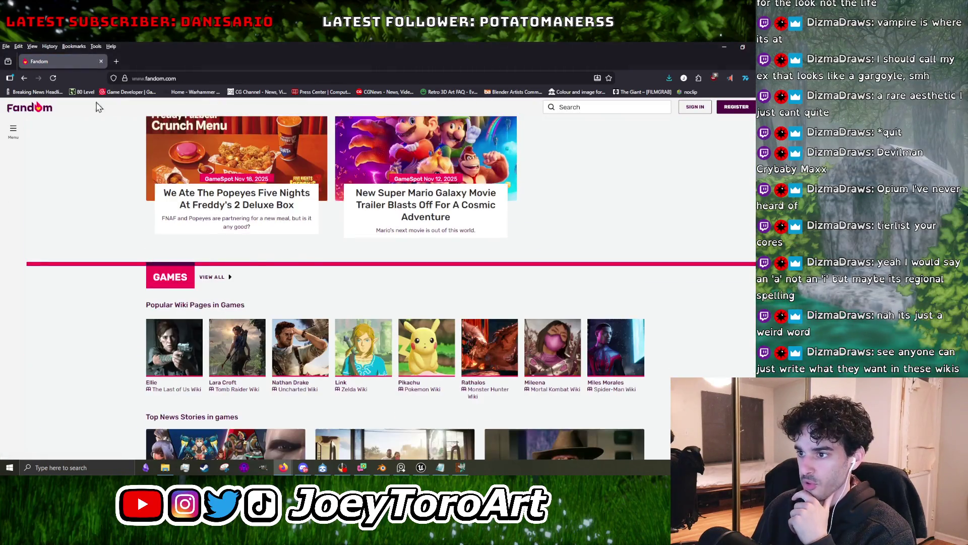
pyautogui.click(24, 78)
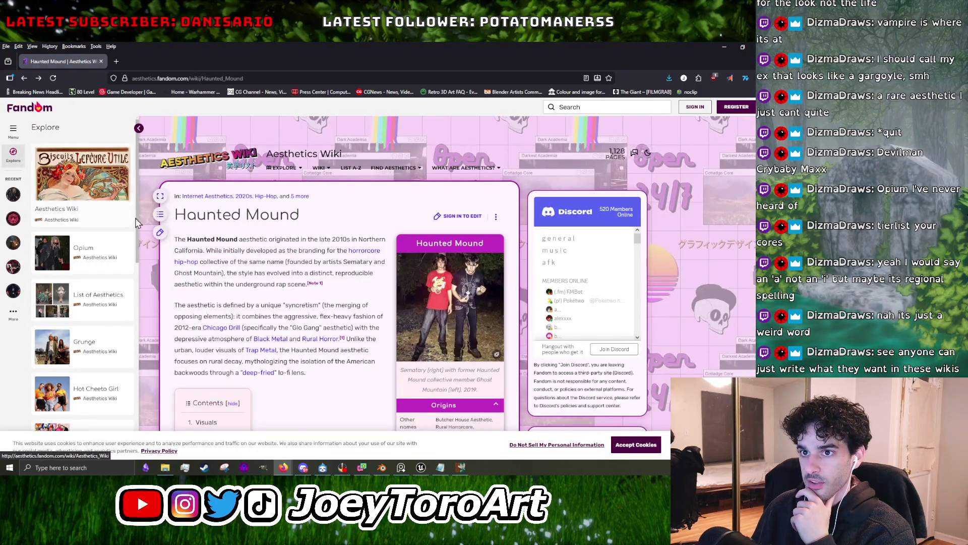
# Open the Internet Aesthetics category from the site menu and look over its trending pages.
pyautogui.click(14, 133)
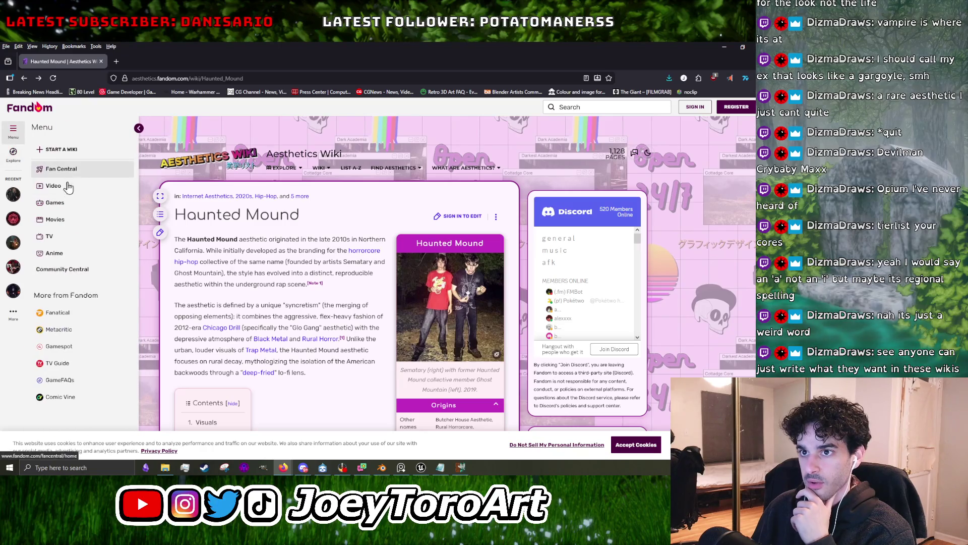
pyautogui.click(207, 197)
pyautogui.scroll(-3, 333, 268)
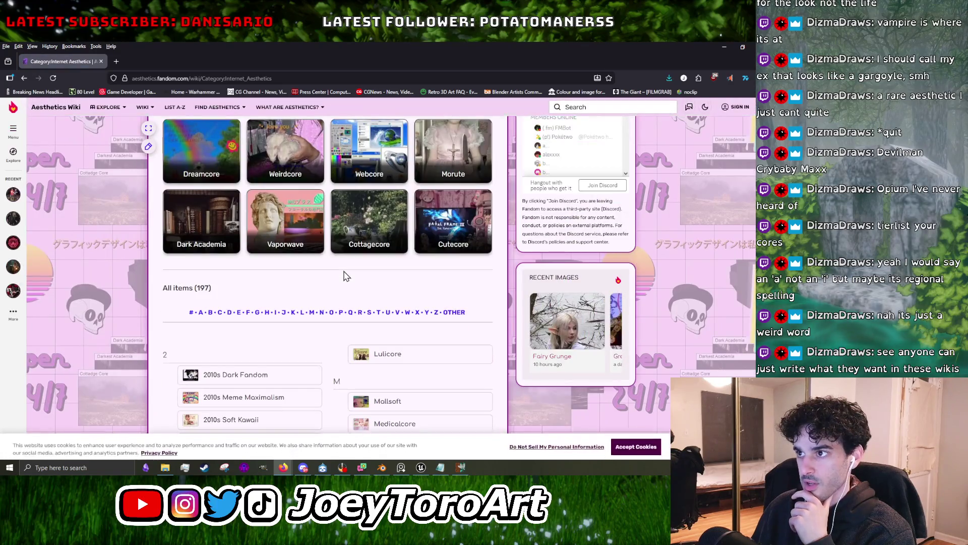
pyautogui.scroll(3, 344, 275)
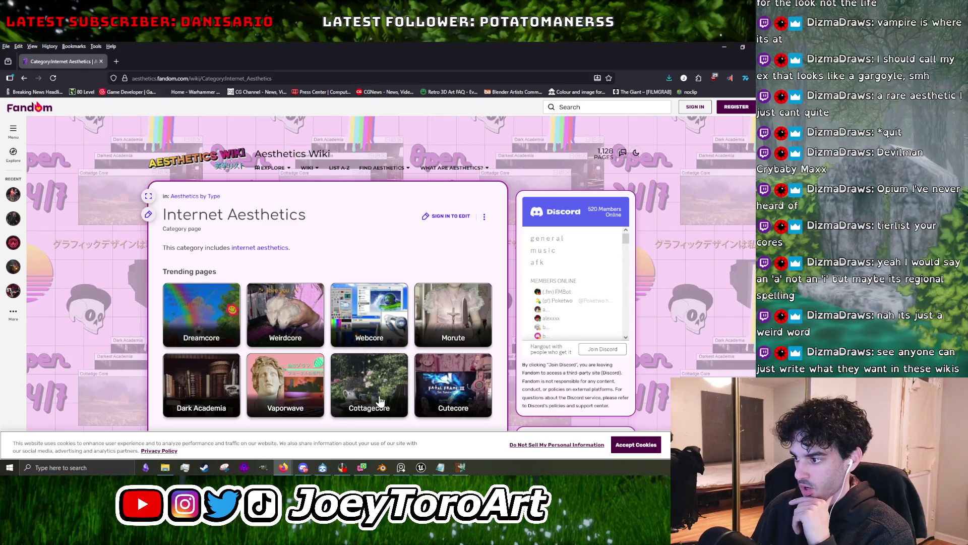
pyautogui.scroll(-2, 351, 389)
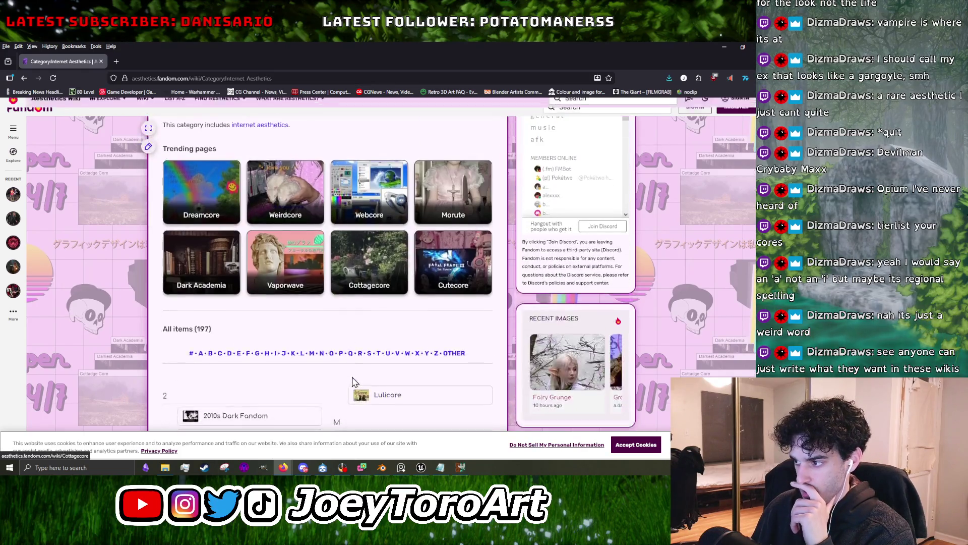
pyautogui.click(438, 260)
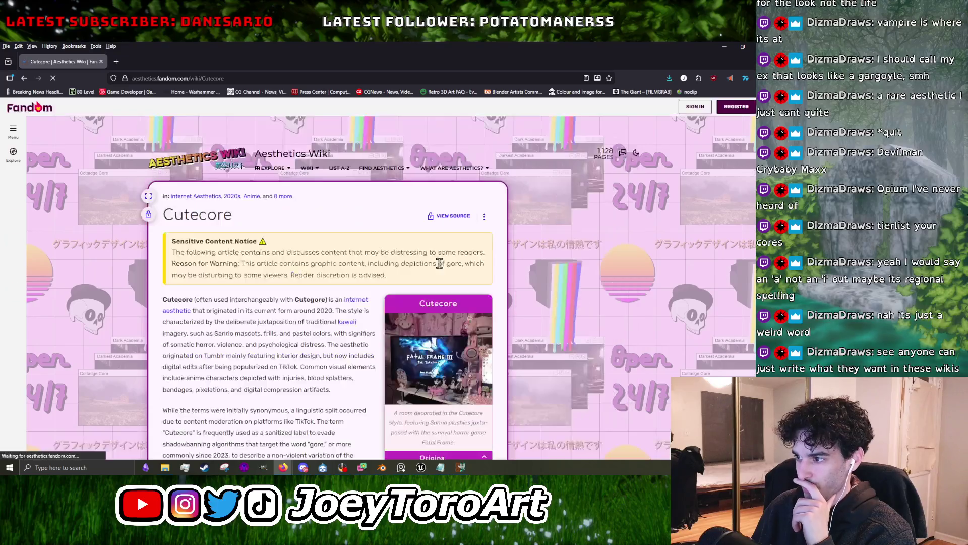
pyautogui.scroll(-3, 383, 267)
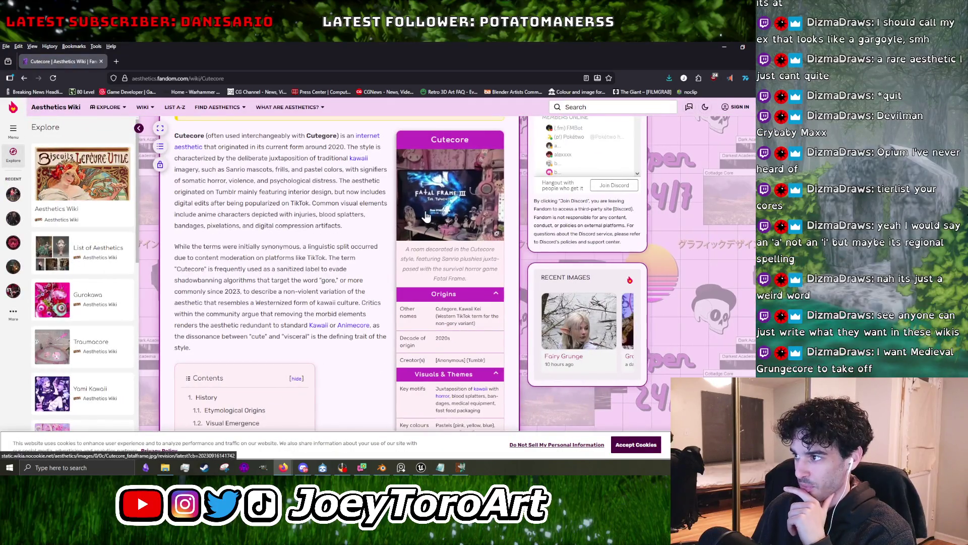
pyautogui.scroll(-5, 383, 253)
pyautogui.scroll(-5, 384, 233)
pyautogui.scroll(-5, 369, 233)
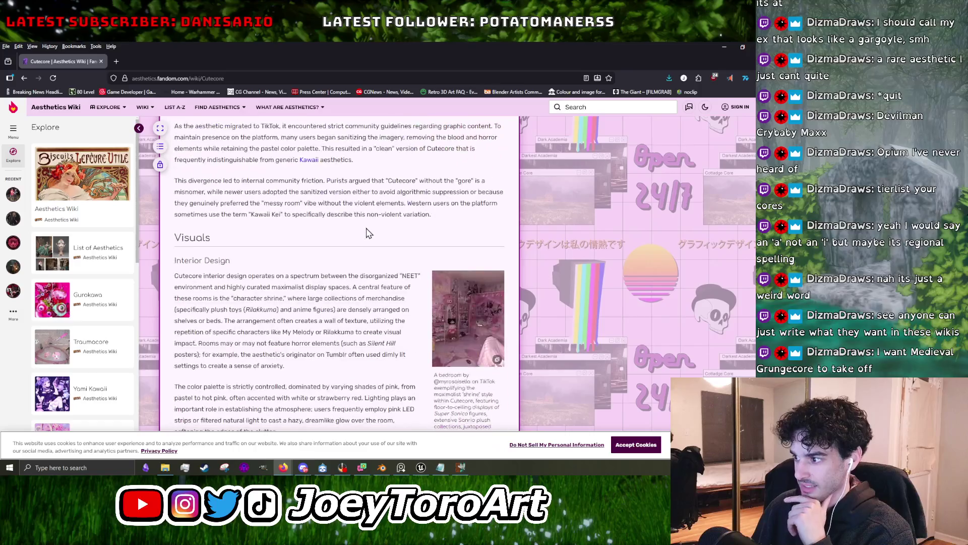
pyautogui.click(469, 323)
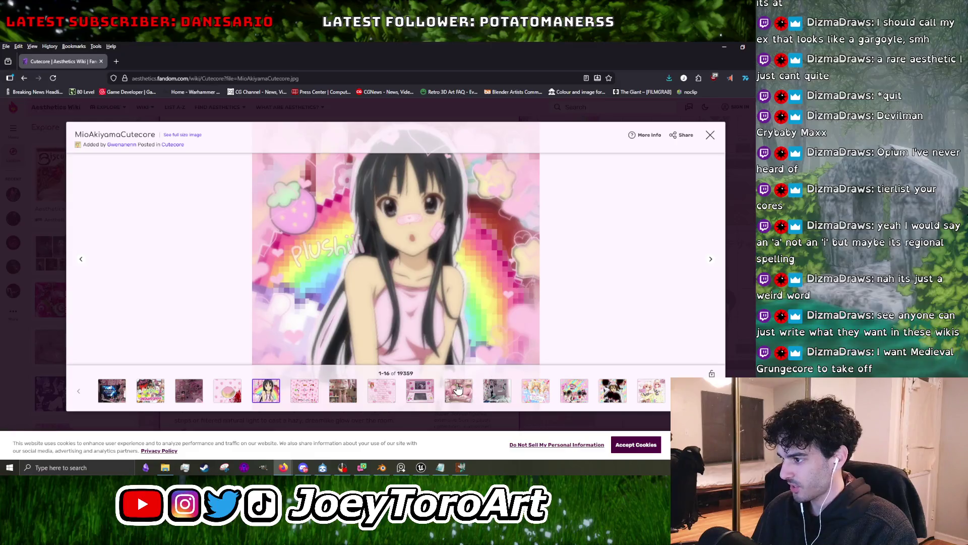
pyautogui.click(459, 389)
pyautogui.click(490, 386)
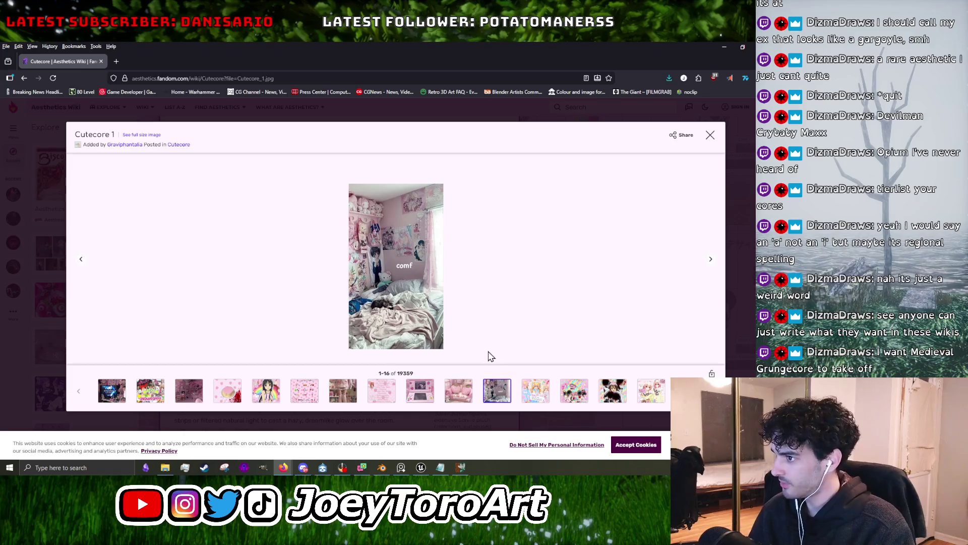
pyautogui.click(537, 390)
pyautogui.click(574, 393)
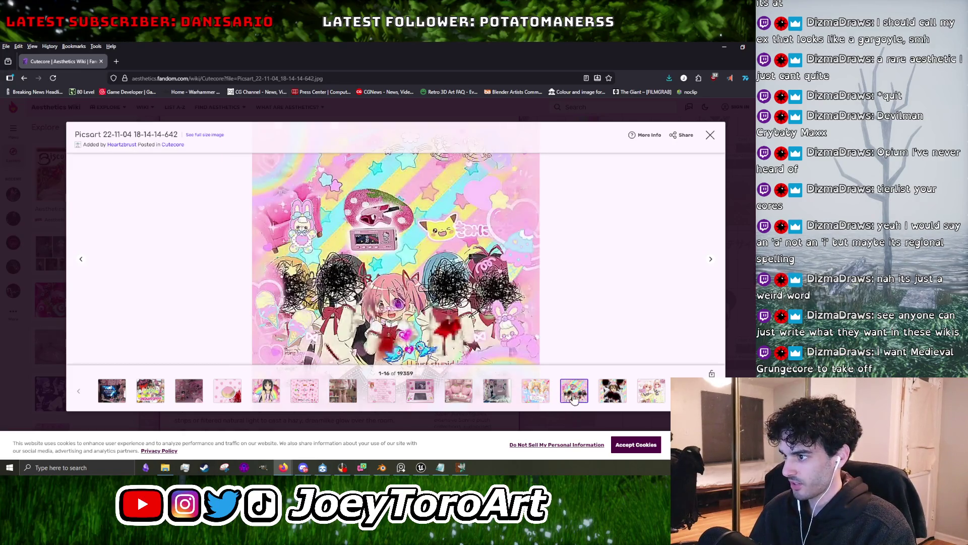
pyautogui.click(604, 398)
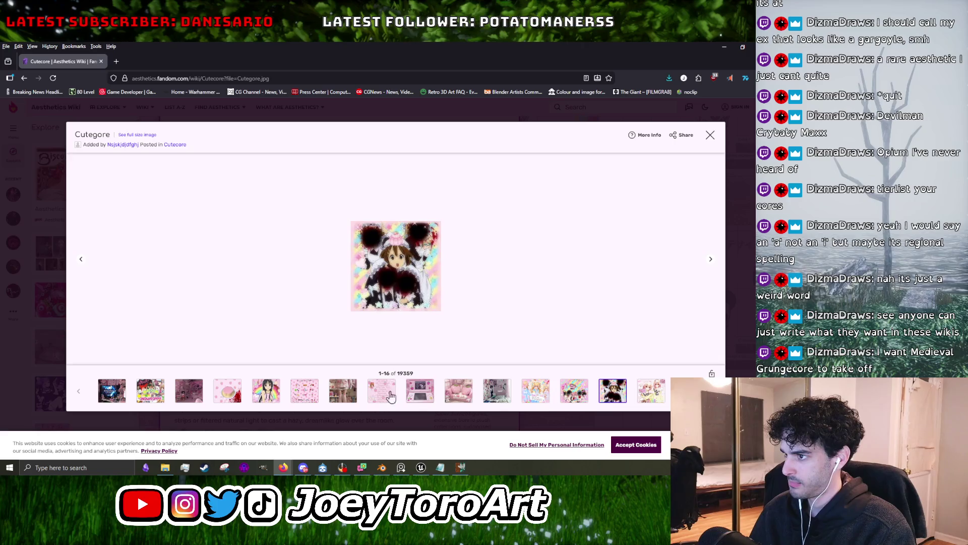
pyautogui.click(316, 400)
pyautogui.click(347, 398)
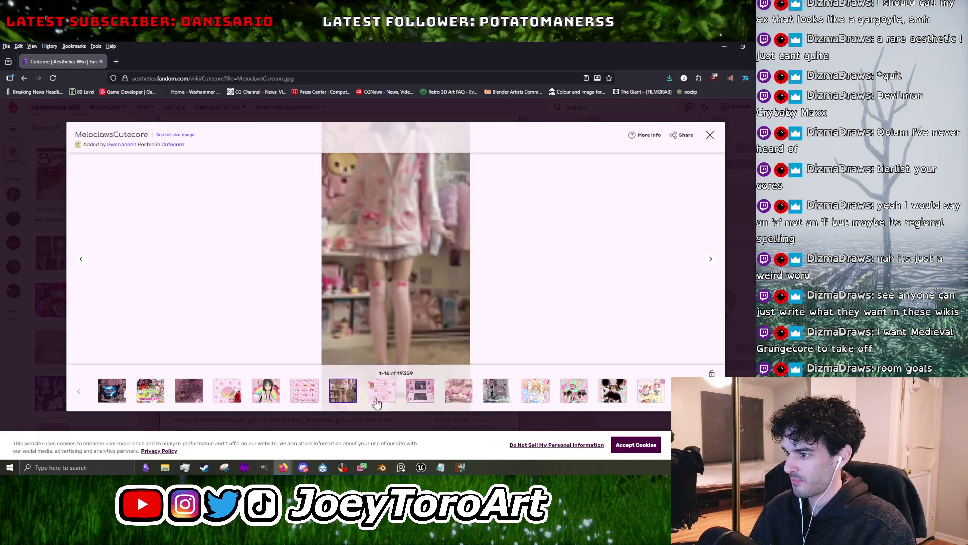
pyautogui.click(547, 399)
pyautogui.click(605, 394)
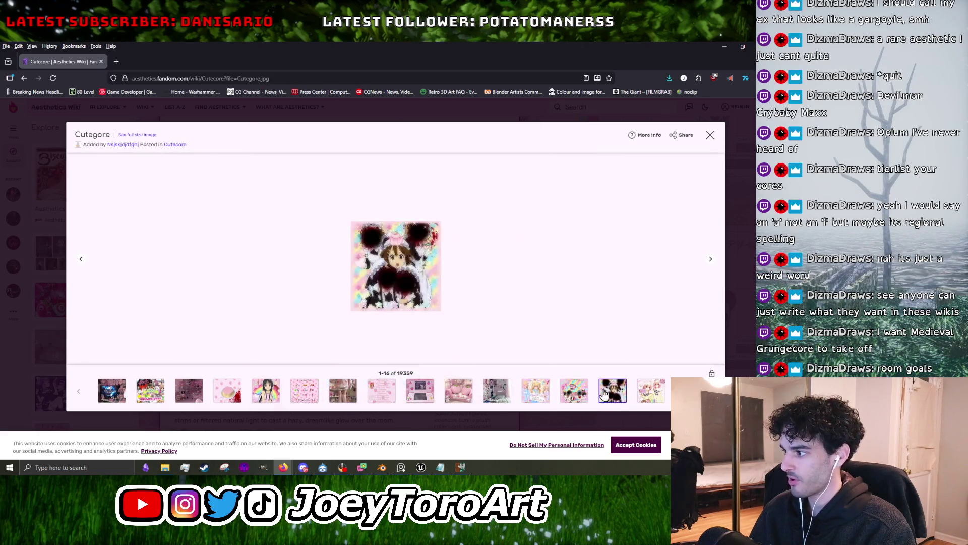
pyautogui.click(710, 135)
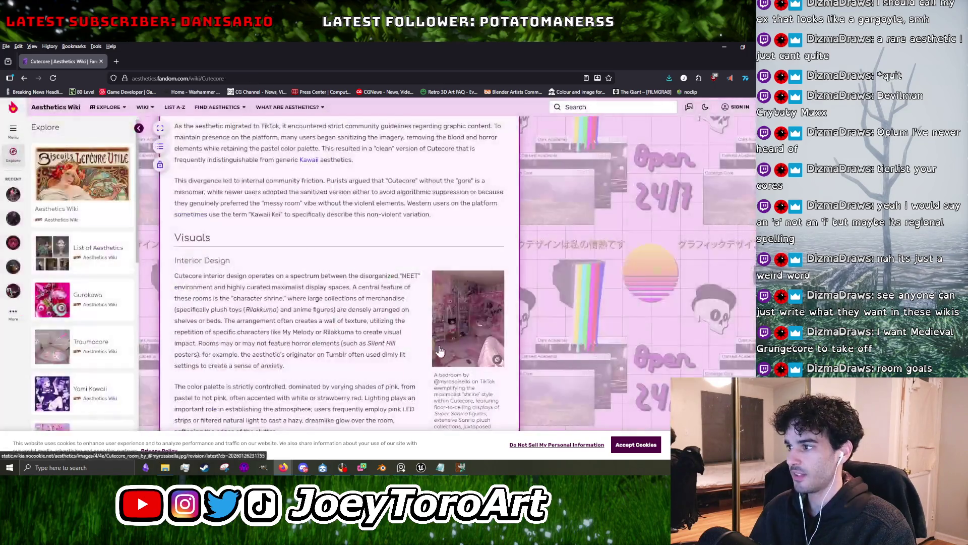
pyautogui.scroll(-3, 410, 306)
pyautogui.scroll(-3, 413, 310)
pyautogui.scroll(-3, 410, 309)
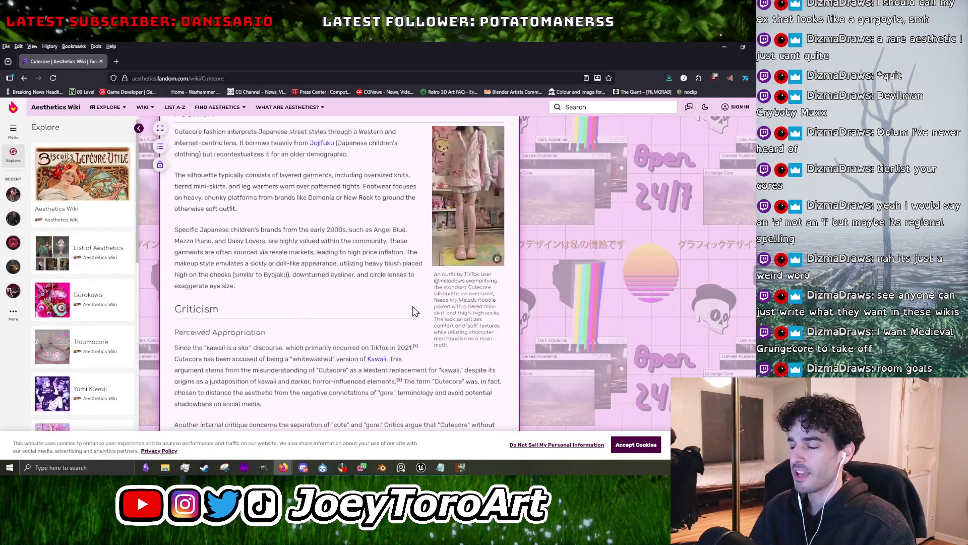
pyautogui.scroll(-3, 411, 306)
pyautogui.scroll(-3, 423, 308)
pyautogui.scroll(-3, 433, 323)
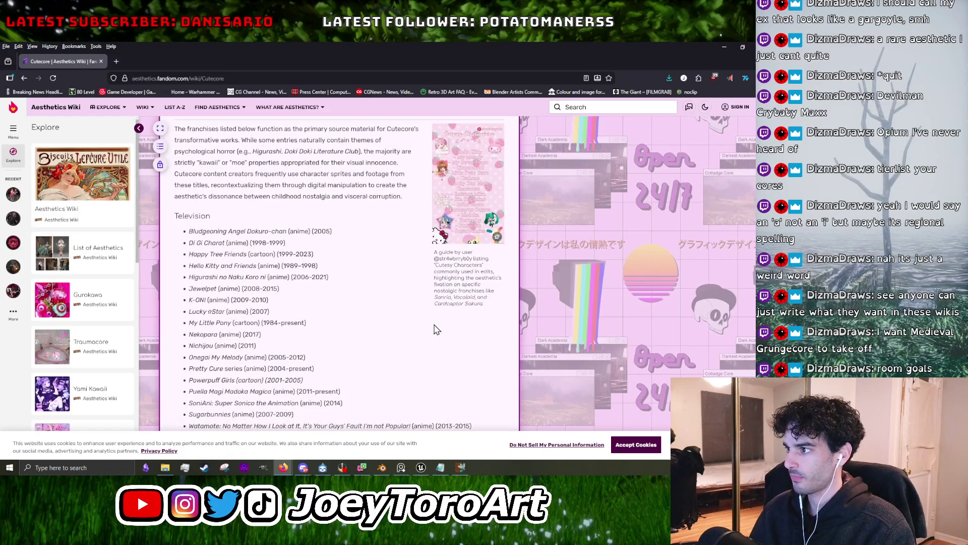
pyautogui.scroll(-5, 437, 323)
pyautogui.scroll(-3, 443, 270)
pyautogui.scroll(3, 440, 273)
pyautogui.scroll(5, 436, 295)
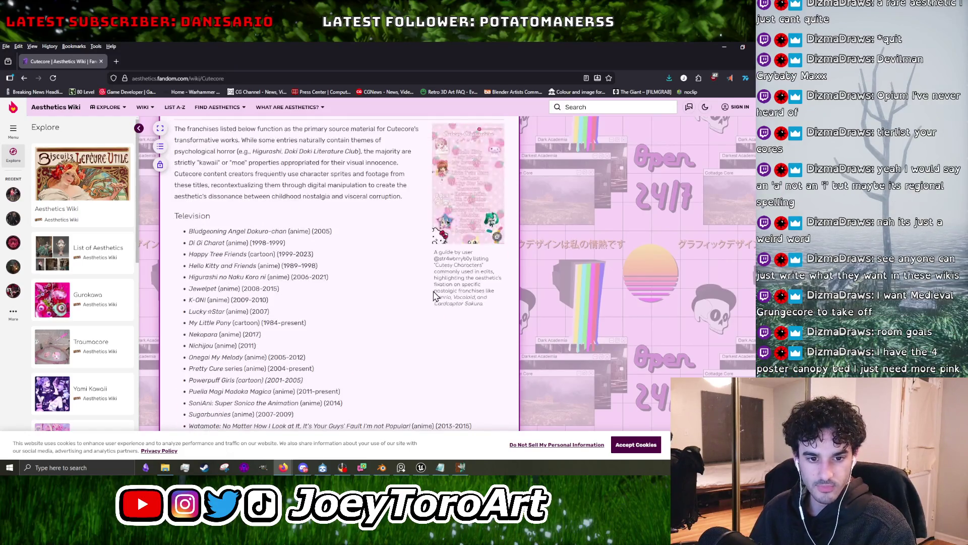
pyautogui.scroll(-5, 404, 288)
pyautogui.scroll(-5, 388, 287)
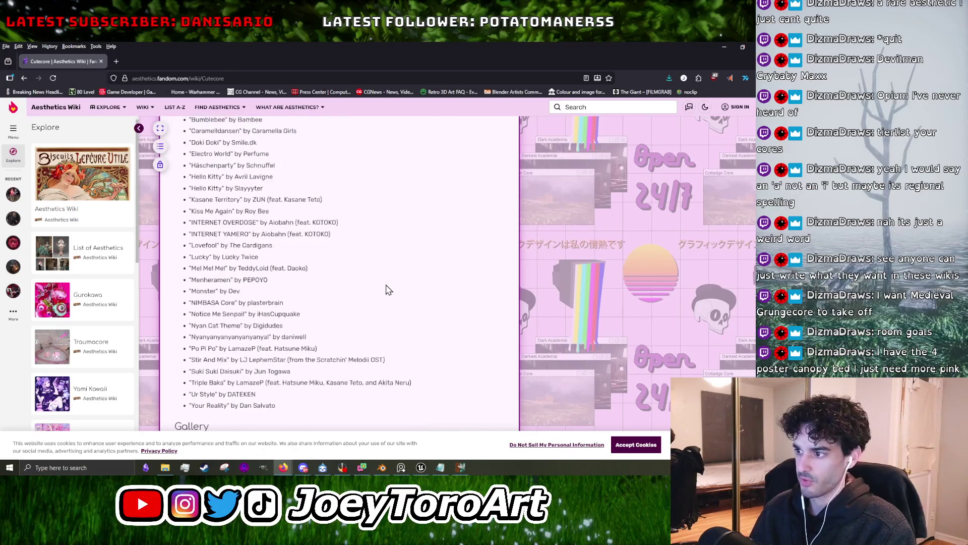
pyautogui.scroll(3, 384, 290)
pyautogui.scroll(-5, 385, 290)
pyautogui.scroll(2, 385, 287)
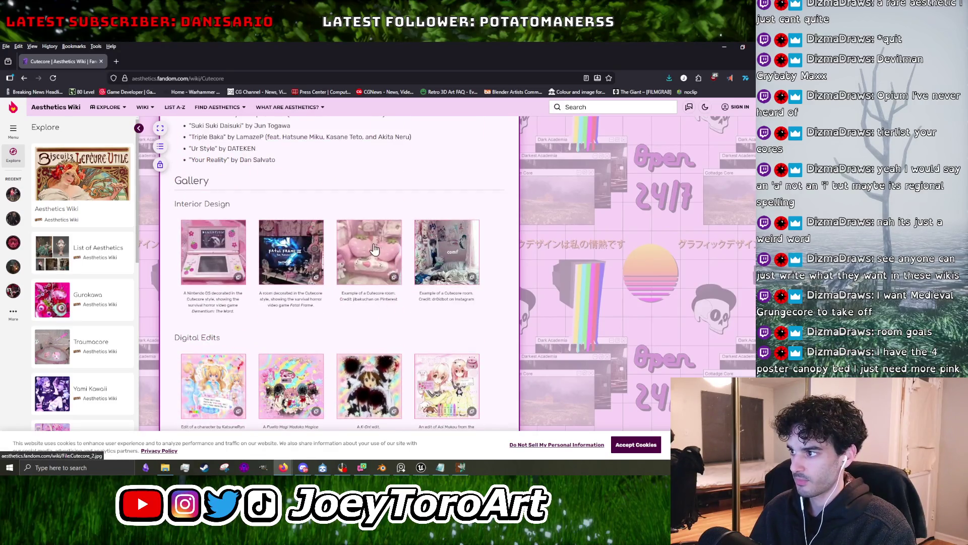
pyautogui.click(384, 282)
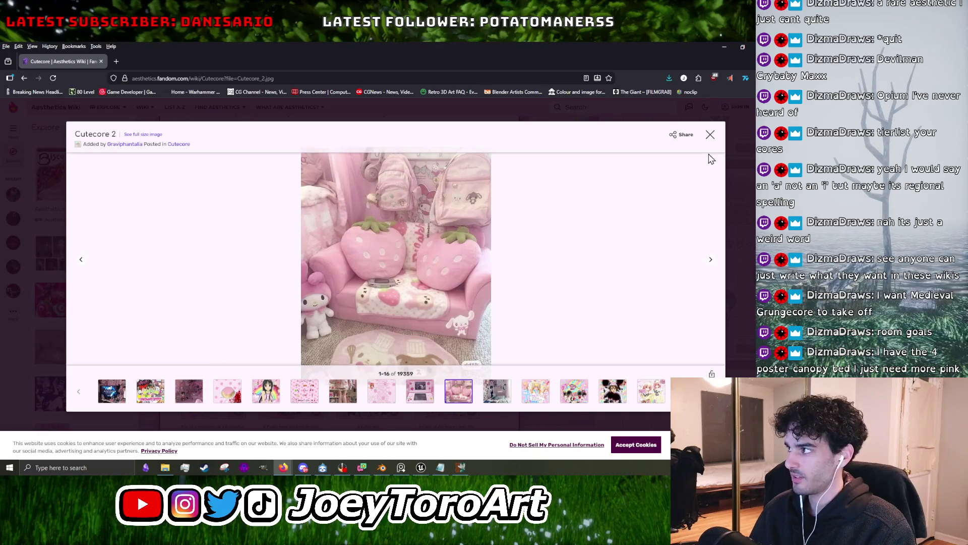
pyautogui.click(710, 134)
pyautogui.scroll(5, 388, 311)
pyautogui.scroll(5, 383, 315)
pyautogui.scroll(5, 377, 323)
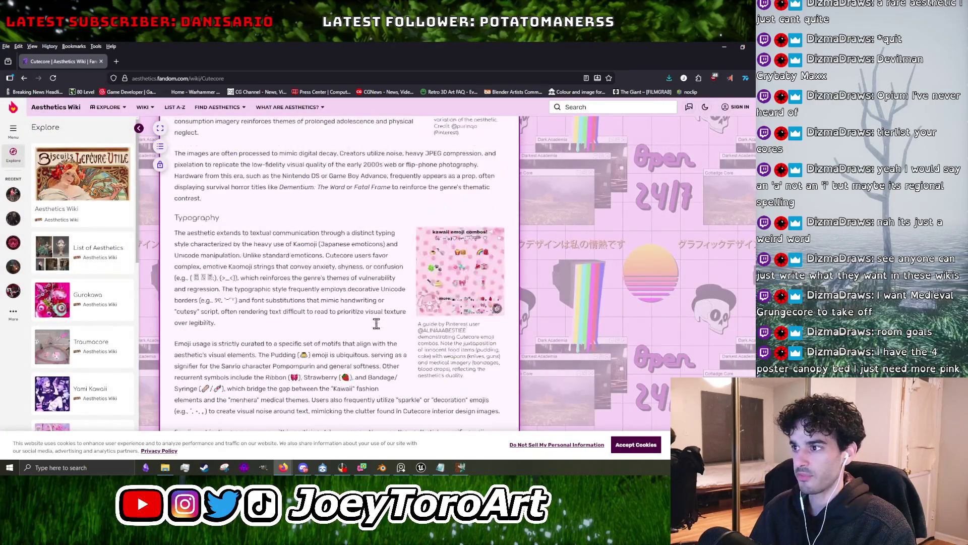
pyautogui.scroll(5, 376, 326)
pyautogui.scroll(5, 377, 330)
pyautogui.scroll(5, 378, 336)
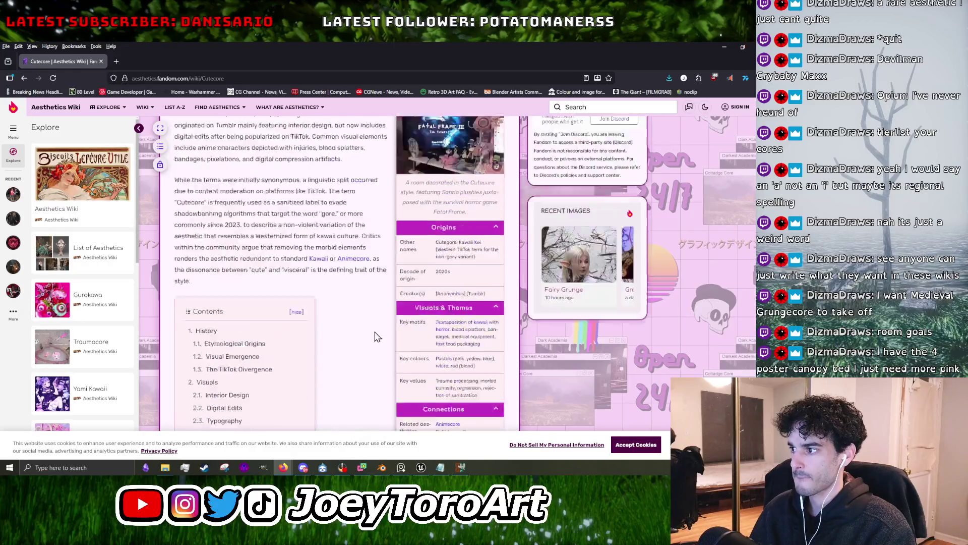
pyautogui.scroll(5, 376, 337)
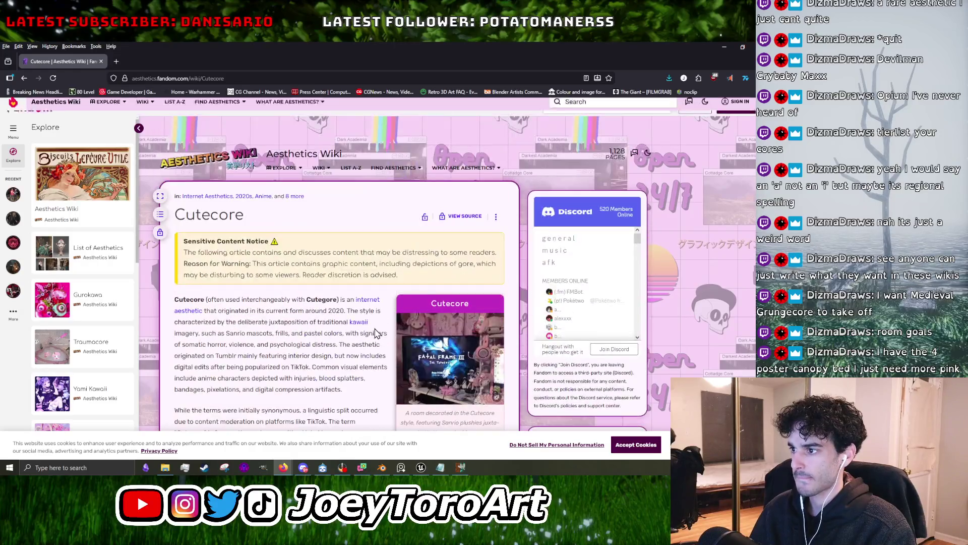
# Return to the Internet Aesthetics category and open the Dark Academia article.
pyautogui.click(24, 78)
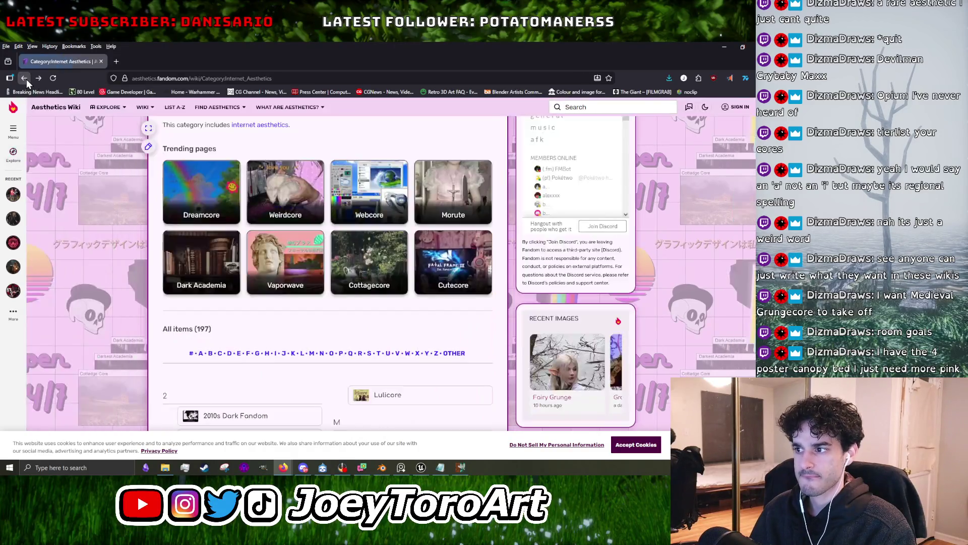
pyautogui.click(191, 246)
pyautogui.scroll(-5, 396, 335)
pyautogui.scroll(-5, 423, 352)
pyautogui.scroll(5, 423, 352)
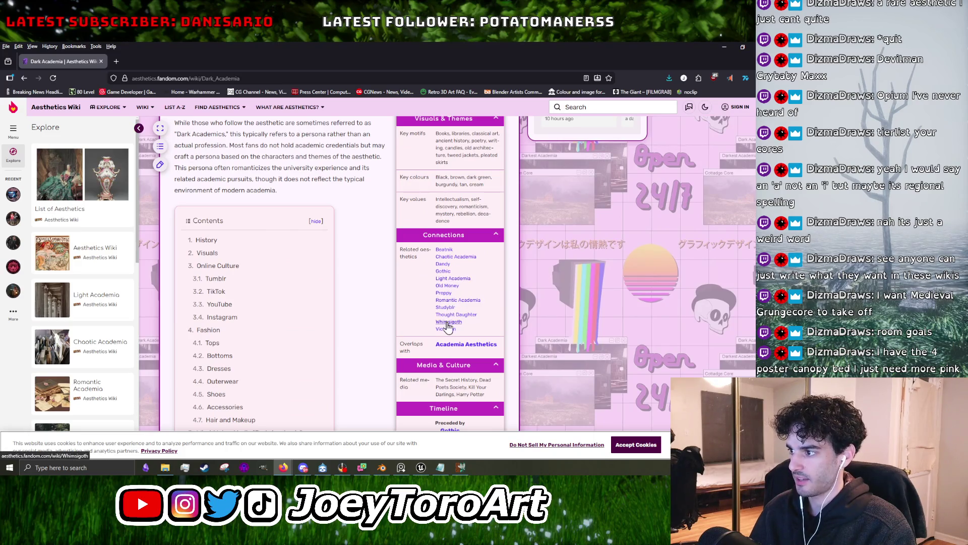
# Open the related Studyblr article and view its gallery, from the Fallen Angel painting to Mushroom Cottagecore.
pyautogui.click(450, 308)
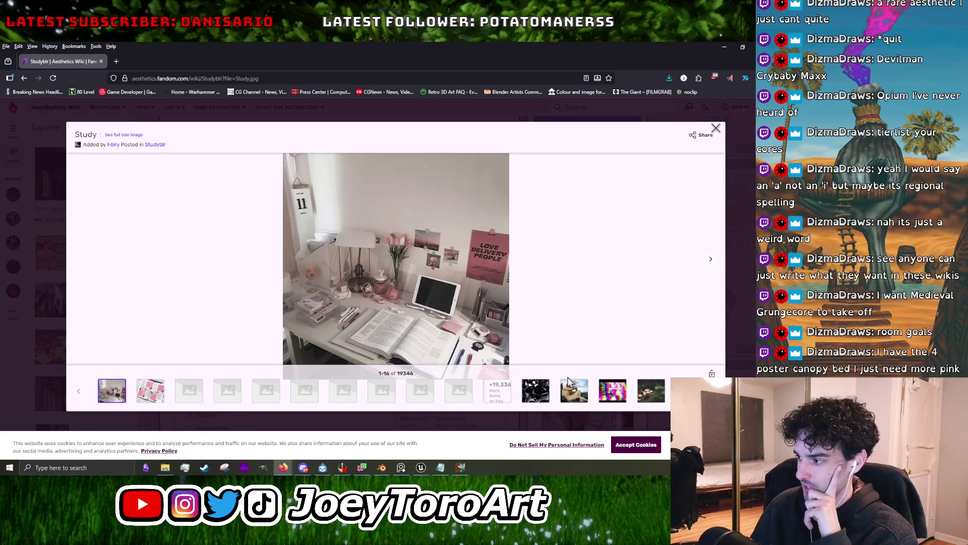
pyautogui.click(572, 396)
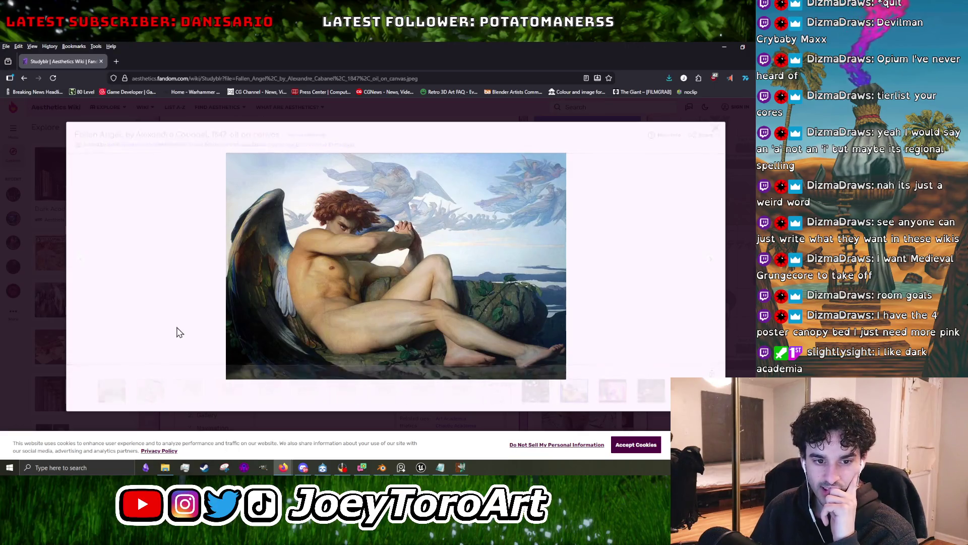
pyautogui.moveTo(171, 330)
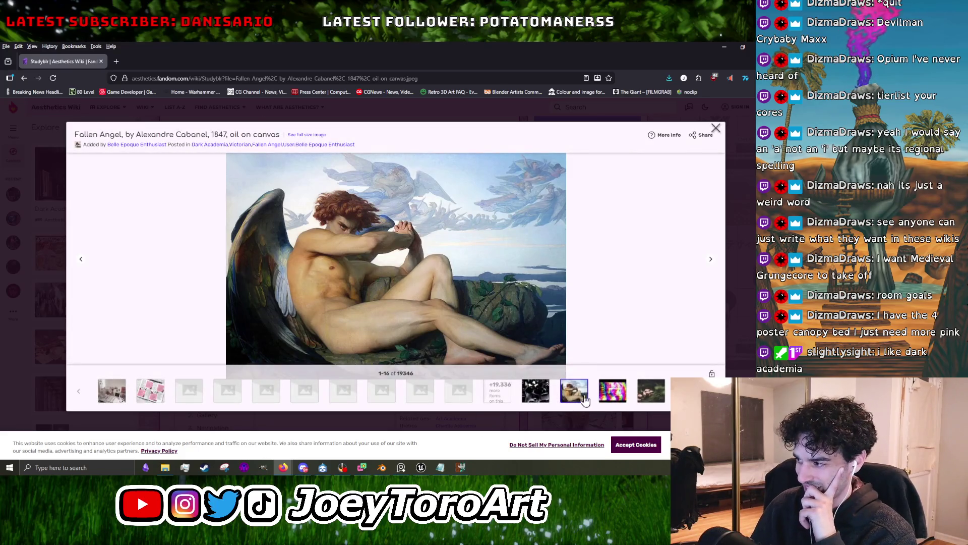
pyautogui.click(613, 389)
pyautogui.click(645, 394)
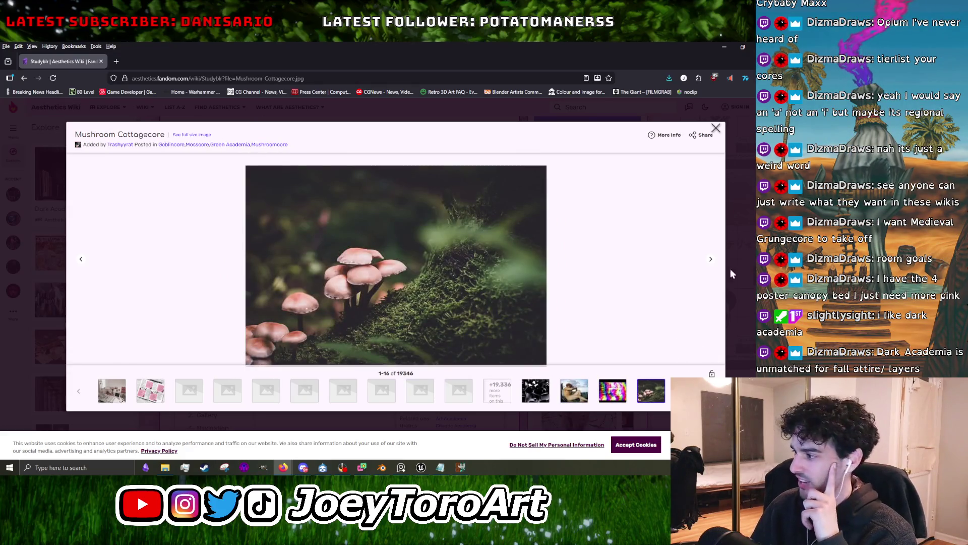
pyautogui.click(717, 129)
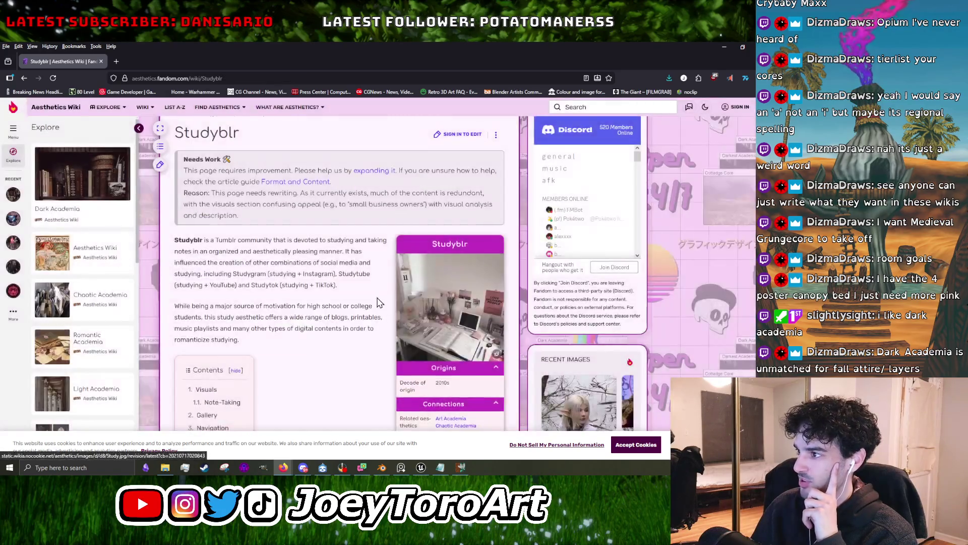
# Back on Dark Academia, open the infobox image gallery and move past the mansion image to the Compilation video.
pyautogui.hotkey('alt', 'Left')
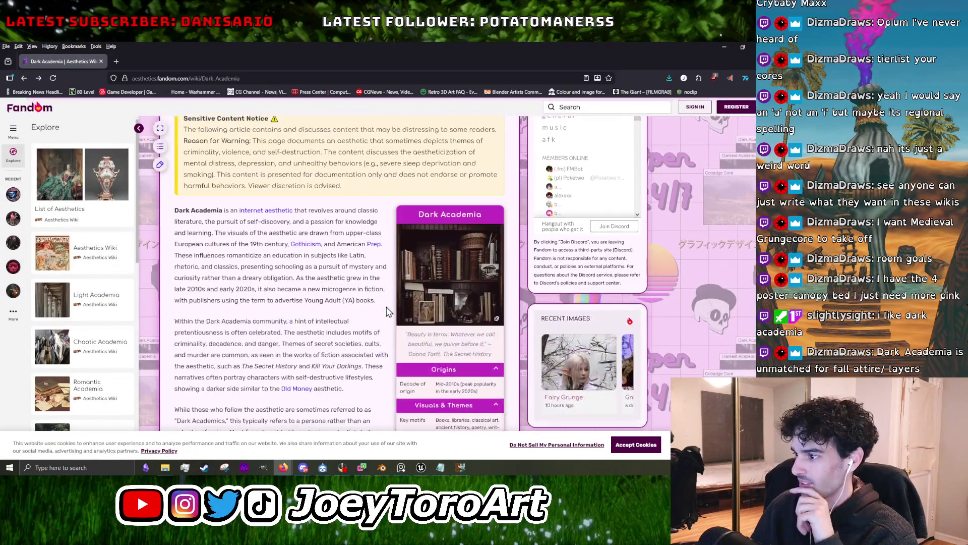
pyautogui.scroll(-5, 391, 313)
pyautogui.scroll(-5, 404, 302)
pyautogui.scroll(-5, 413, 295)
pyautogui.scroll(5, 406, 318)
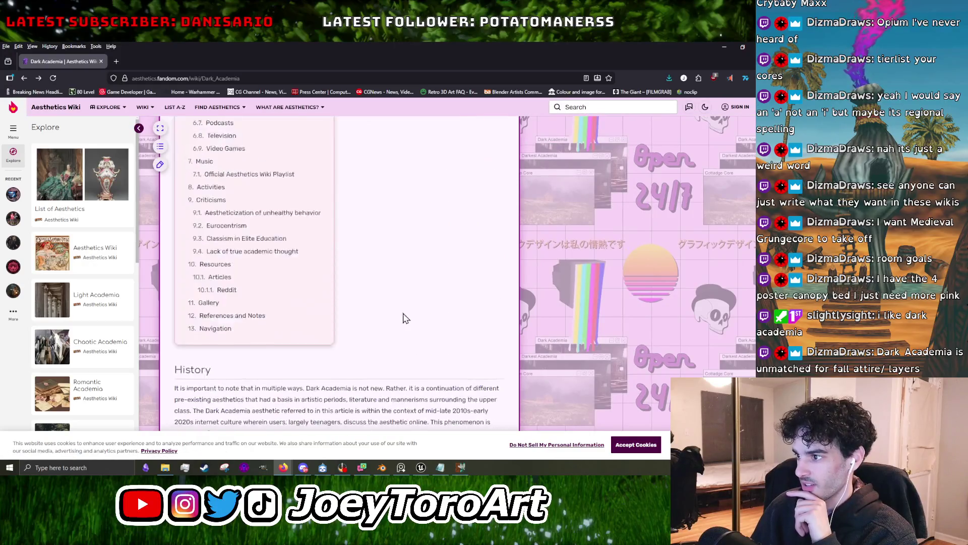
pyautogui.scroll(10, 406, 318)
pyautogui.click(425, 362)
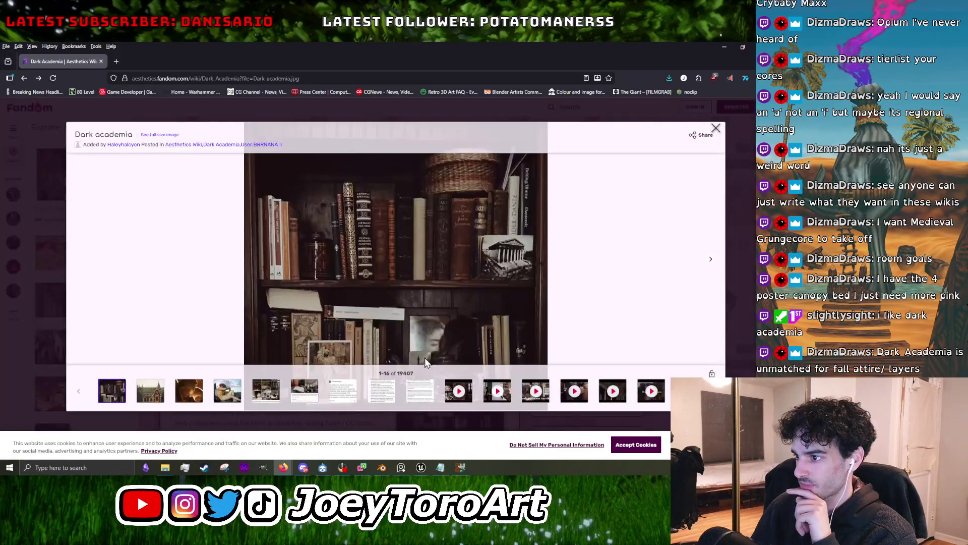
pyautogui.click(710, 259)
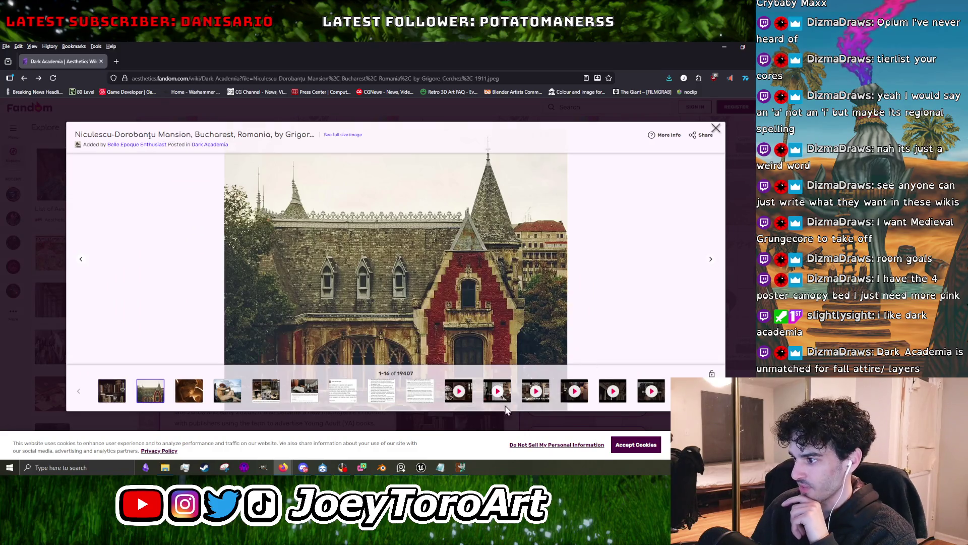
pyautogui.click(466, 396)
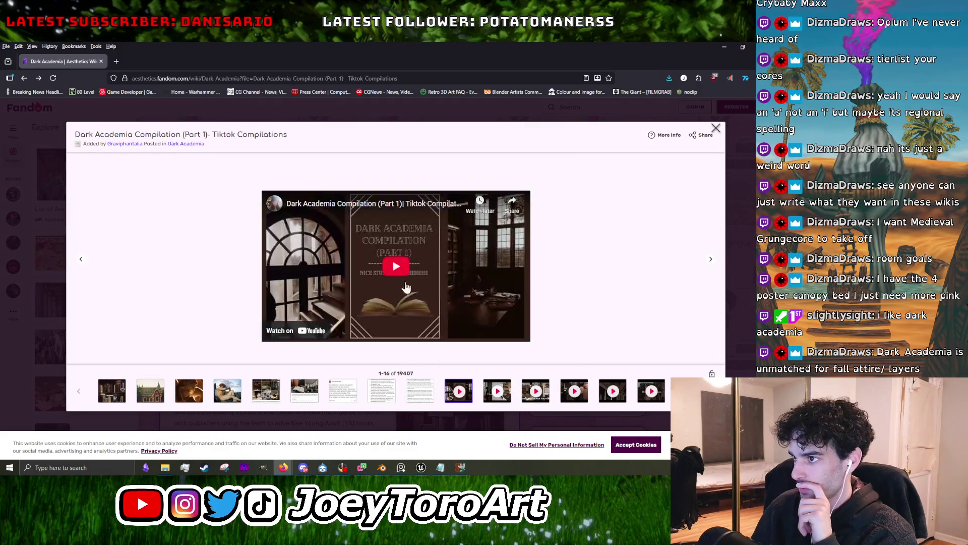
# Play the Dark Academia compilation full screen, skipping ahead through clips to about 9:03.
pyautogui.click(396, 265)
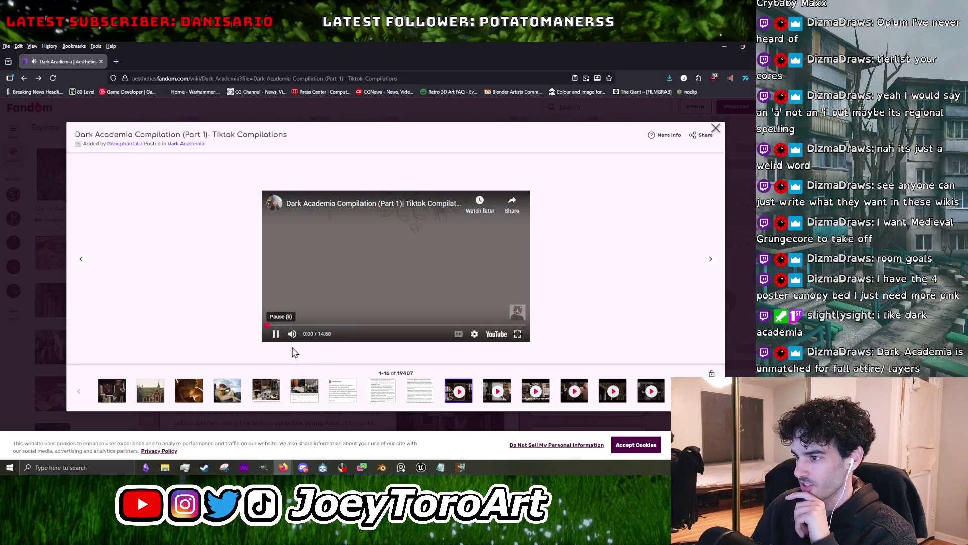
pyautogui.click(298, 326)
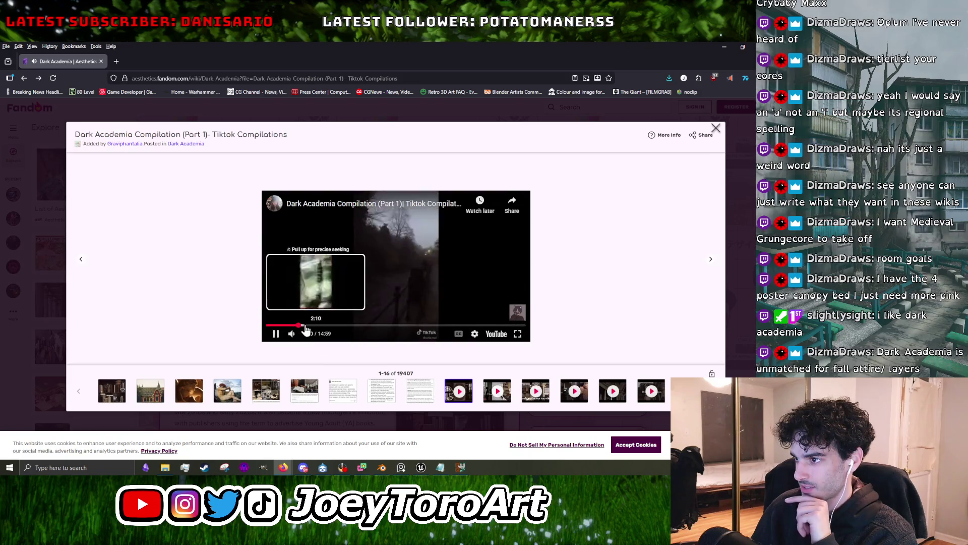
pyautogui.click(517, 333)
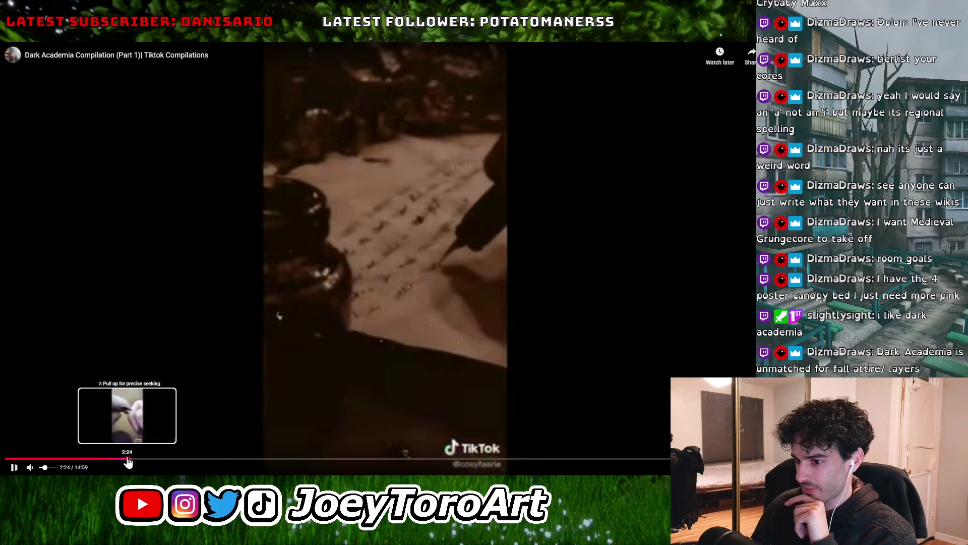
pyautogui.click(159, 459)
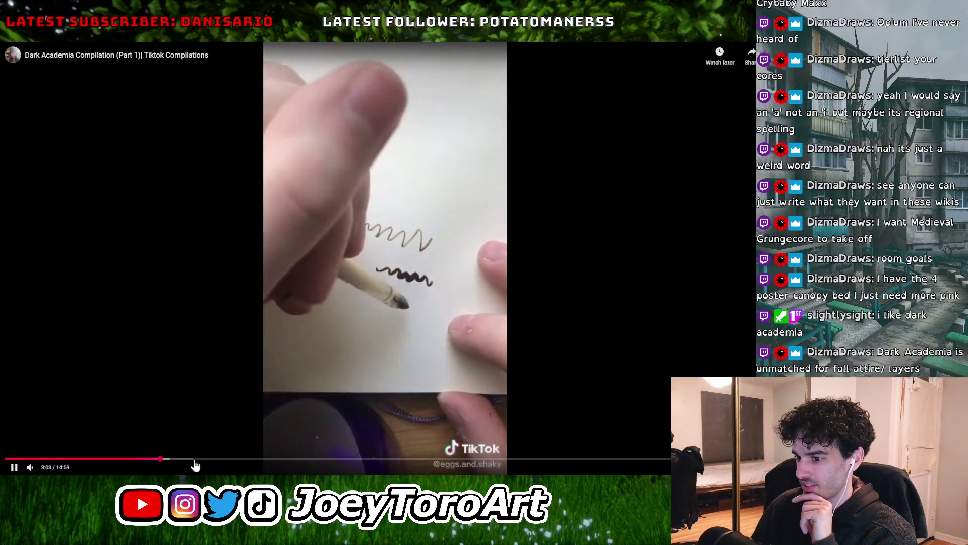
pyautogui.click(193, 459)
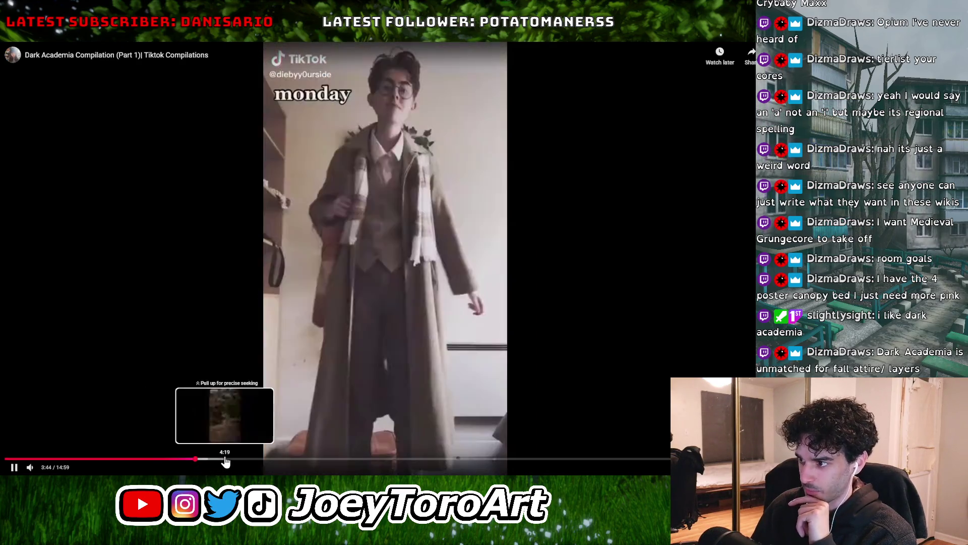
pyautogui.click(226, 459)
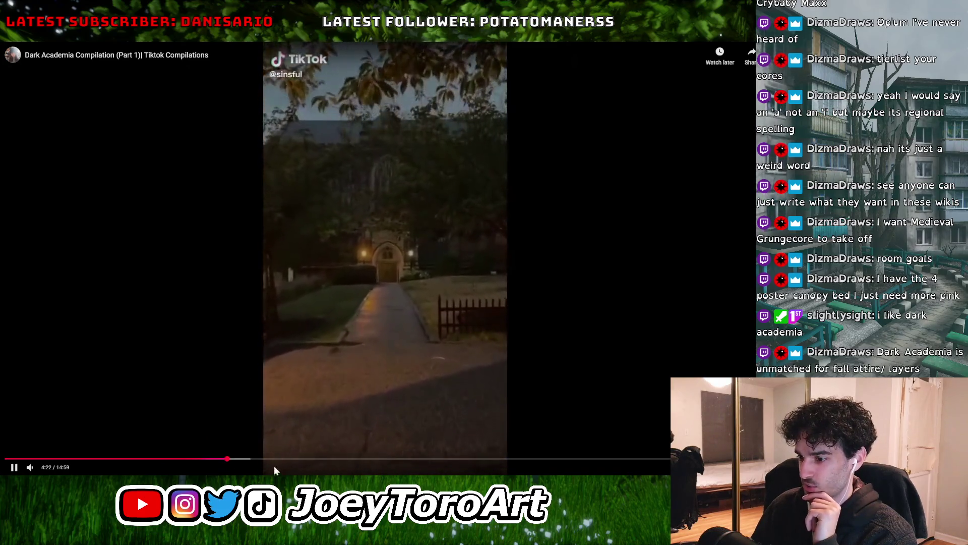
pyautogui.moveTo(238, 459); pyautogui.dragTo(250, 459)
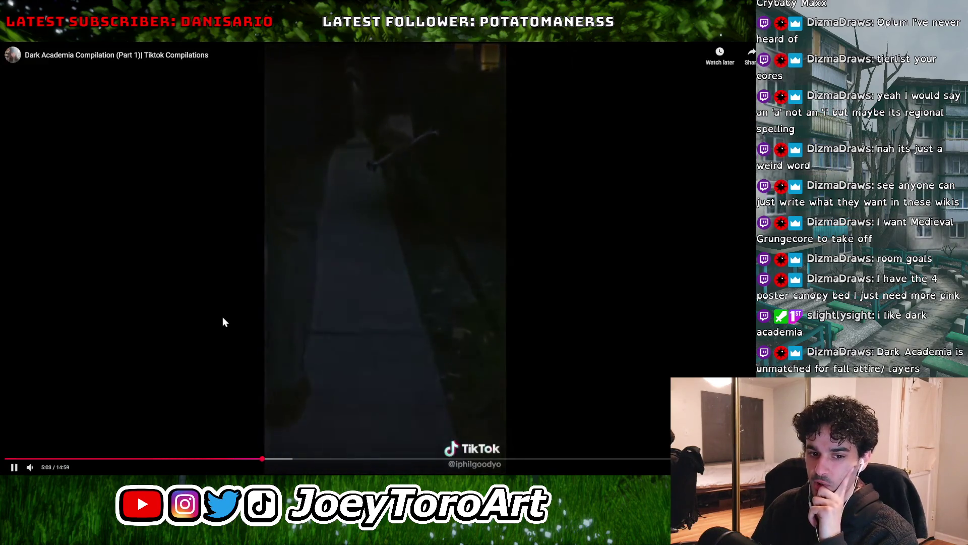
pyautogui.click(290, 459)
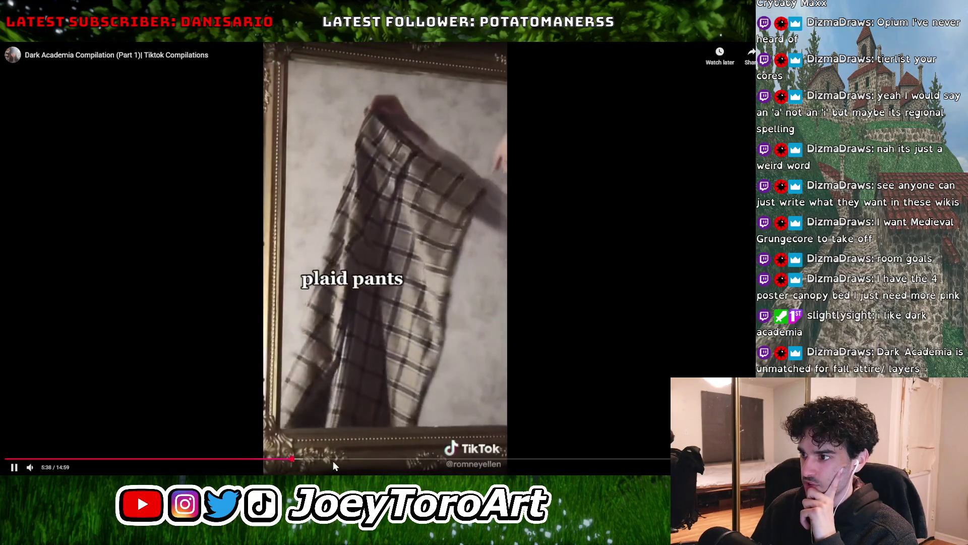
pyautogui.click(336, 460)
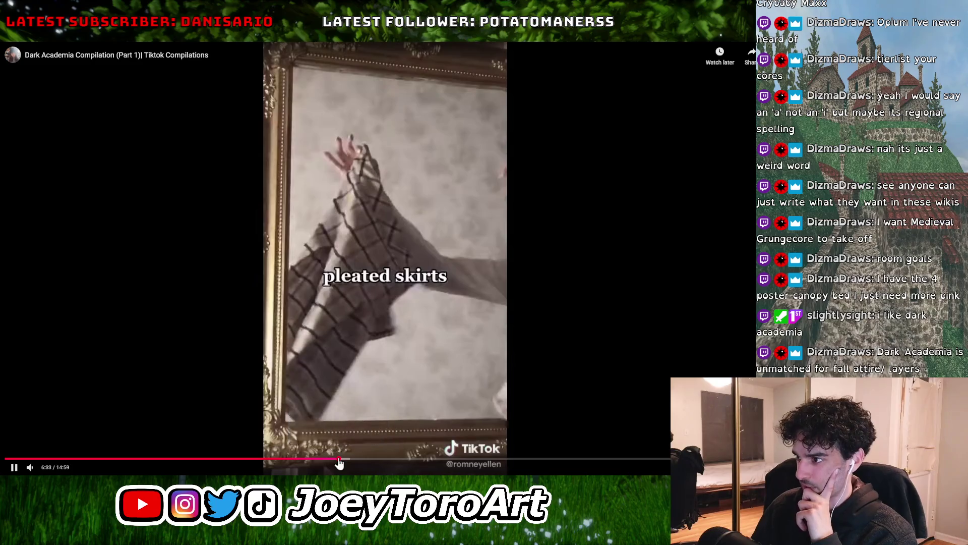
pyautogui.click(465, 459)
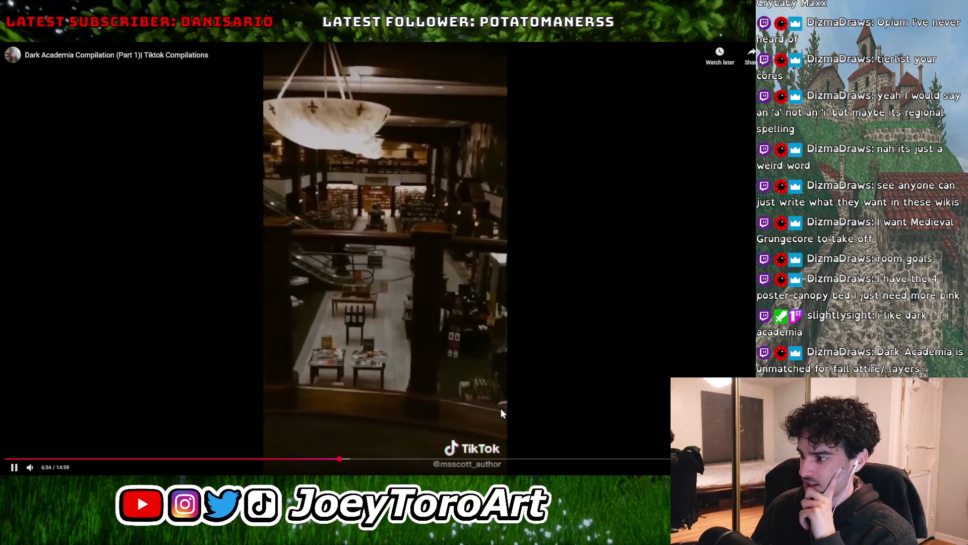
# Toggle full screen off and back on, pause and resume, then jump back a few seconds.
pyautogui.doubleClick(367, 296)
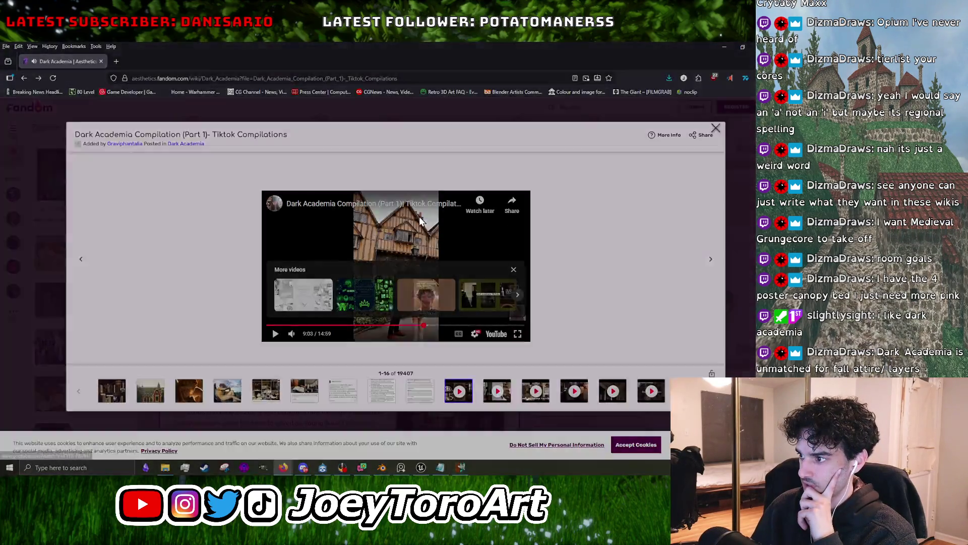
pyautogui.doubleClick(421, 220)
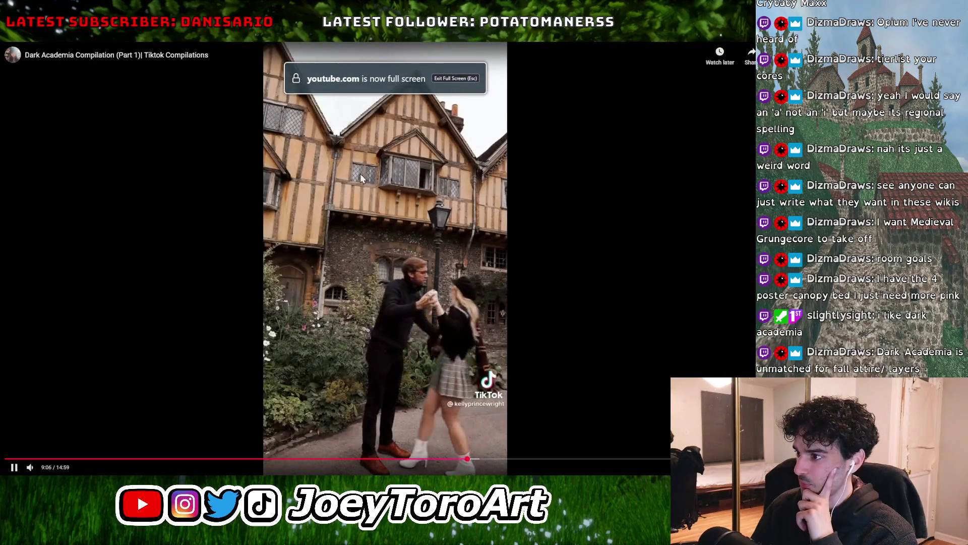
pyautogui.click(497, 240)
pyautogui.click(498, 238)
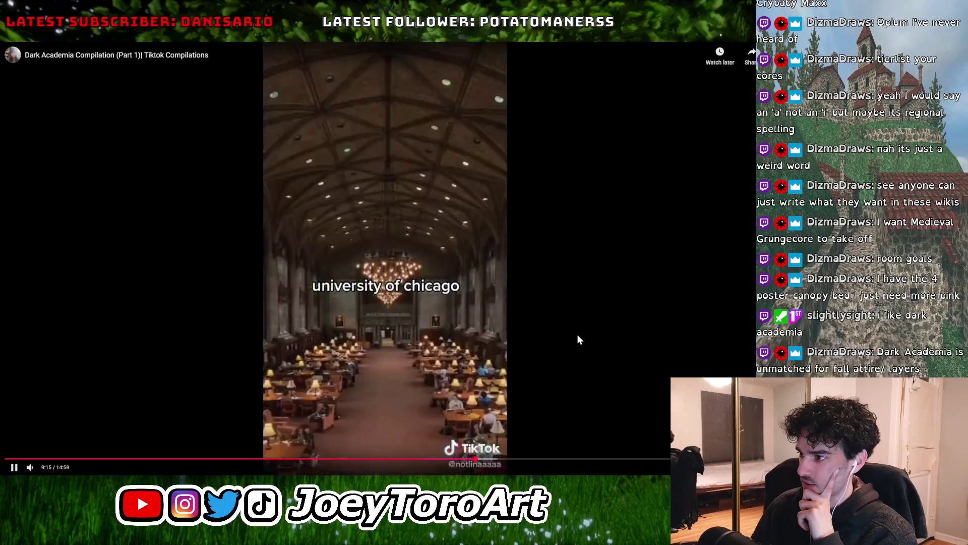
pyautogui.click(469, 458)
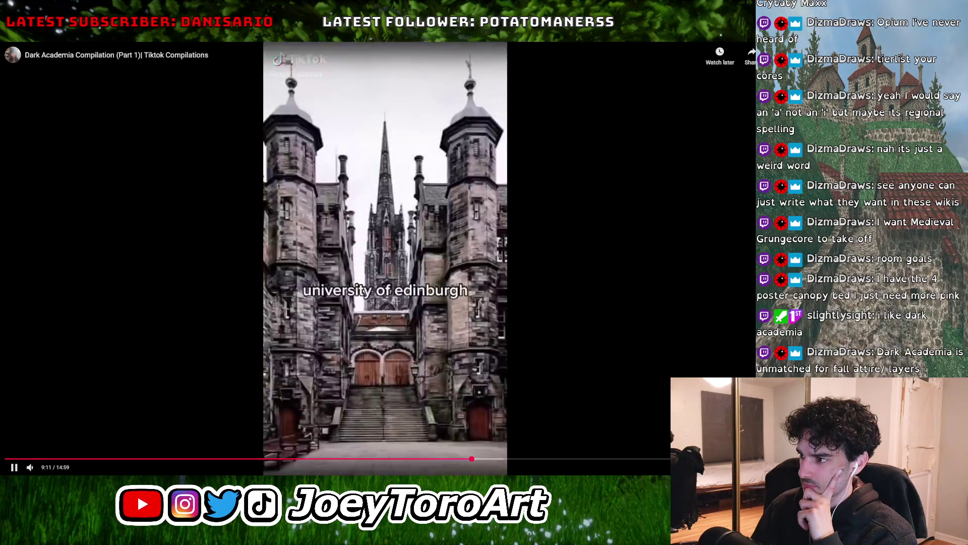
# Play on through the staircase, Glasgow and building clips, pause near 9:14, and exit full screen.
pyautogui.click(471, 316)
pyautogui.click(471, 316)
pyautogui.click(471, 316)
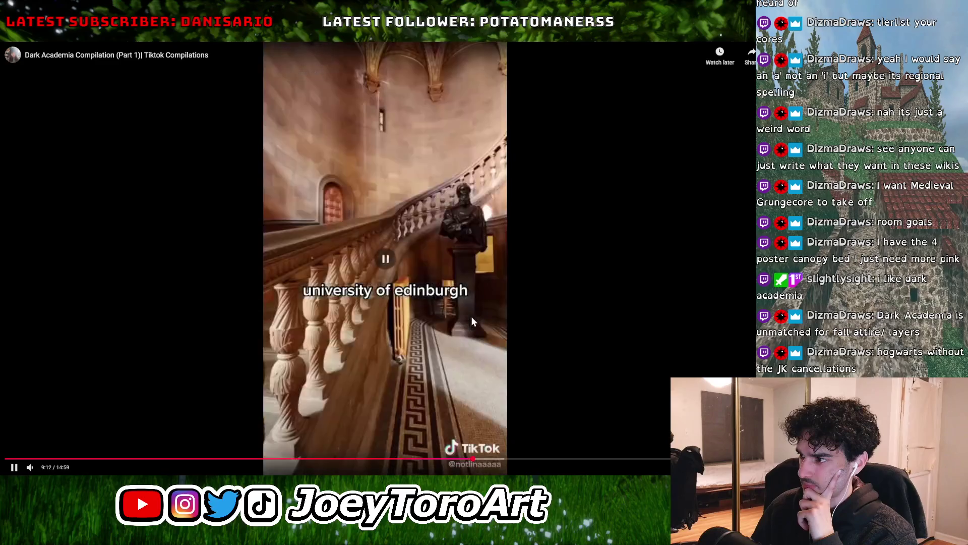
pyautogui.click(471, 316)
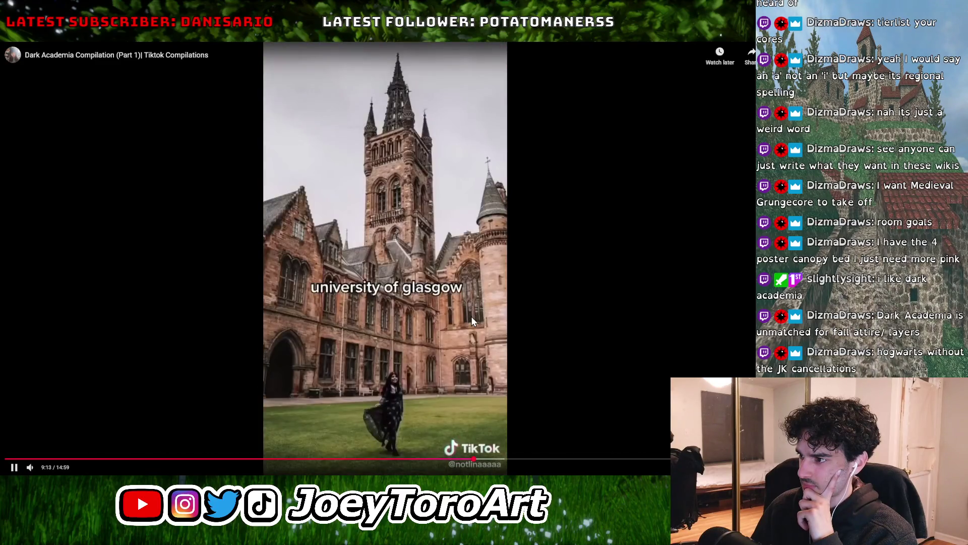
pyautogui.click(471, 316)
pyautogui.click(471, 317)
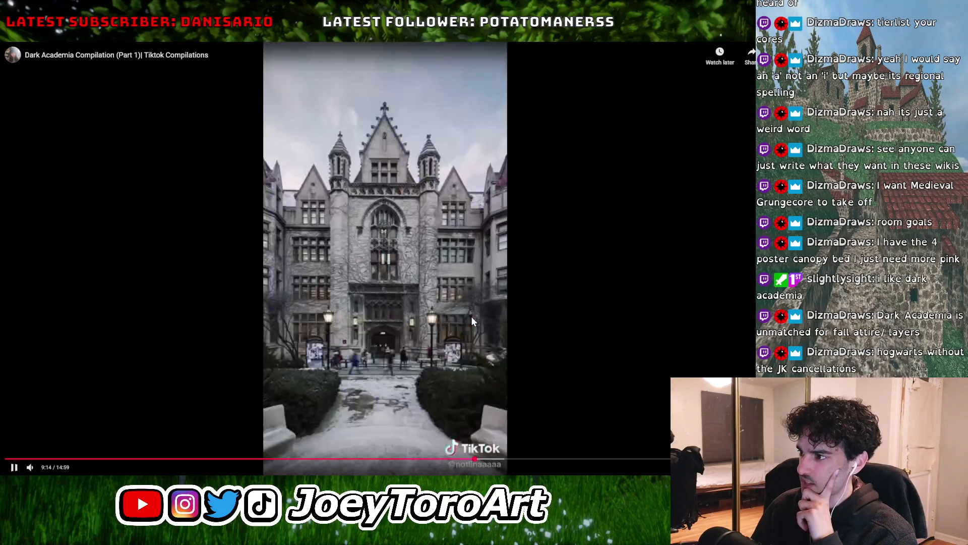
pyautogui.click(471, 316)
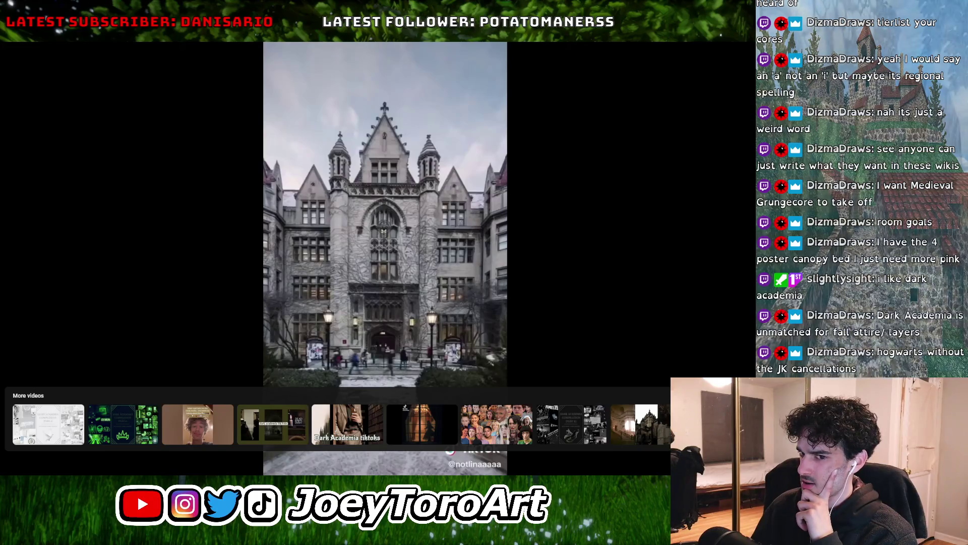
pyautogui.click(471, 317)
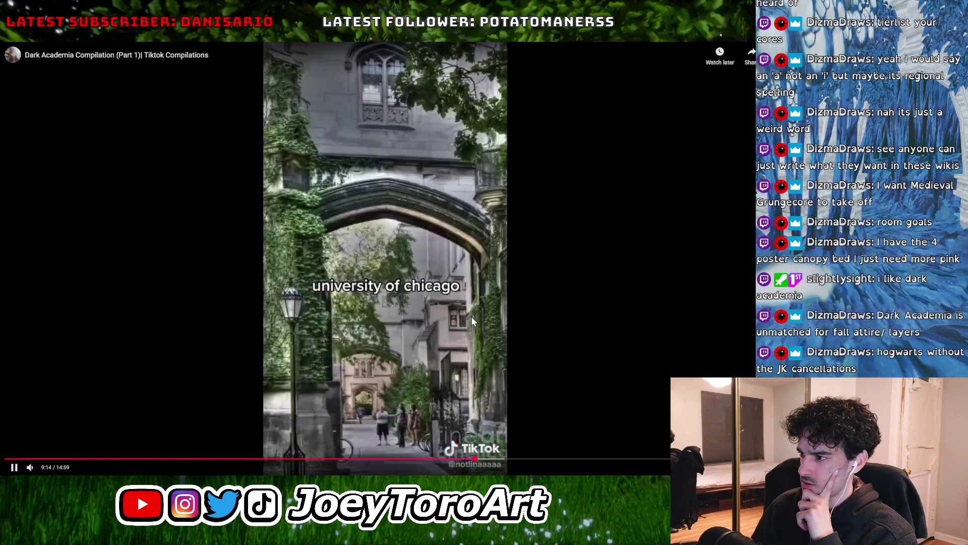
pyautogui.click(471, 316)
pyautogui.press('Escape')
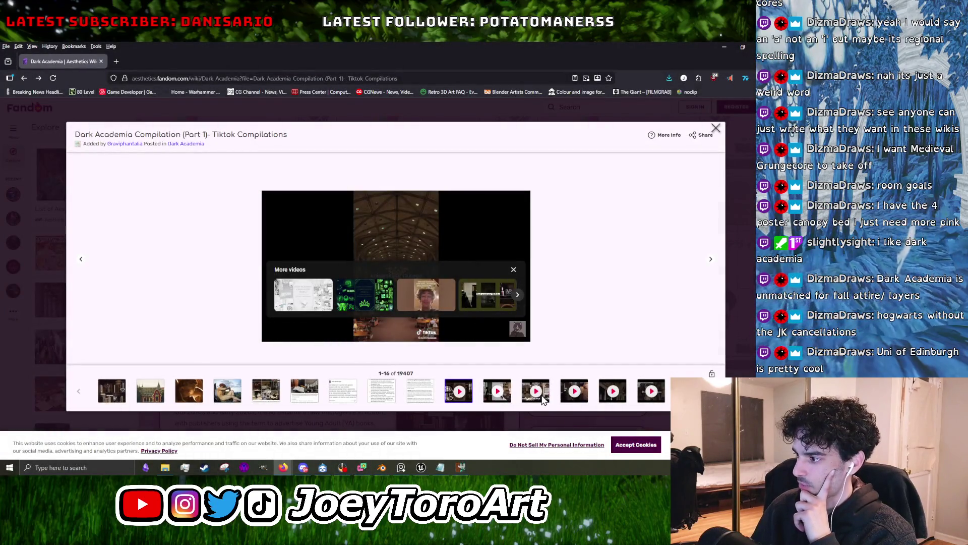
# Move to the next Dark Academia TikTok video and switch it between full screen and the gallery.
pyautogui.click(542, 399)
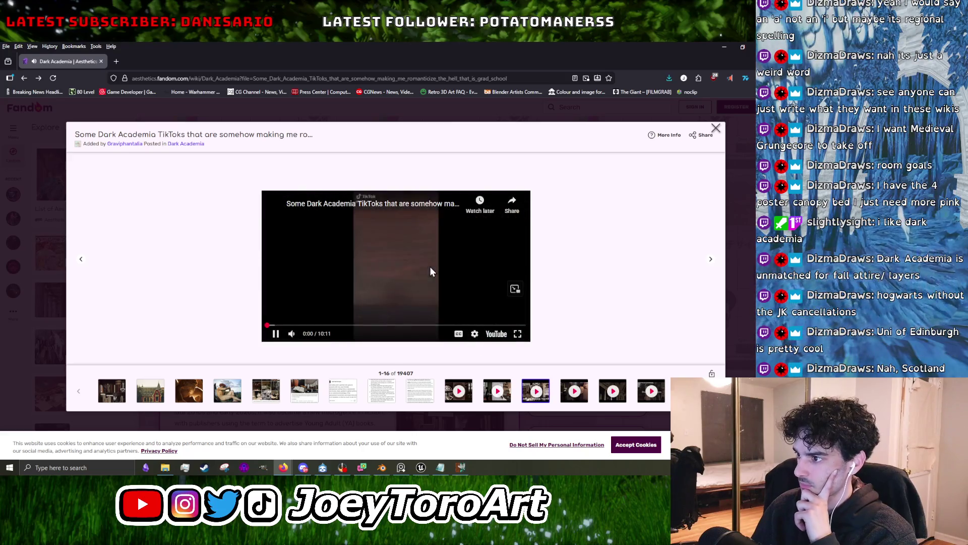
pyautogui.doubleClick(430, 268)
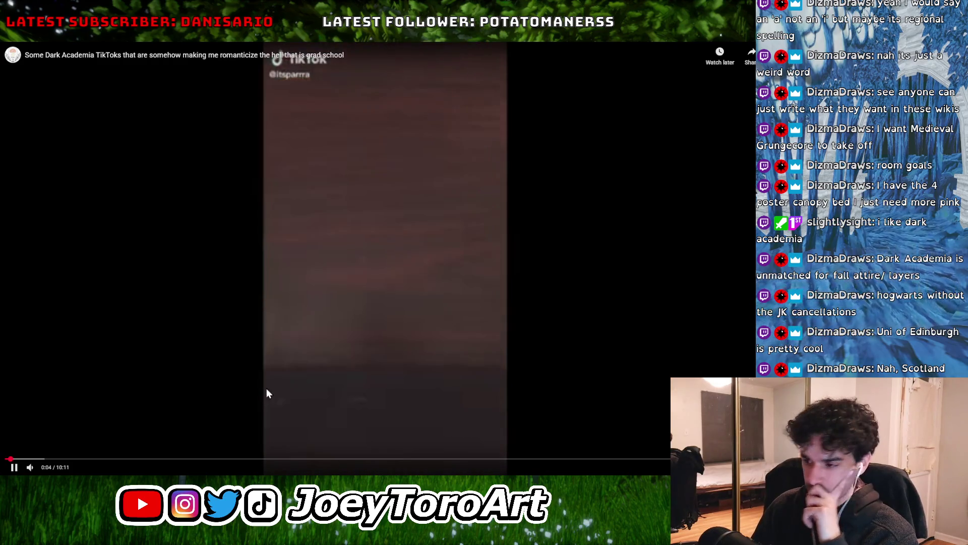
pyautogui.doubleClick(413, 260)
pyautogui.doubleClick(437, 255)
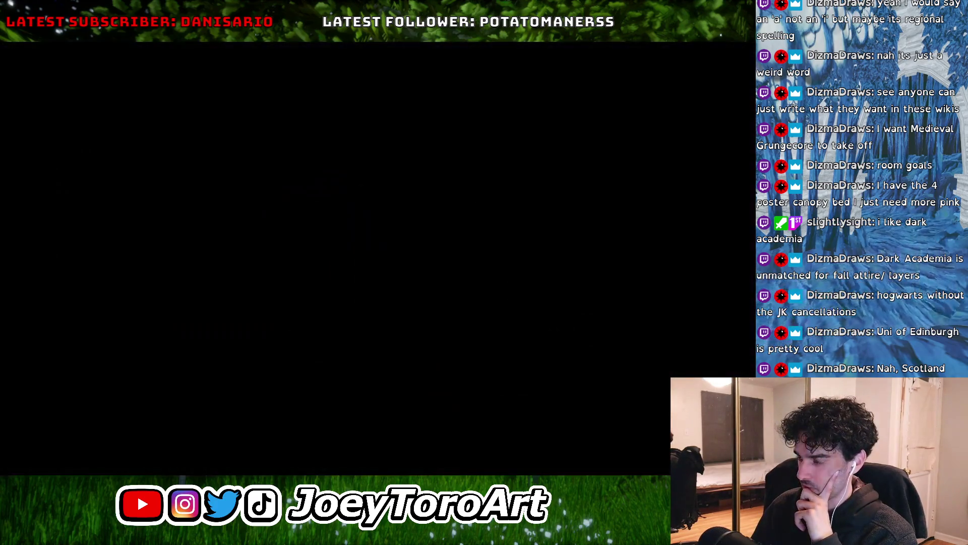
pyautogui.doubleClick(388, 323)
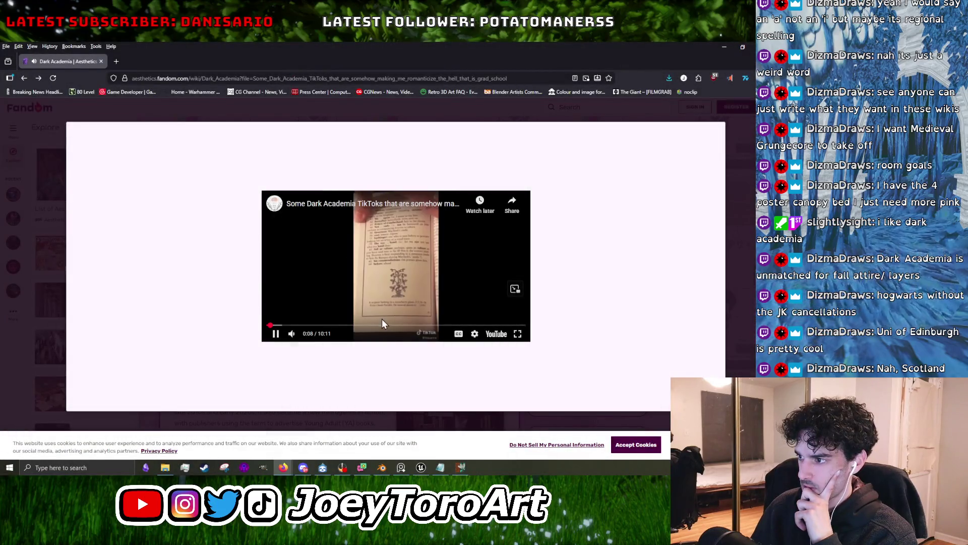
# Jump to about 4:25, watch full screen, pause, then exit and close the video gallery.
pyautogui.click(380, 325)
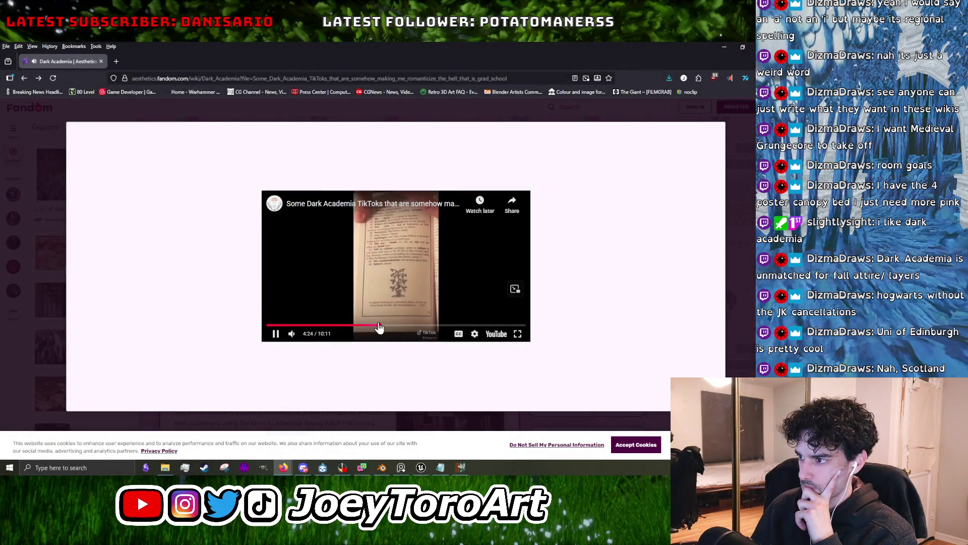
pyautogui.doubleClick(428, 261)
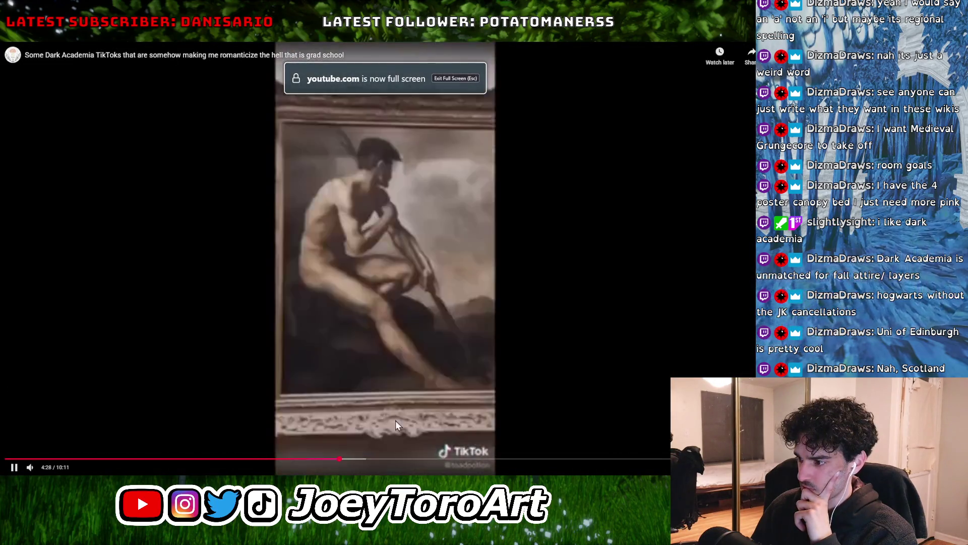
pyautogui.click(406, 317)
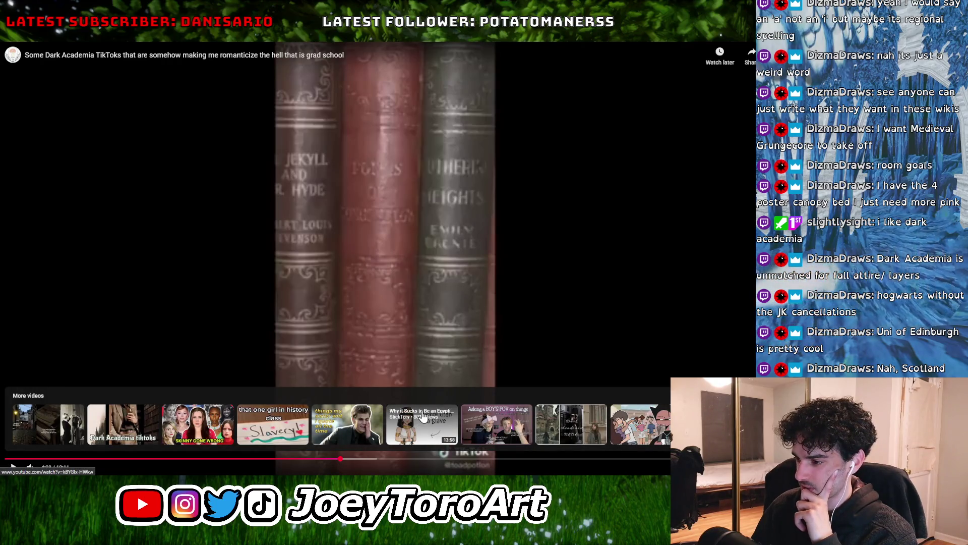
pyautogui.doubleClick(386, 232)
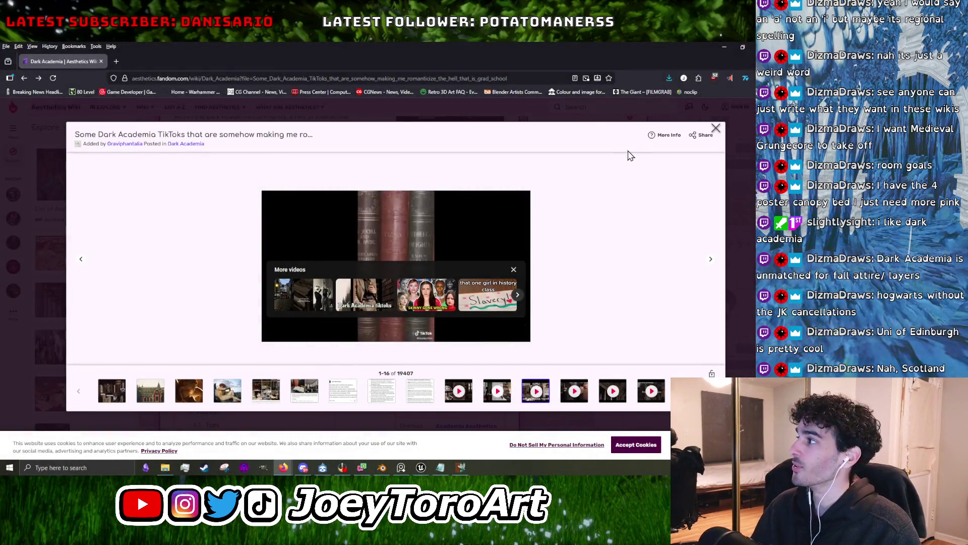
pyautogui.click(716, 128)
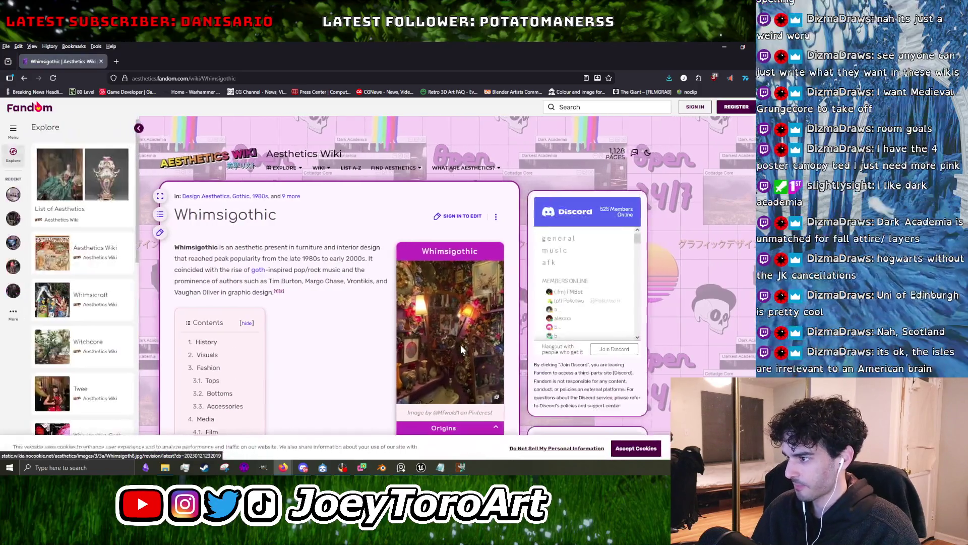
# Open the Whimsigothic infobox gallery, step through images to Whimsigoth3 and Whimsigoth1, then close it.
pyautogui.click(464, 346)
pyautogui.click(713, 261)
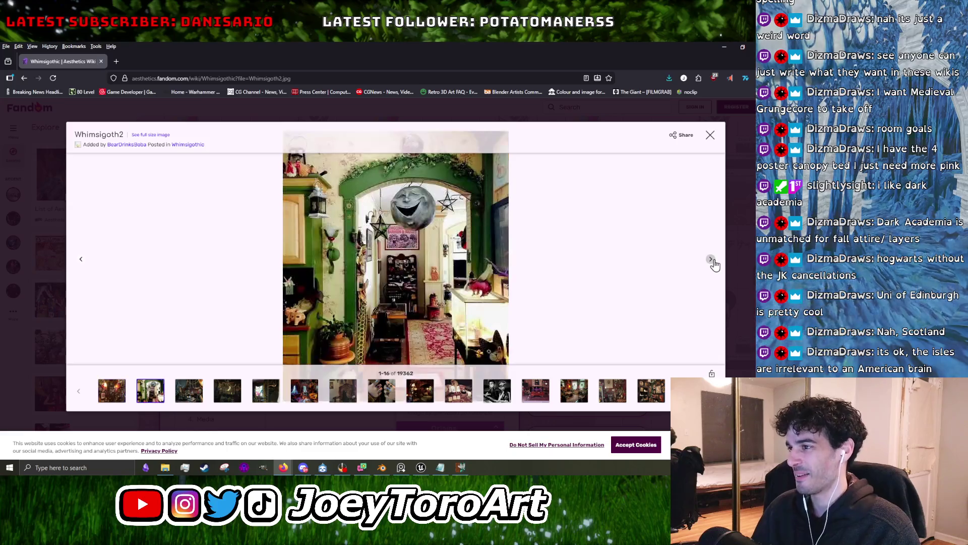
pyautogui.click(714, 261)
pyautogui.click(713, 261)
pyautogui.click(713, 262)
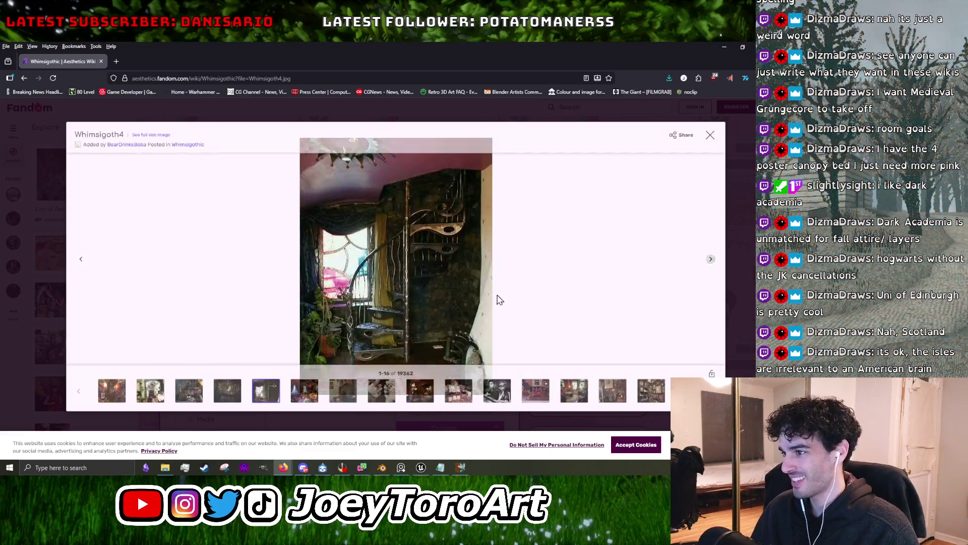
pyautogui.click(218, 394)
pyautogui.click(192, 396)
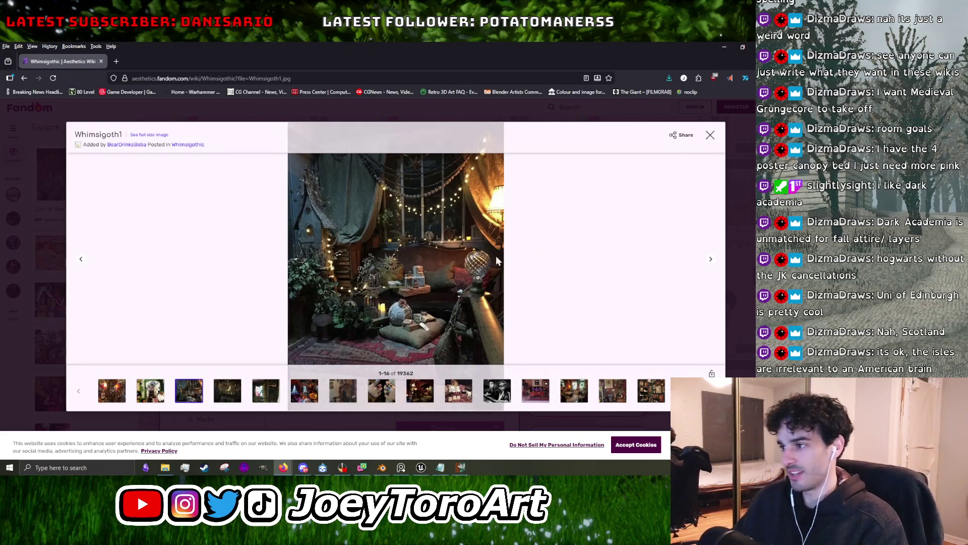
pyautogui.click(710, 135)
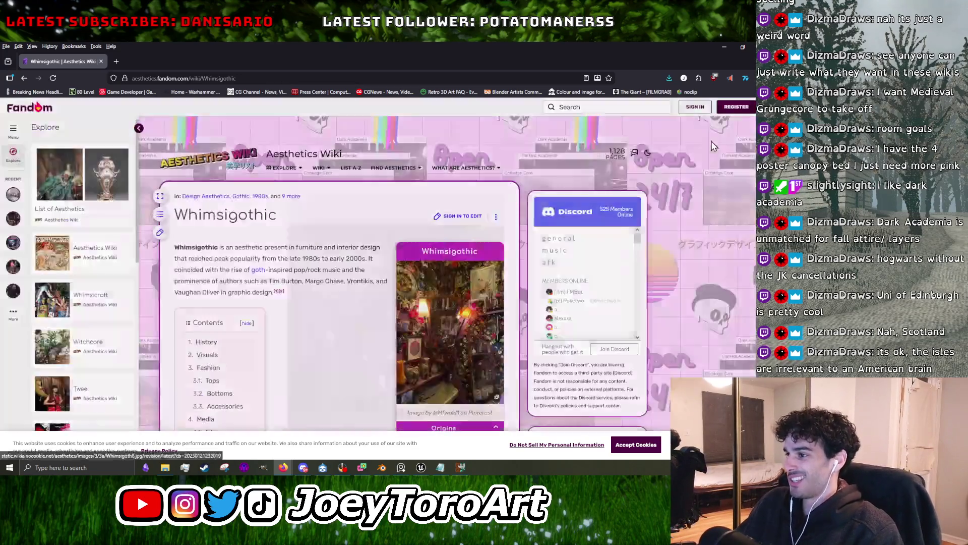
# Reopen the gallery to view Whimsigoth11, Whimsigoth10 and the Corpse Bride image, then close it.
pyautogui.click(448, 322)
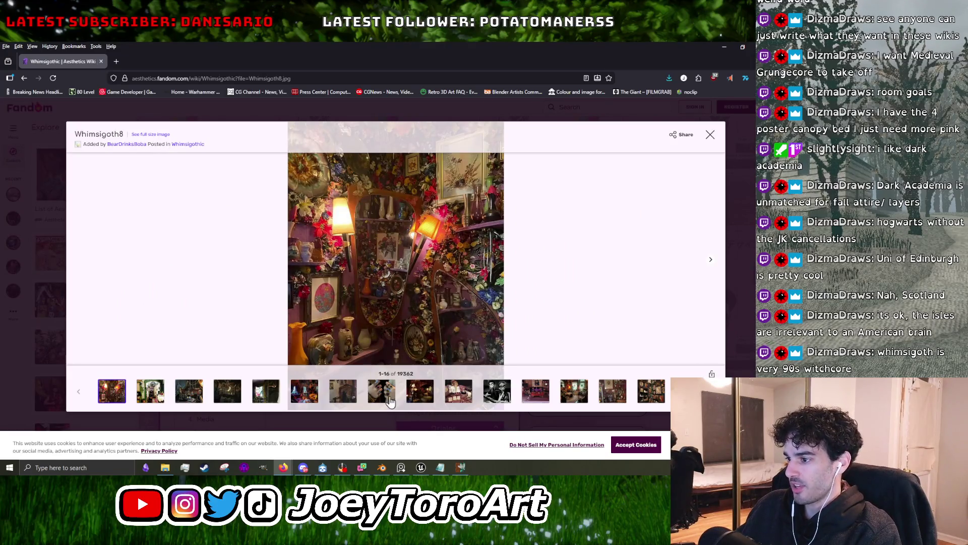
pyautogui.click(411, 396)
pyautogui.click(395, 398)
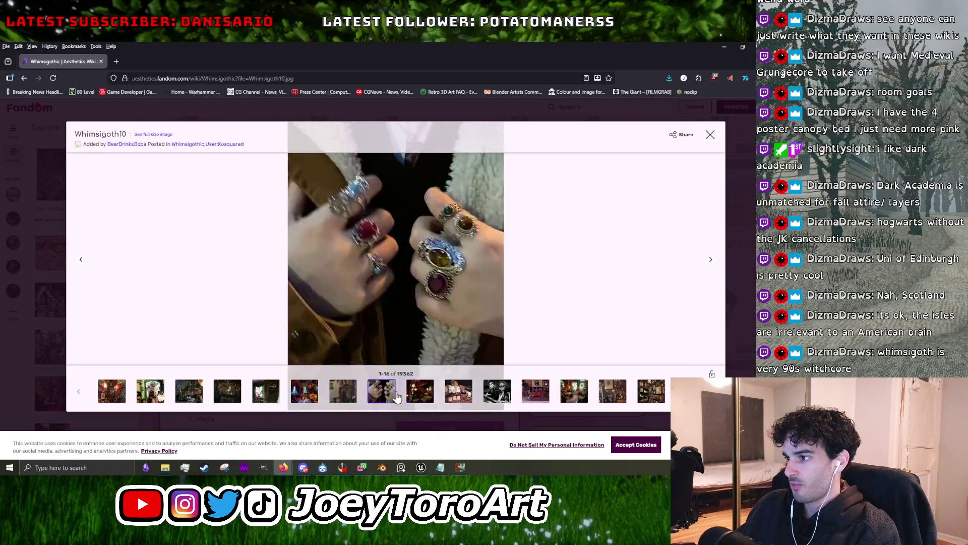
pyautogui.click(457, 394)
pyautogui.click(489, 398)
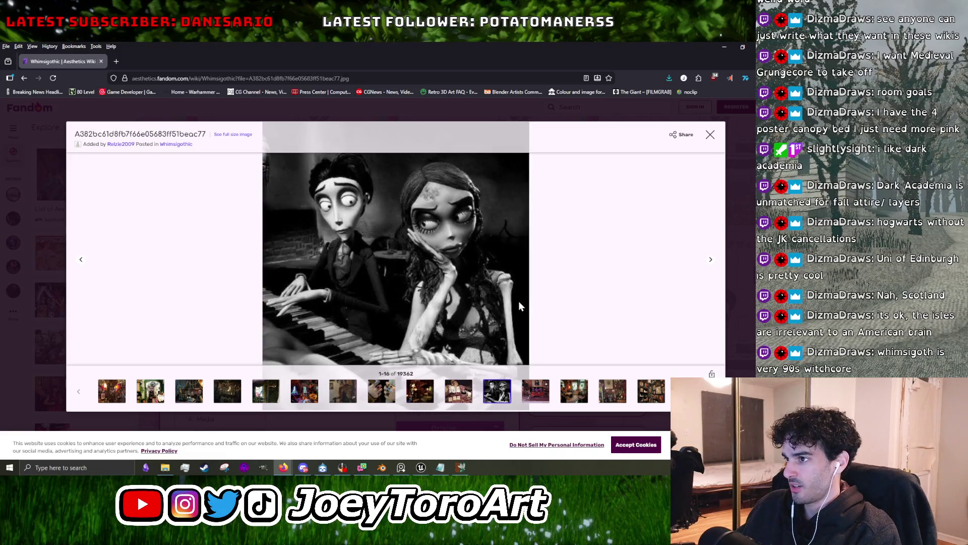
pyautogui.click(712, 135)
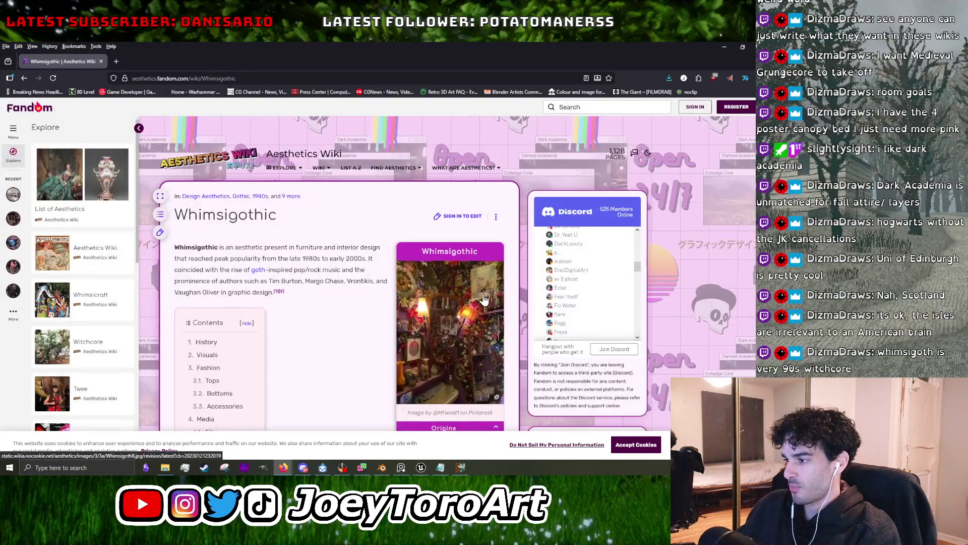
pyautogui.scroll(-4, 492, 306)
pyautogui.scroll(-3, 491, 307)
pyautogui.scroll(1, 499, 317)
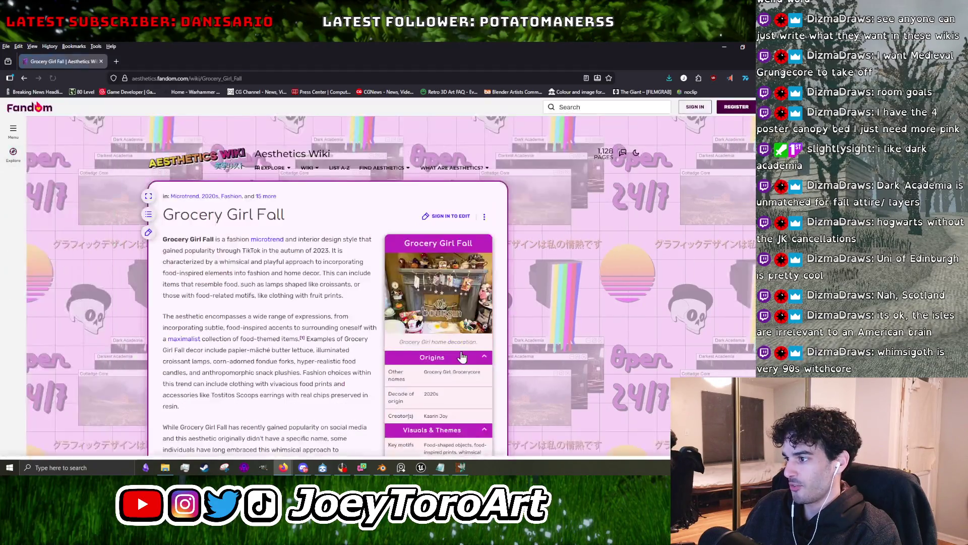
pyautogui.click(456, 297)
pyautogui.click(345, 389)
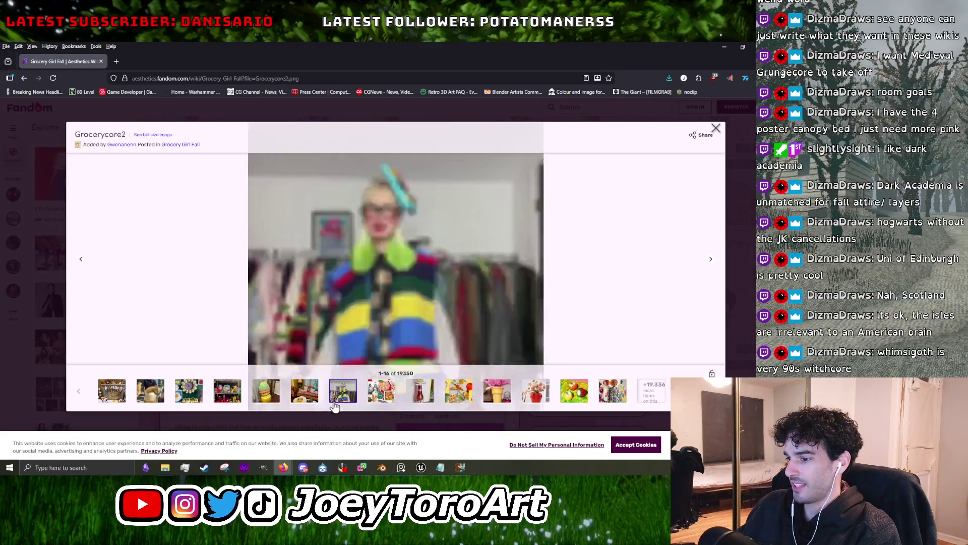
pyautogui.click(270, 393)
pyautogui.click(332, 399)
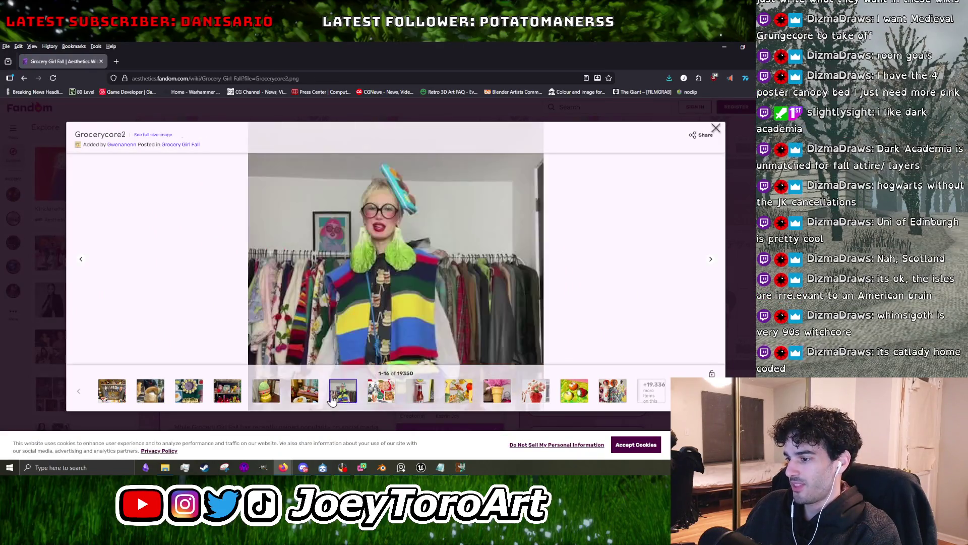
pyautogui.click(381, 393)
pyautogui.click(417, 400)
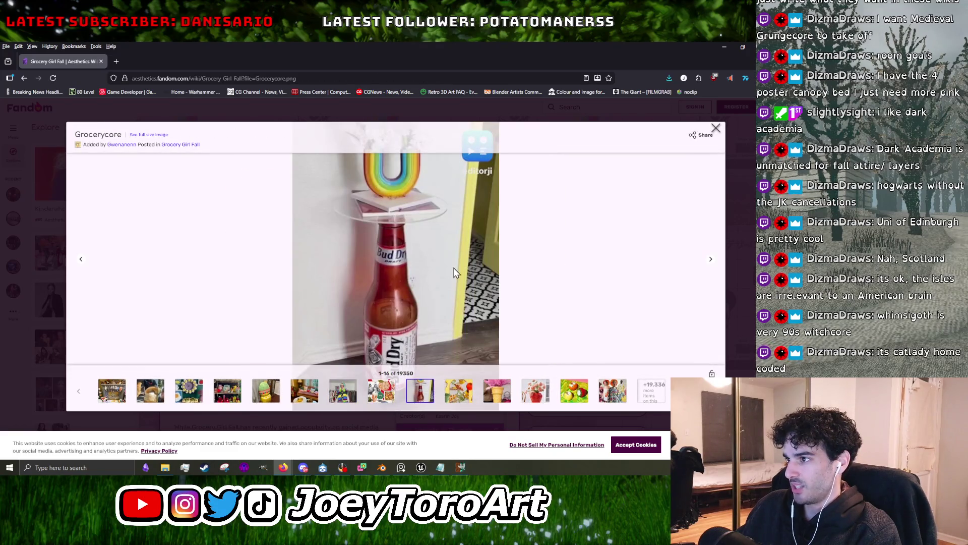
pyautogui.press('Right')
pyautogui.press('Right')
pyautogui.click(719, 107)
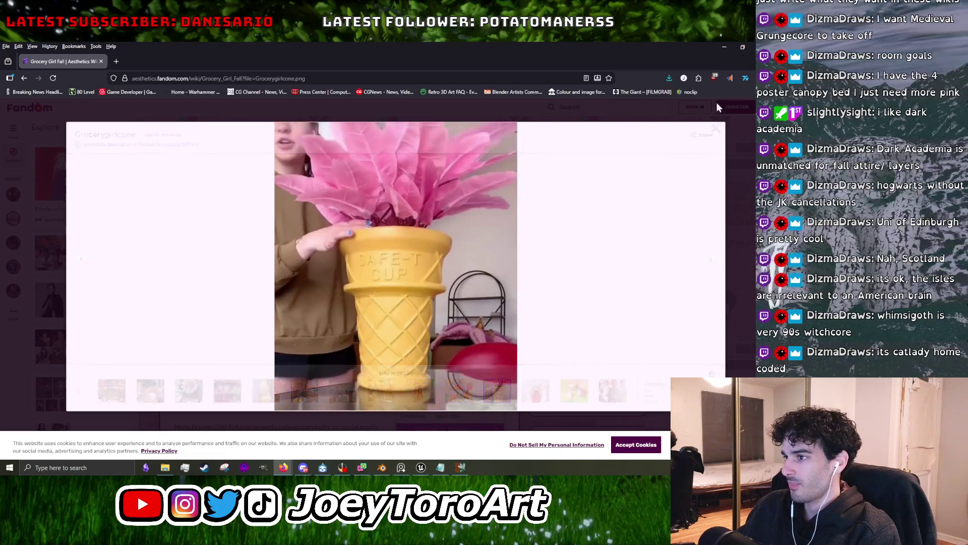
pyautogui.scroll(-3, 499, 326)
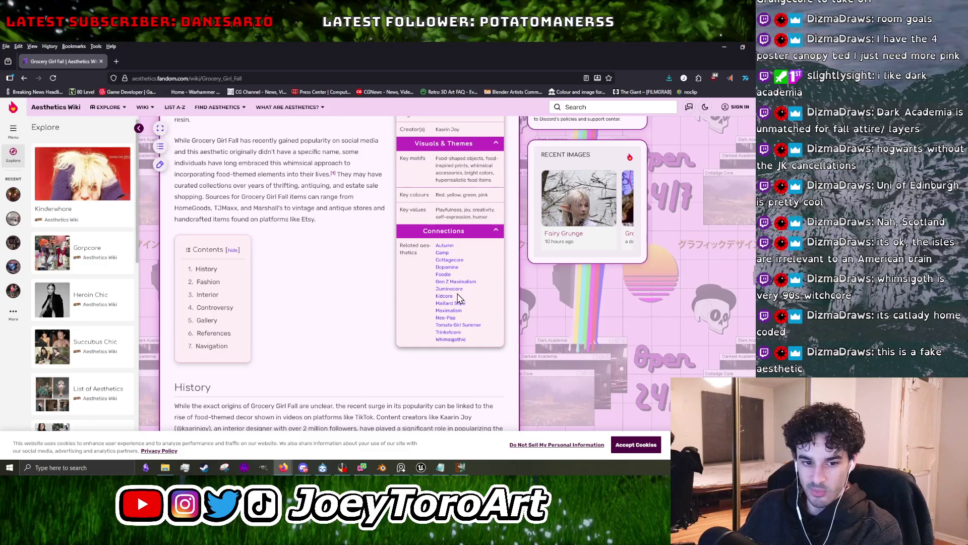
pyautogui.scroll(5, 457, 303)
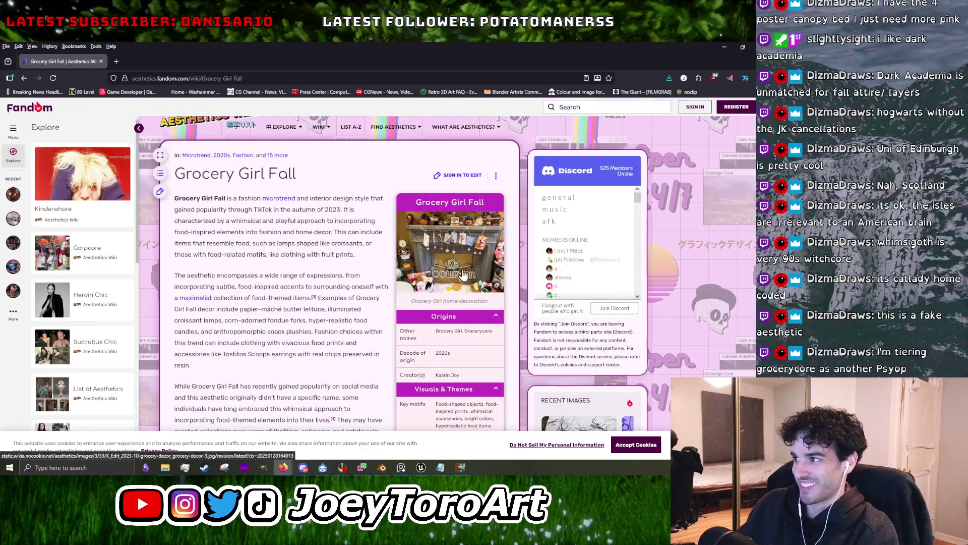
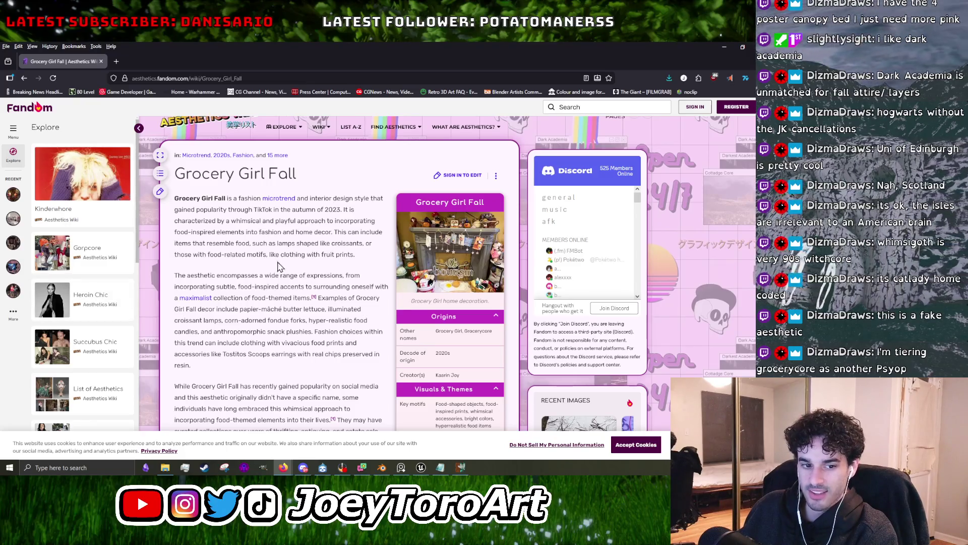
# Scroll to Grocery Girl Fall's Connections box and open the Tomato Girl Summer article.
pyautogui.scroll(-5, 355, 283)
pyautogui.scroll(-2, 448, 264)
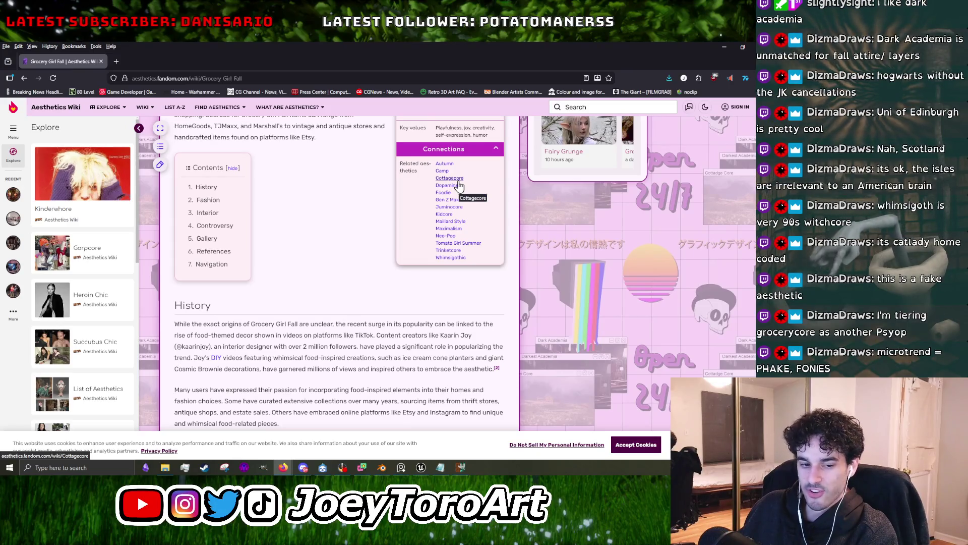
pyautogui.scroll(2, 460, 186)
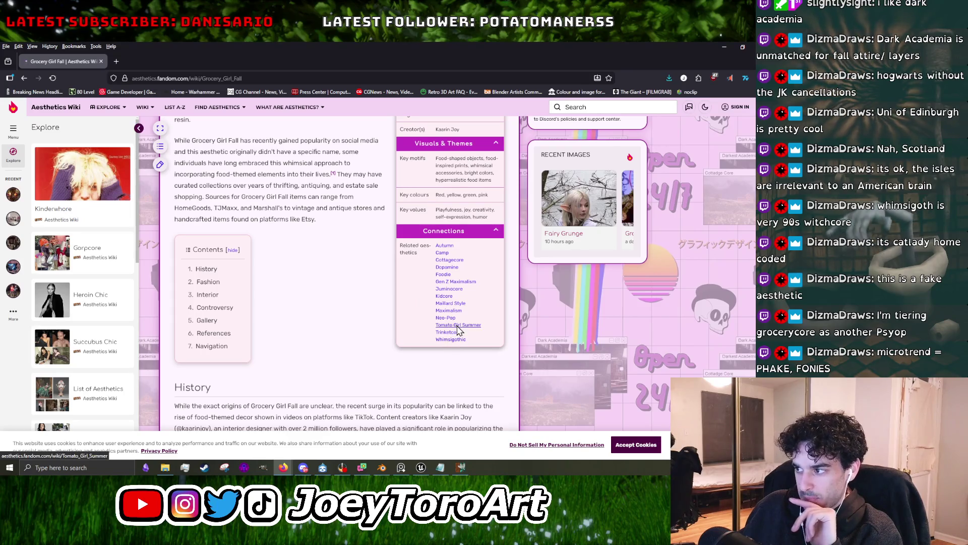
pyautogui.click(458, 325)
# Enlarge the Tomato Girl Summer infobox image and browse its gallery up to the red striped-top selfie.
pyautogui.click(445, 284)
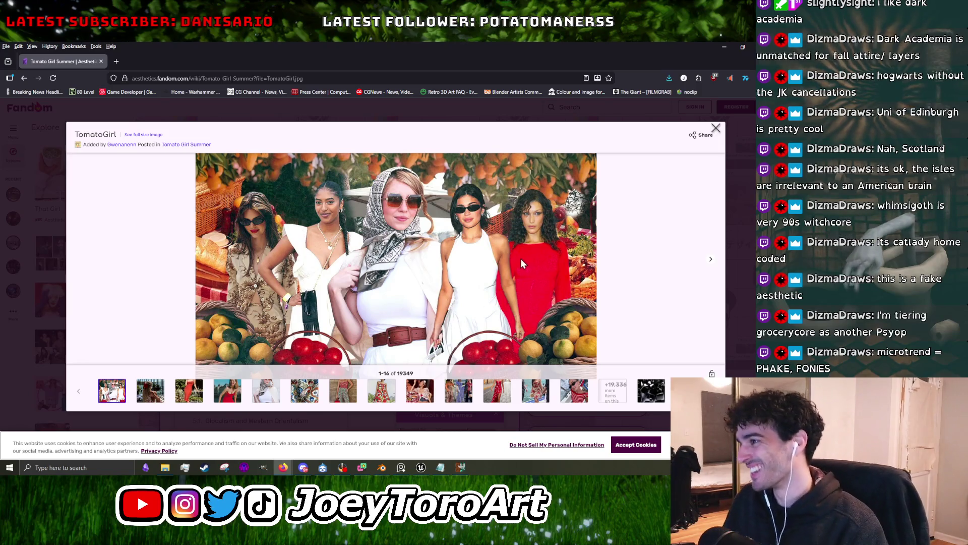
pyautogui.click(302, 395)
pyautogui.click(356, 396)
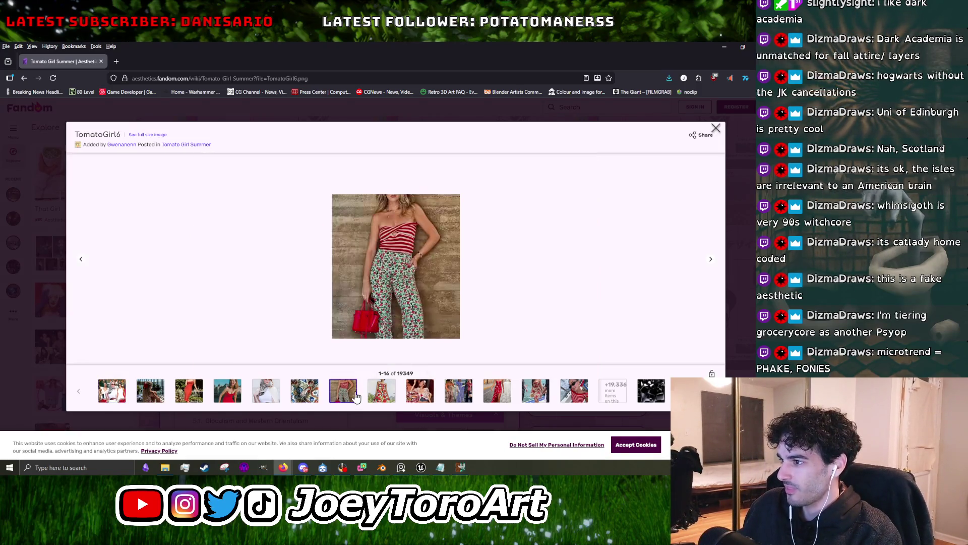
pyautogui.click(392, 392)
pyautogui.click(418, 392)
pyautogui.click(448, 394)
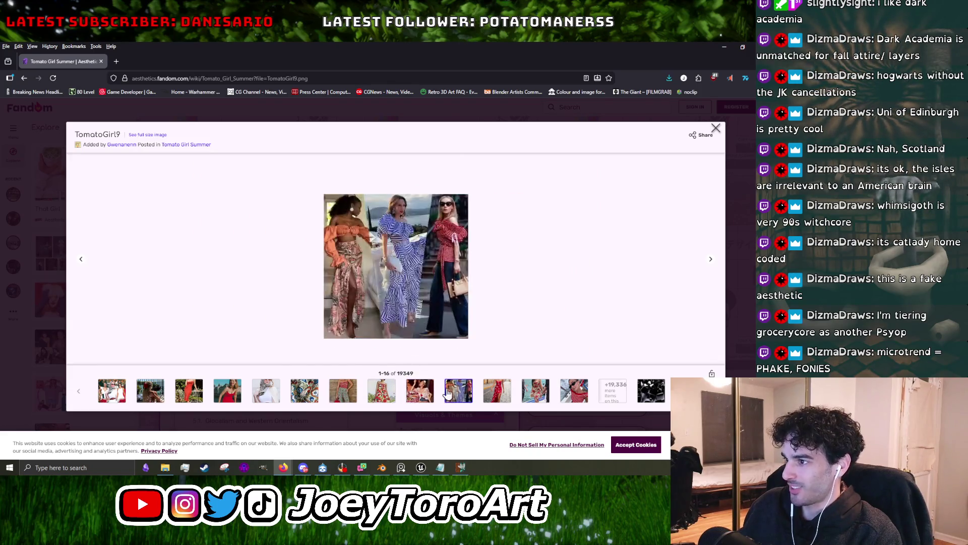
pyautogui.click(507, 392)
pyautogui.click(537, 394)
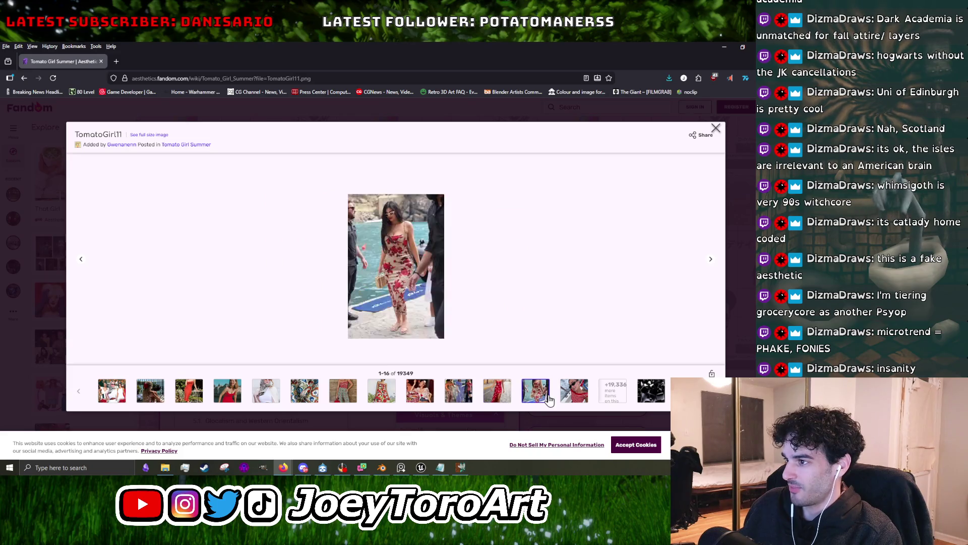
pyautogui.click(575, 396)
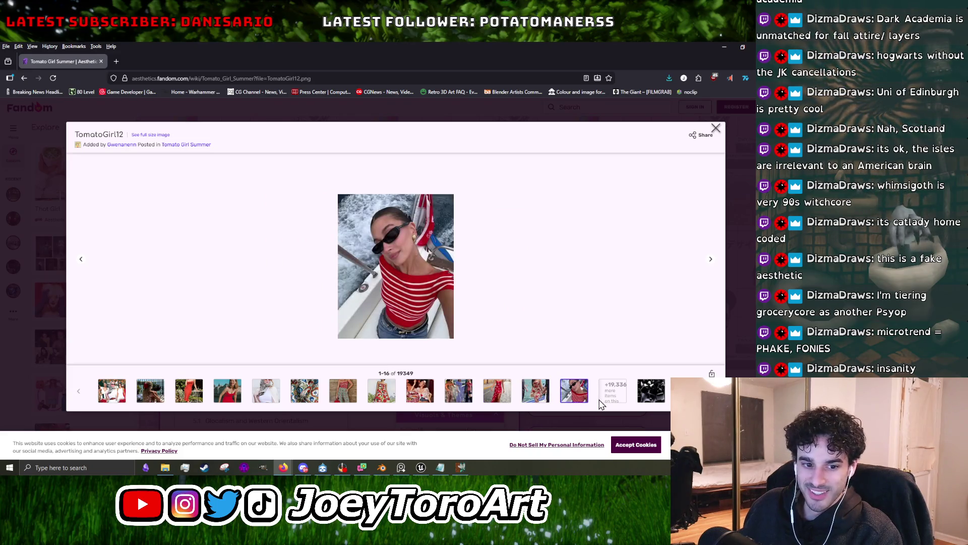
# View the remaining Tomato Girl images, close the gallery and open the related Picniccore article.
pyautogui.click(646, 399)
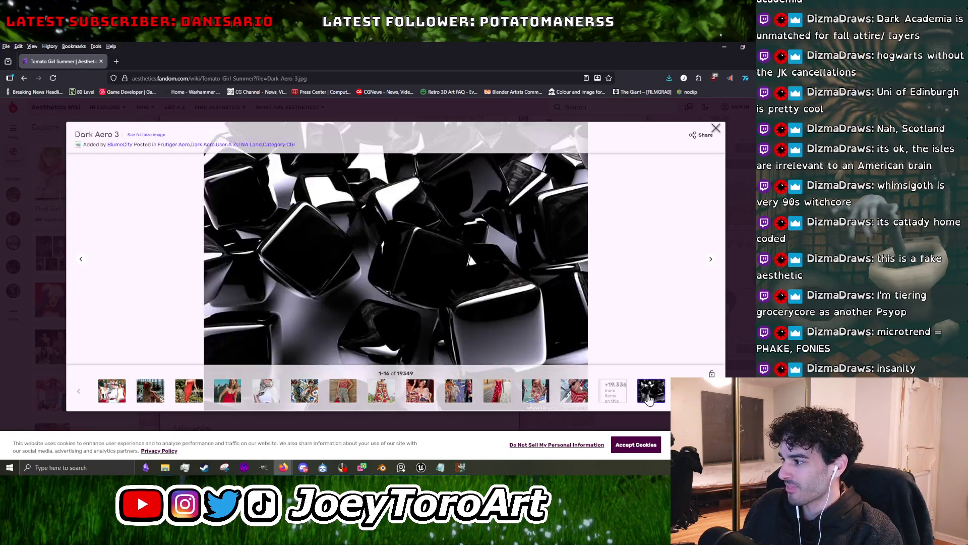
pyautogui.click(218, 396)
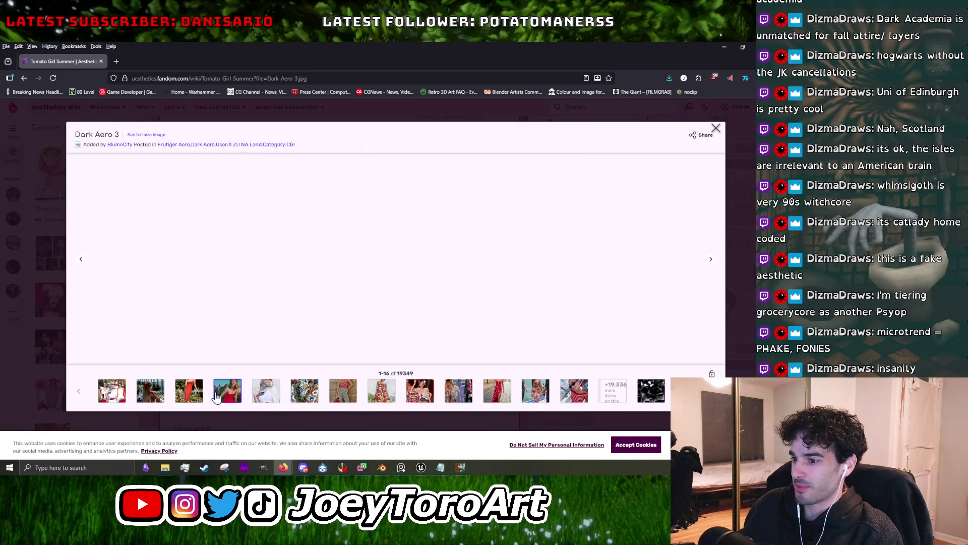
pyautogui.click(182, 399)
pyautogui.click(150, 399)
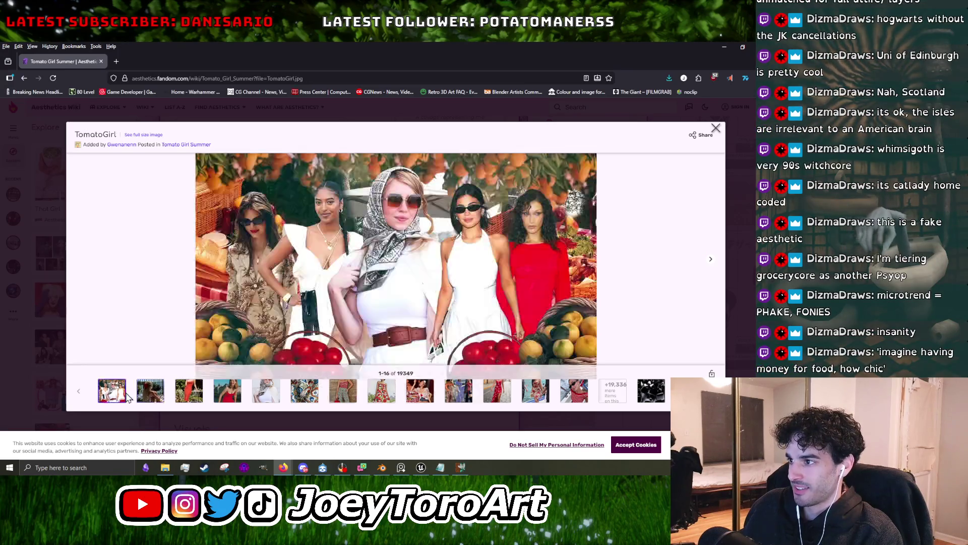
pyautogui.click(716, 129)
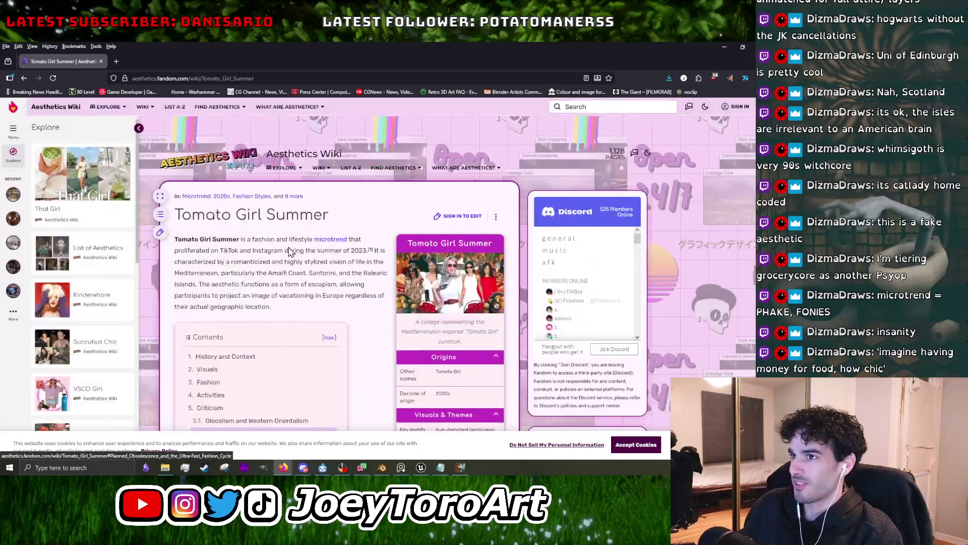
pyautogui.scroll(-4, 328, 337)
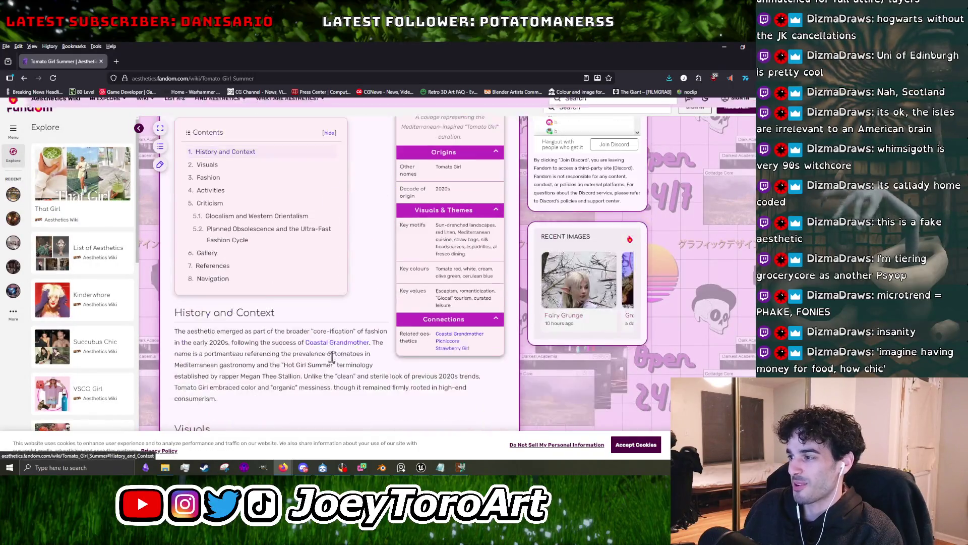
pyautogui.click(451, 342)
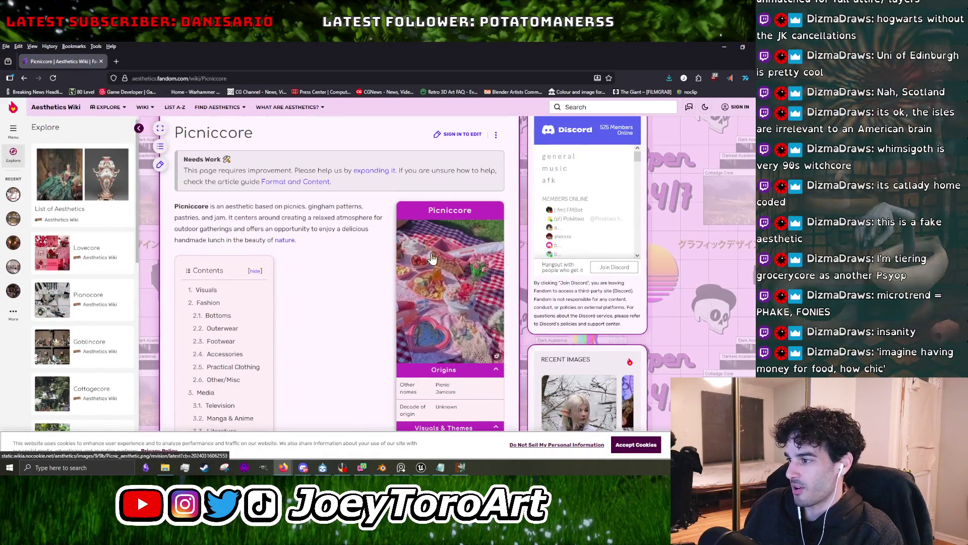
# View Picniccore's strawberry-print dress image full size, then close the gallery and scroll down.
pyautogui.click(432, 230)
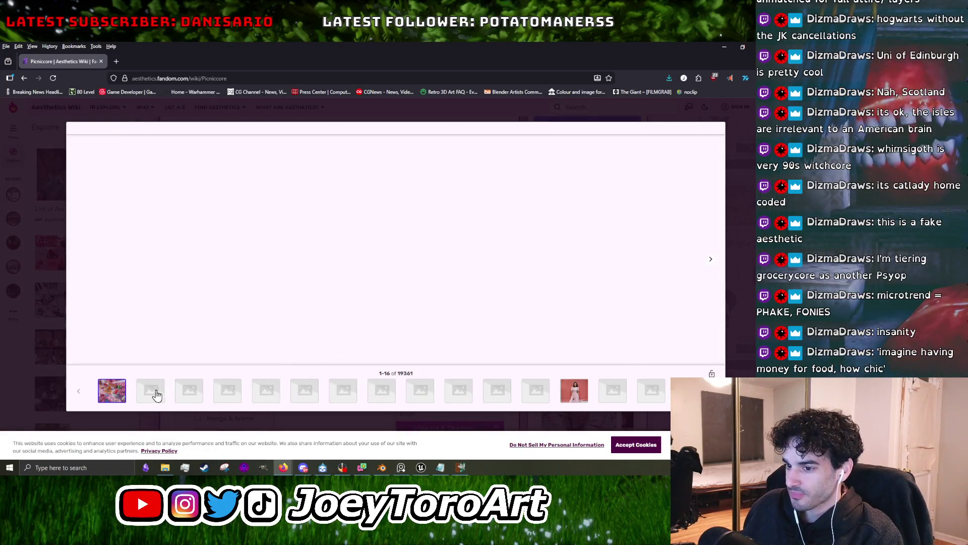
pyautogui.click(569, 393)
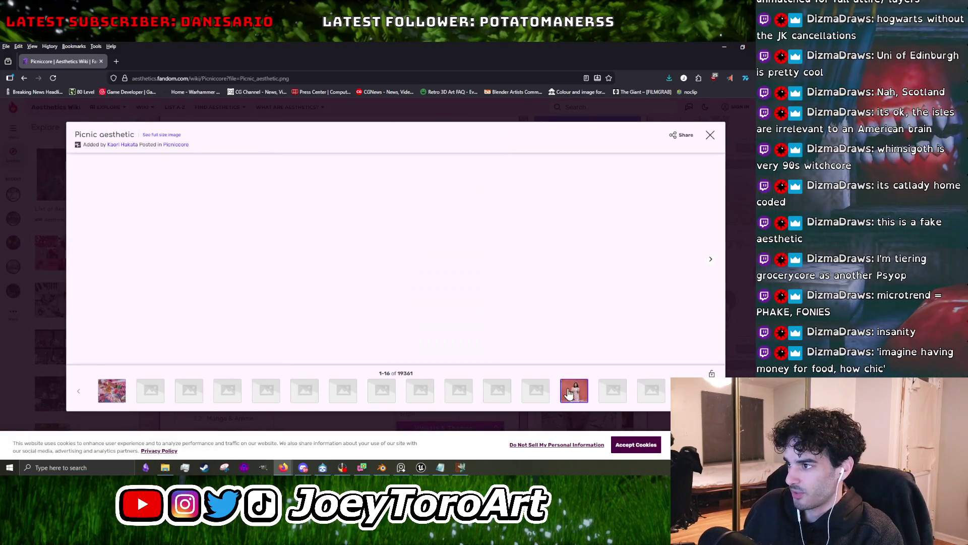
pyautogui.click(708, 138)
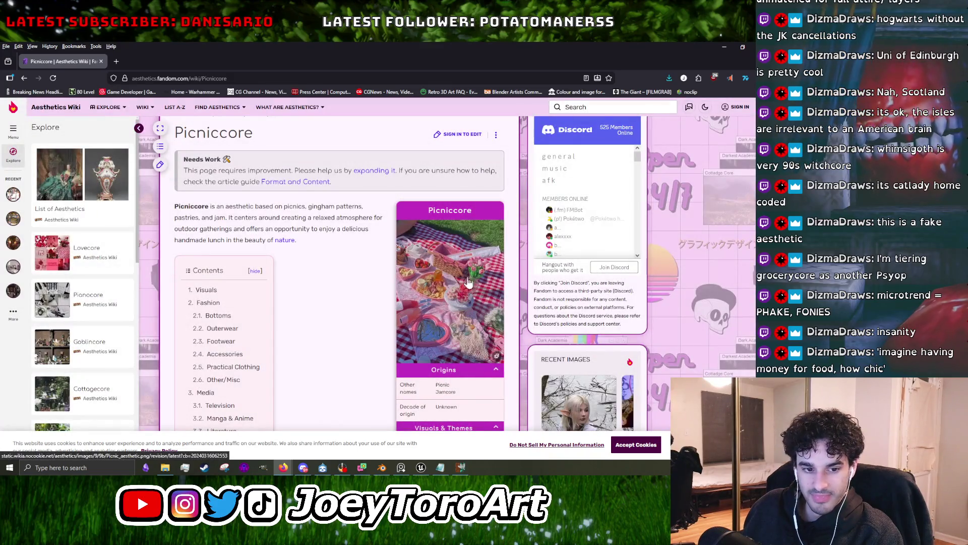
pyautogui.scroll(-3, 341, 303)
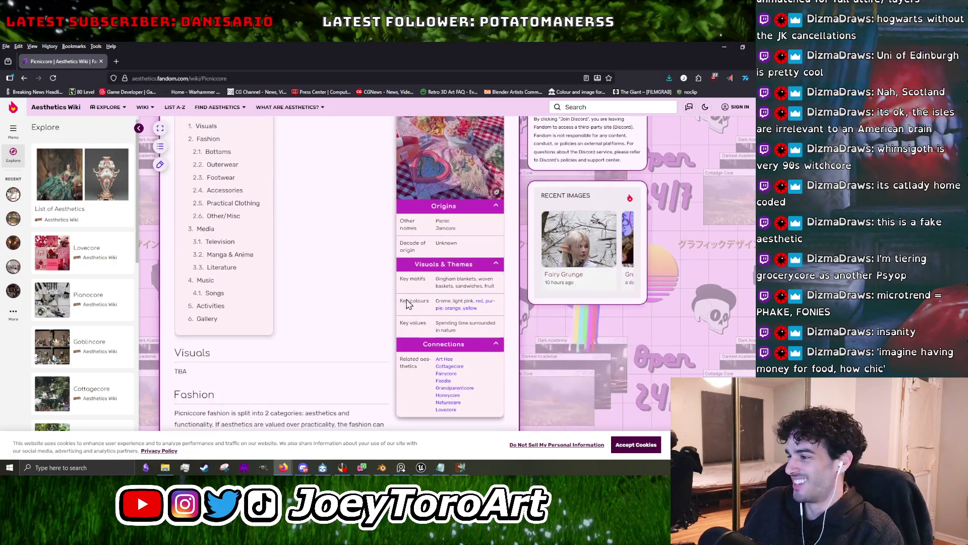
# Open the related Grandparentcore article and scroll through it.
pyautogui.click(461, 389)
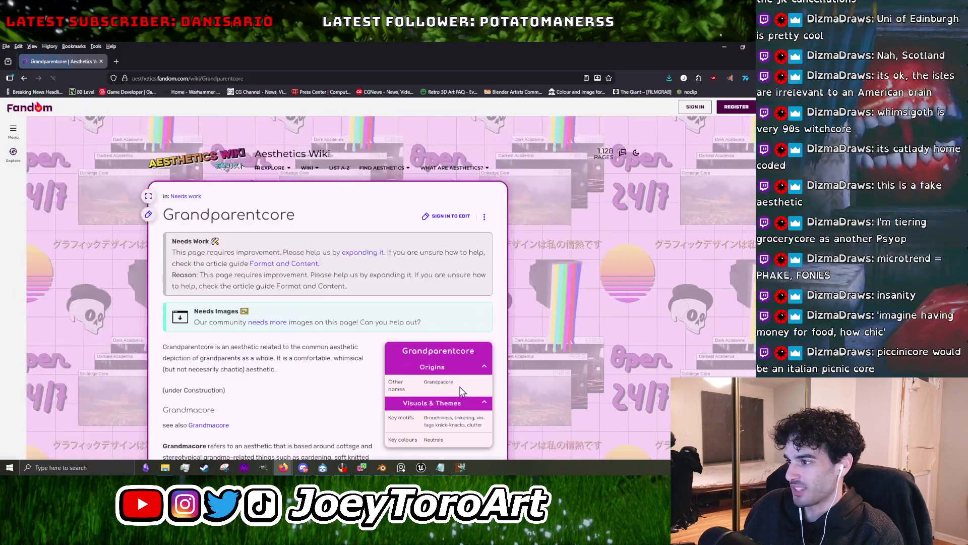
pyautogui.scroll(-3, 270, 198)
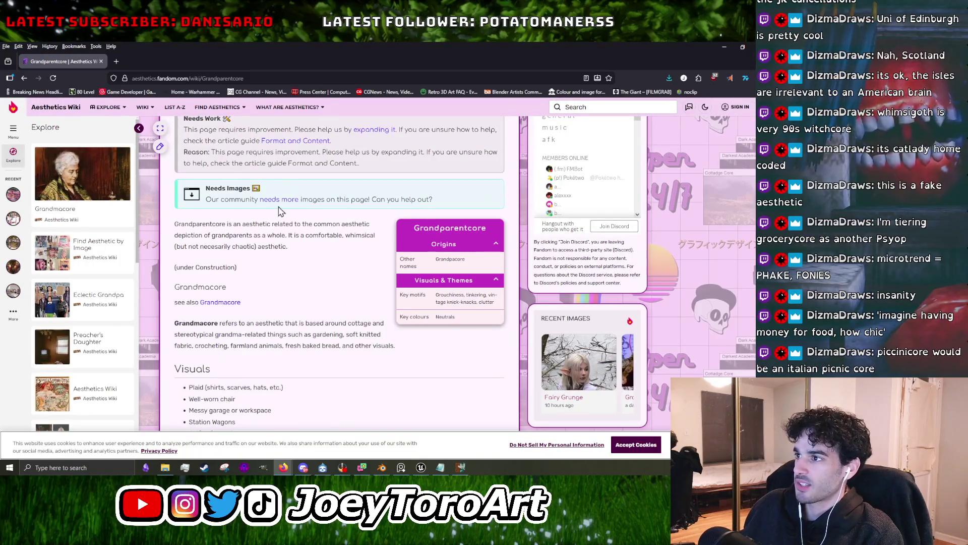
pyautogui.scroll(-5, 321, 248)
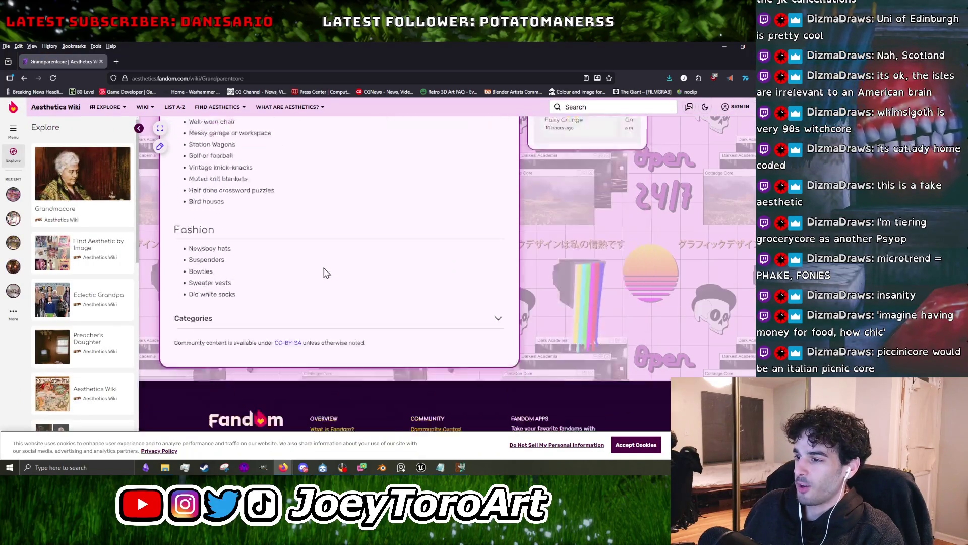
pyautogui.scroll(3, 325, 270)
pyautogui.scroll(1, 325, 272)
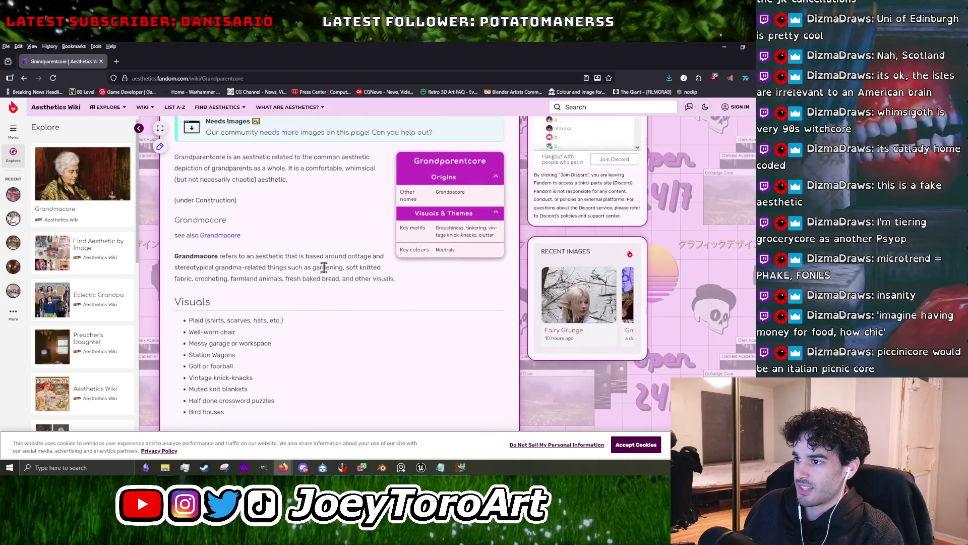
# Select and clear some Grandmacore text, reload the page, then return to Picniccore.
pyautogui.moveTo(300, 256); pyautogui.dragTo(386, 278)
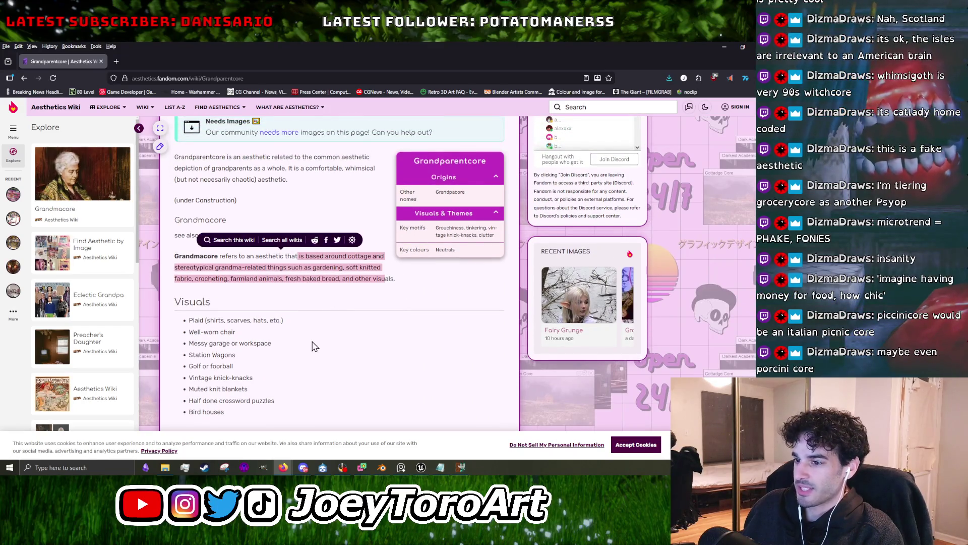
pyautogui.scroll(-2, 314, 346)
pyautogui.click(329, 333)
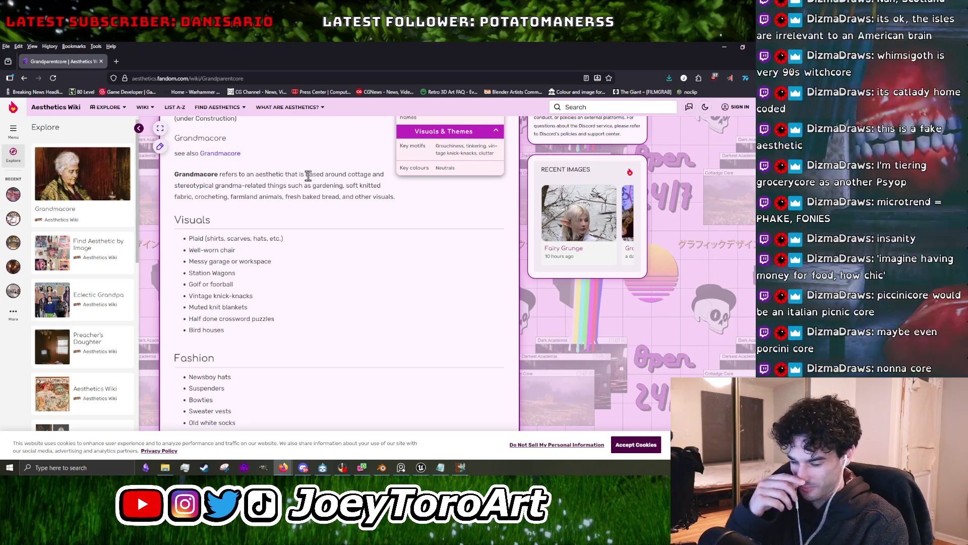
pyautogui.click(53, 77)
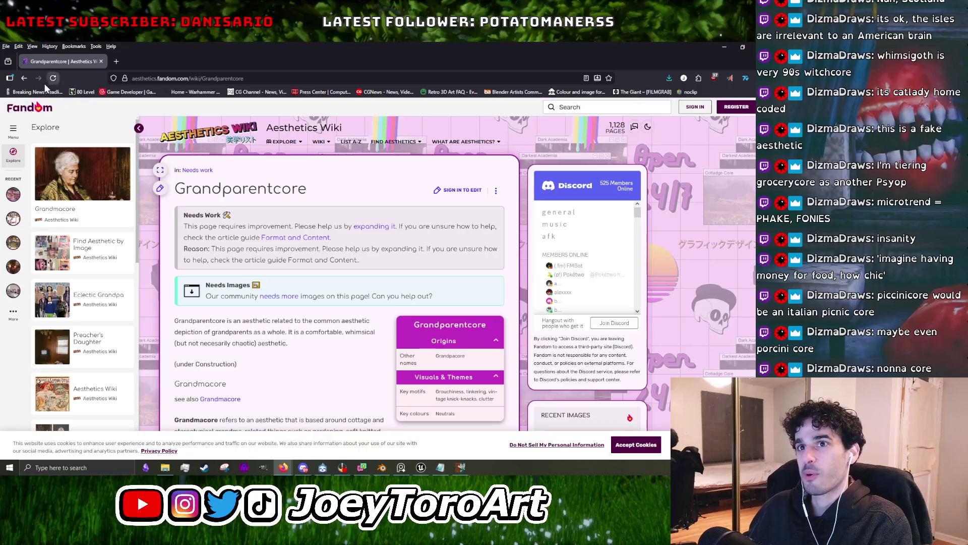
pyautogui.click(23, 78)
# Open Lovecore and browse its moodboard, love-text, candy hearts and pink house gallery images.
pyautogui.click(452, 409)
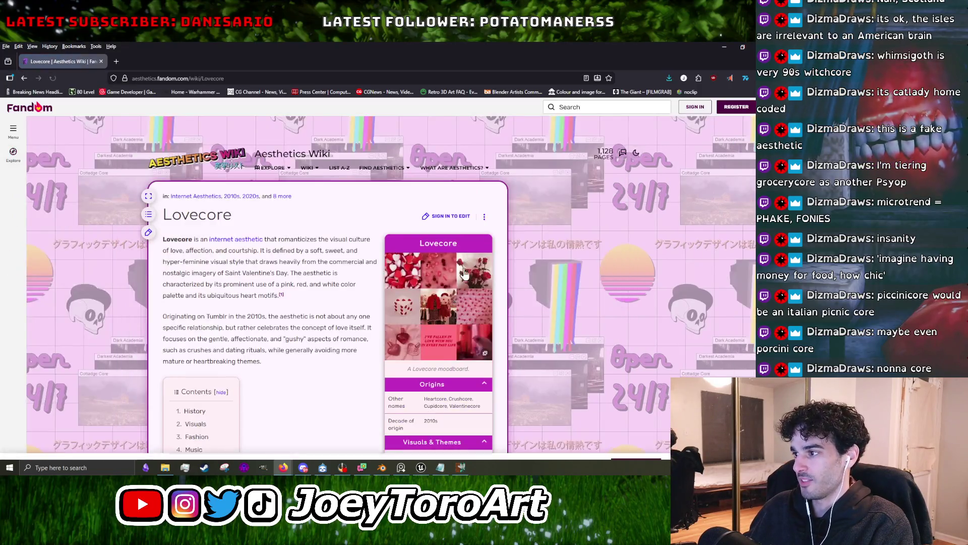
pyautogui.click(459, 310)
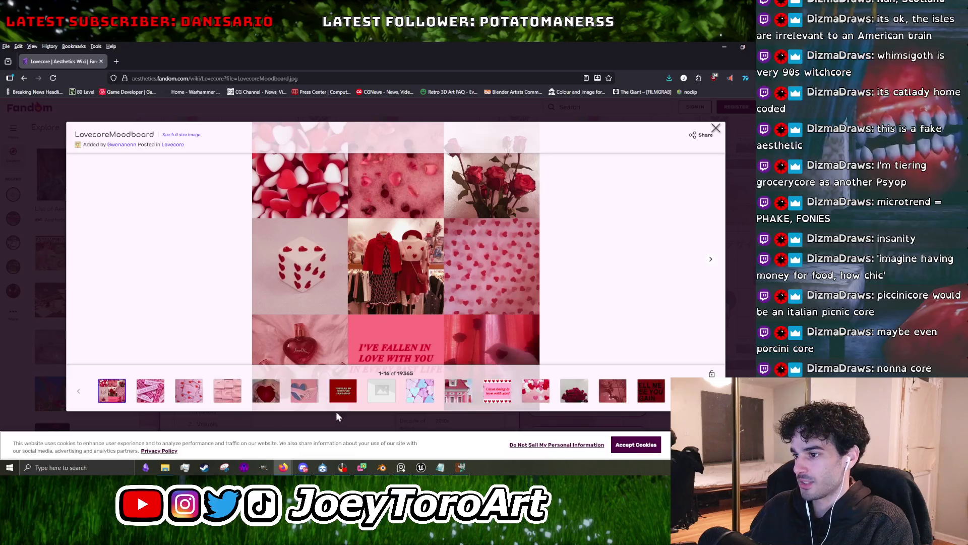
pyautogui.click(276, 402)
pyautogui.click(304, 392)
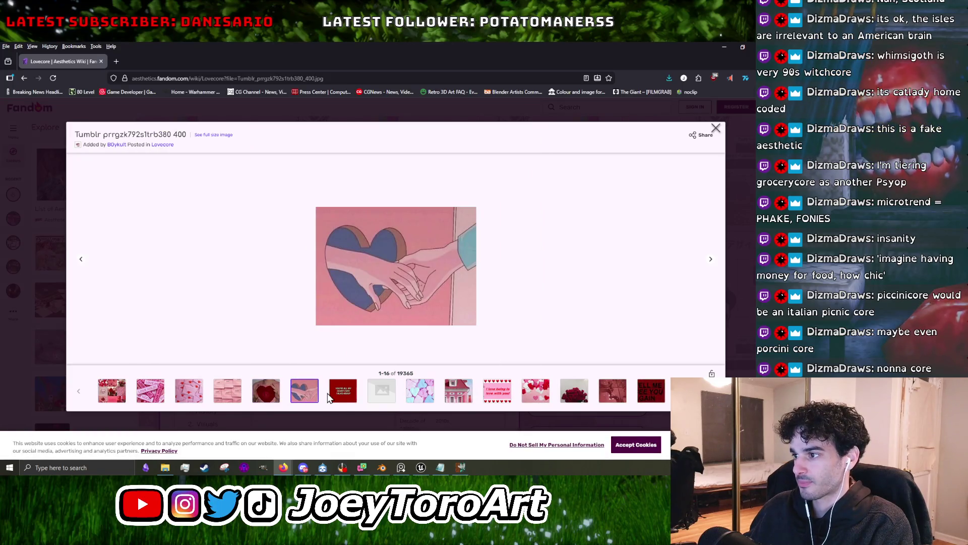
pyautogui.click(345, 396)
pyautogui.click(411, 394)
pyautogui.click(461, 401)
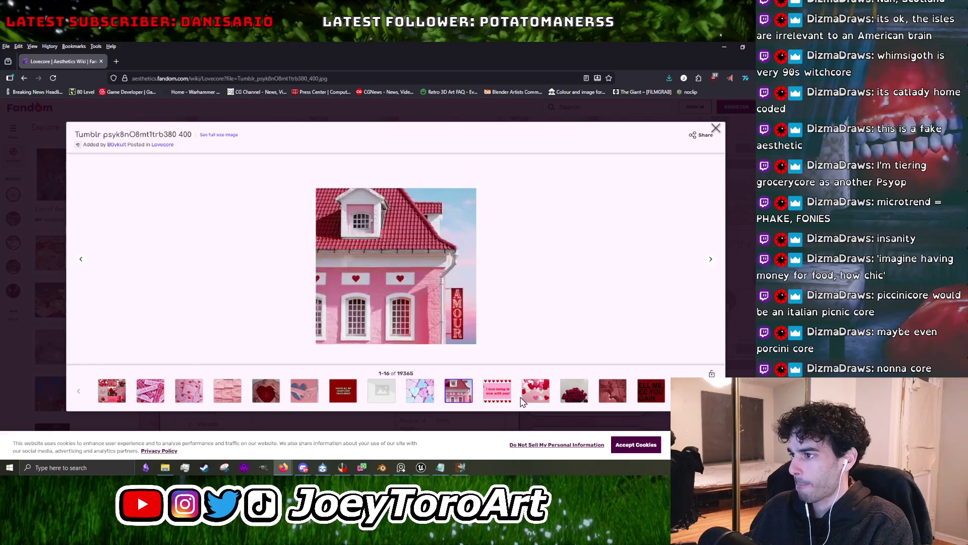
pyautogui.click(508, 400)
# Step to the 'i love being in love with you' image, close the viewer and scroll to History.
pyautogui.press('Right')
pyautogui.press('Right')
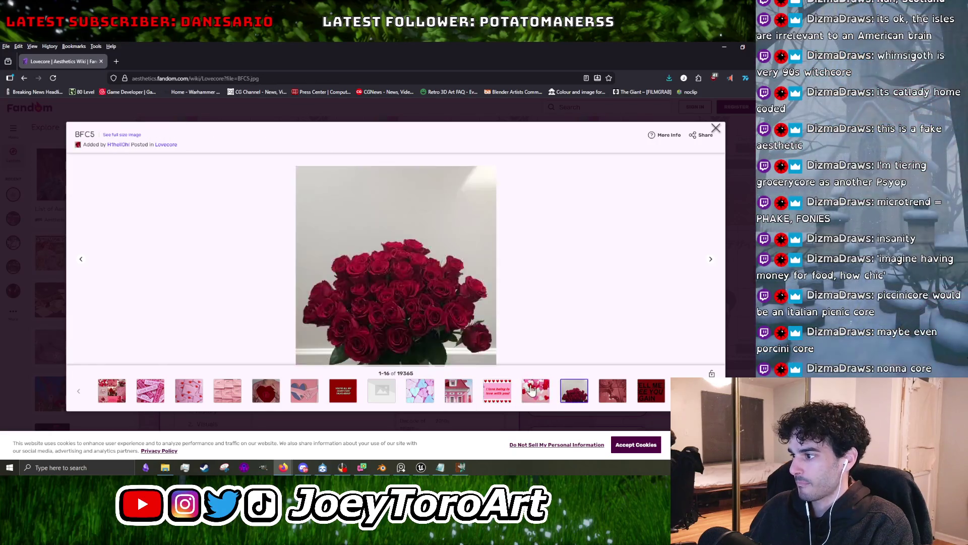
pyautogui.press('Left')
pyautogui.click(510, 389)
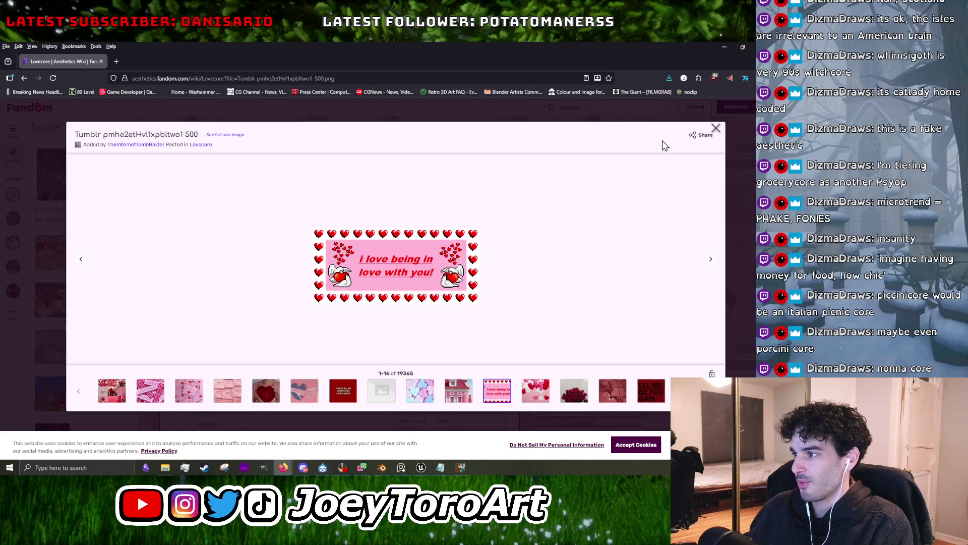
pyautogui.click(716, 130)
pyautogui.scroll(-3, 431, 340)
pyautogui.scroll(-2, 431, 340)
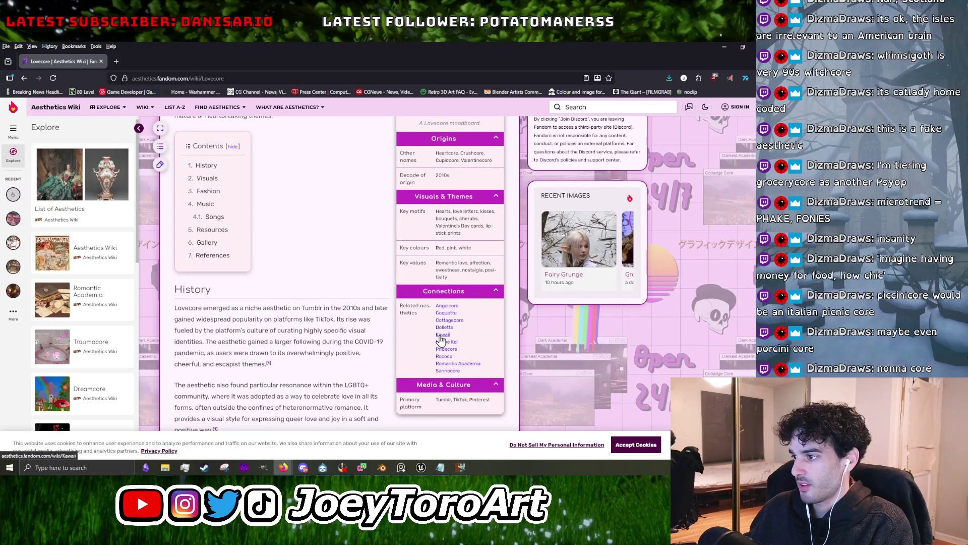
# Open the Kawaii article, enlarge its infobox image and view the Softcore 4 image.
pyautogui.click(442, 334)
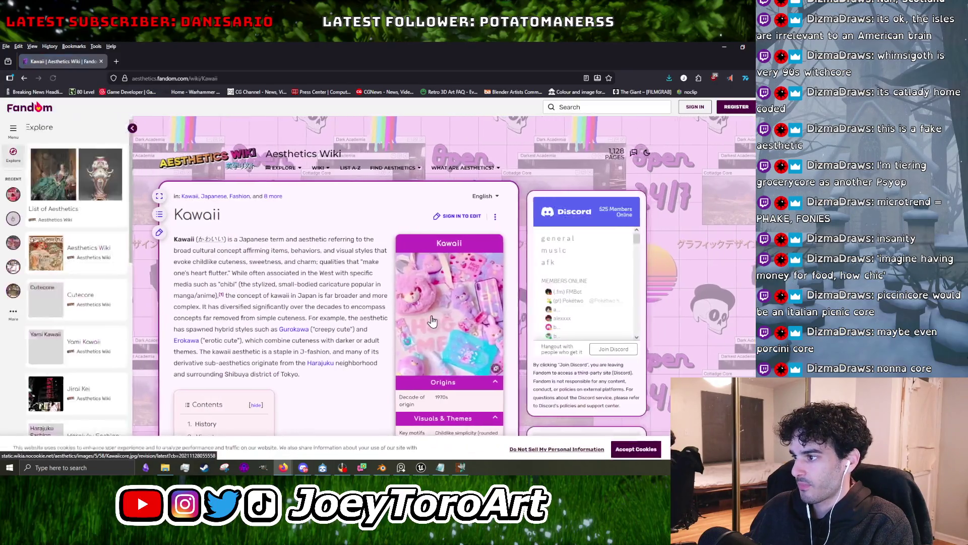
pyautogui.click(442, 326)
pyautogui.click(343, 391)
pyautogui.click(266, 391)
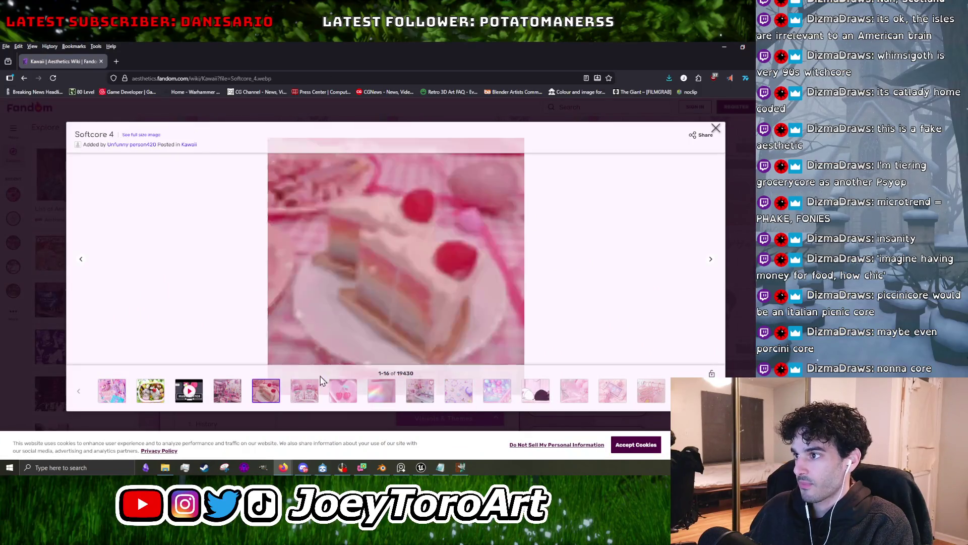
pyautogui.click(716, 128)
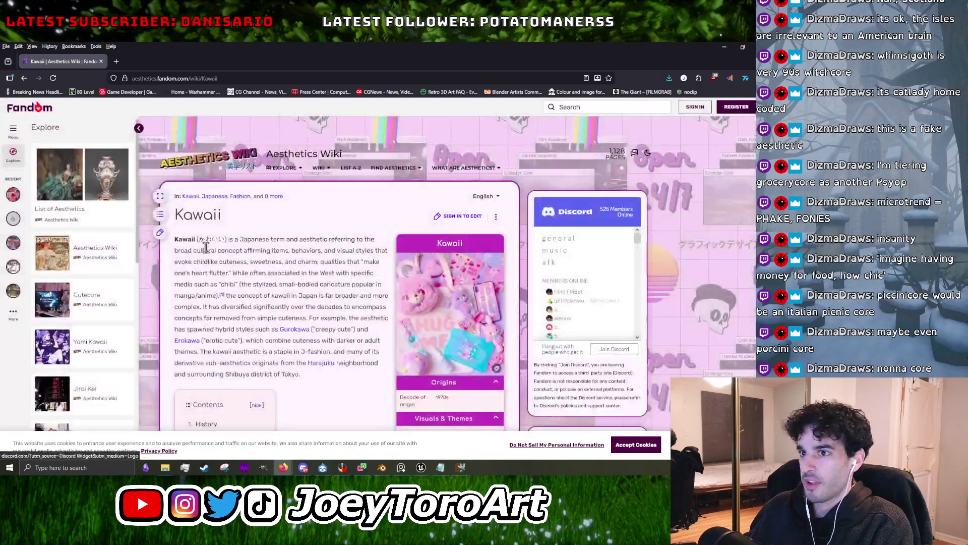
# Reopen the Kawaii gallery and browse through Softcore 17 and Sailormooncats images.
pyautogui.click(458, 323)
pyautogui.click(456, 391)
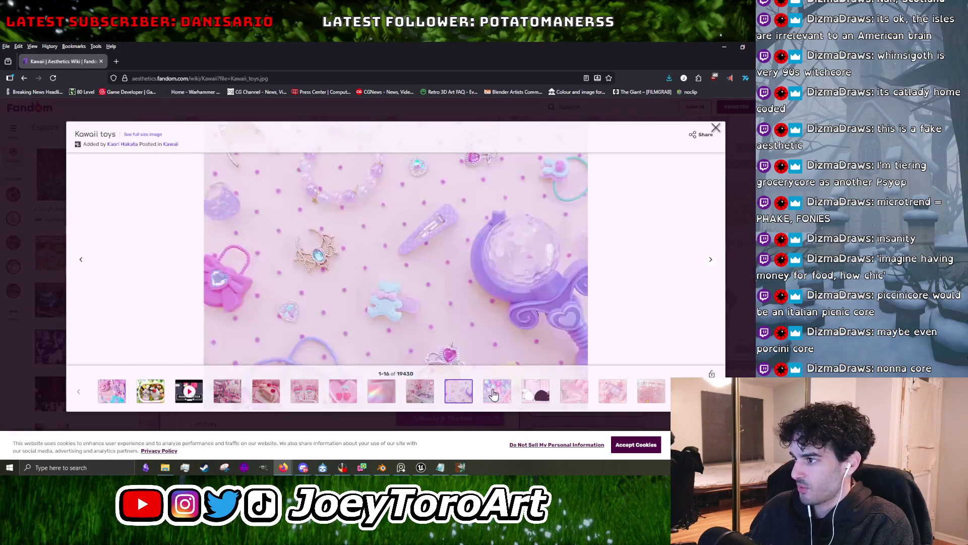
pyautogui.click(497, 391)
pyautogui.click(535, 391)
pyautogui.click(575, 396)
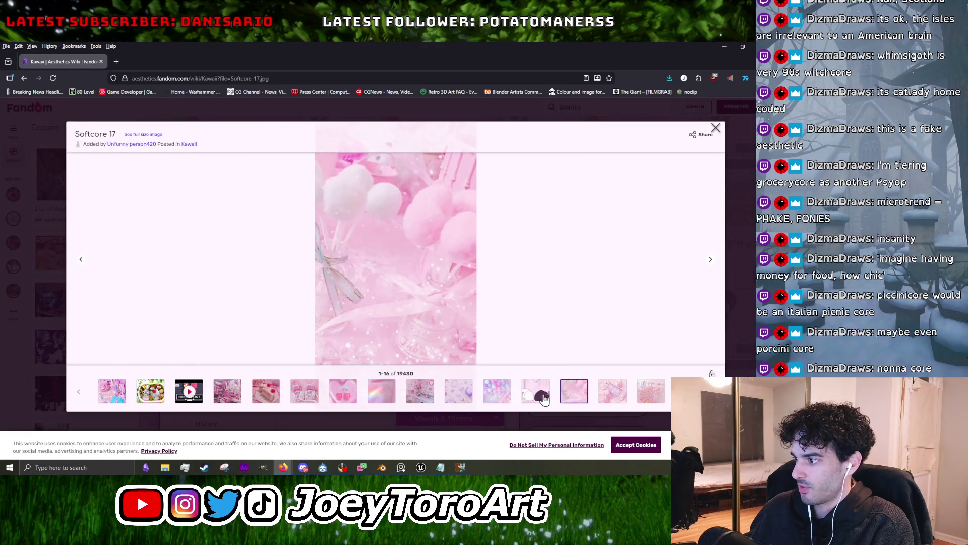
pyautogui.click(544, 398)
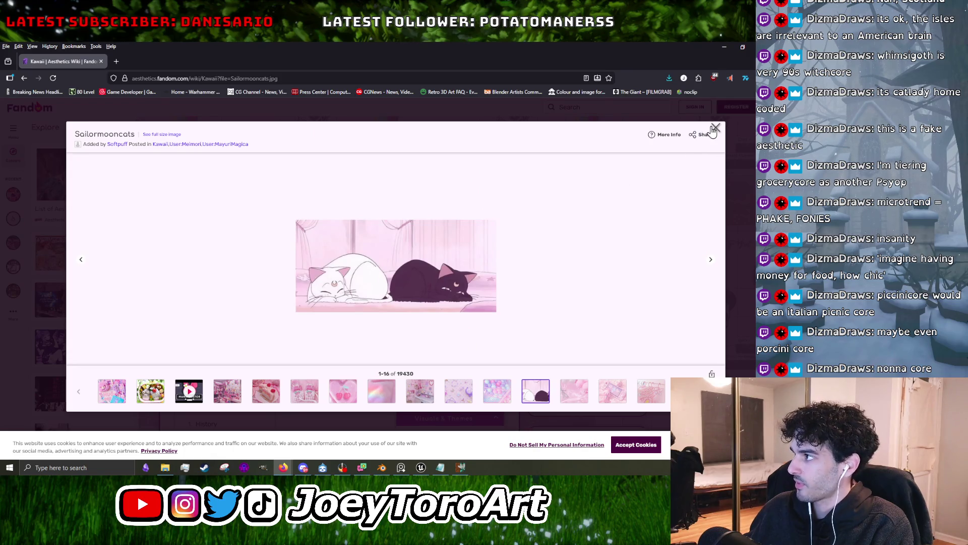
pyautogui.click(716, 128)
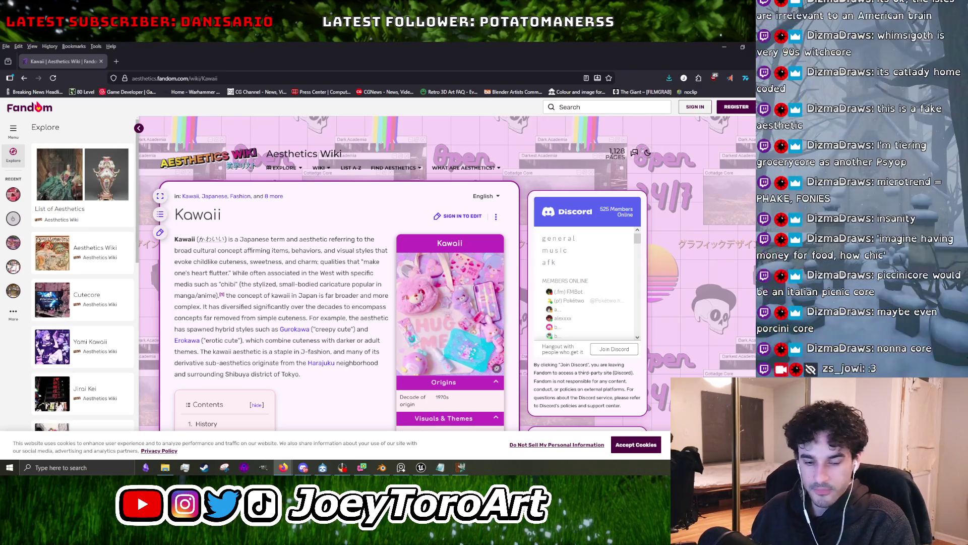
# Scroll down Kawaii, open the Marshmallow Girl article and enlarge its infobox image.
pyautogui.scroll(-5, 455, 375)
pyautogui.scroll(-2, 455, 376)
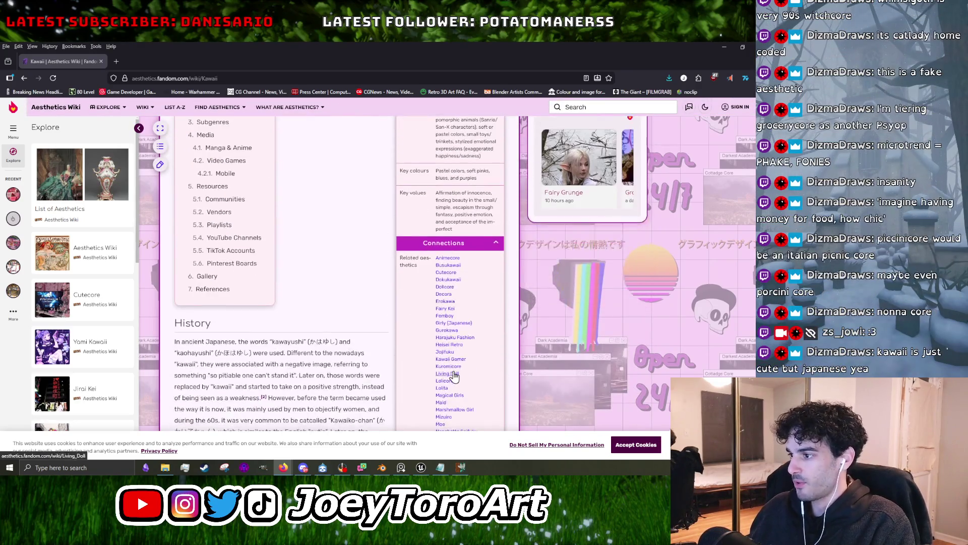
pyautogui.scroll(-2, 444, 346)
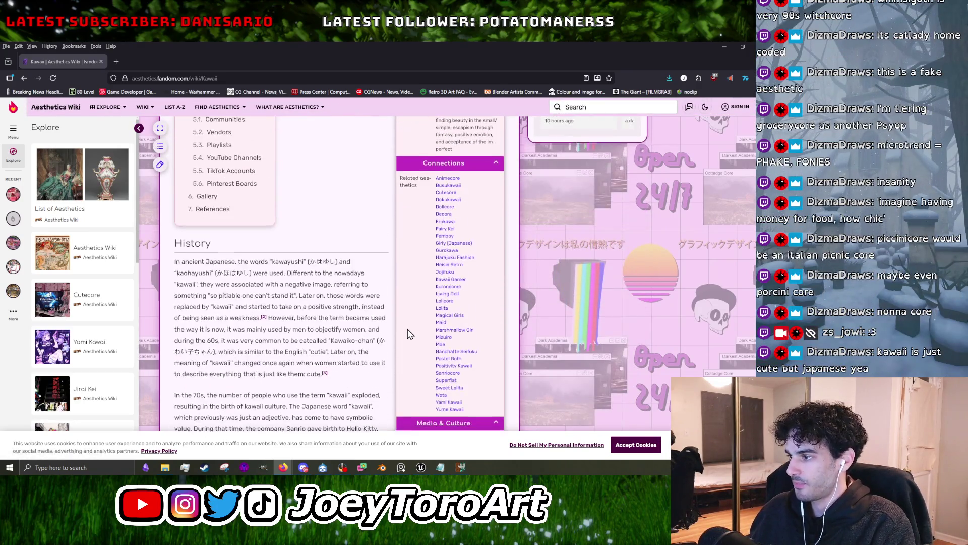
pyautogui.click(459, 335)
pyautogui.click(461, 283)
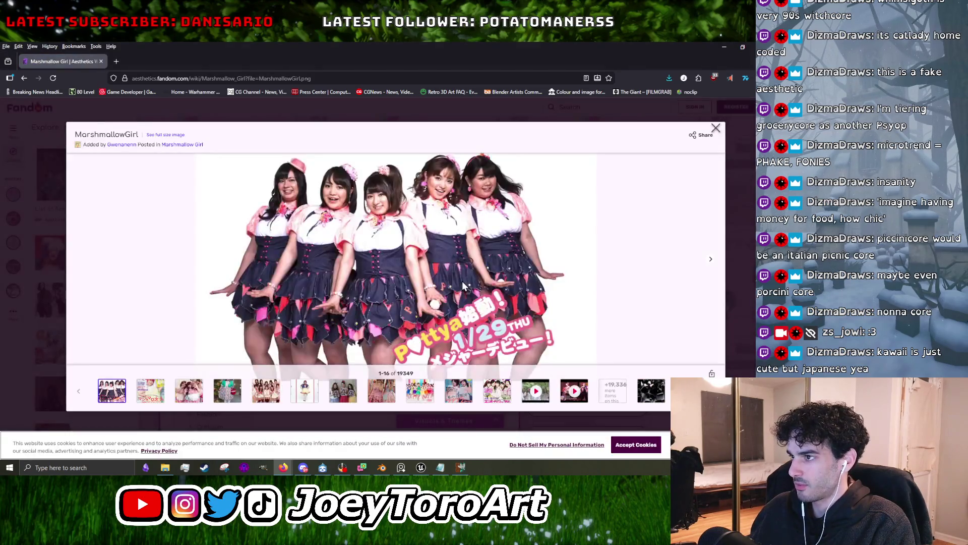
# Browse Marshmallow Girl gallery images through the Chubiness-japan group photo, then close the viewer.
pyautogui.click(263, 396)
pyautogui.click(304, 397)
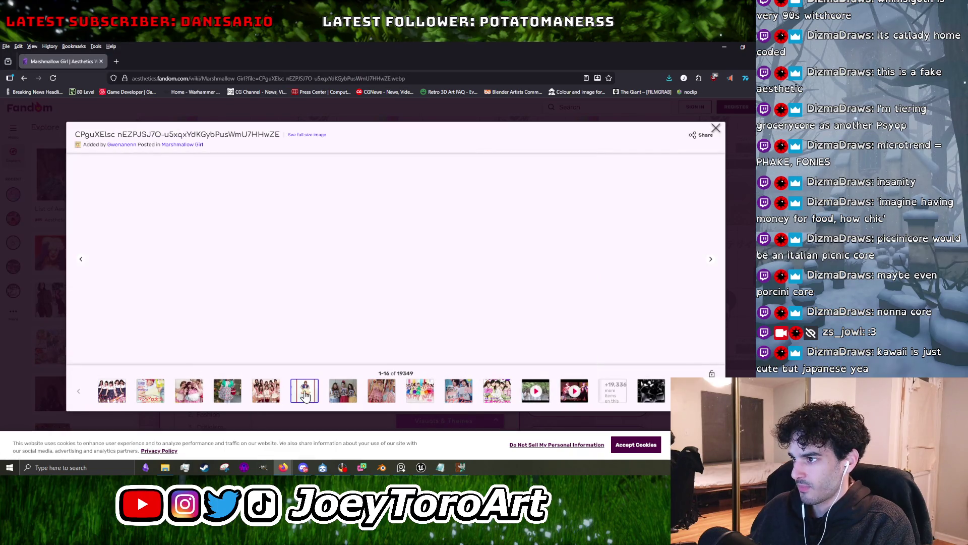
pyautogui.click(342, 395)
pyautogui.click(310, 393)
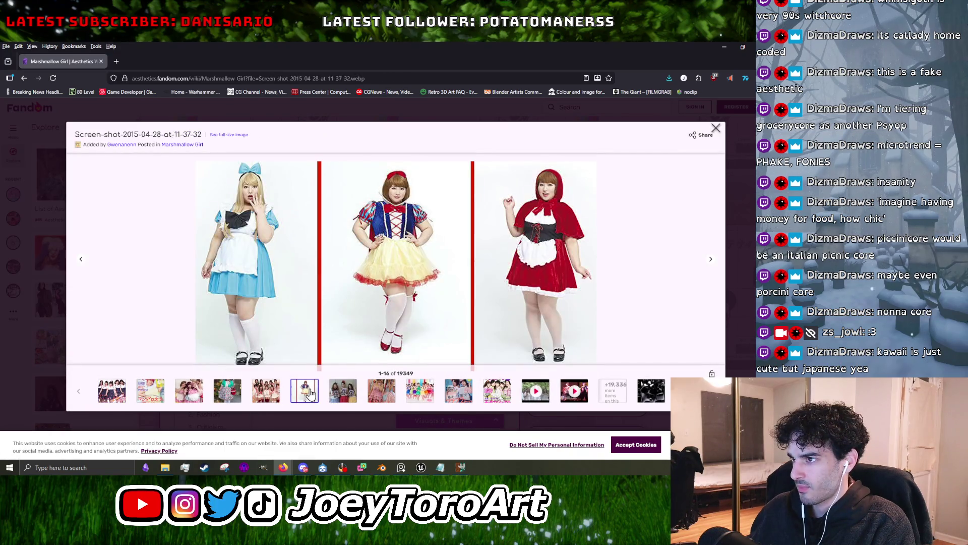
pyautogui.click(393, 398)
pyautogui.click(412, 397)
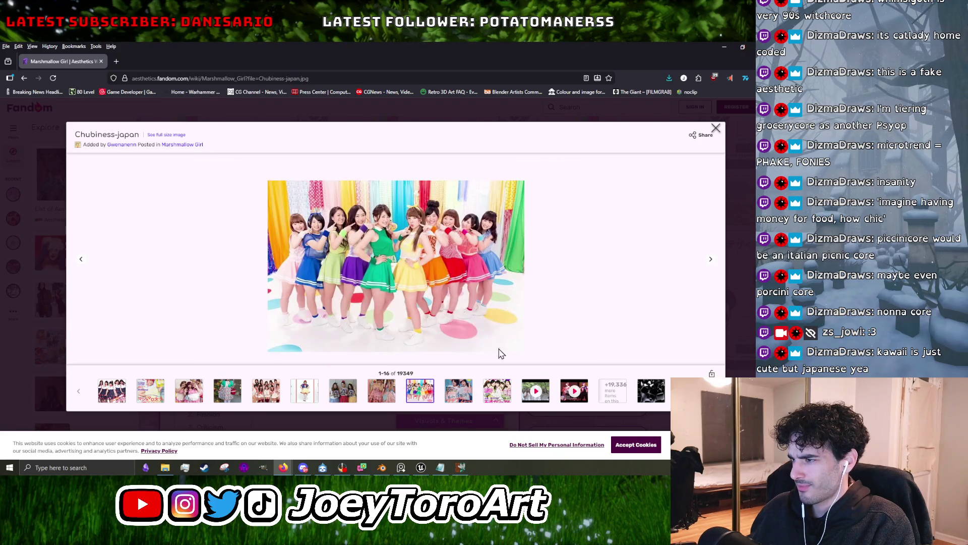
pyautogui.press('Escape')
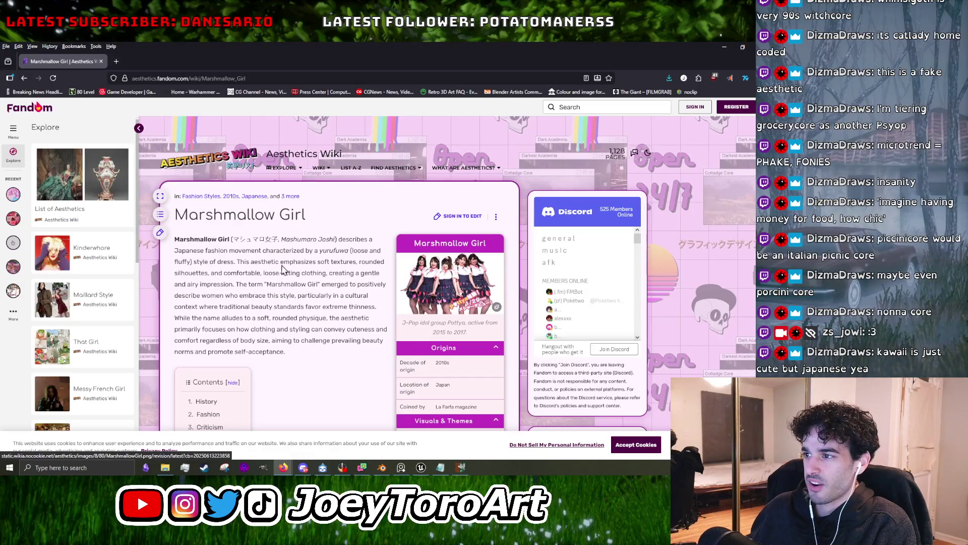
# Select and then clear words in the Marshmallow Girl intro paragraph.
pyautogui.moveTo(316, 255); pyautogui.dragTo(337, 247)
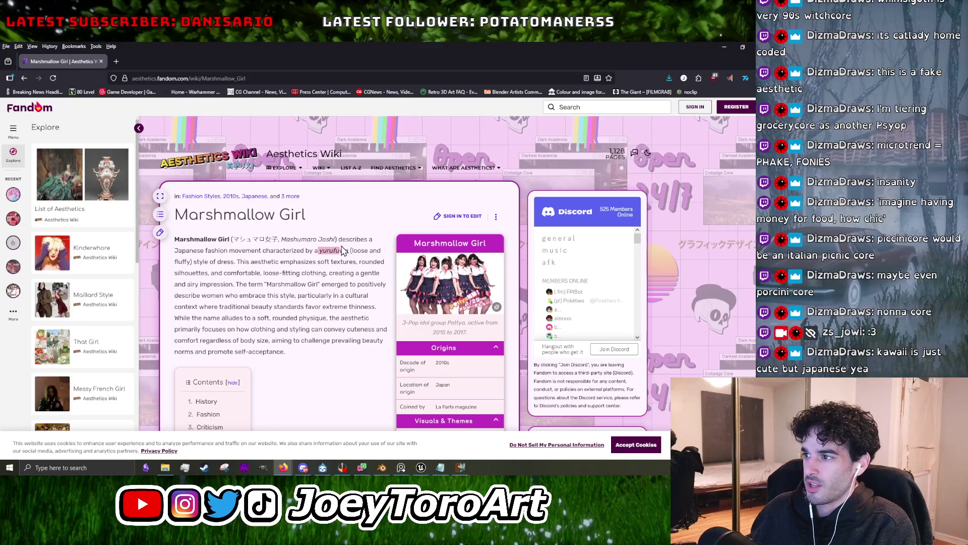
pyautogui.click(277, 259)
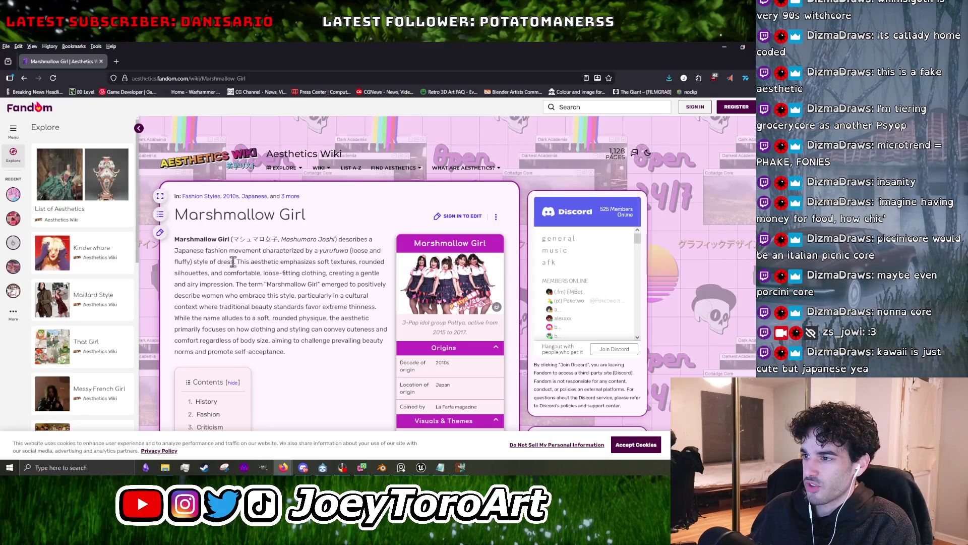
pyautogui.doubleClick(273, 261)
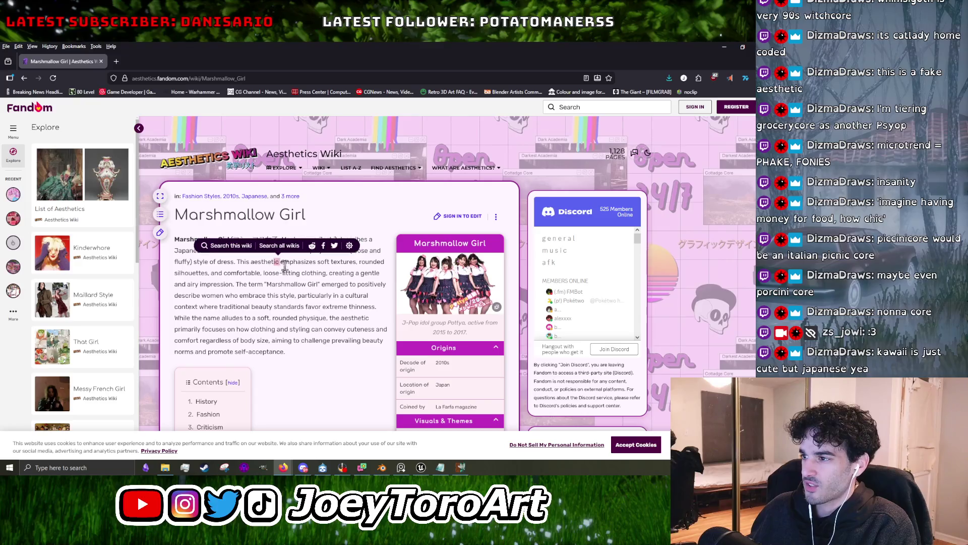
pyautogui.click(258, 293)
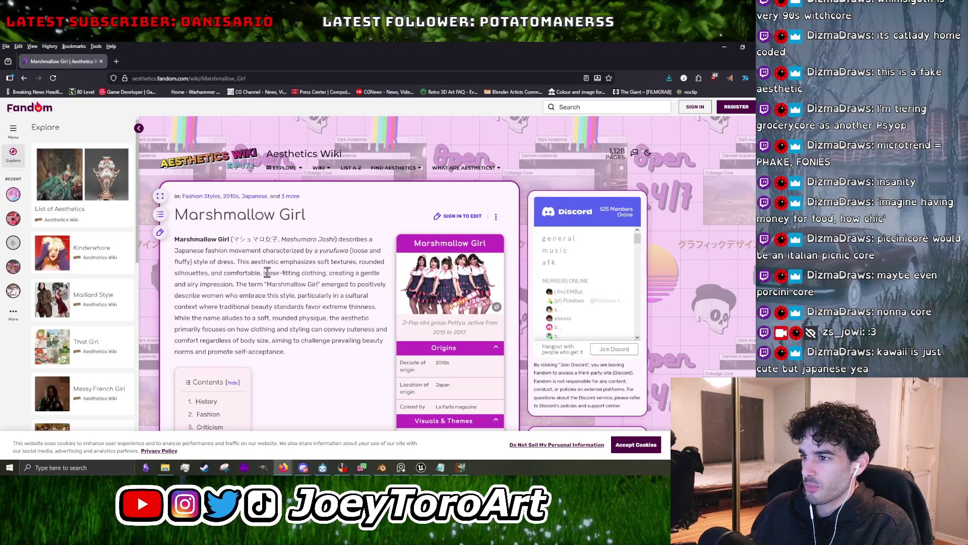
# Reopen the Marshmallow Girl gallery, browse to the La BIG 3 video entry, close it and scroll down.
pyautogui.click(427, 292)
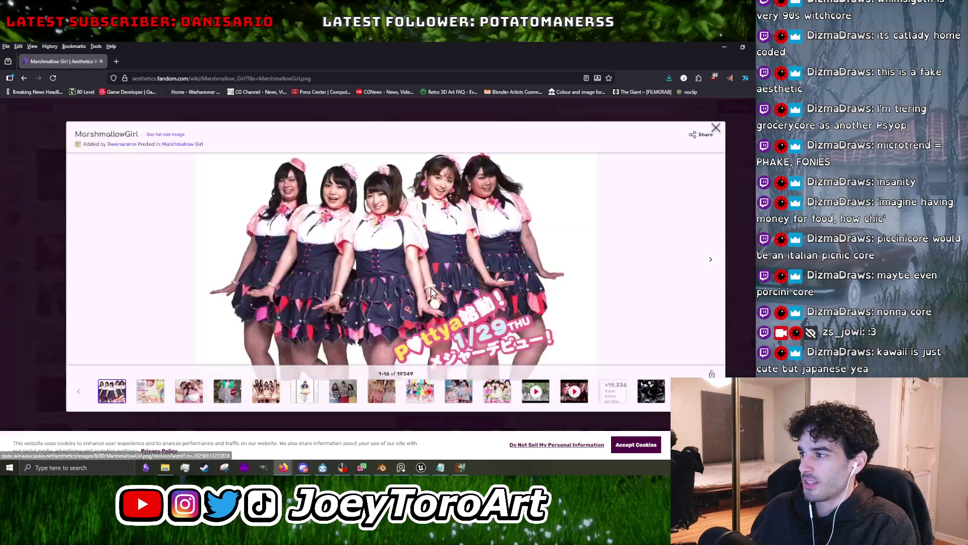
pyautogui.click(268, 398)
pyautogui.click(236, 398)
pyautogui.click(260, 392)
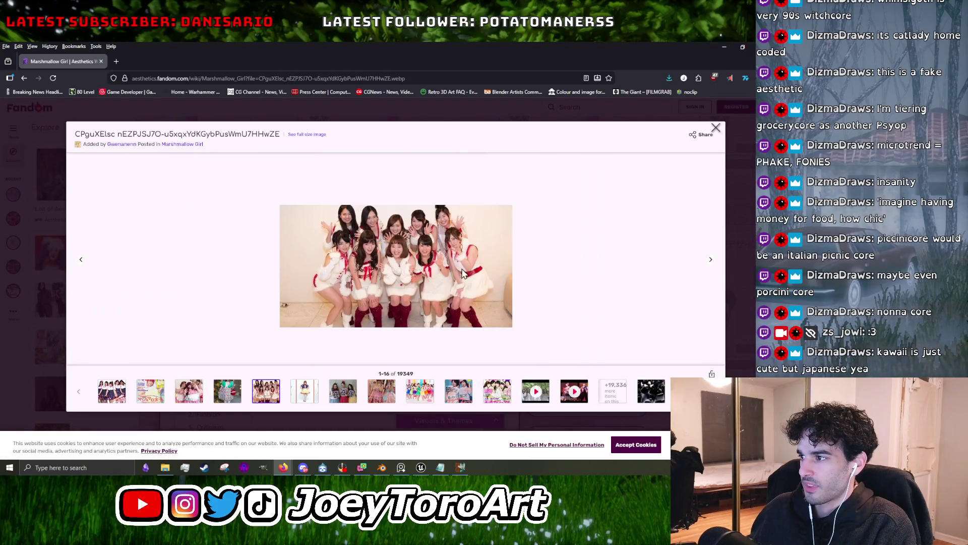
pyautogui.click(376, 393)
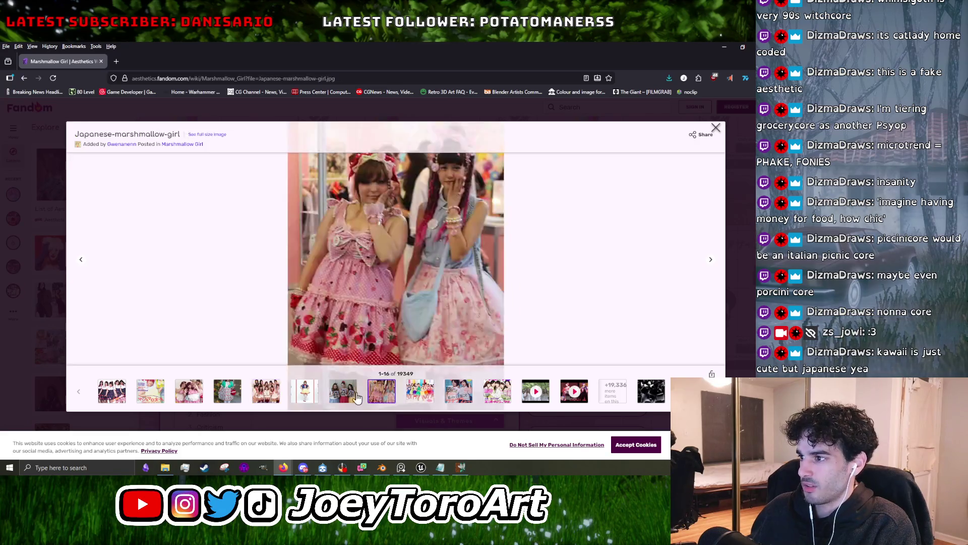
pyautogui.click(352, 397)
pyautogui.click(454, 395)
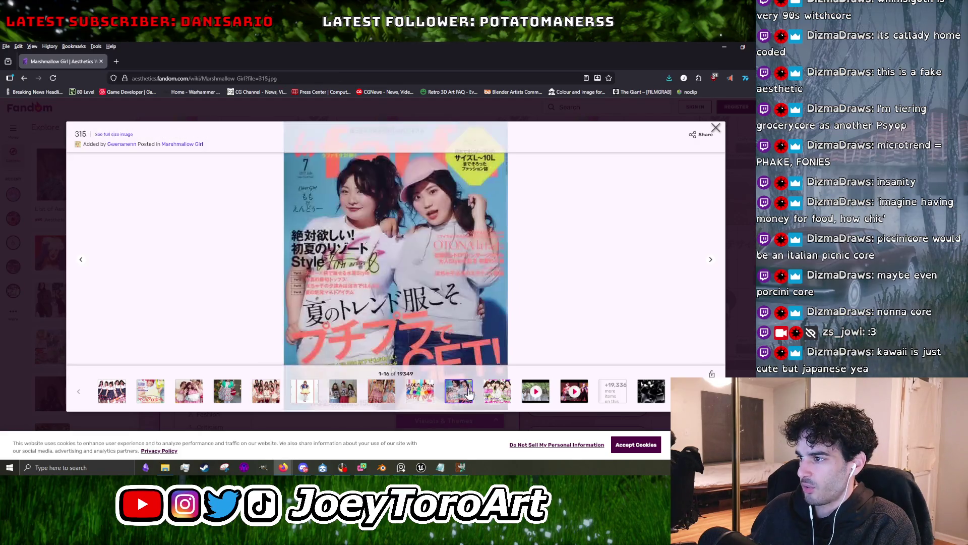
pyautogui.click(494, 396)
pyautogui.click(546, 396)
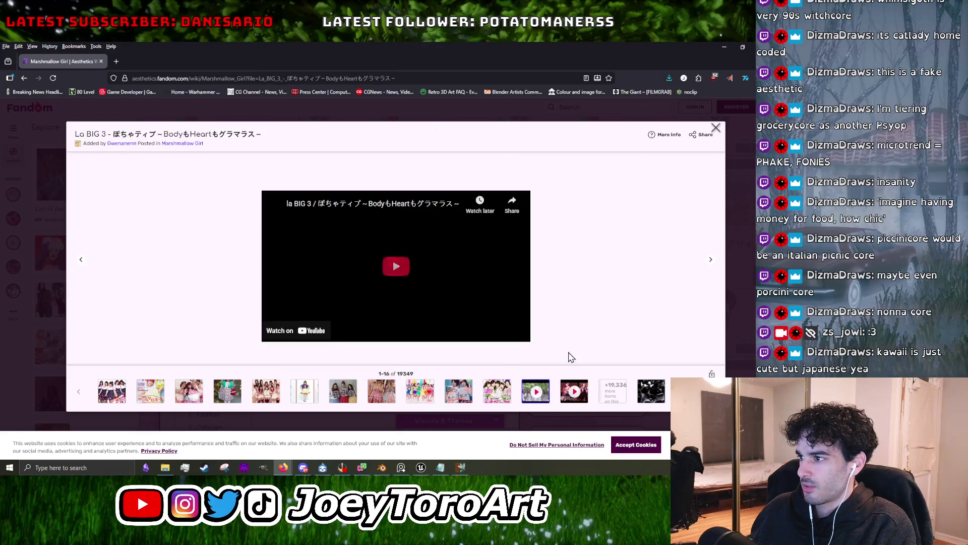
pyautogui.click(716, 128)
pyautogui.scroll(-4, 417, 363)
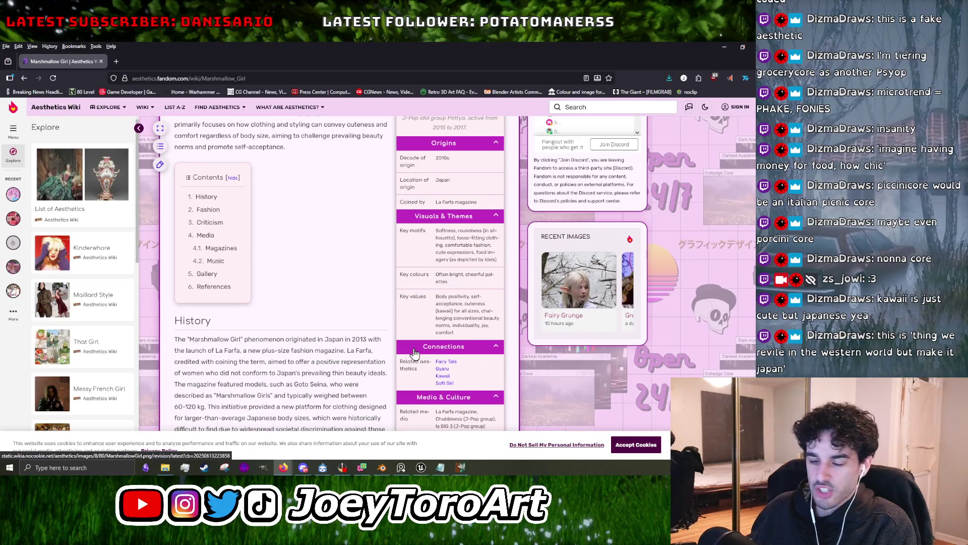
pyautogui.scroll(-2, 414, 353)
# Open Soft Girl, view its seventh gallery image, close the viewer and scroll to History.
pyautogui.click(444, 301)
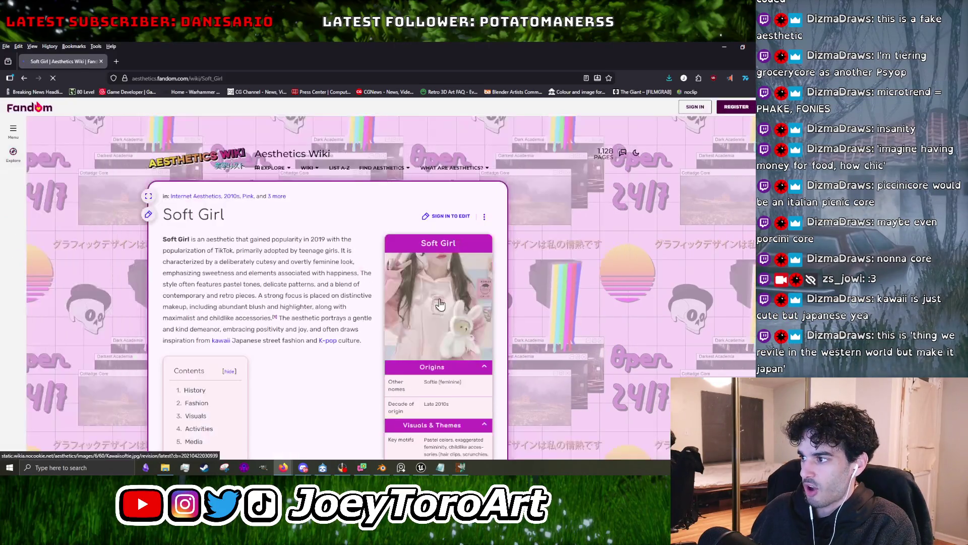
pyautogui.click(417, 303)
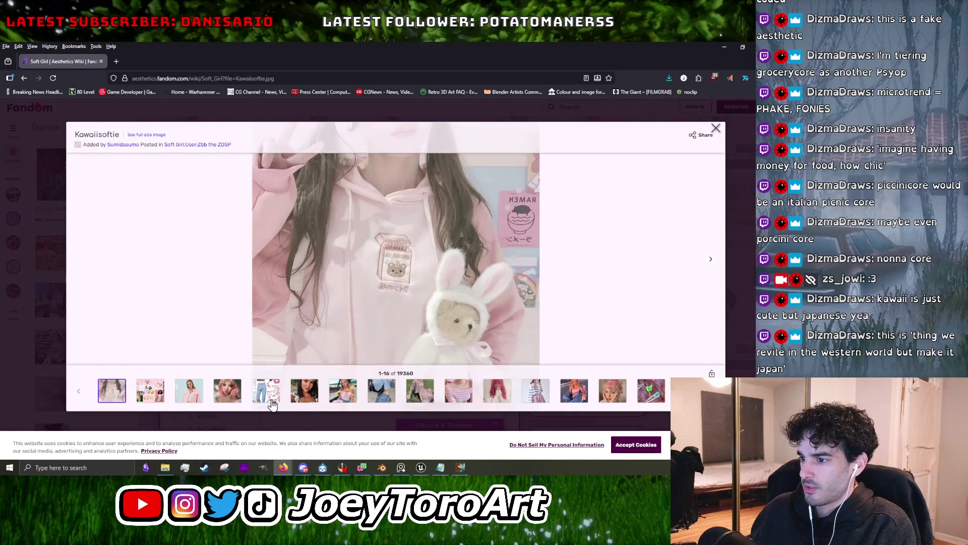
pyautogui.click(273, 405)
pyautogui.click(347, 398)
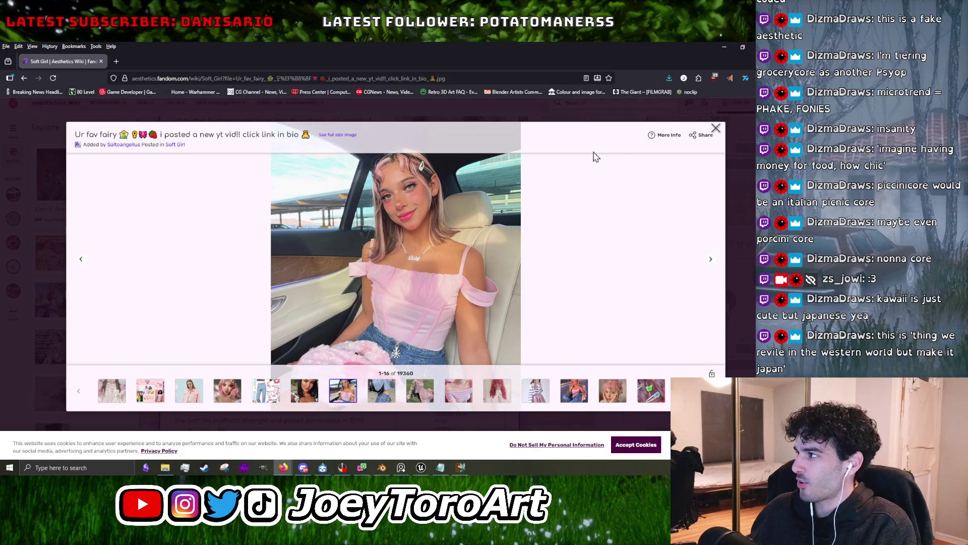
pyautogui.click(716, 129)
pyautogui.scroll(-5, 423, 286)
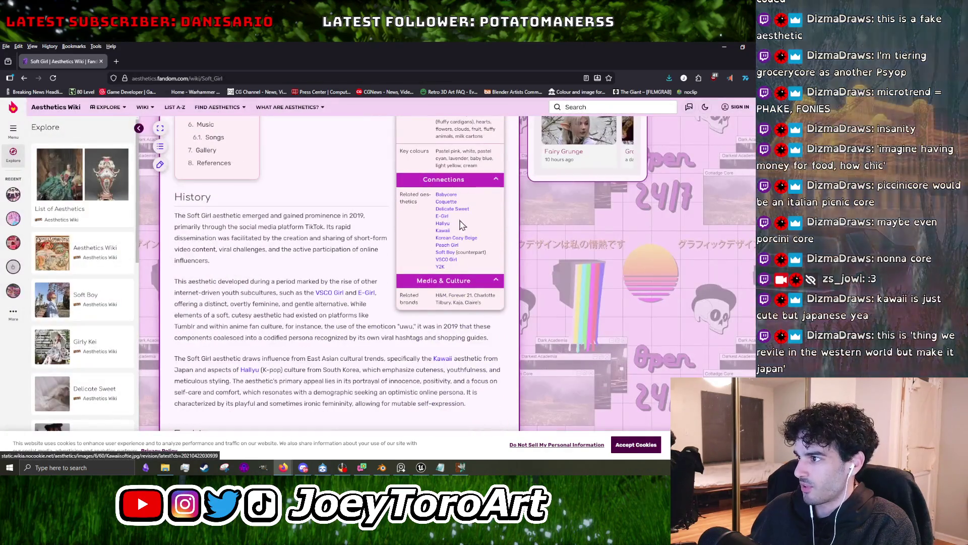
# Hop from Peach Girl through That Girl and Baddie to the Femme Fatale article.
pyautogui.click(451, 245)
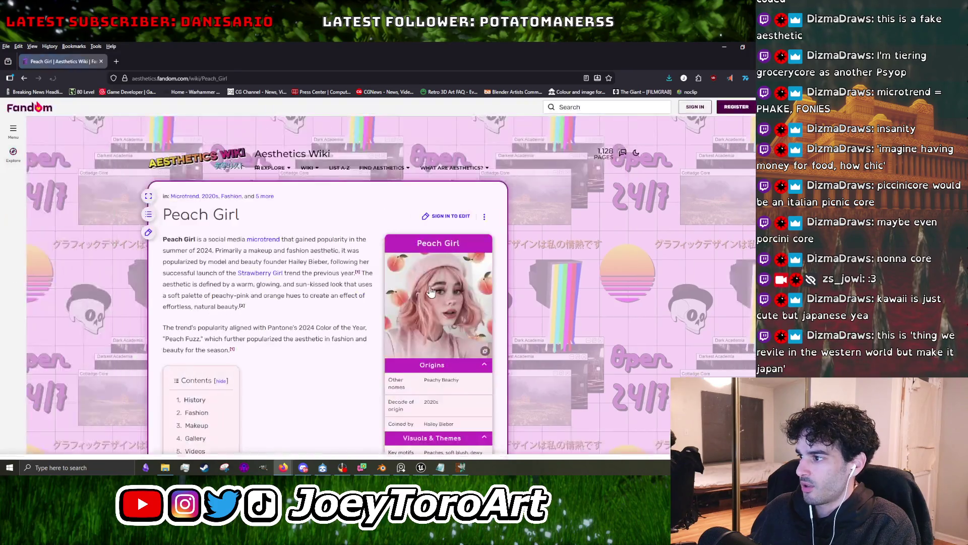
pyautogui.scroll(-5, 433, 329)
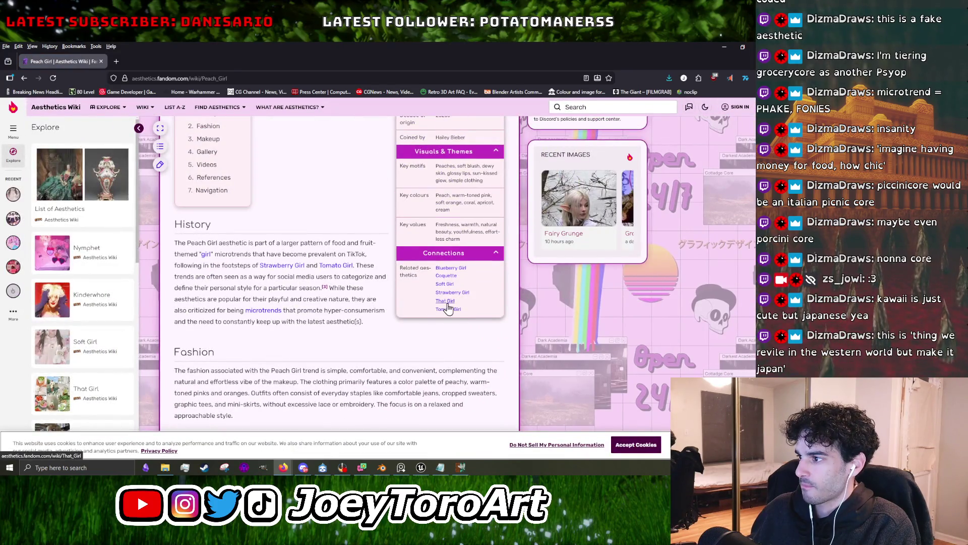
pyautogui.click(445, 302)
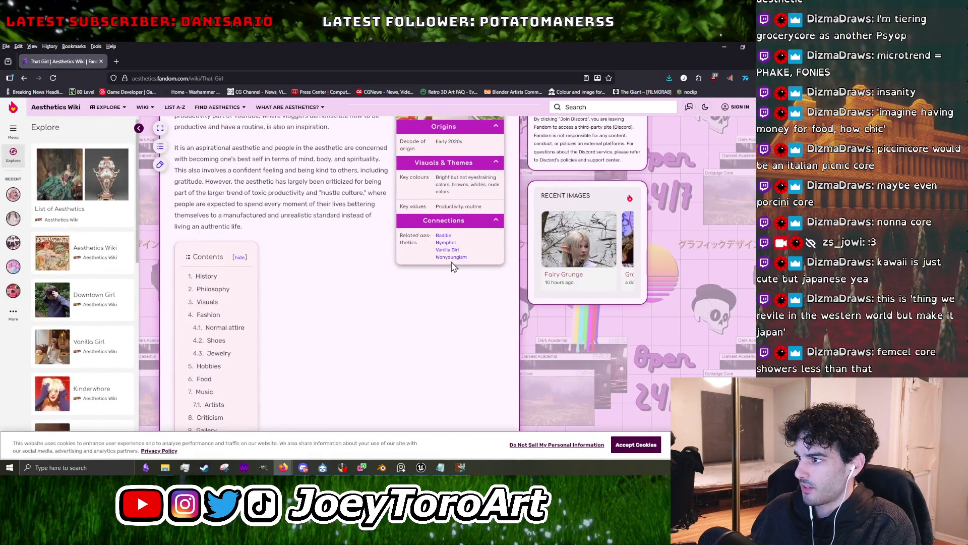
pyautogui.click(444, 235)
pyautogui.scroll(-5, 439, 304)
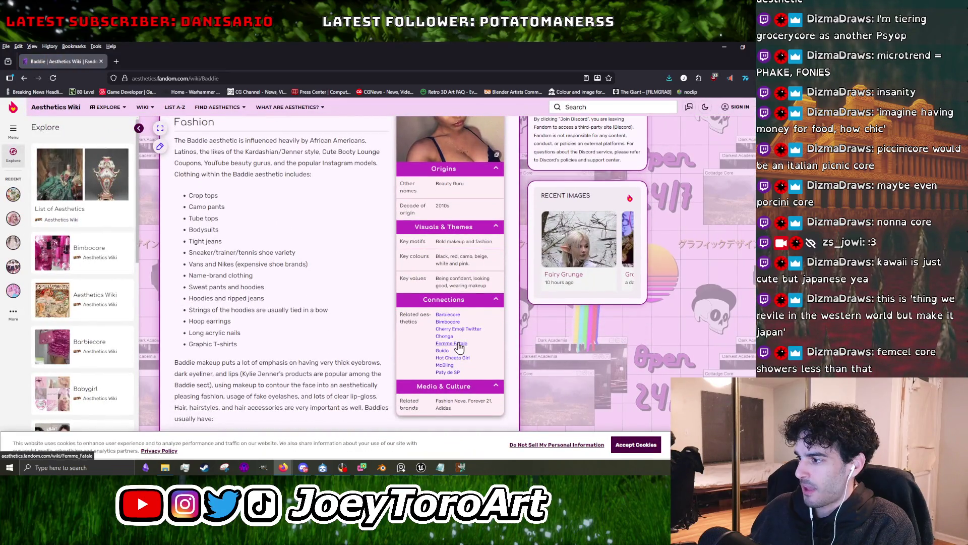
pyautogui.click(459, 345)
pyautogui.scroll(-5, 456, 351)
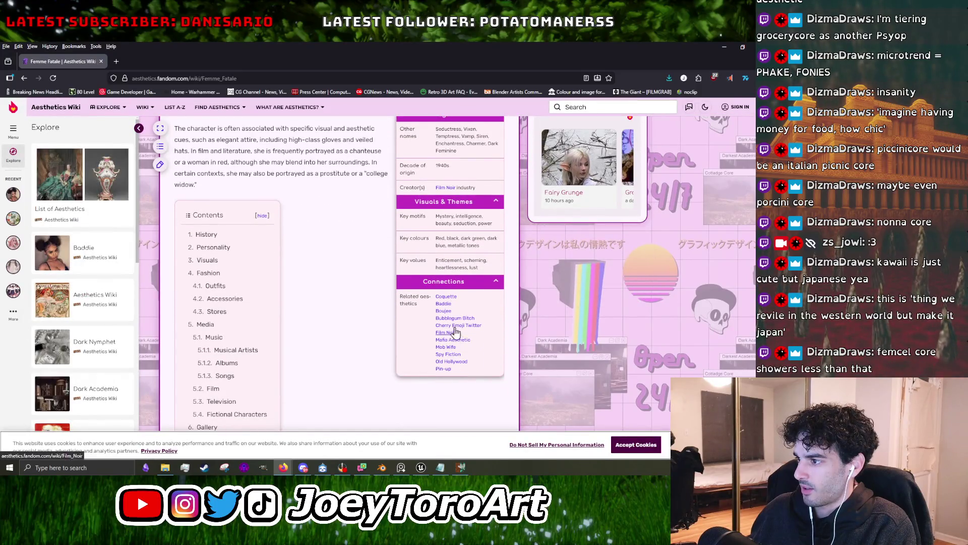
# Open Boujee, then Yuppie, and go back to the Boujee article.
pyautogui.click(446, 313)
pyautogui.scroll(-5, 429, 401)
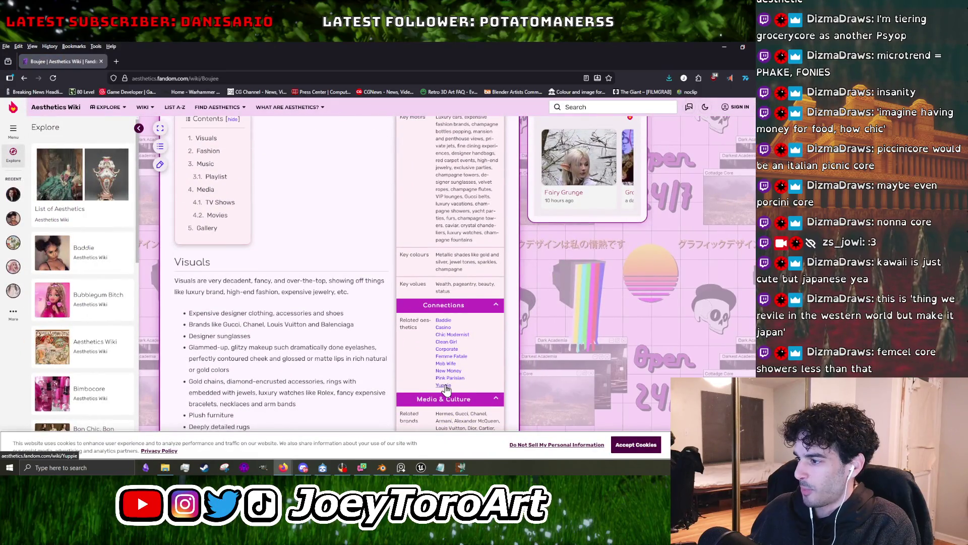
pyautogui.click(445, 386)
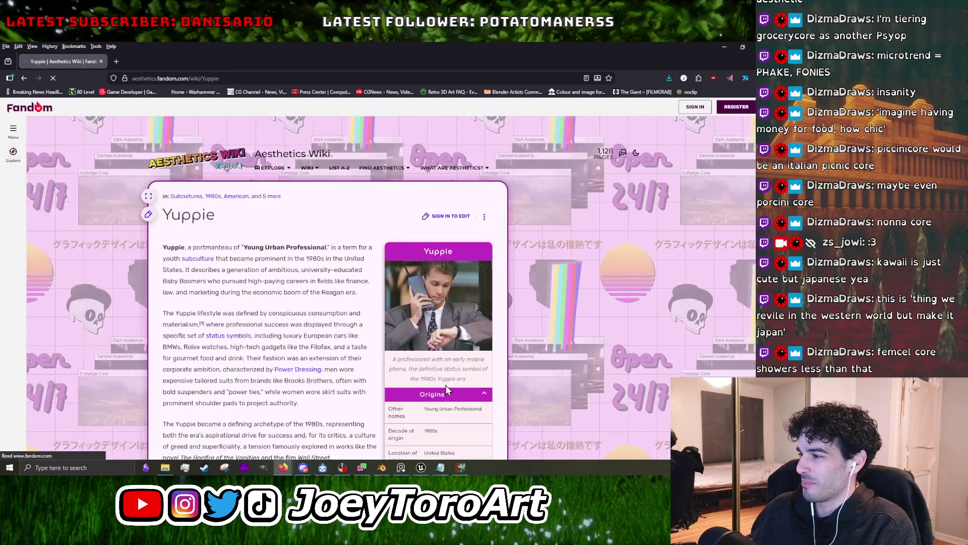
pyautogui.scroll(-5, 447, 389)
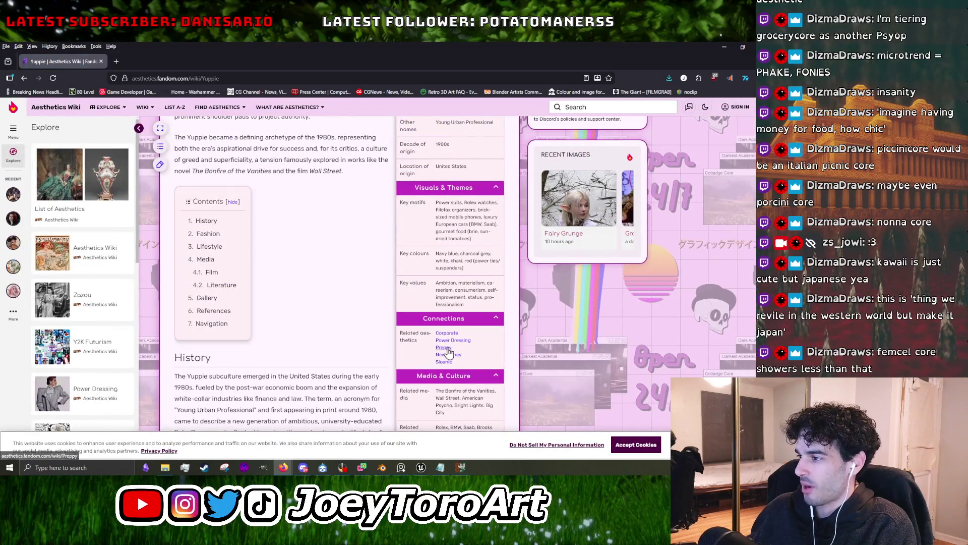
pyautogui.click(23, 78)
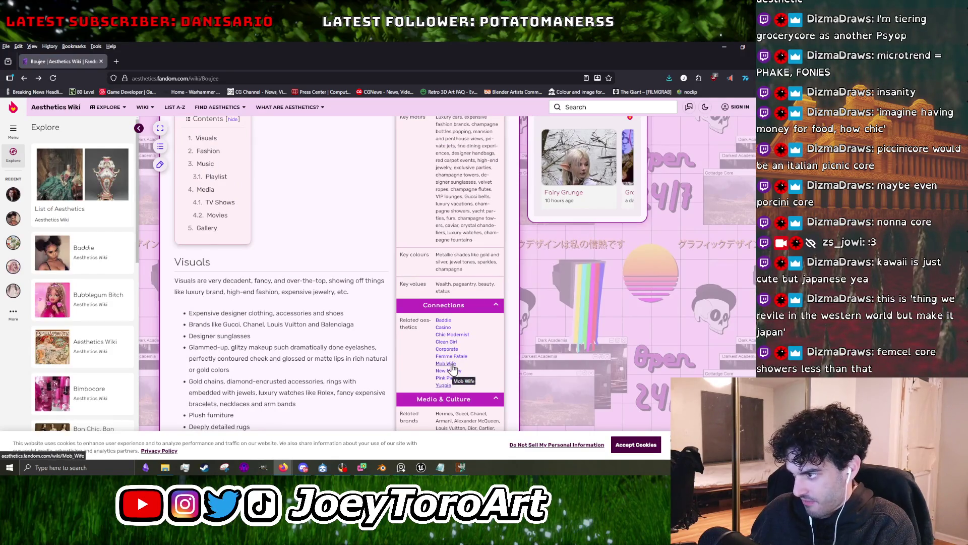
# Follow related links from Mob Wife via Rockstar GF to Indie Sleaze.
pyautogui.click(452, 365)
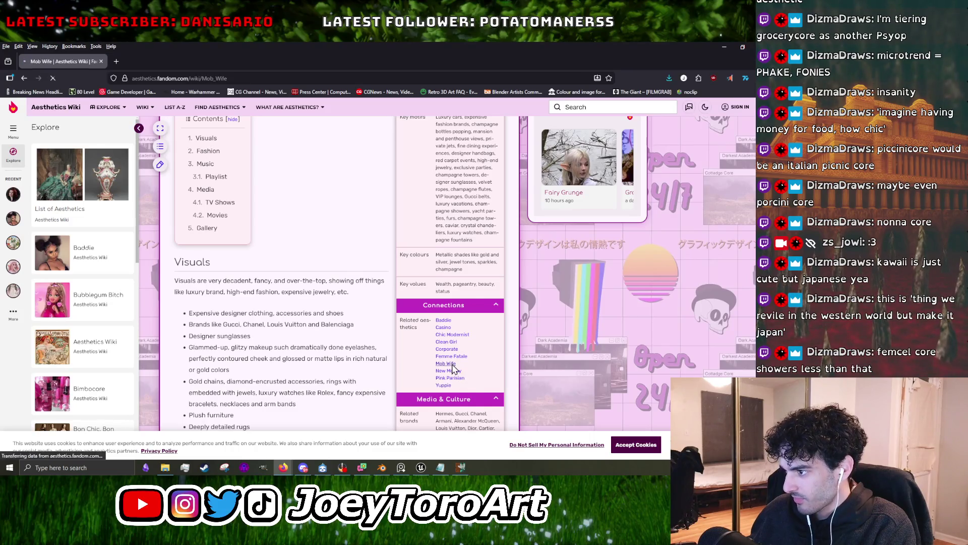
pyautogui.scroll(2, 452, 364)
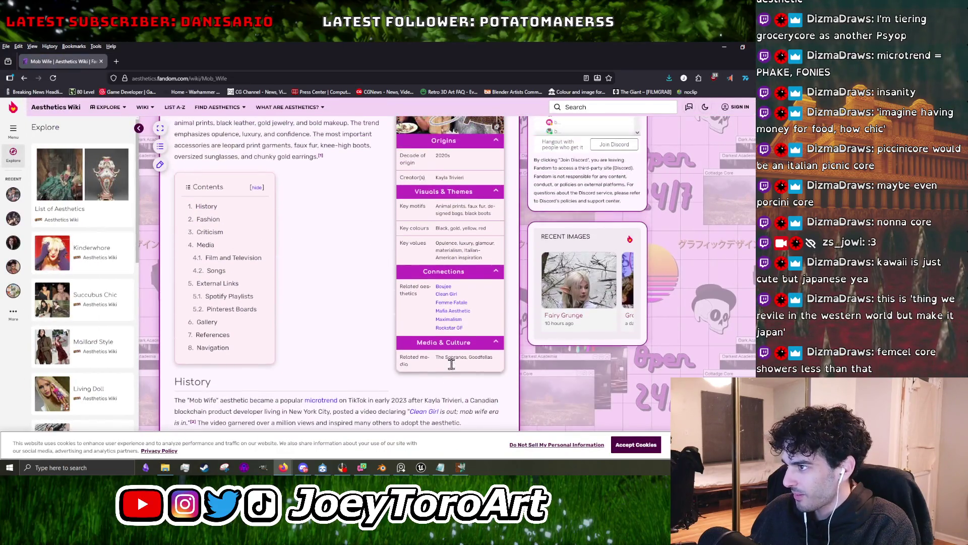
pyautogui.click(456, 329)
pyautogui.scroll(-5, 449, 385)
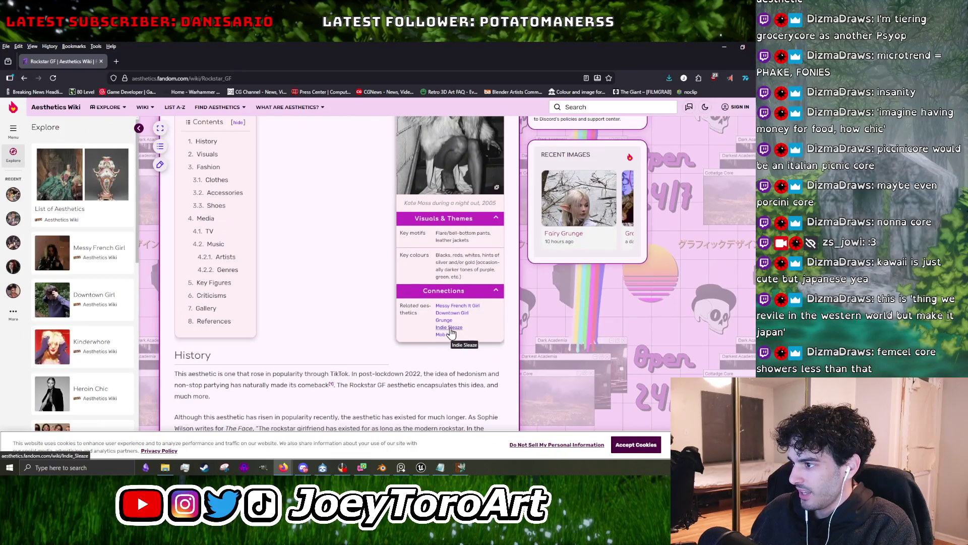
pyautogui.click(450, 328)
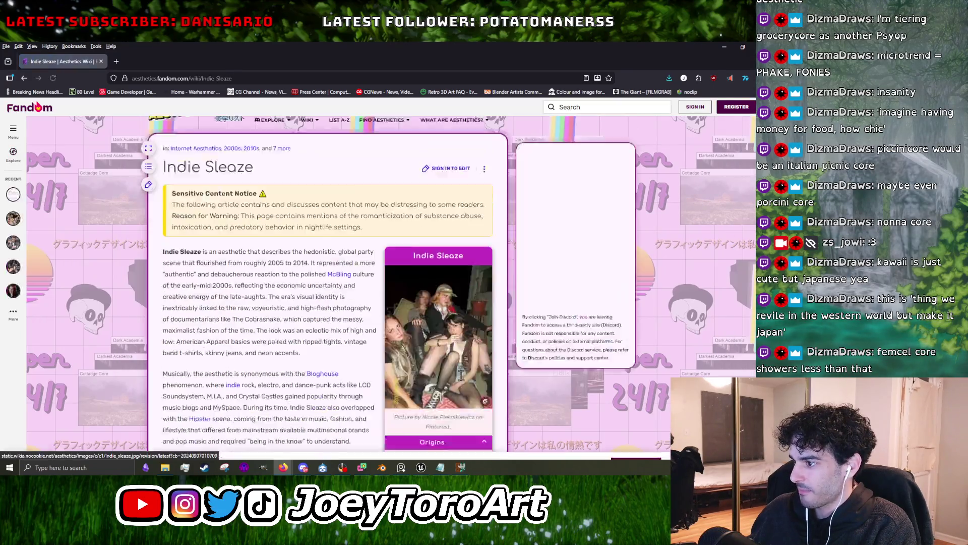
# Scroll to Indie Sleaze's Connections, open Recession Pop and scroll back to its top.
pyautogui.scroll(-5, 461, 375)
pyautogui.scroll(-3, 462, 374)
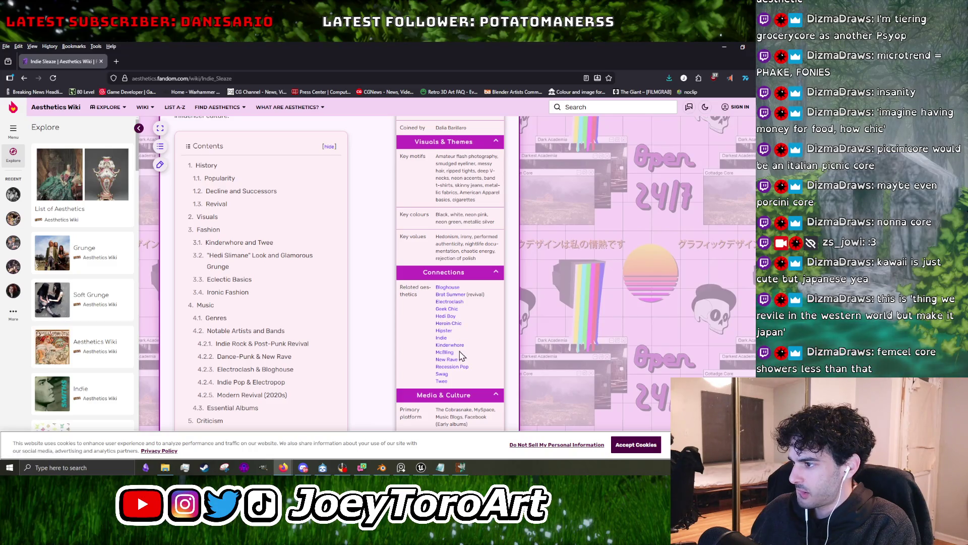
pyautogui.click(457, 369)
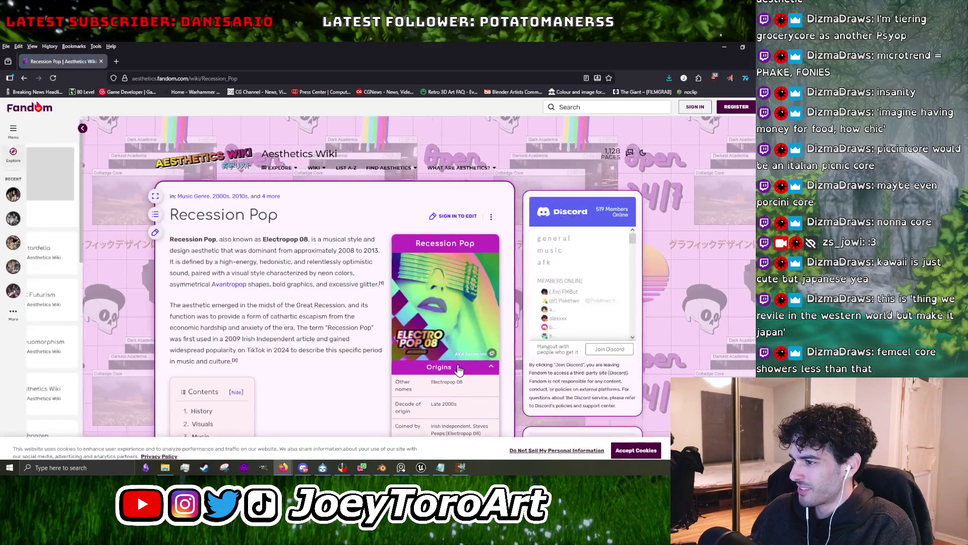
pyautogui.scroll(-4, 460, 371)
pyautogui.scroll(5, 449, 383)
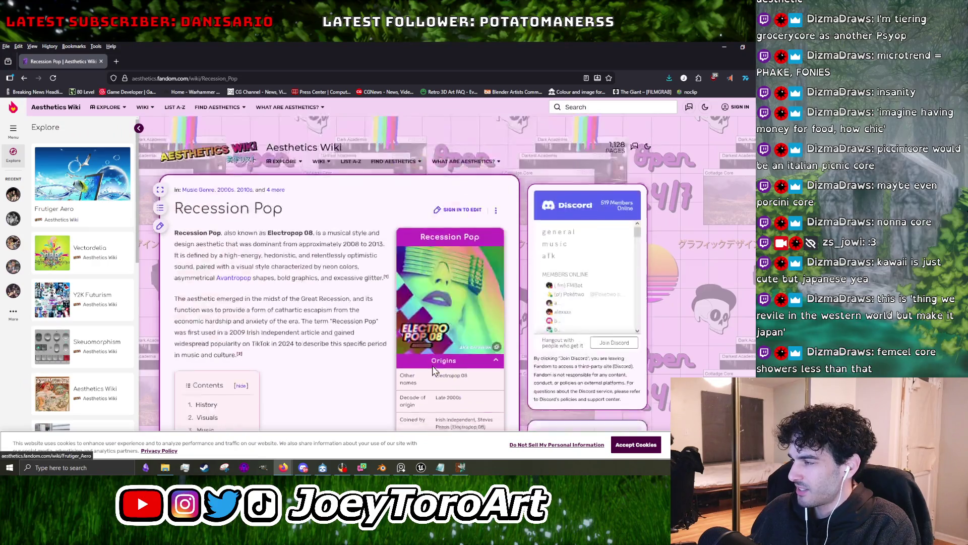
# Search the wiki for FEMCEL, fixing the misspelled search term.
pyautogui.click(574, 108)
pyautogui.write('FENCEL')
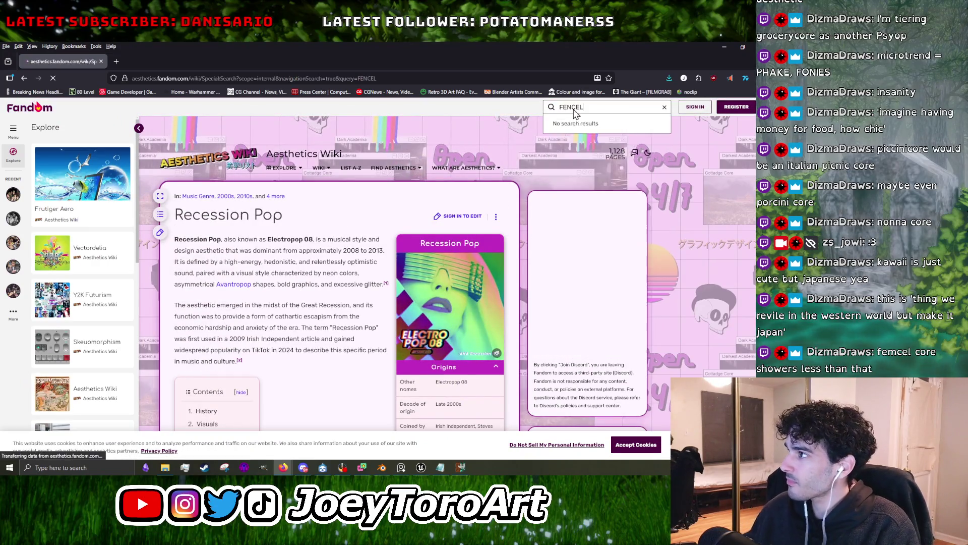
pyautogui.press('Return')
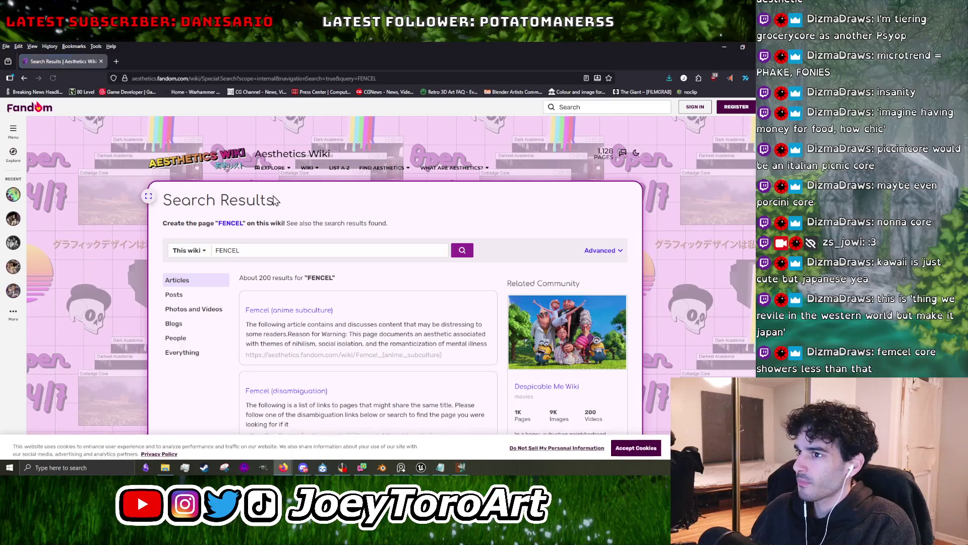
pyautogui.click(229, 253)
pyautogui.press('BackSpace')
pyautogui.write('M')
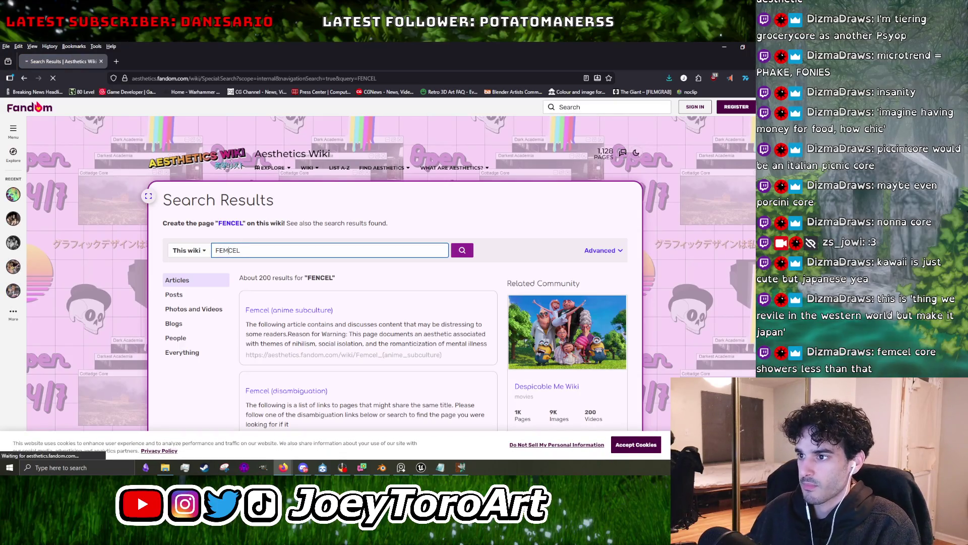
pyautogui.press('Return')
# Open Femcel (anime subculture) via the disambiguation page and enlarge its infobox picture.
pyautogui.click(278, 310)
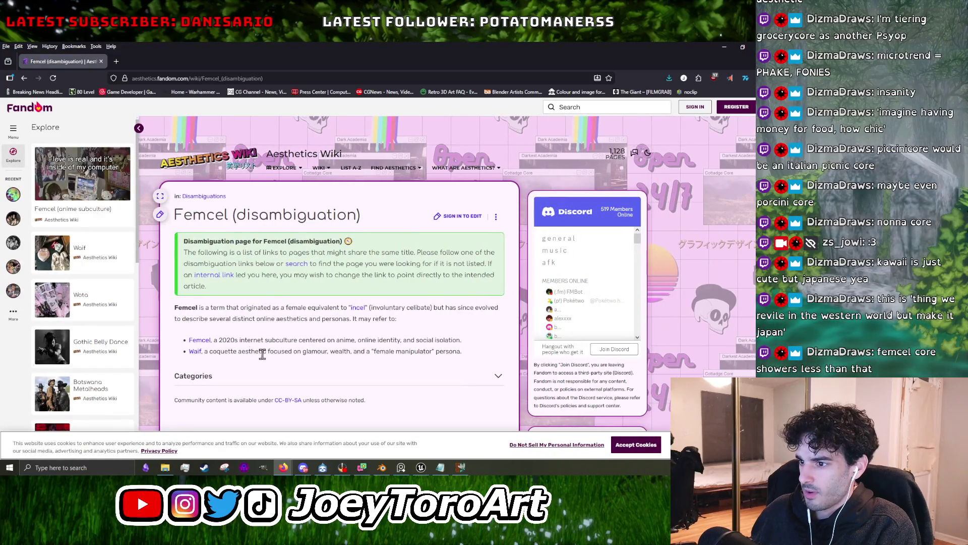
pyautogui.click(200, 340)
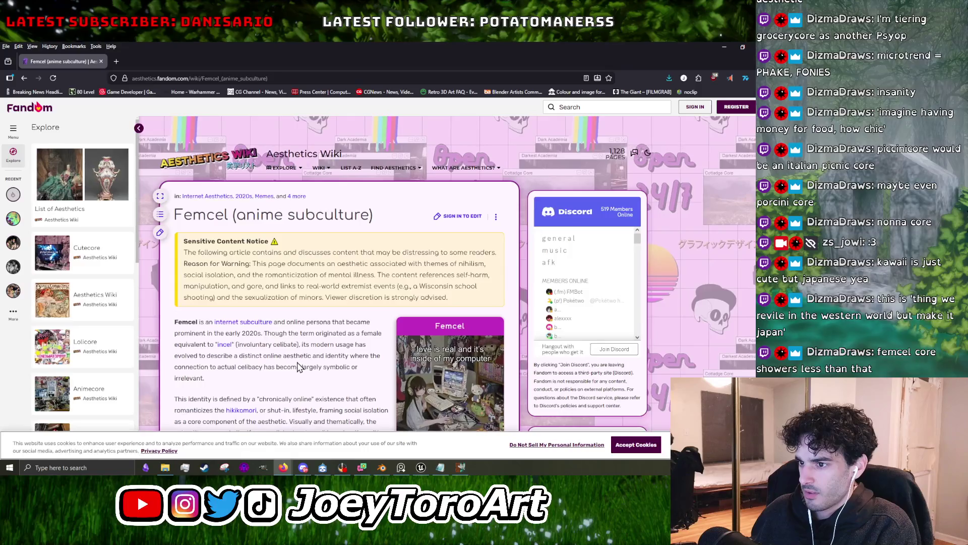
pyautogui.scroll(-2, 301, 367)
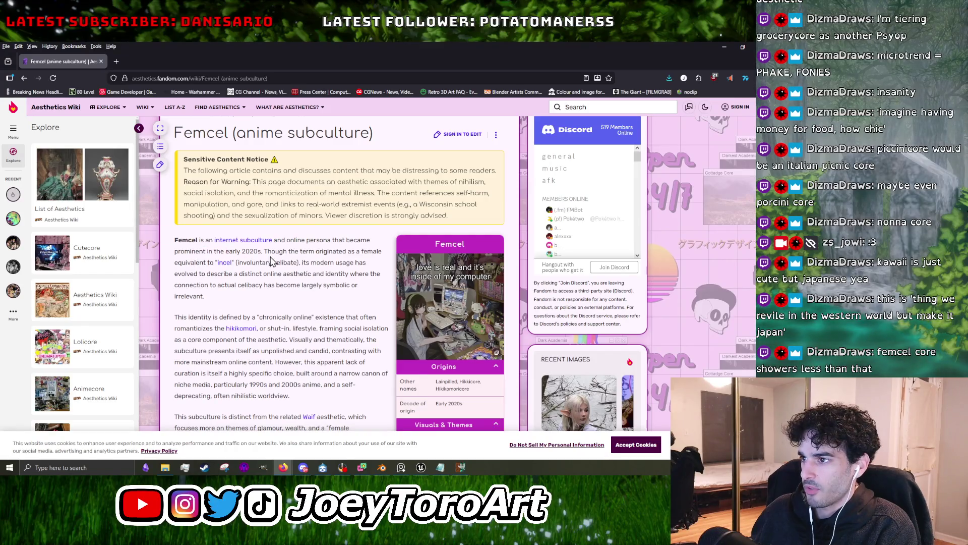
pyautogui.click(427, 282)
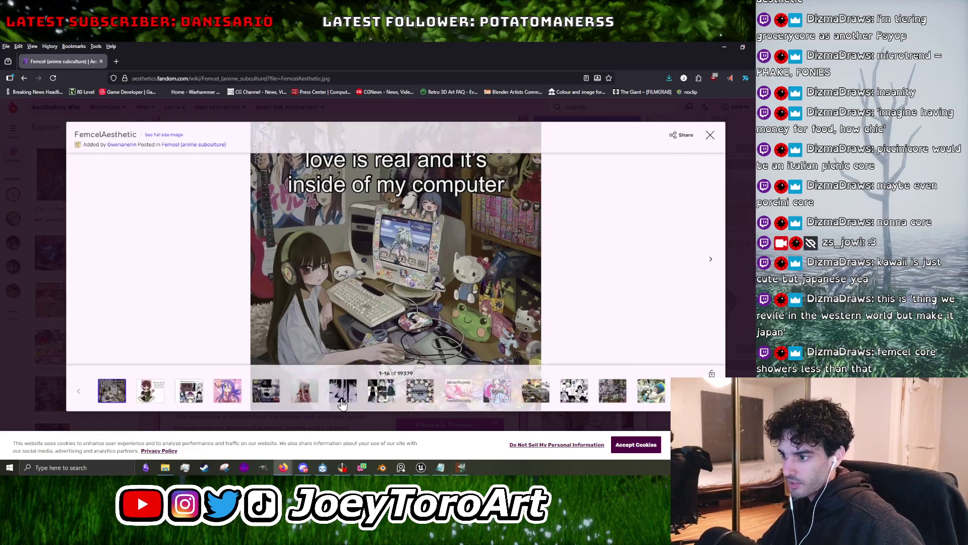
# Browse the Femcel gallery from Femweb1 through Femweb7 to the art style collage and last image.
pyautogui.click(343, 400)
pyautogui.click(314, 401)
pyautogui.click(371, 401)
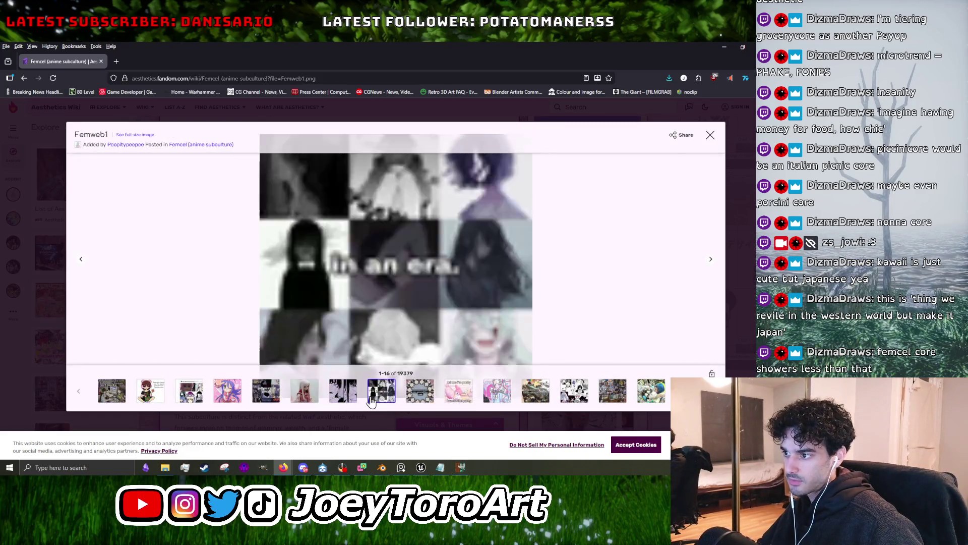
pyautogui.click(422, 397)
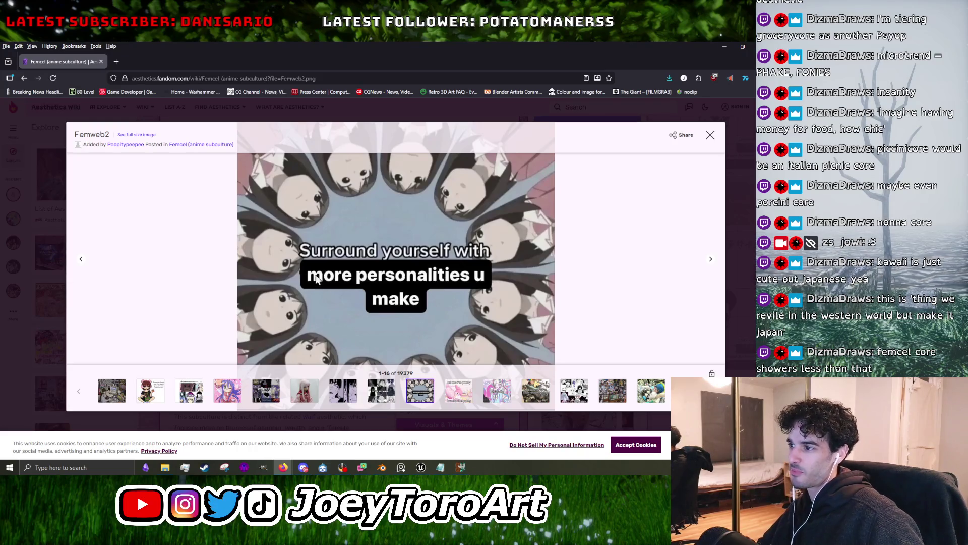
pyautogui.click(461, 390)
pyautogui.click(497, 393)
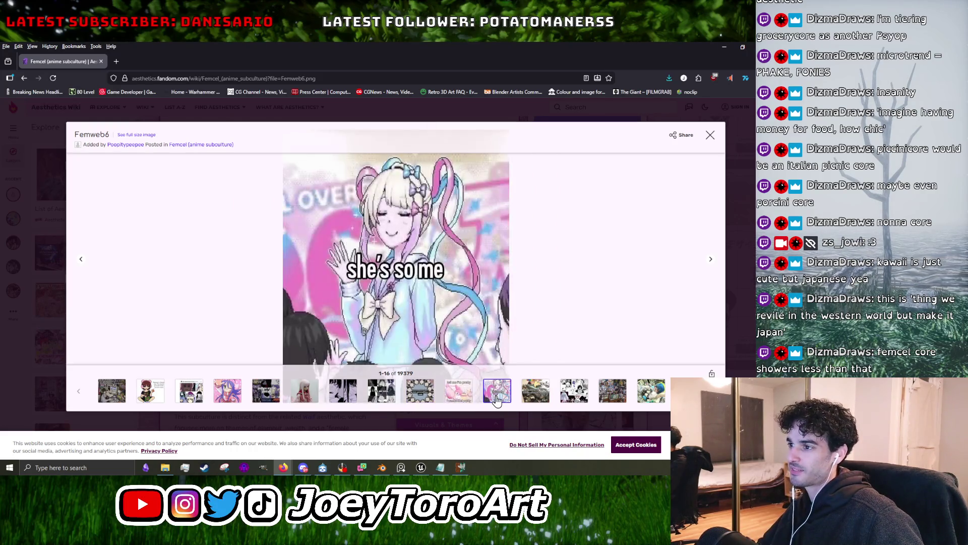
pyautogui.click(535, 396)
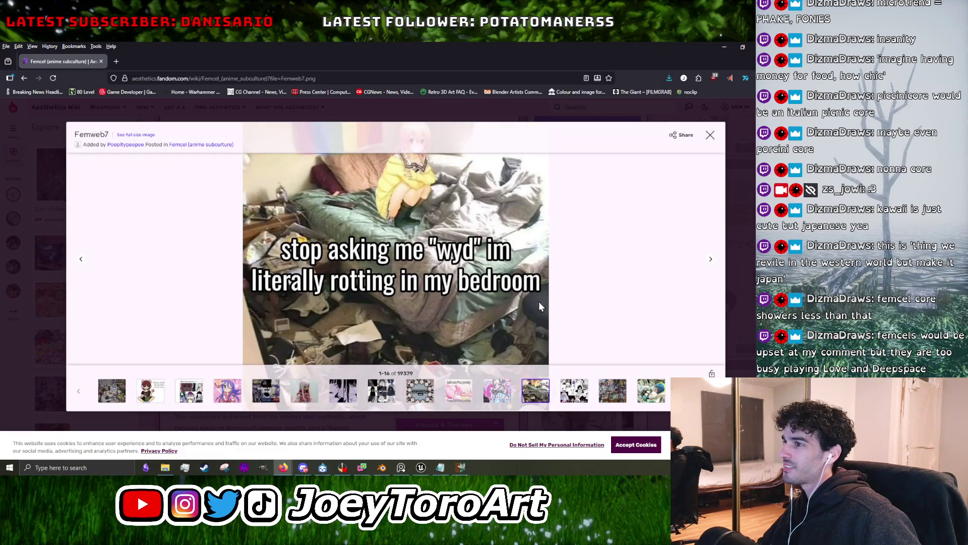
pyautogui.click(577, 393)
pyautogui.click(651, 392)
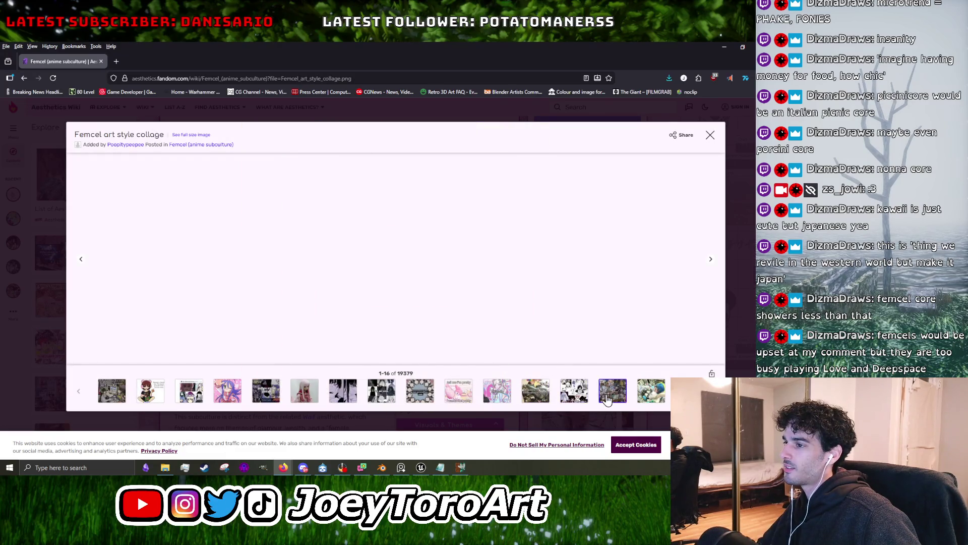
# Advance one more image, close the viewer and switch back to Blender.
pyautogui.press('Right')
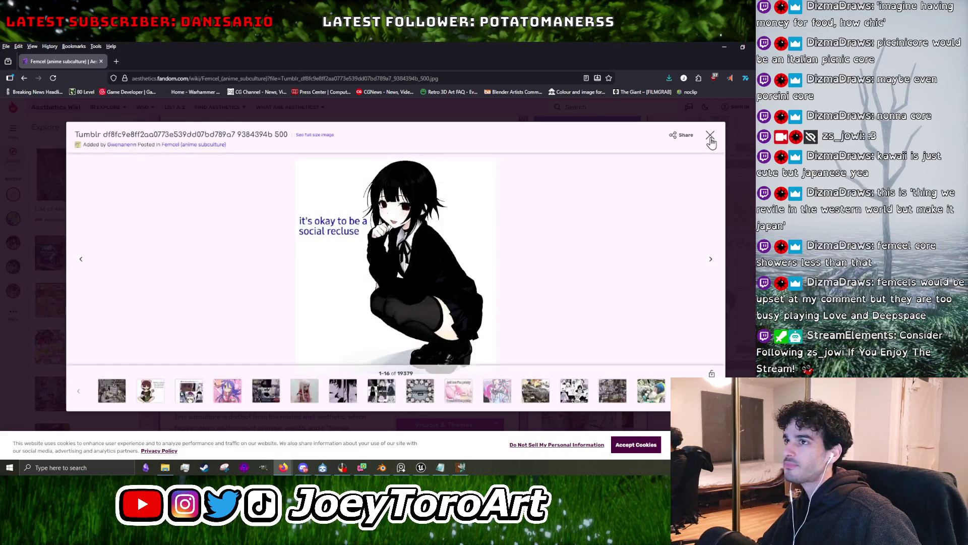
pyautogui.press('Escape')
pyautogui.hotkey('alt', 'Tab')
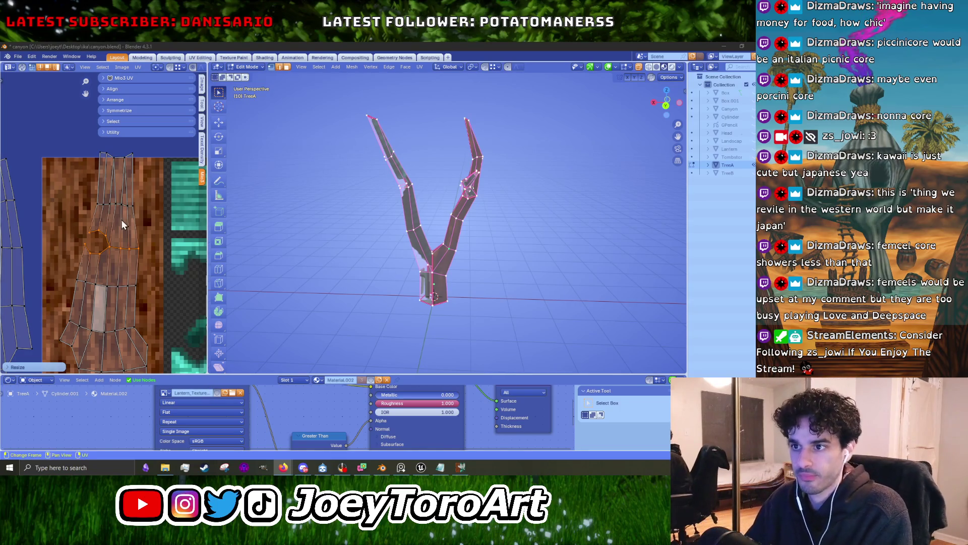
# Widen the UV editor, deselect all, and zoom and pan to the trunk's UV island over the bark texture.
pyautogui.moveTo(207, 215); pyautogui.dragTo(307, 214)
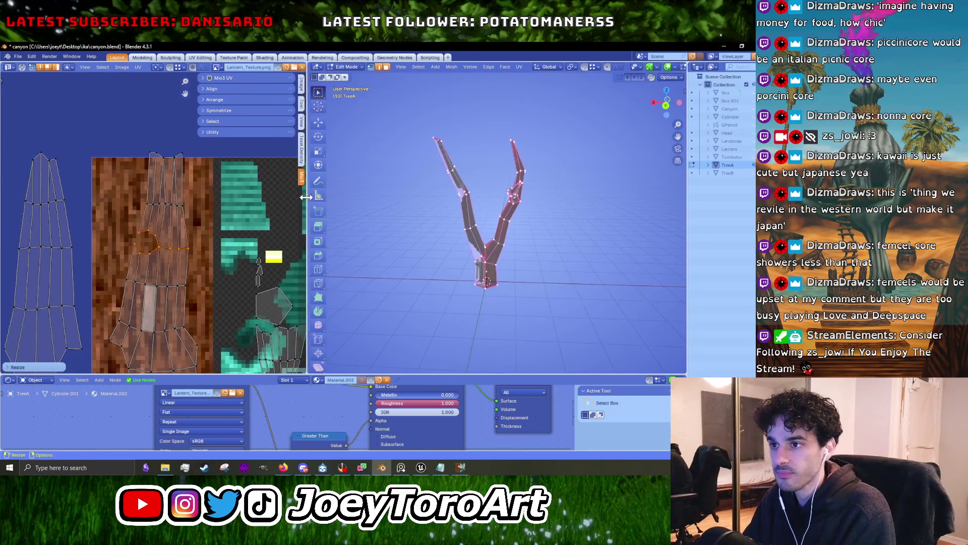
pyautogui.scroll(-2, 211, 260)
pyautogui.scroll(4, 211, 260)
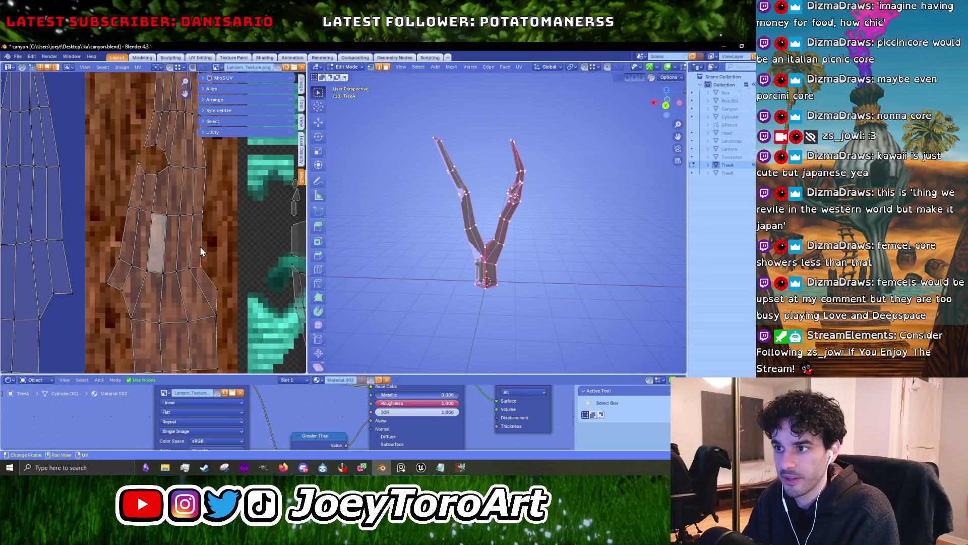
pyautogui.keyDown('shift'); pyautogui.scroll(1, 210, 223); pyautogui.keyUp('shift')
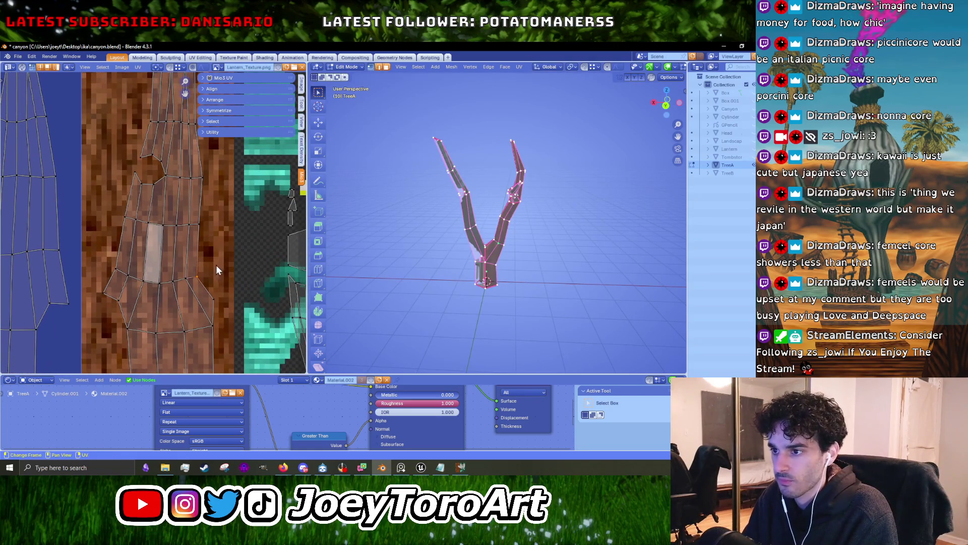
pyautogui.click(205, 242)
pyautogui.moveTo(206, 207); pyautogui.dragTo(192, 260, button='middle')
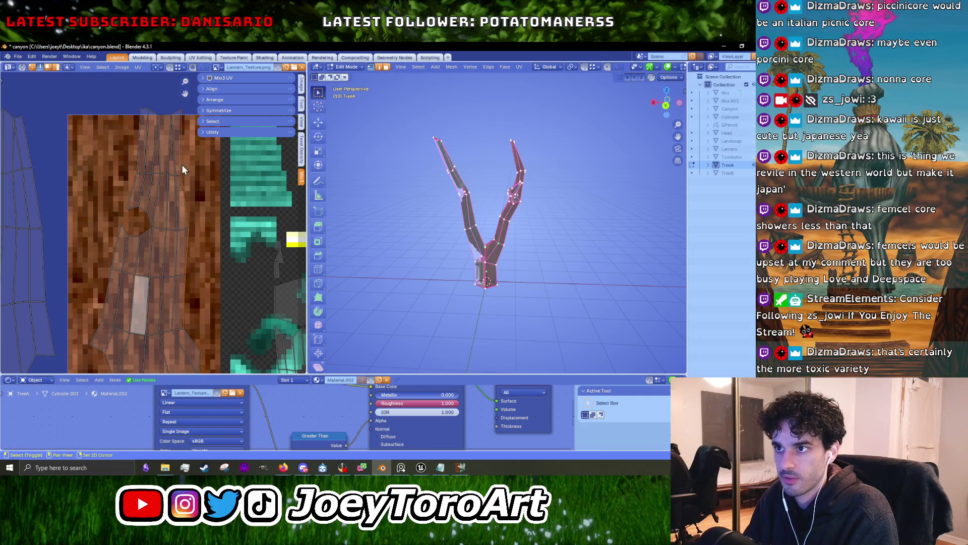
pyautogui.press('g')
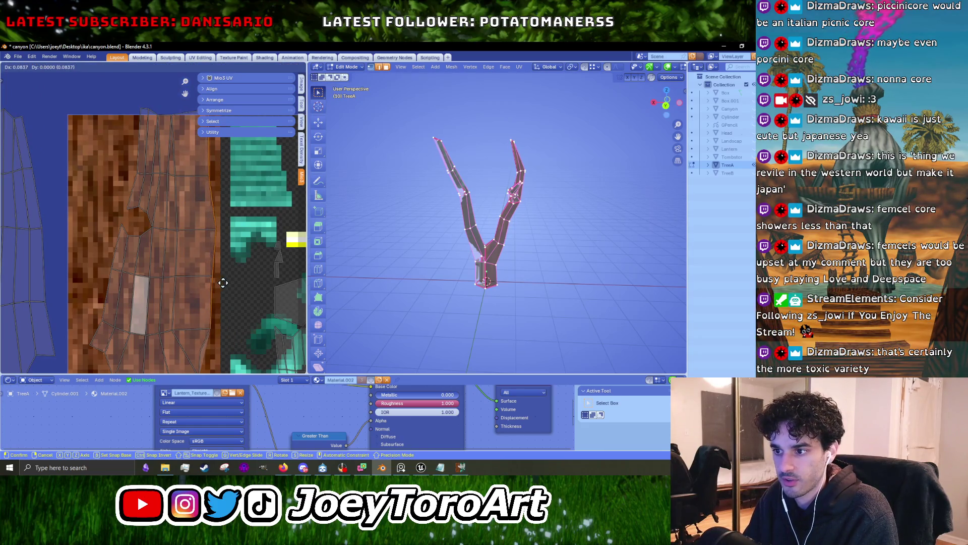
pyautogui.rightClick(226, 283)
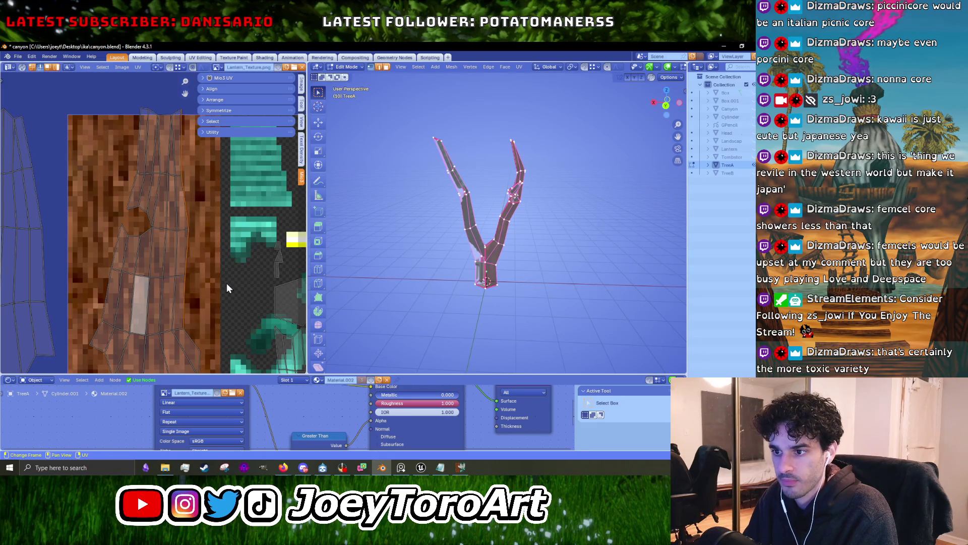
# Align the currently selected UVs vertically from the UV menu.
pyautogui.scroll(3, 479, 285)
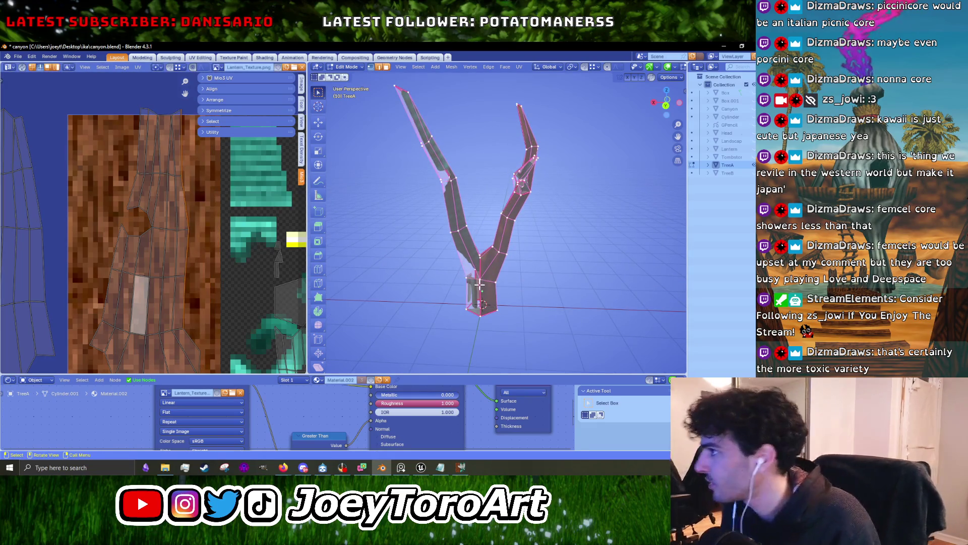
pyautogui.moveTo(479, 286)
pyautogui.mouseDown(button='middle')
pyautogui.moveTo(539, 246)
pyautogui.moveTo(462, 249)
pyautogui.mouseUp(button='middle')
pyautogui.scroll(4, 463, 249)
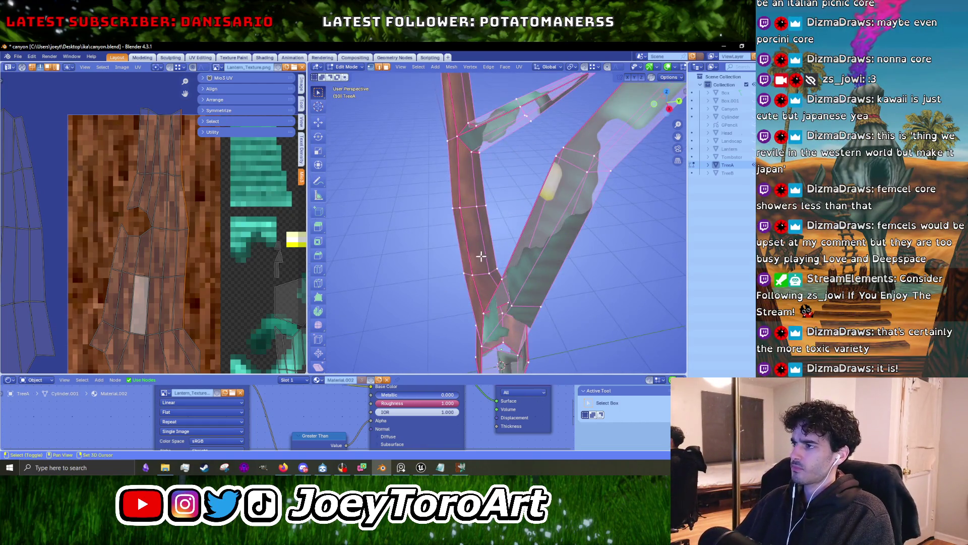
pyautogui.scroll(-3, 481, 257)
pyautogui.scroll(-2, 193, 259)
pyautogui.press('u')
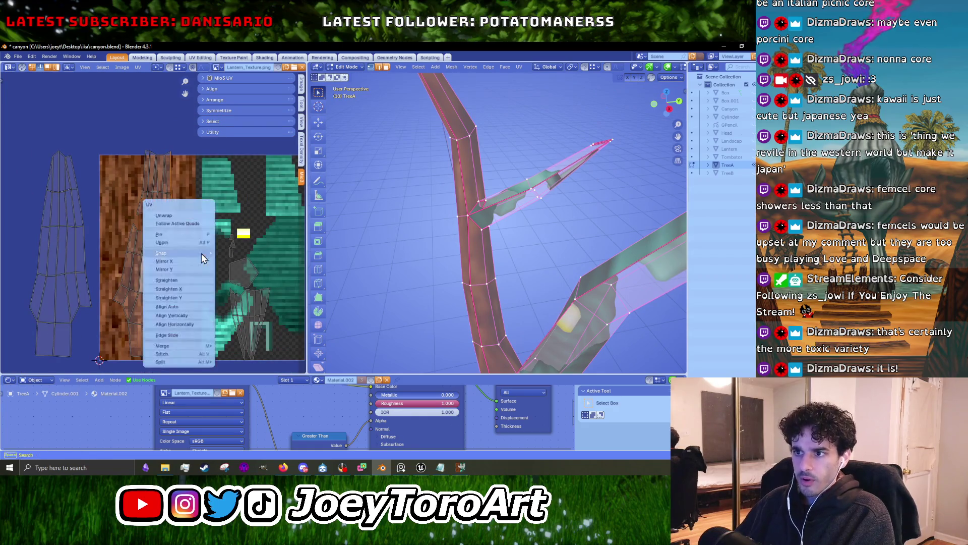
pyautogui.click(196, 314)
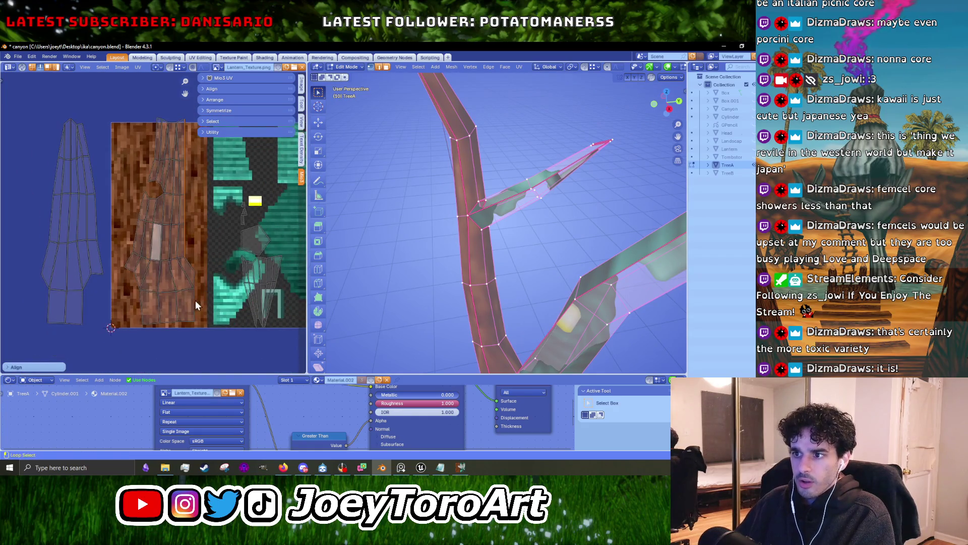
pyautogui.press('u')
pyautogui.click(188, 304)
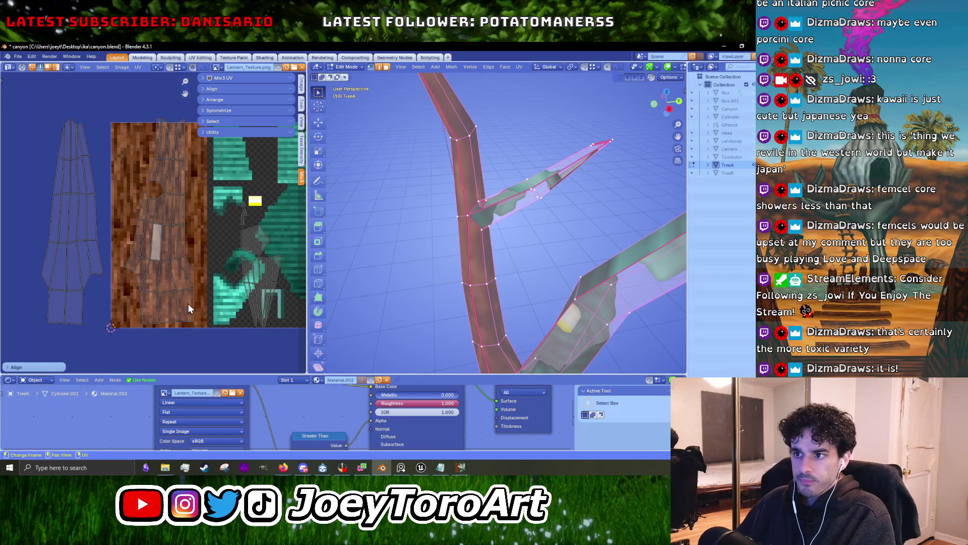
# Straighten the island's left edge loop vertically and nudge it slightly left.
pyautogui.keyDown('alt'); pyautogui.click(144, 310); pyautogui.keyUp('alt')
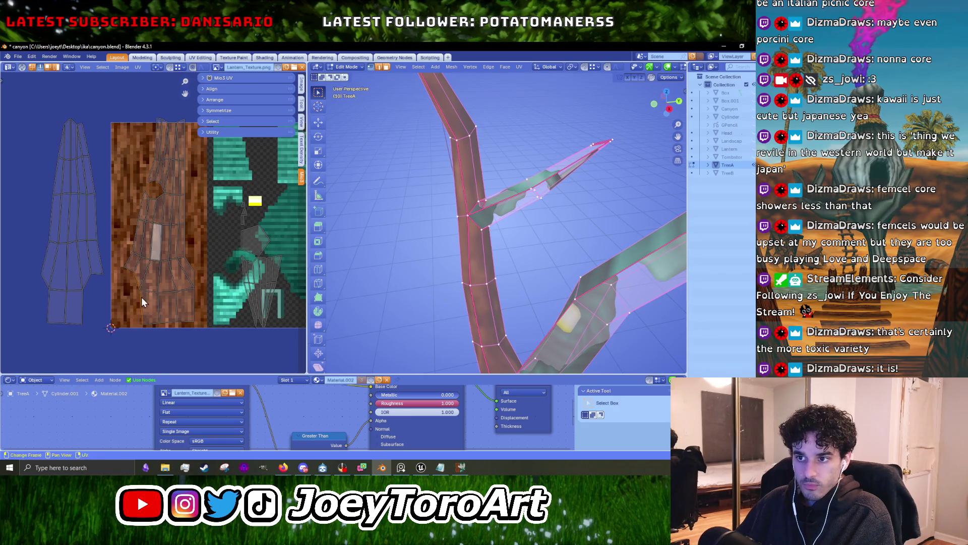
pyautogui.keyDown('alt'); pyautogui.click(142, 297); pyautogui.keyUp('alt')
pyautogui.press('u')
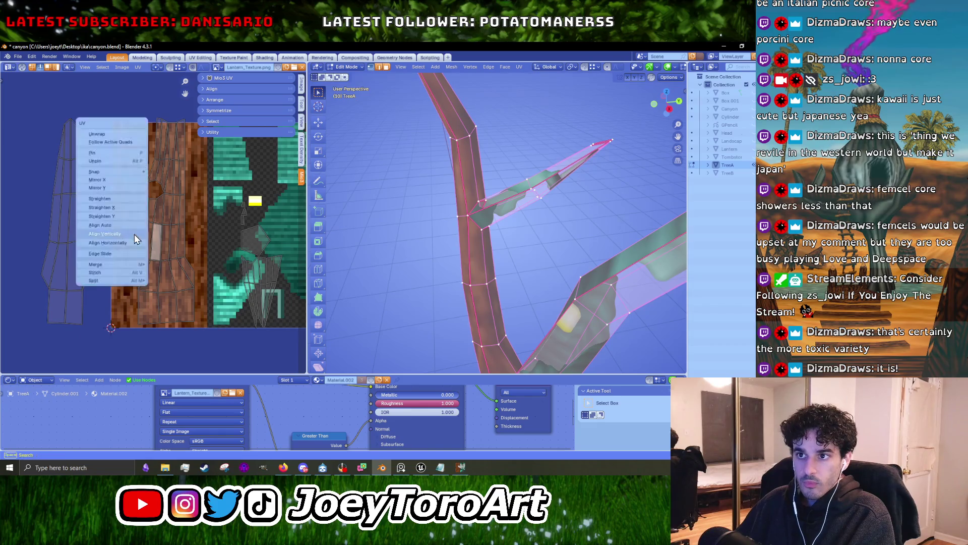
pyautogui.click(134, 234)
pyautogui.press('g')
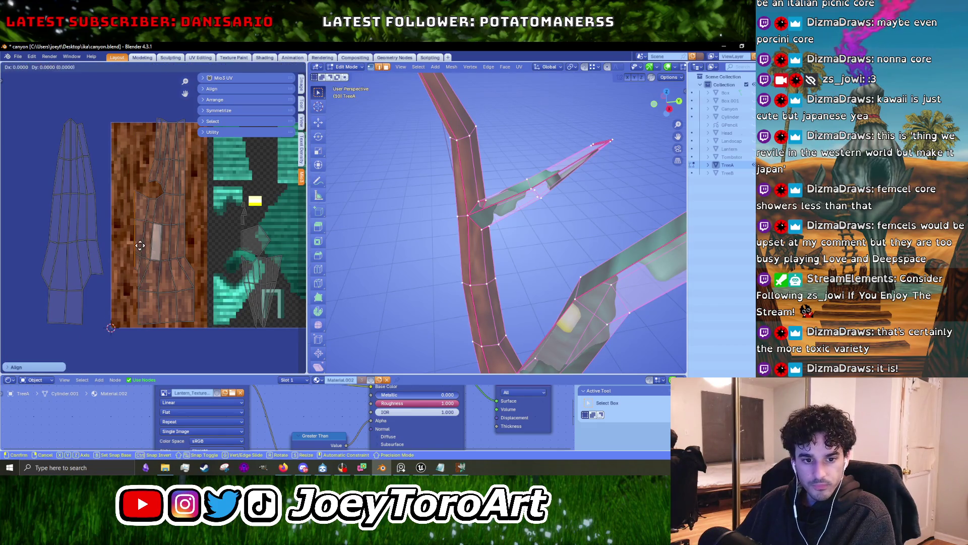
pyautogui.click(138, 246)
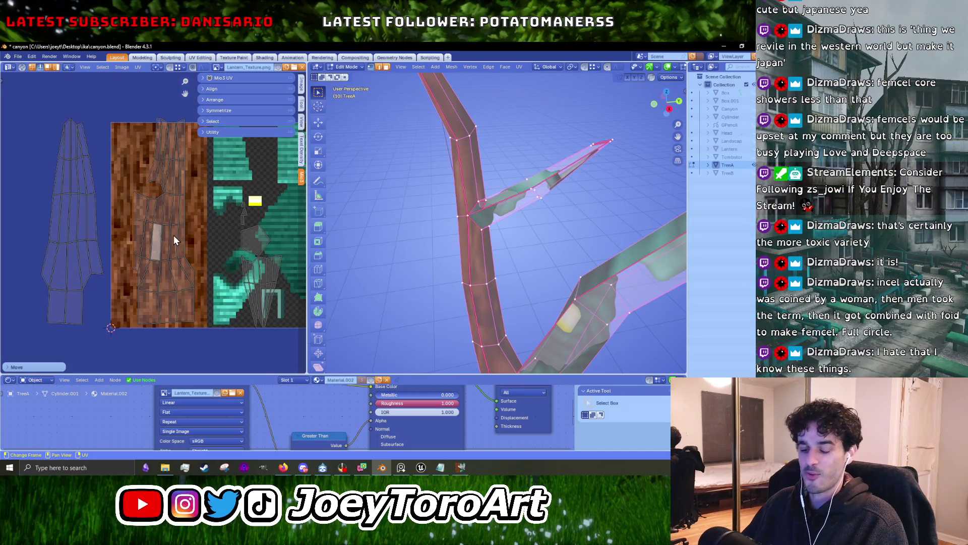
# Straighten the island's upper UV edge and move it left, stretching its faces over the bark.
pyautogui.scroll(3, 174, 236)
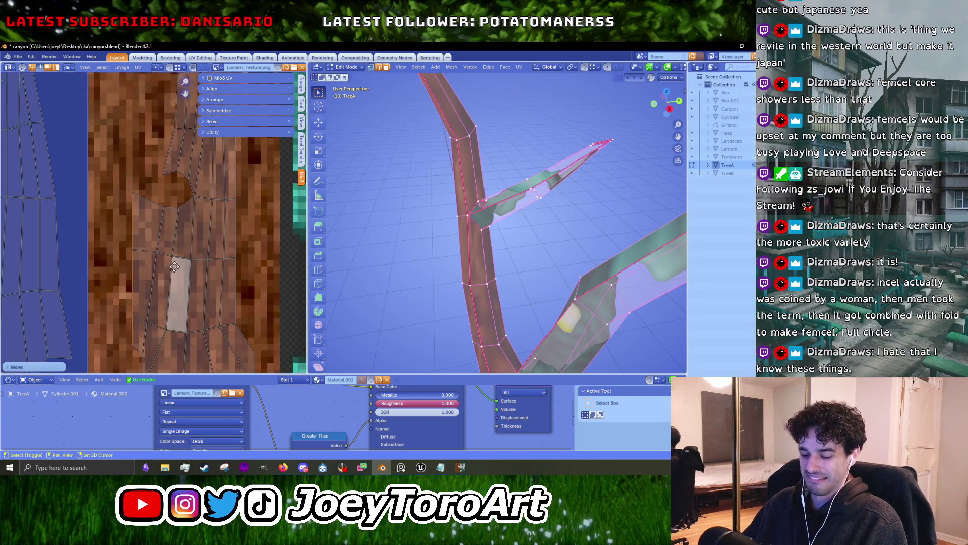
pyautogui.press('g')
pyautogui.press('Escape')
pyautogui.press('g')
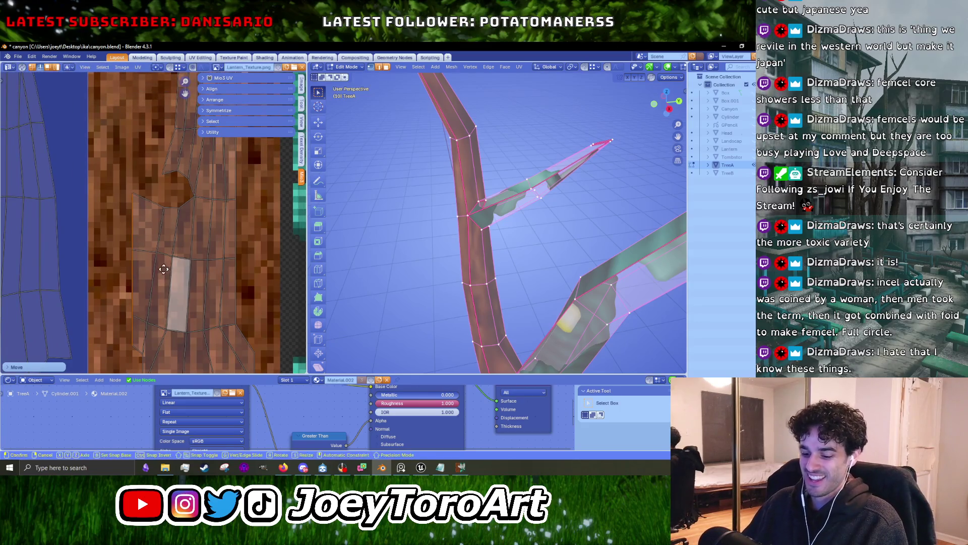
pyautogui.press('Escape')
pyautogui.moveTo(156, 275); pyautogui.dragTo(156, 330, button='middle')
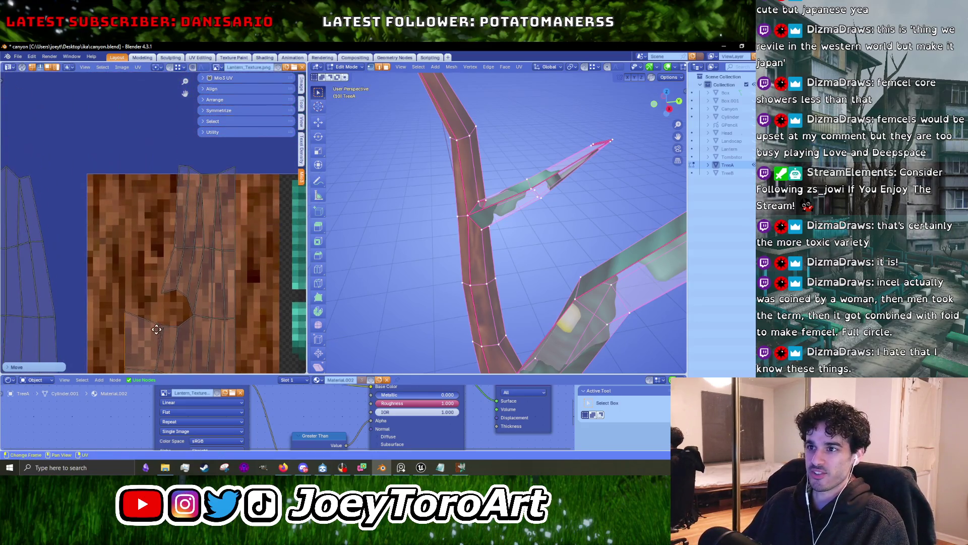
pyautogui.rightClick(165, 265)
pyautogui.click(166, 265)
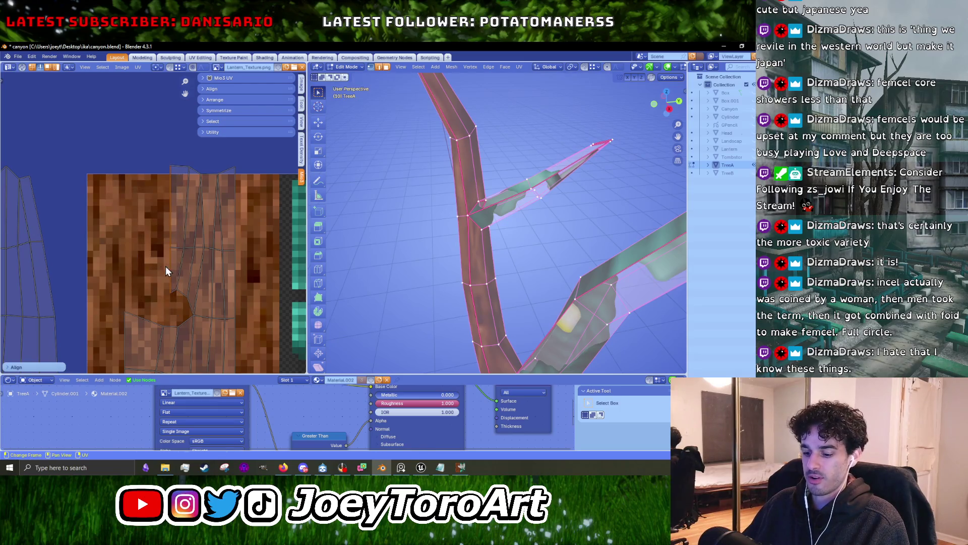
pyautogui.press('g')
pyautogui.click(135, 266)
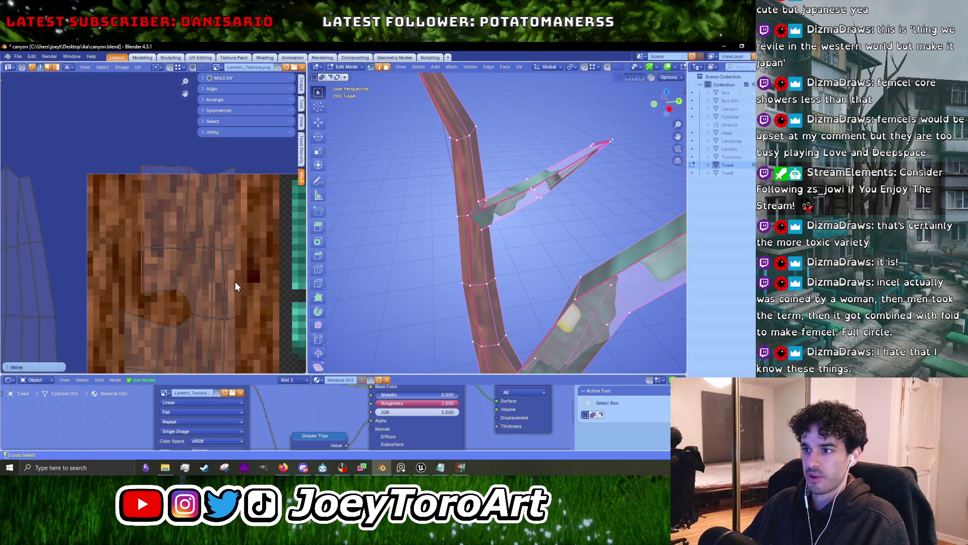
pyautogui.scroll(-3, 235, 281)
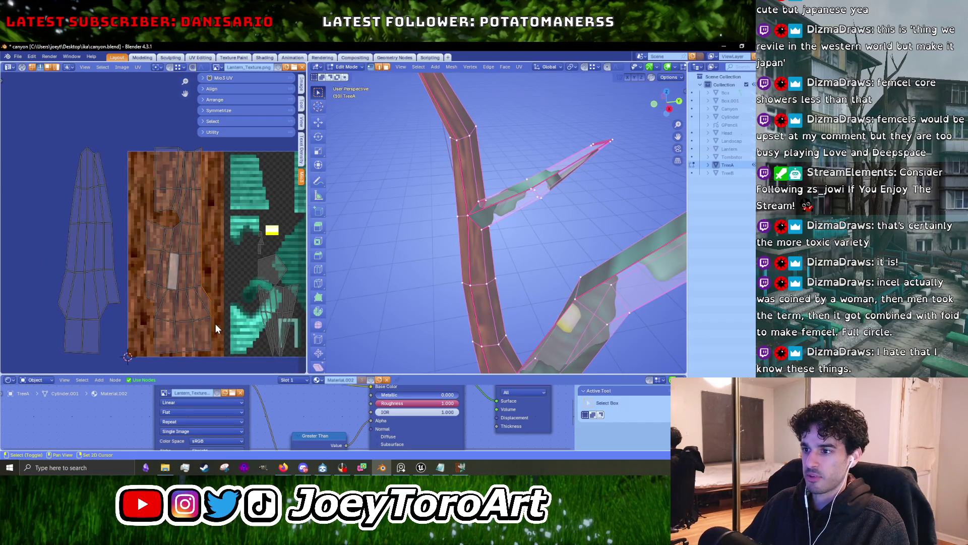
pyautogui.scroll(-2, 494, 252)
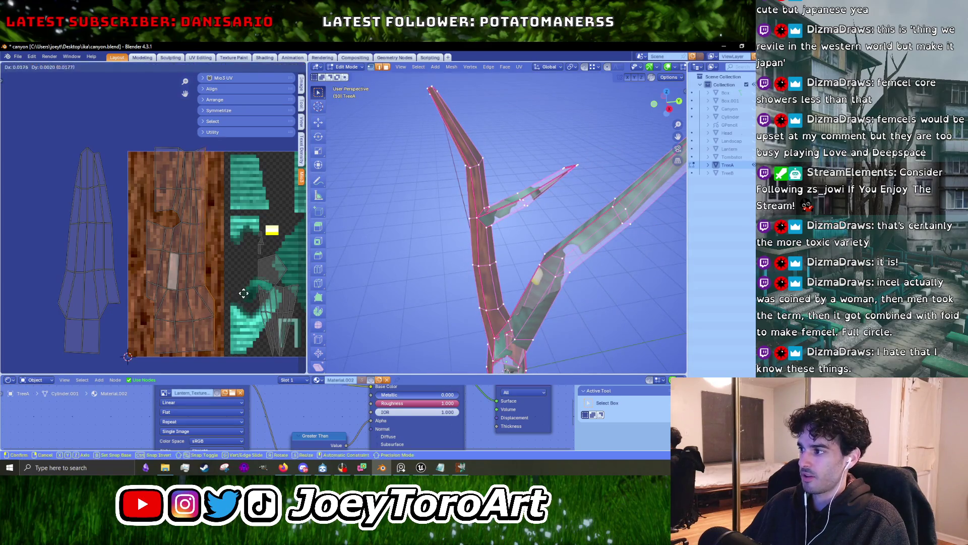
pyautogui.moveTo(398, 282); pyautogui.dragTo(433, 287, button='middle')
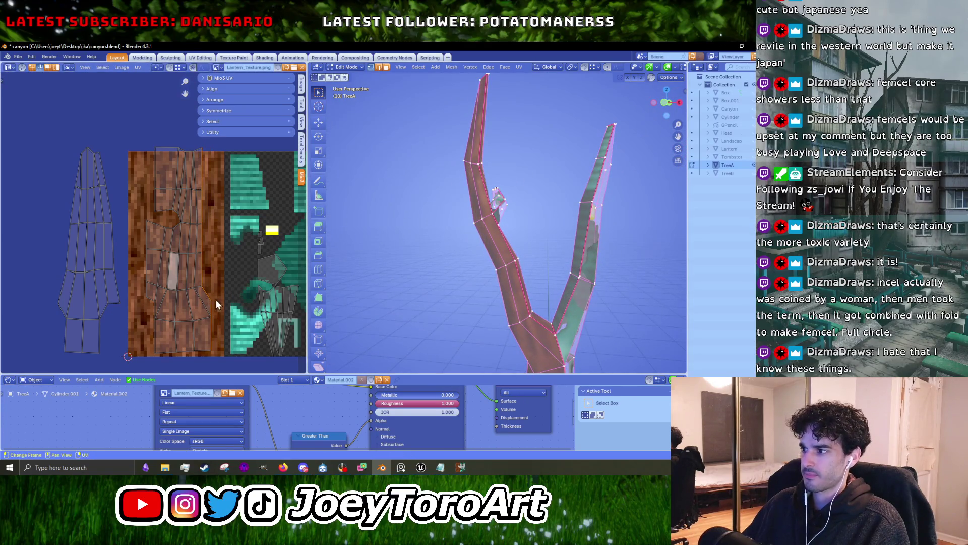
pyautogui.scroll(3, 498, 331)
pyautogui.moveTo(493, 301)
pyautogui.mouseDown(button='middle')
pyautogui.moveTo(493, 215)
pyautogui.moveTo(468, 228)
pyautogui.mouseUp(button='middle')
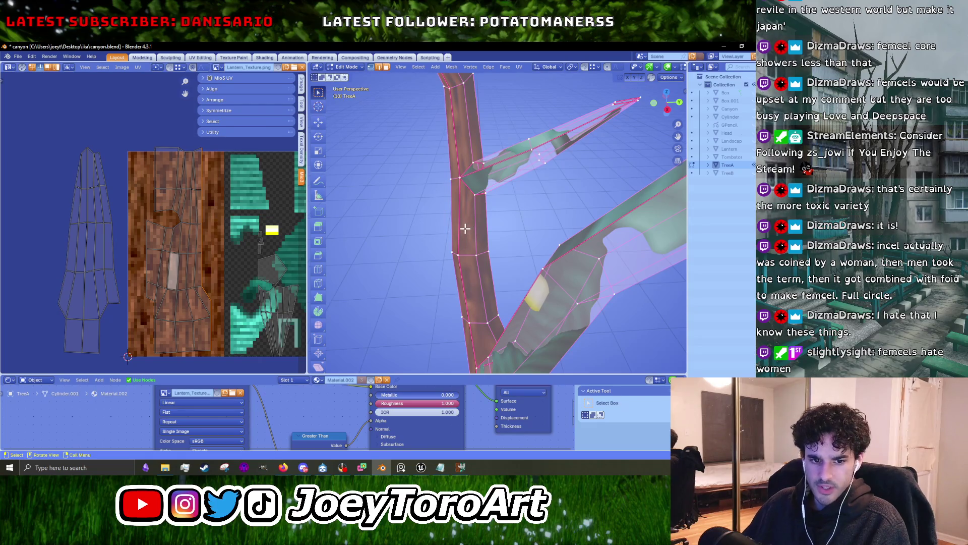
pyautogui.moveTo(463, 234); pyautogui.dragTo(444, 242, button='middle')
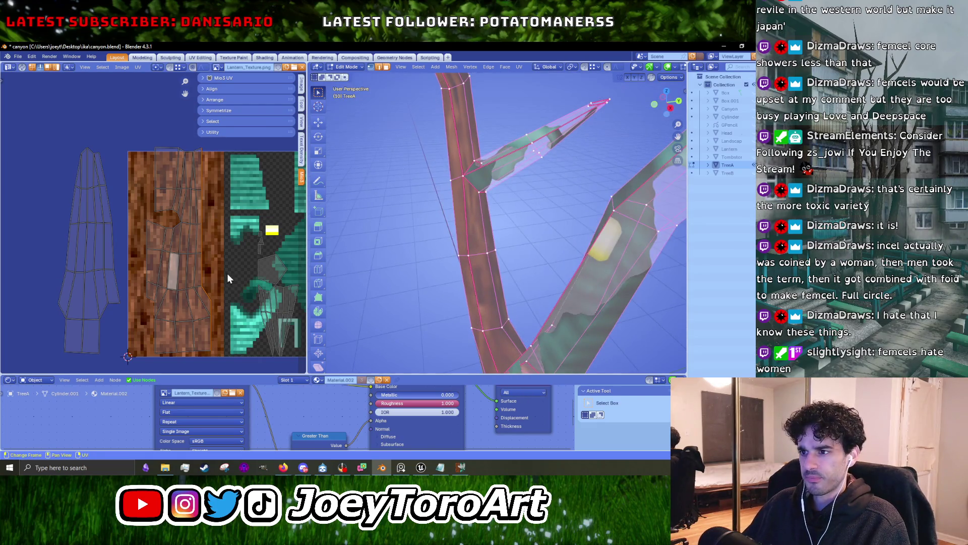
pyautogui.press('g')
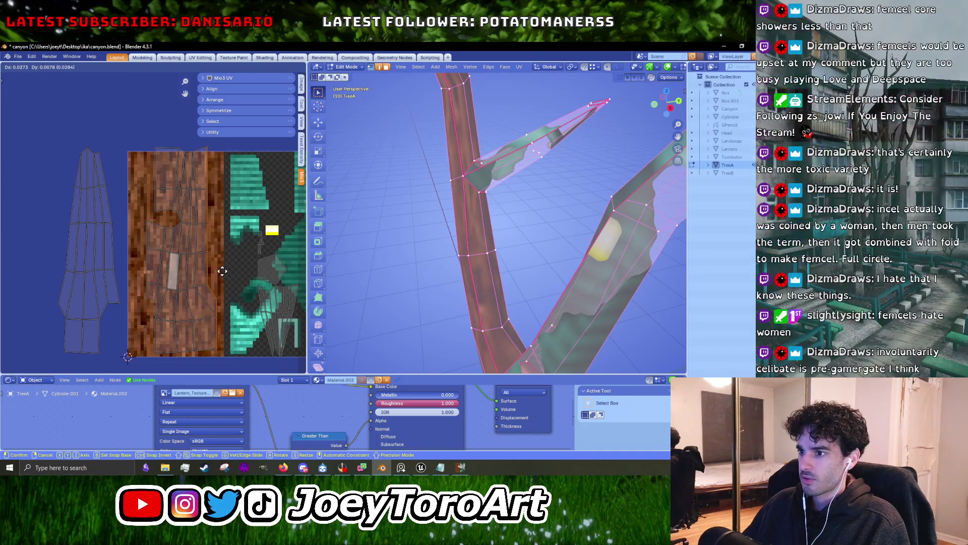
pyautogui.rightClick(223, 271)
pyautogui.moveTo(479, 272); pyautogui.dragTo(506, 216, button='middle')
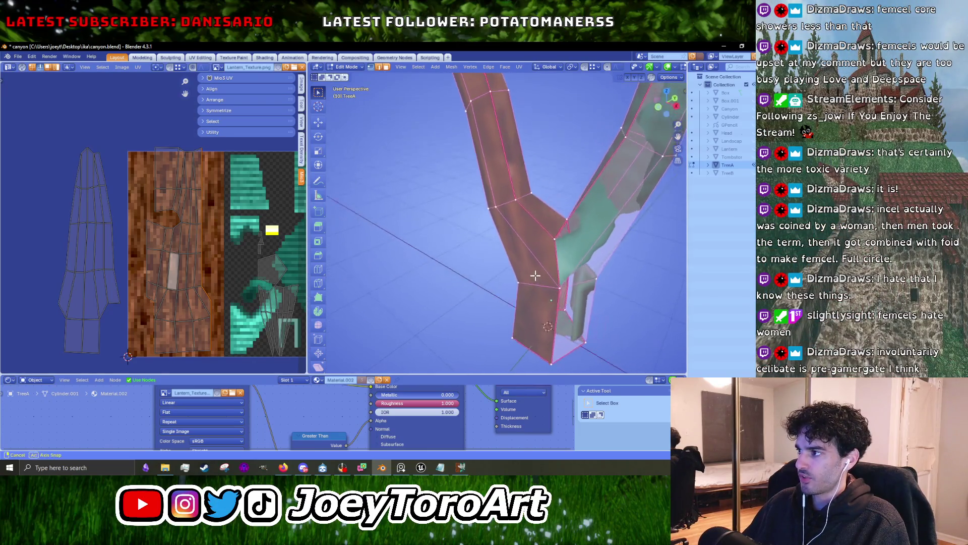
# Reposition the selected UVs, then straighten another edge loop vertically and move it.
pyautogui.moveTo(548, 249); pyautogui.dragTo(535, 275, button='middle')
pyautogui.press('g')
pyautogui.click(234, 310)
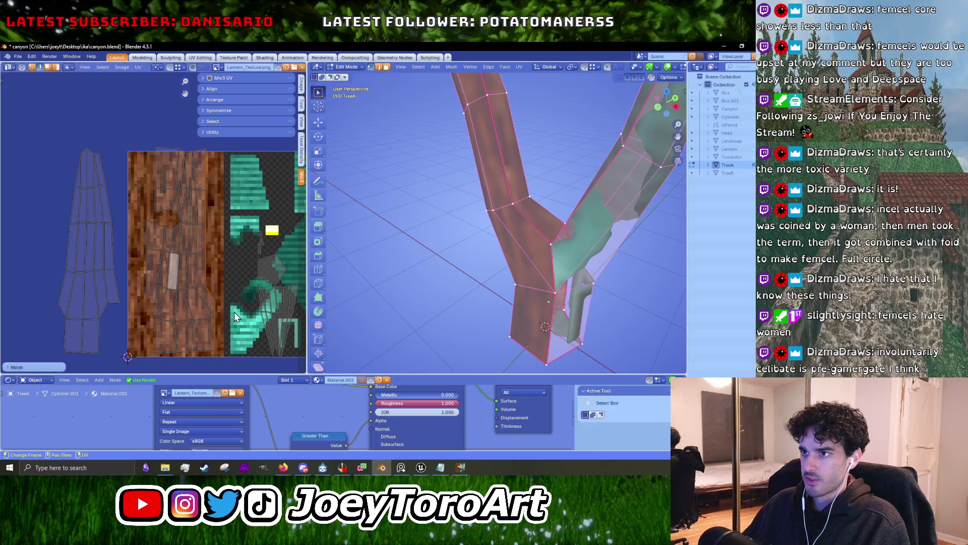
pyautogui.keyDown('alt'); pyautogui.click(196, 294); pyautogui.keyUp('alt')
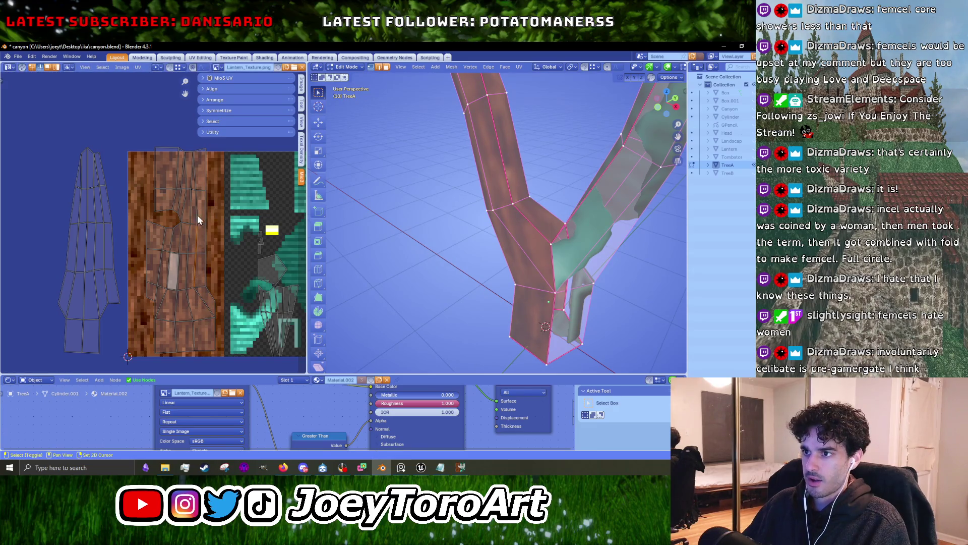
pyautogui.hotkey('shift', 'w')
pyautogui.click(198, 186)
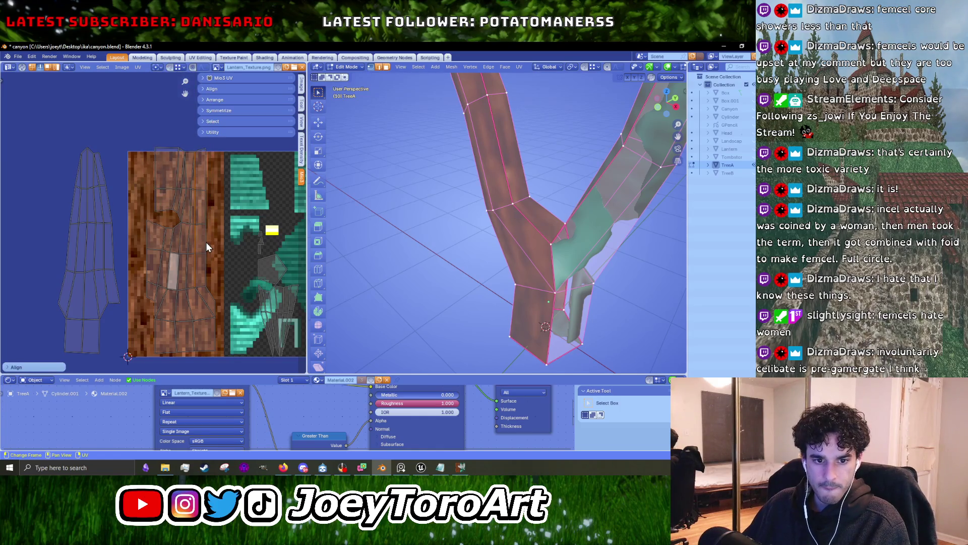
pyautogui.scroll(2, 217, 236)
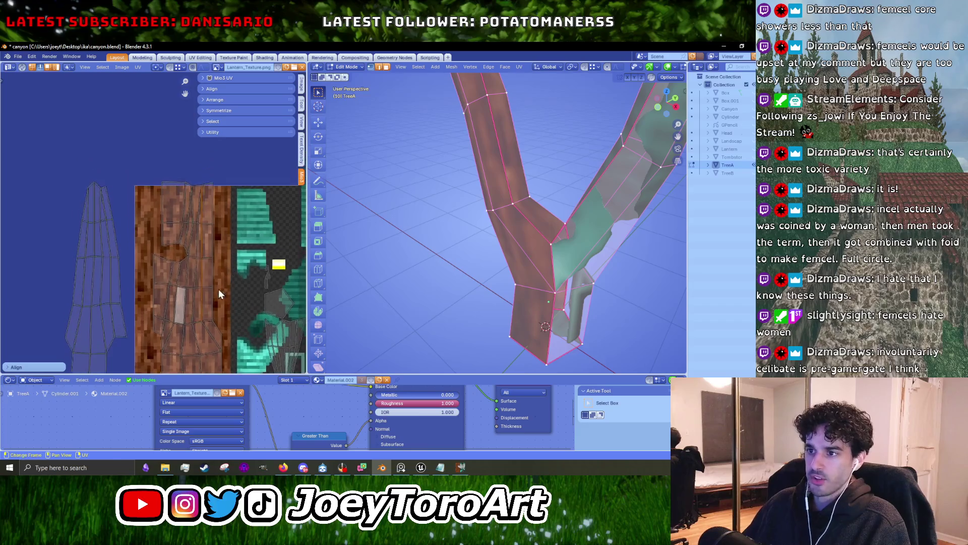
pyautogui.press('g')
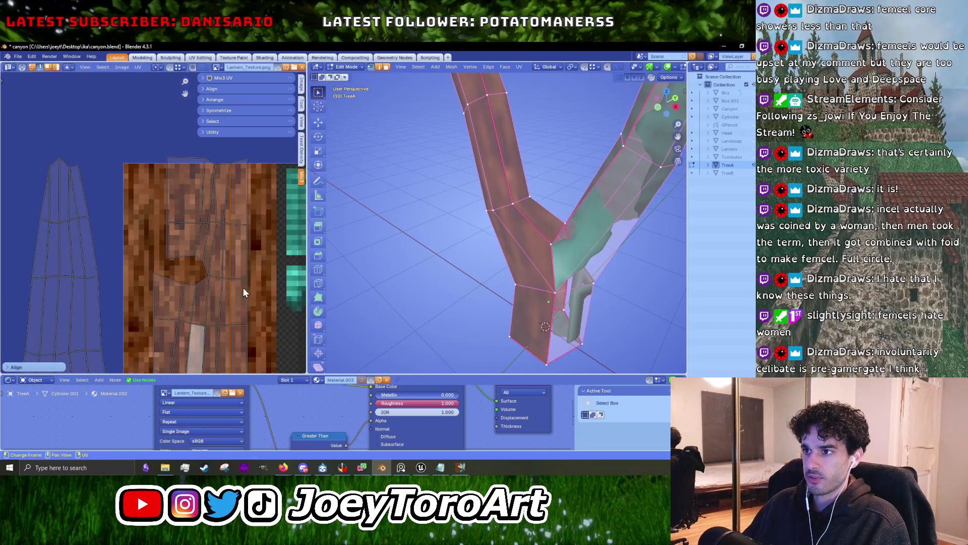
pyautogui.click(245, 286)
# Align the selected UVs vertically and slide them left along X.
pyautogui.scroll(2, 220, 265)
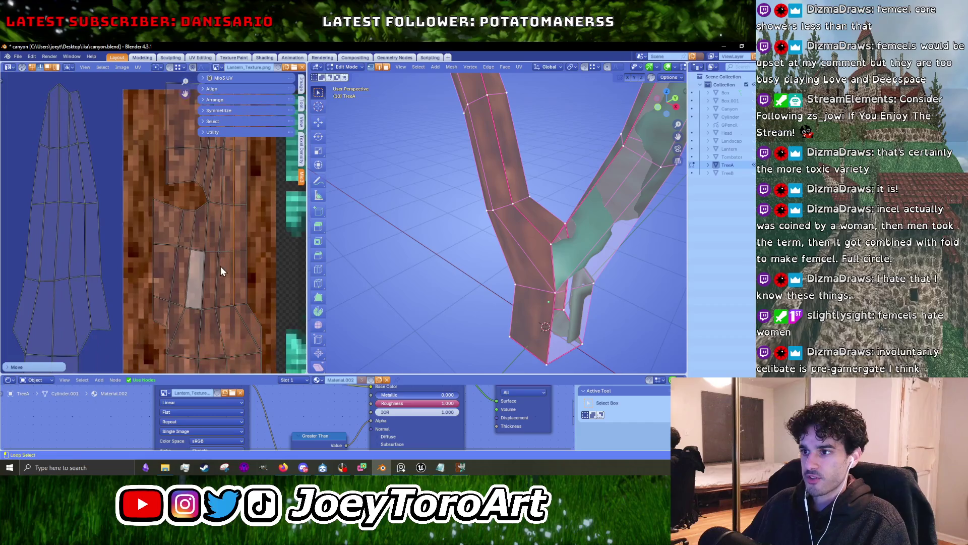
pyautogui.press('u')
pyautogui.click(220, 268)
pyautogui.scroll(-1, 223, 268)
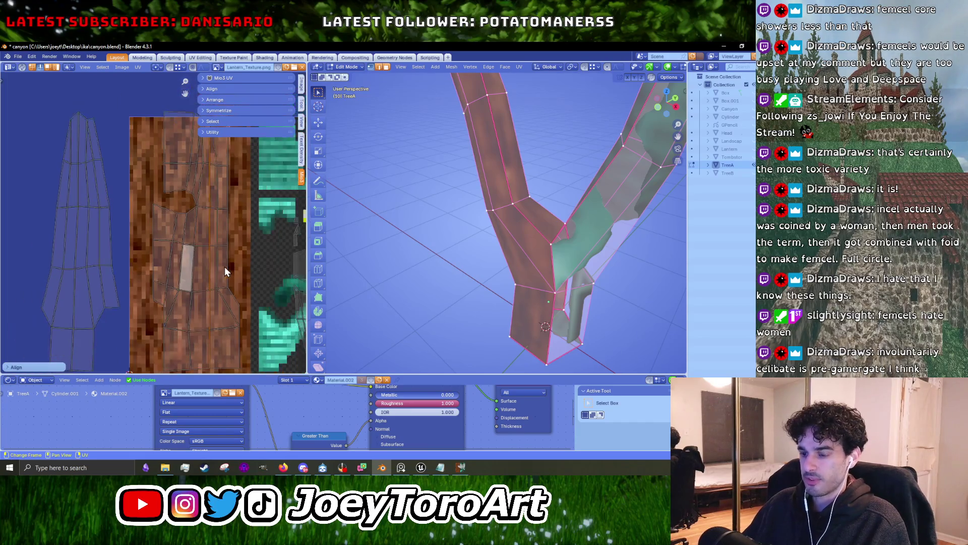
pyautogui.press('g')
pyautogui.press('x')
pyautogui.click(222, 265)
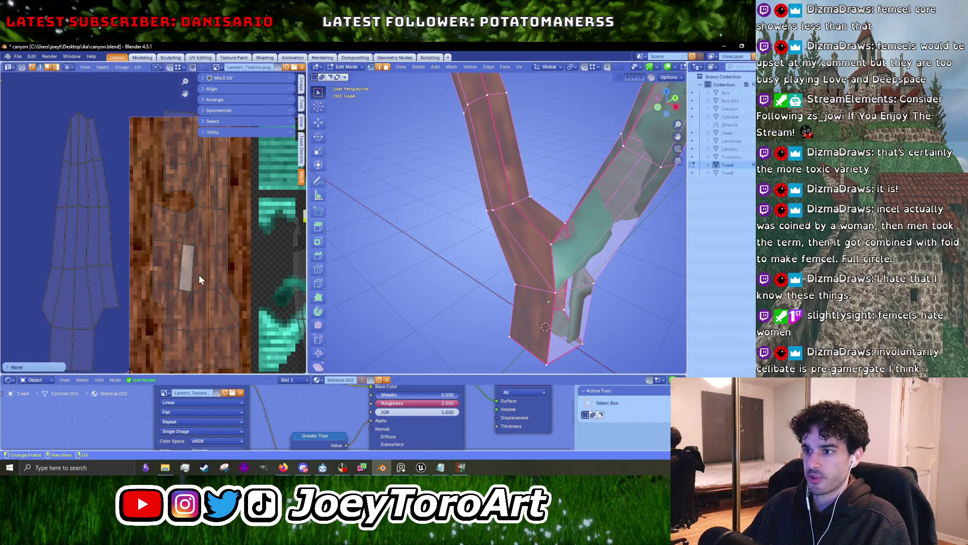
pyautogui.press('u')
pyautogui.click(186, 276)
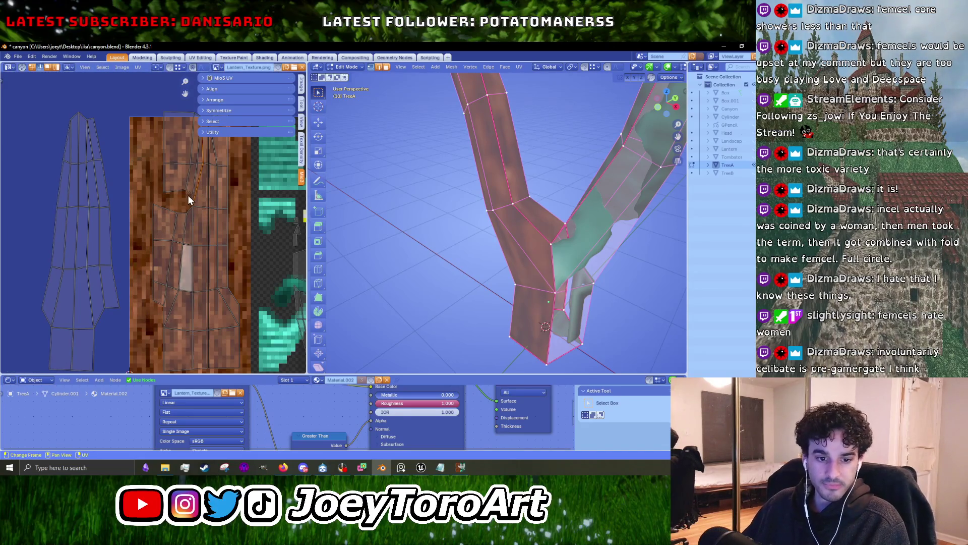
# Shift the upper UV island slightly left along X.
pyautogui.moveTo(179, 197); pyautogui.dragTo(195, 265, button='middle')
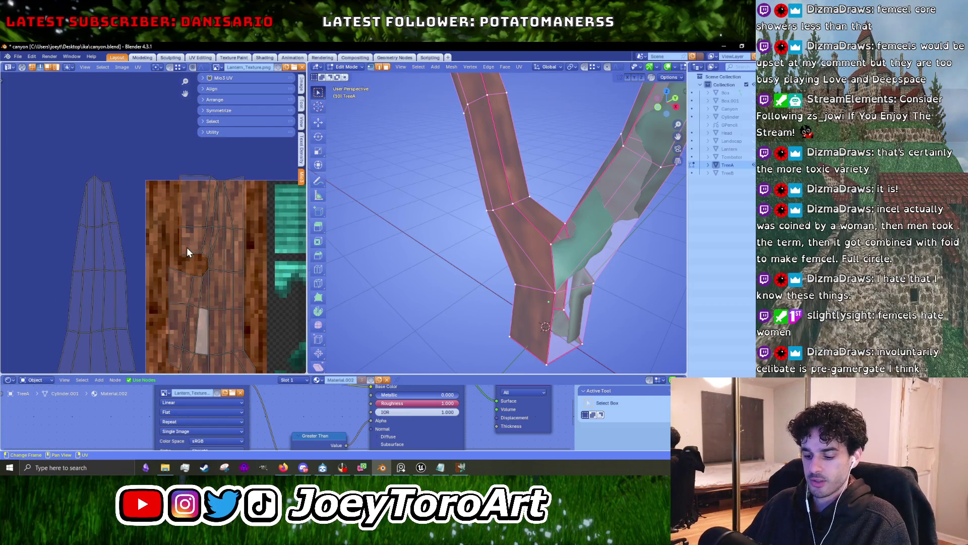
pyautogui.press('g')
pyautogui.press('x')
pyautogui.click(181, 284)
# Straighten the lower UV edge vertically and shift it left along X.
pyautogui.moveTo(180, 284); pyautogui.dragTo(185, 254, button='middle')
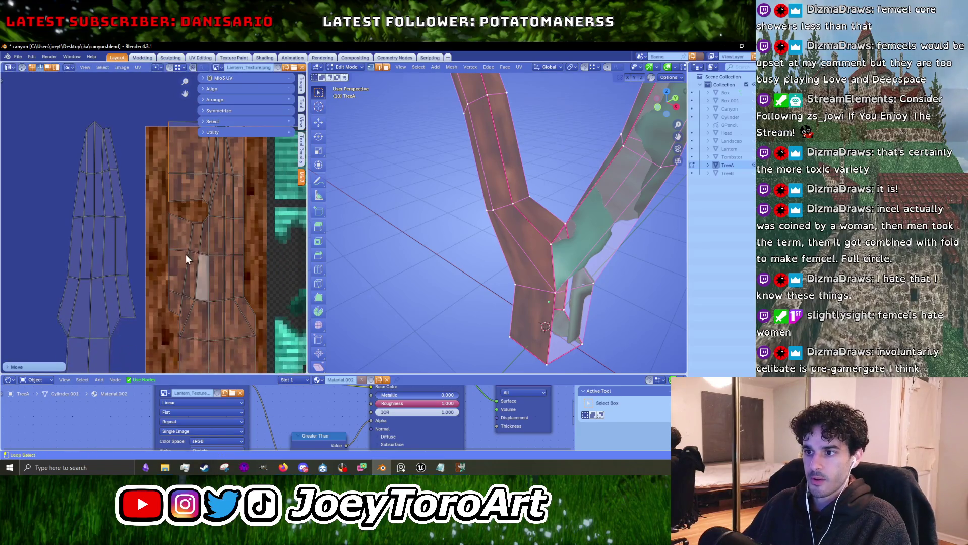
pyautogui.rightClick(185, 259)
pyautogui.click(185, 259)
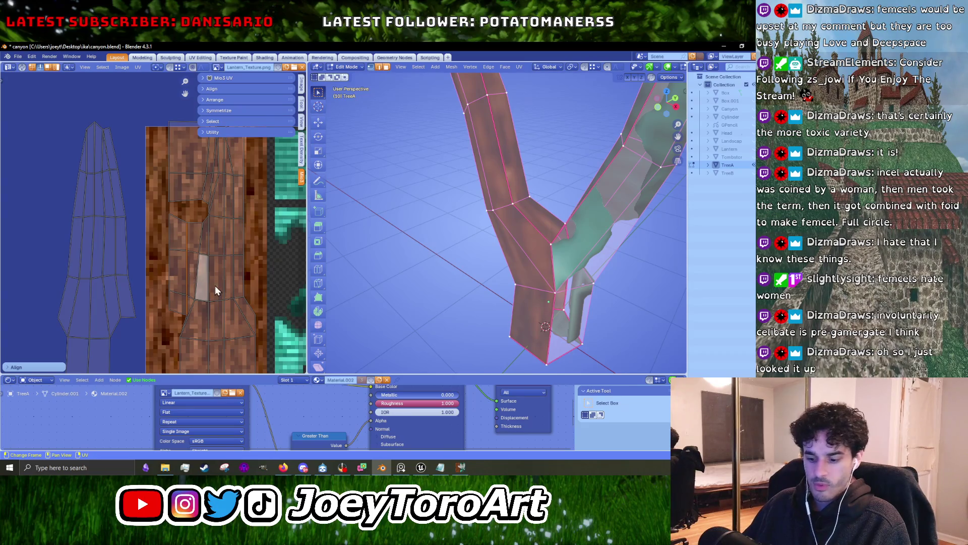
pyautogui.press('g')
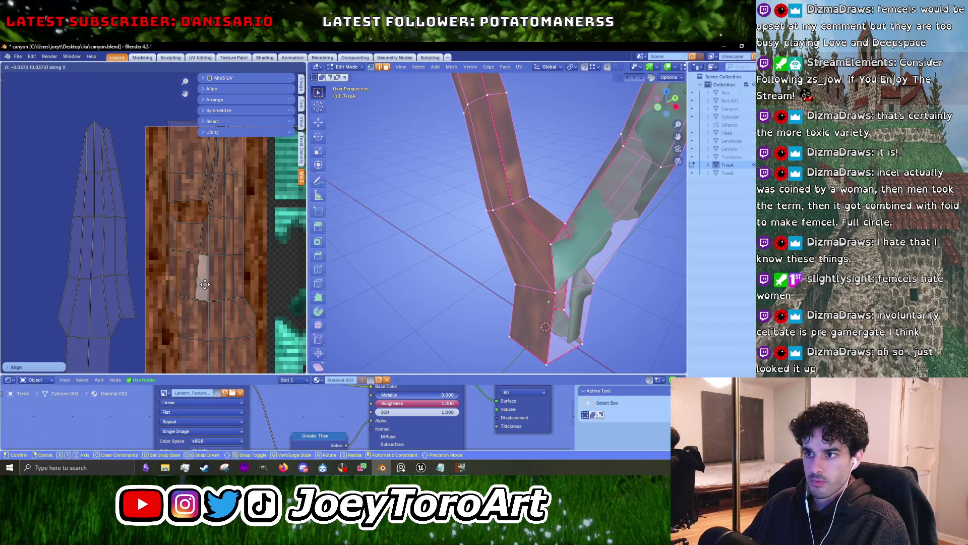
pyautogui.press('Escape')
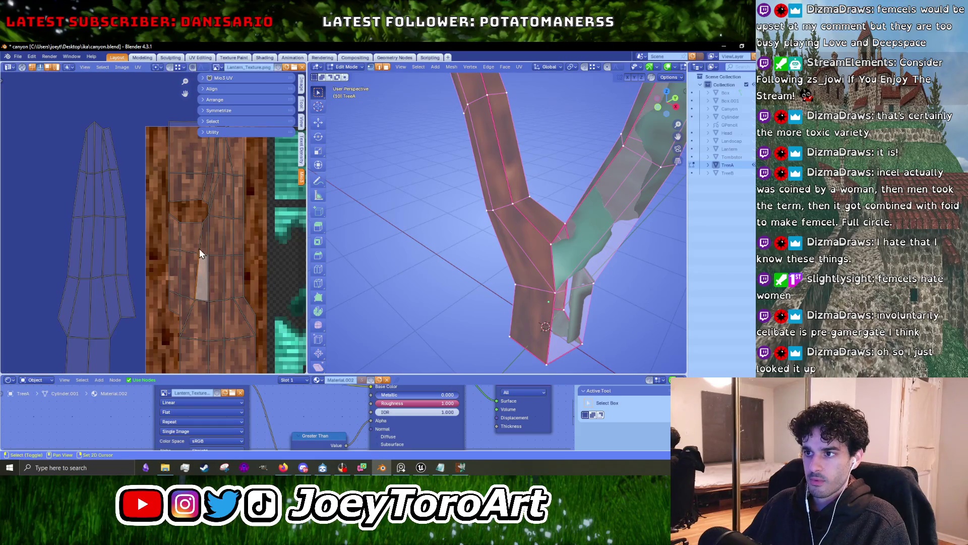
pyautogui.press('u')
pyautogui.click(201, 235)
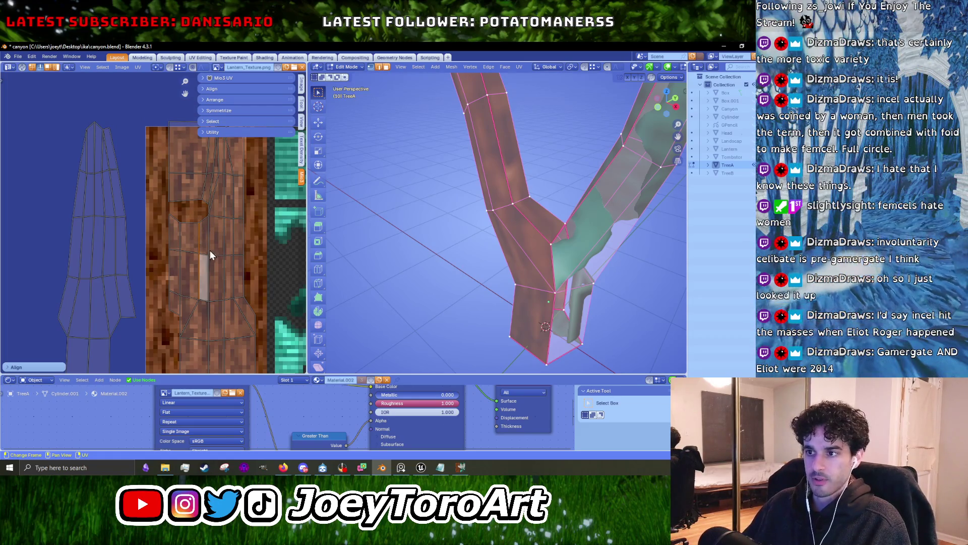
pyautogui.press('g')
pyautogui.press('x')
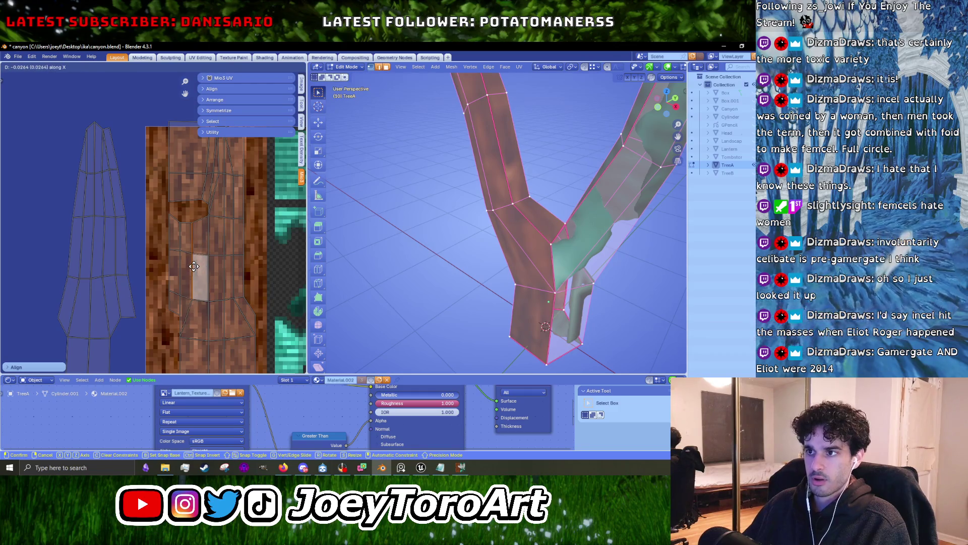
pyautogui.click(194, 266)
pyautogui.scroll(2, 219, 276)
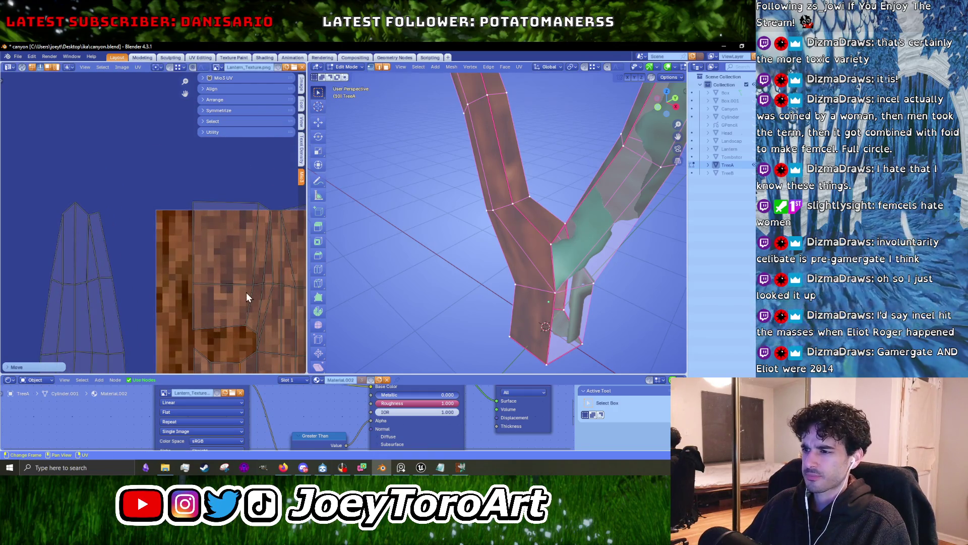
# Straighten the selected UV edge and nudge it left along X twice.
pyautogui.rightClick(246, 262)
pyautogui.click(246, 261)
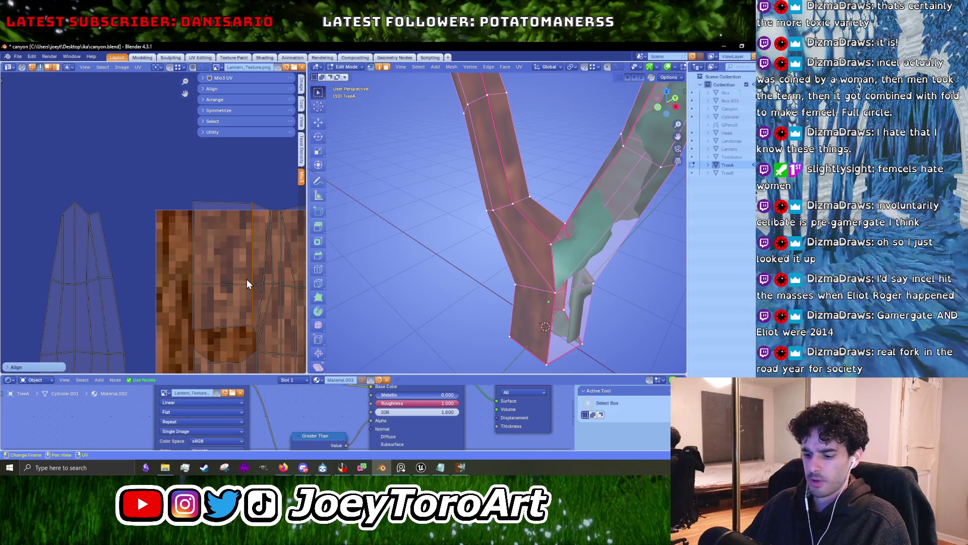
pyautogui.press('g')
pyautogui.press('x')
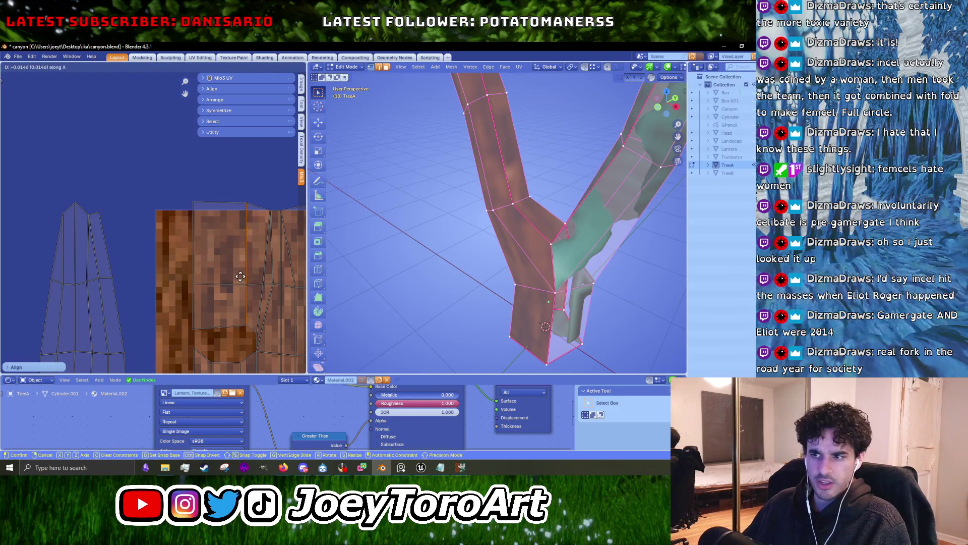
pyautogui.click(225, 283)
pyautogui.scroll(2, 227, 302)
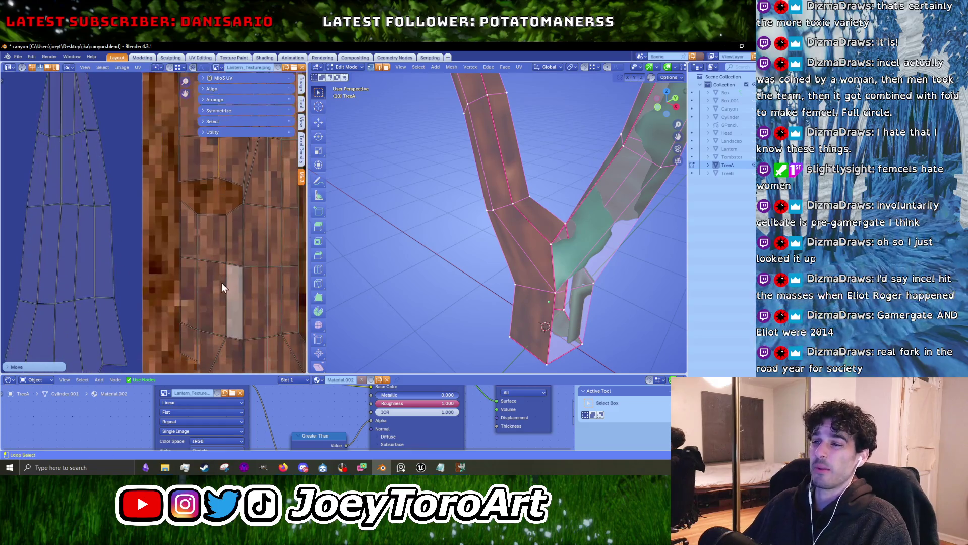
pyautogui.press('g')
pyautogui.press('x')
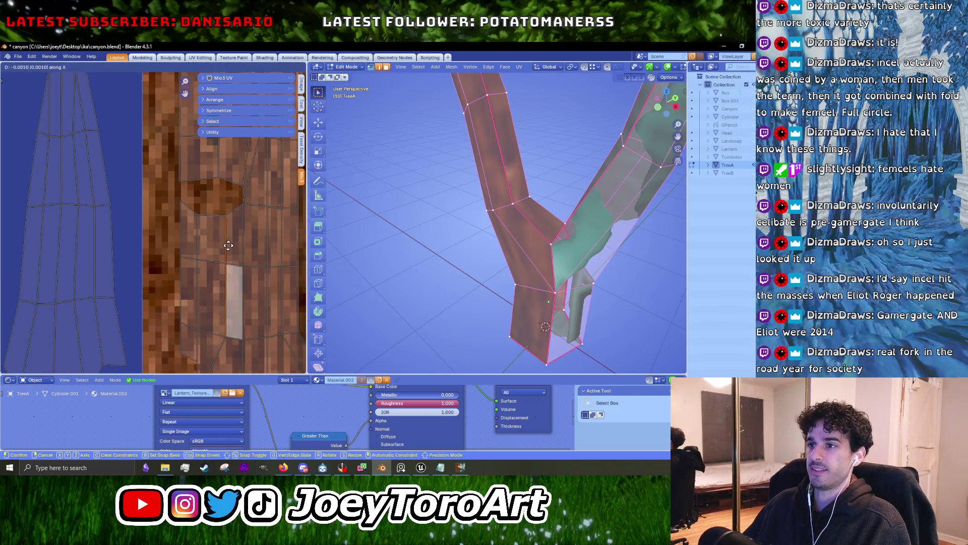
pyautogui.click(228, 246)
pyautogui.scroll(-3, 222, 242)
# Straighten a vertical column of UV edges and shift it along X.
pyautogui.keyDown('alt'); pyautogui.click(205, 240); pyautogui.keyUp('alt')
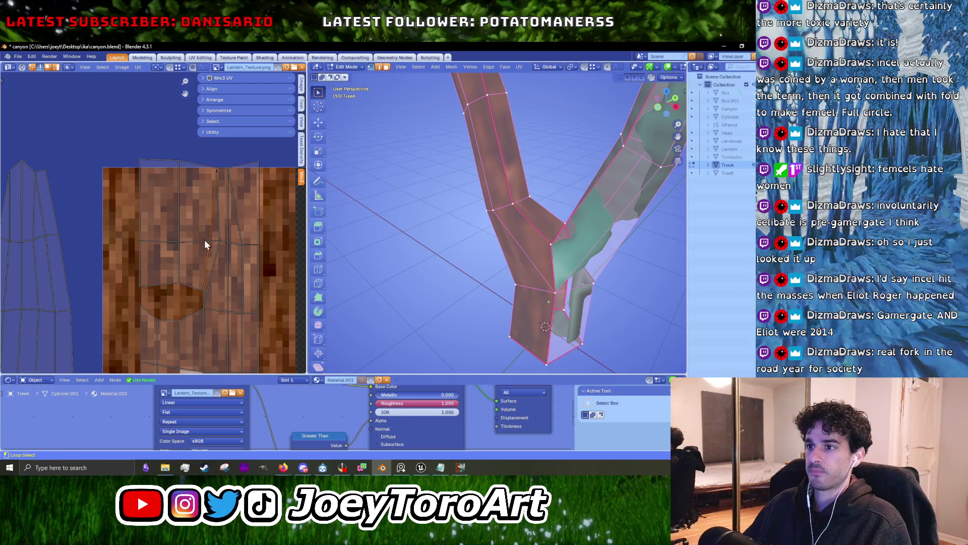
pyautogui.rightClick(204, 240)
pyautogui.click(205, 241)
pyautogui.press('g')
pyautogui.press('x')
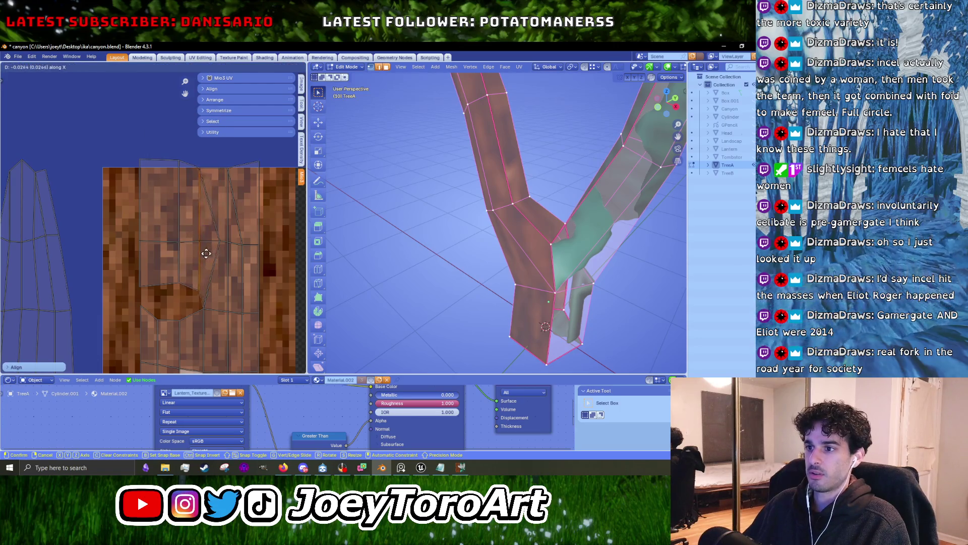
pyautogui.click(202, 261)
# Straighten the top row and another row of UV edges, then switch to the web browser.
pyautogui.keyDown('alt'); pyautogui.click(212, 170); pyautogui.keyUp('alt')
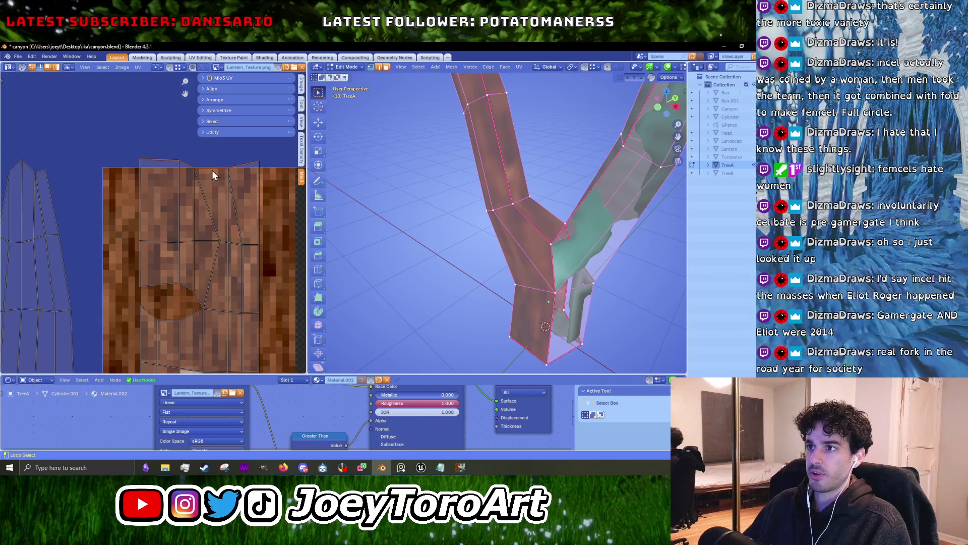
pyautogui.rightClick(212, 170)
pyautogui.click(212, 172)
pyautogui.keyDown('alt'); pyautogui.click(206, 241); pyautogui.keyUp('alt')
pyautogui.rightClick(207, 241)
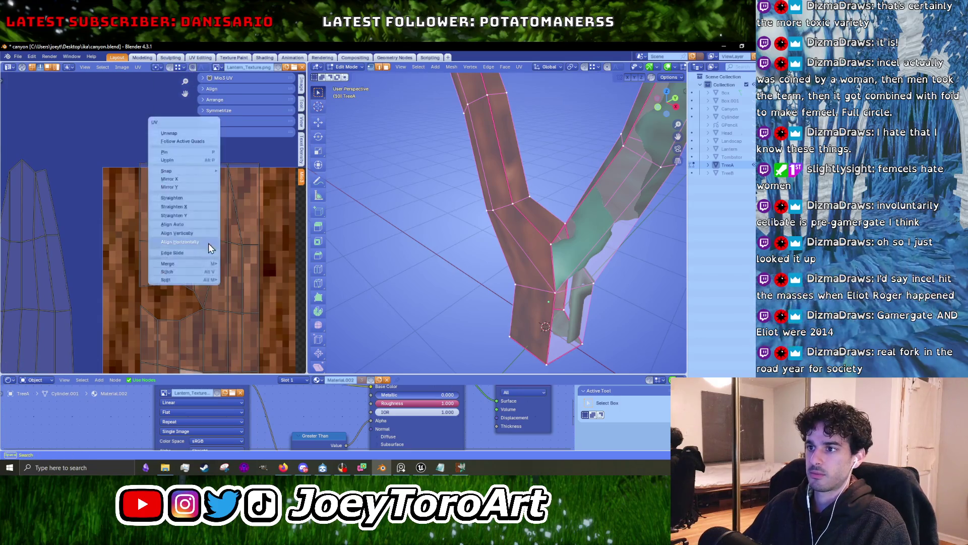
pyautogui.click(208, 243)
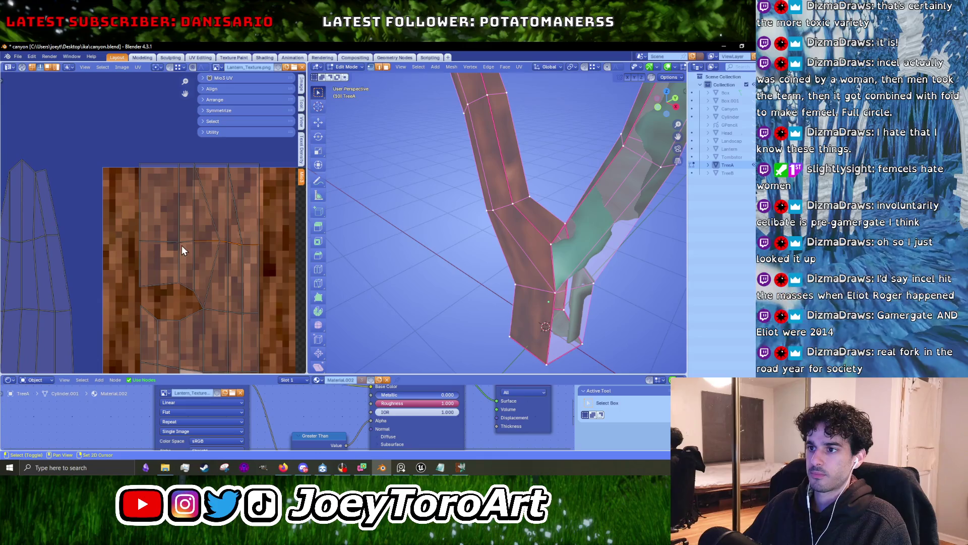
pyautogui.rightClick(167, 241)
pyautogui.click(169, 240)
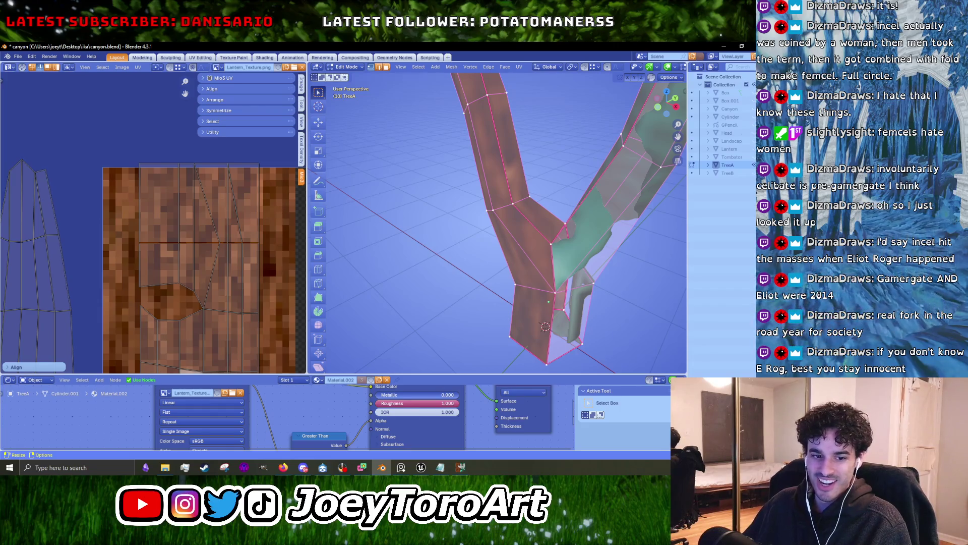
pyautogui.hotkey('alt', 'Tab')
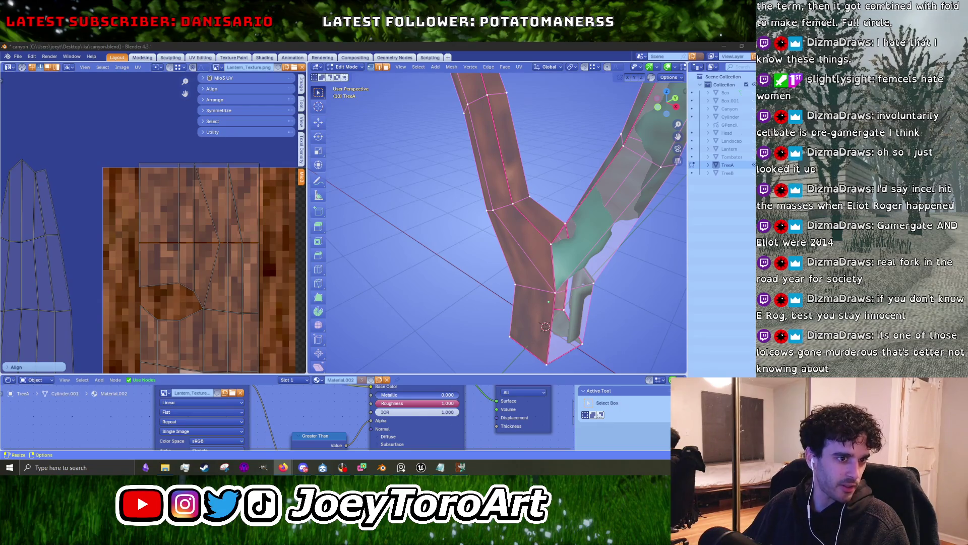
pyautogui.hotkey('alt', 'Tab')
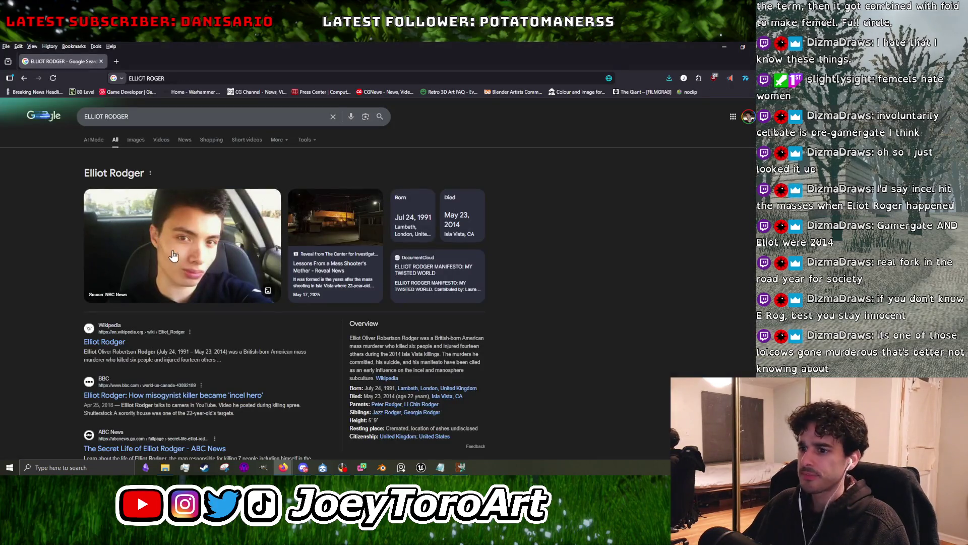
# Open the biography article from the search results, visit the linked Manifesto article, then go back.
pyautogui.click(102, 343)
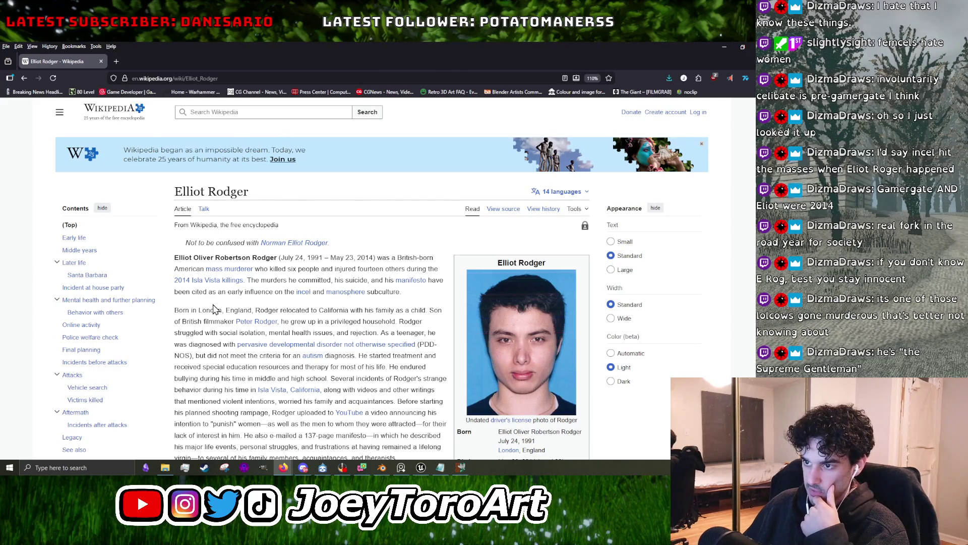
pyautogui.moveTo(218, 286)
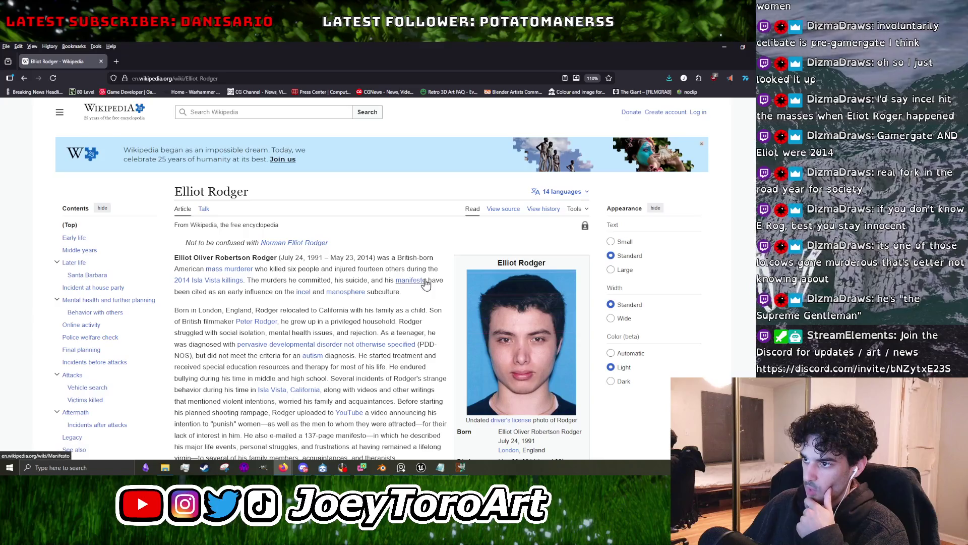
pyautogui.moveTo(414, 281)
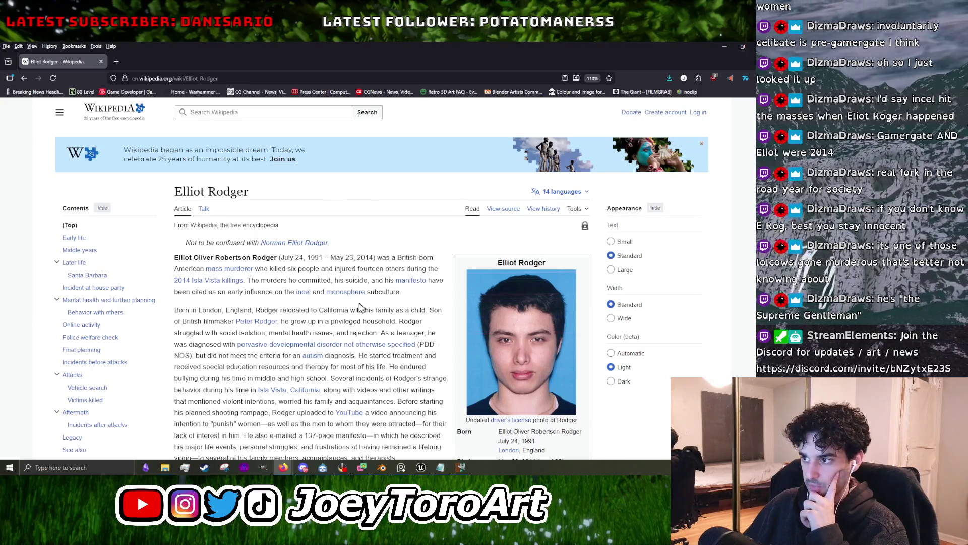
pyautogui.click(411, 280)
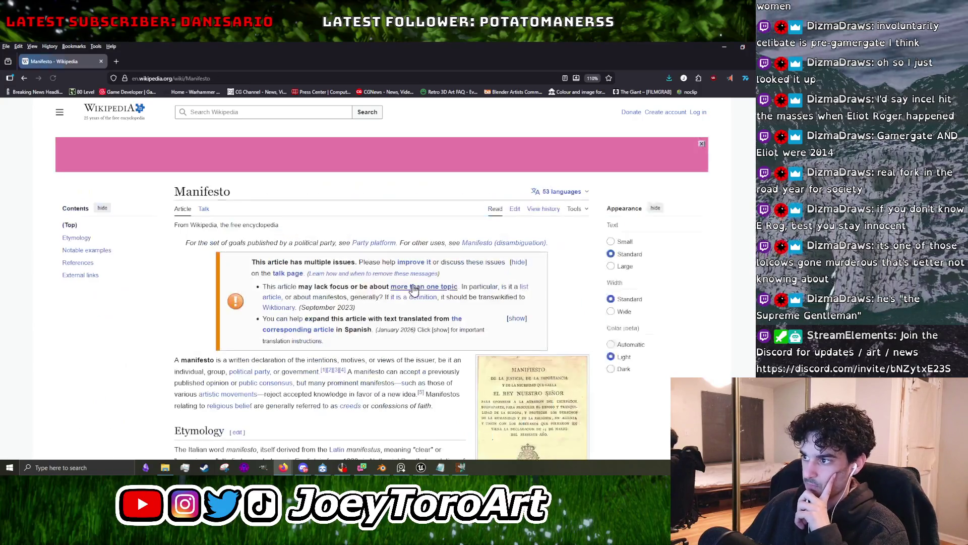
pyautogui.scroll(-3, 247, 239)
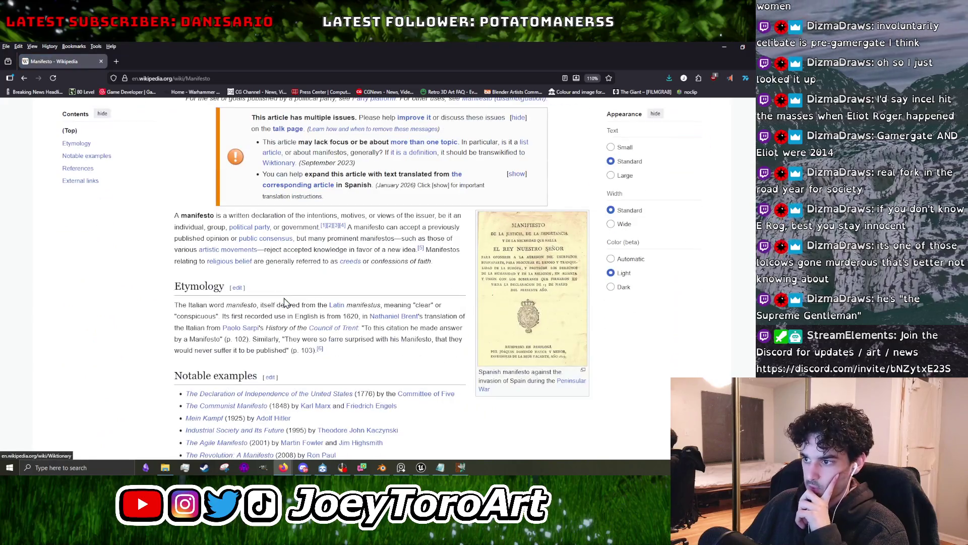
pyautogui.click(24, 78)
pyautogui.scroll(-2, 248, 326)
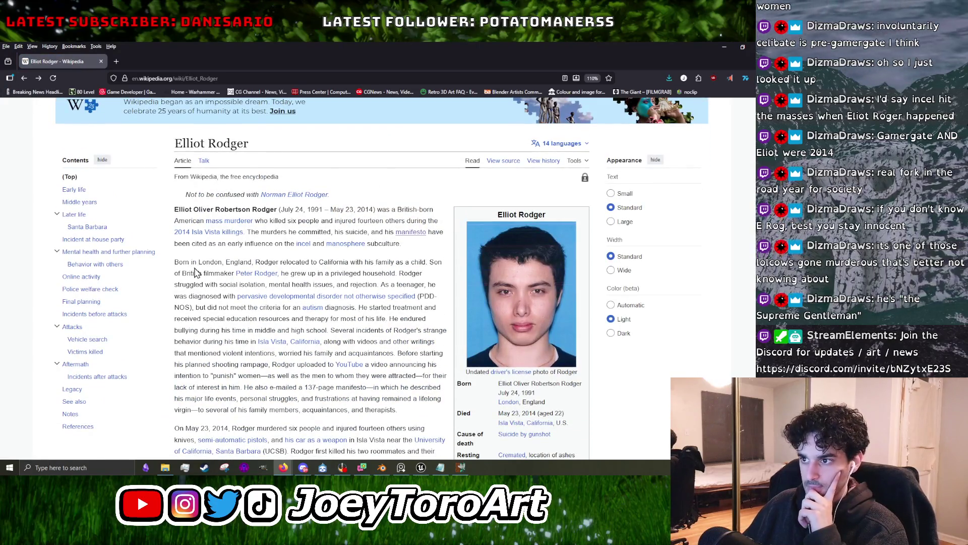
pyautogui.scroll(-4, 473, 358)
pyautogui.scroll(-4, 474, 359)
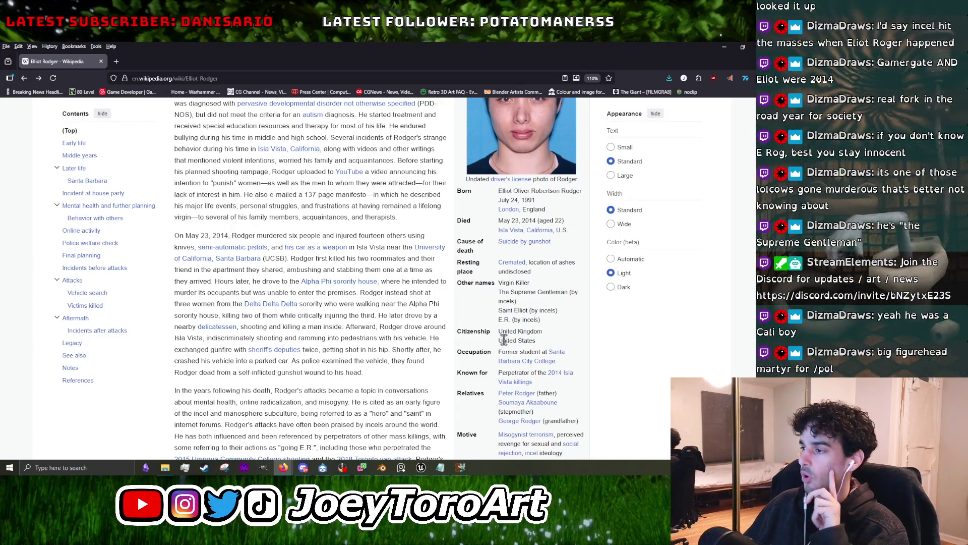
pyautogui.scroll(-3, 357, 323)
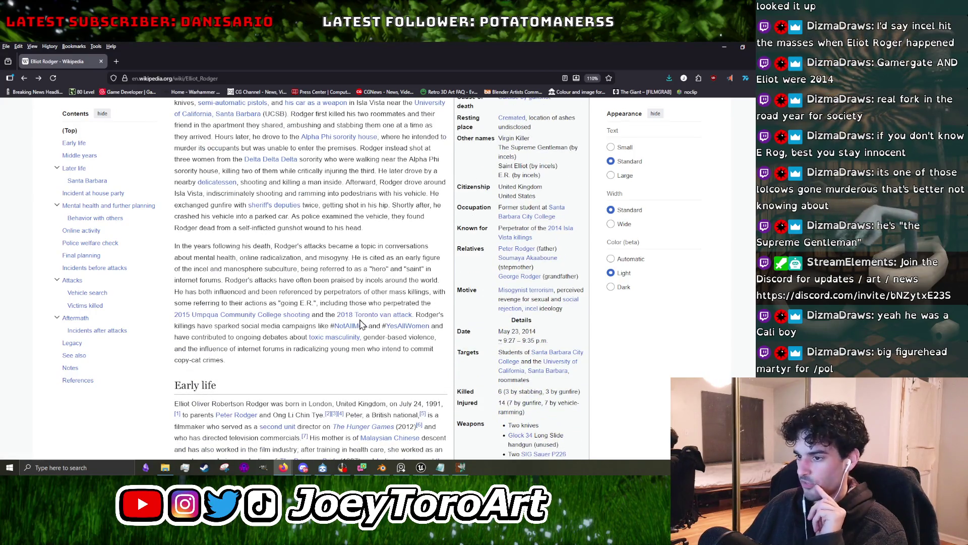
pyautogui.moveTo(353, 326)
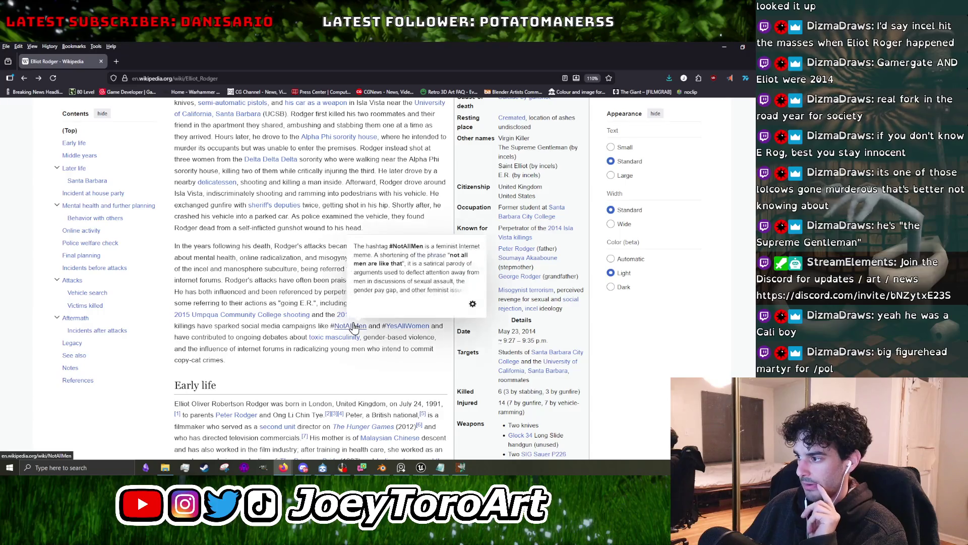
pyautogui.scroll(10, 390, 335)
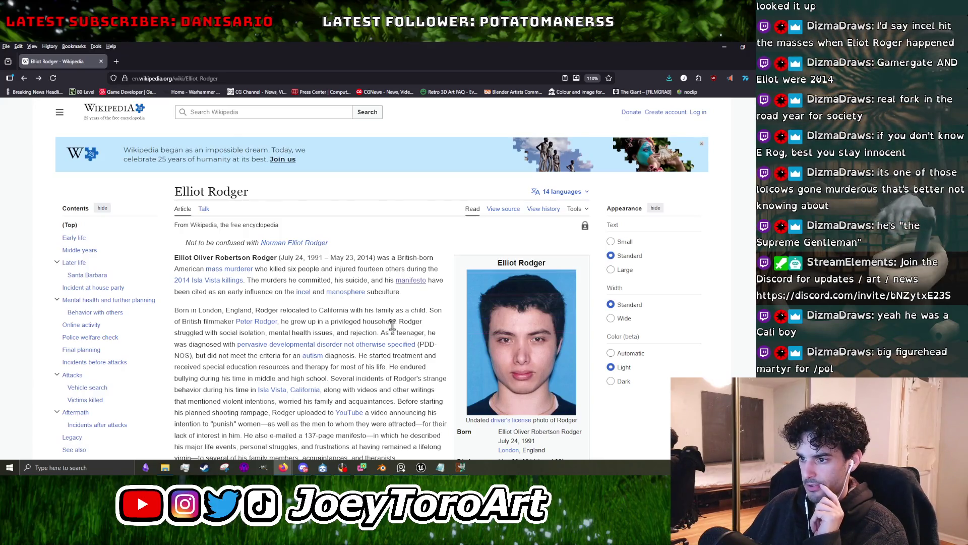
pyautogui.scroll(-2, 391, 331)
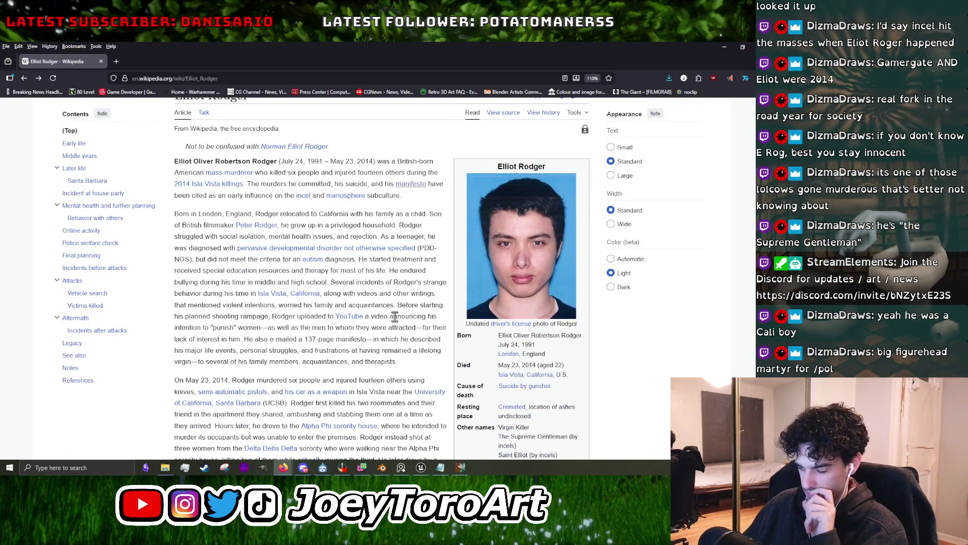
pyautogui.scroll(-4, 393, 325)
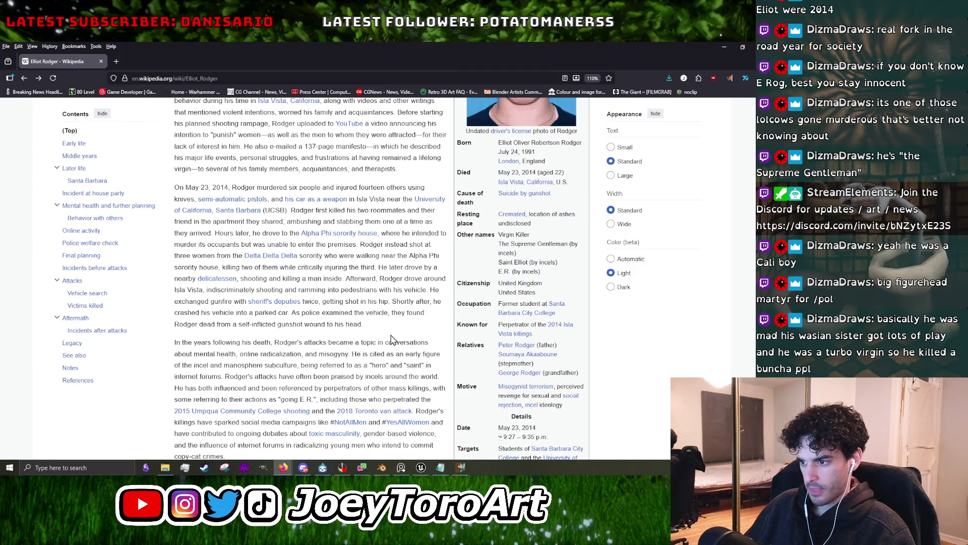
pyautogui.scroll(3, 392, 340)
pyautogui.scroll(-3, 309, 356)
pyautogui.scroll(-5, 309, 356)
pyautogui.scroll(-10, 322, 312)
pyautogui.scroll(-10, 326, 307)
pyautogui.moveTo(325, 307)
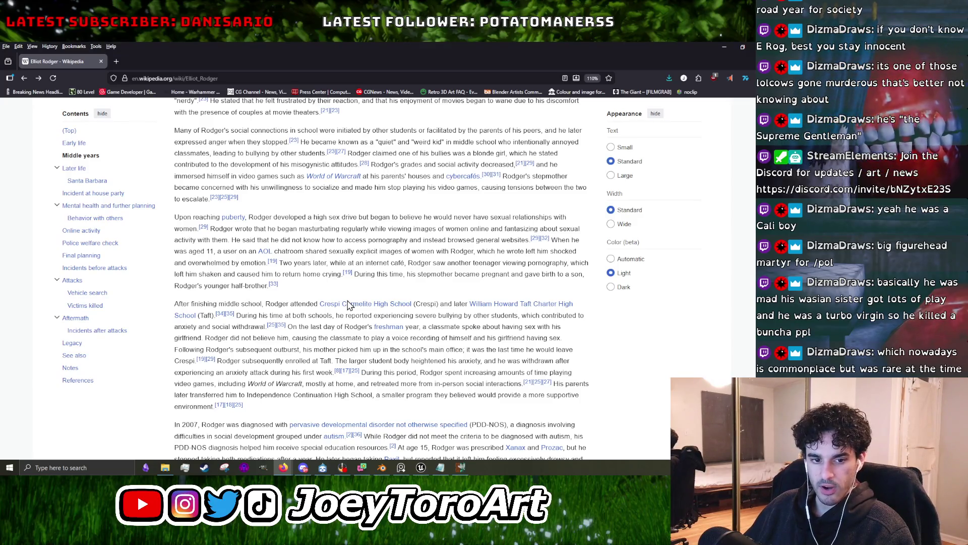
pyautogui.scroll(6, 298, 362)
pyautogui.scroll(5, 298, 362)
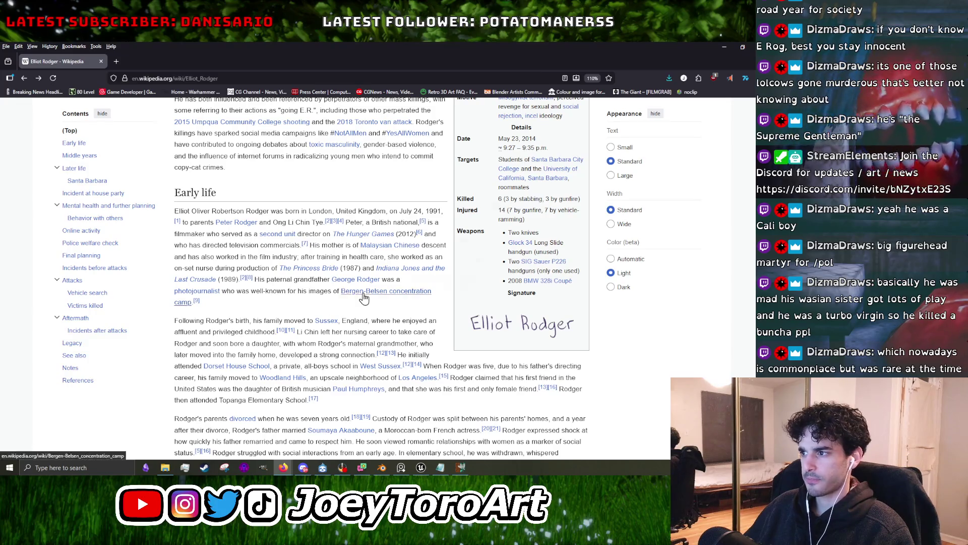
pyautogui.moveTo(364, 298)
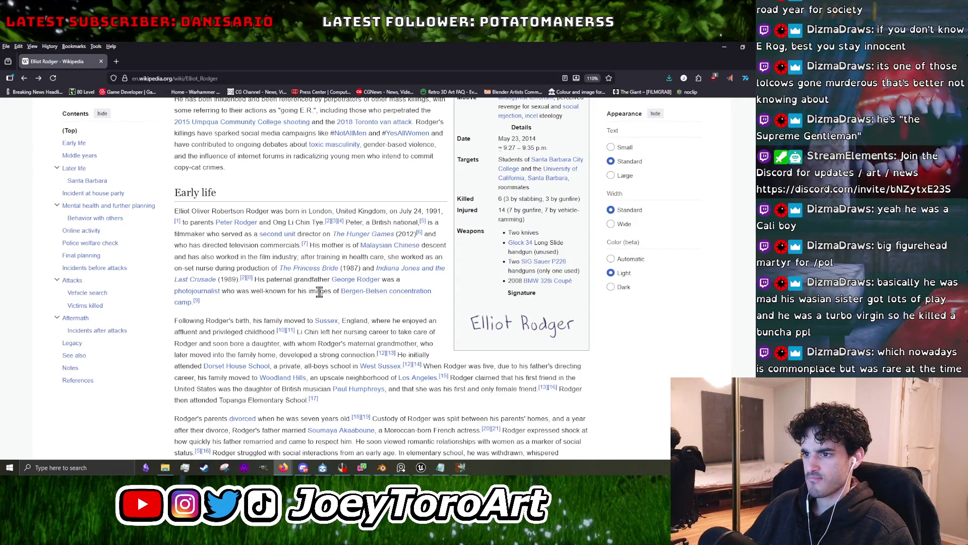
pyautogui.scroll(-3, 316, 303)
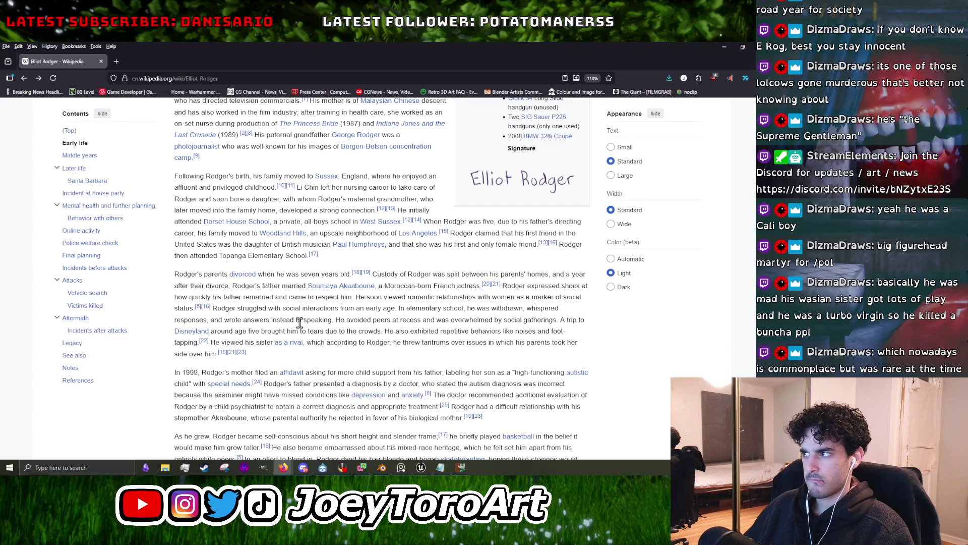
pyautogui.scroll(-5, 299, 323)
pyautogui.scroll(5, 300, 322)
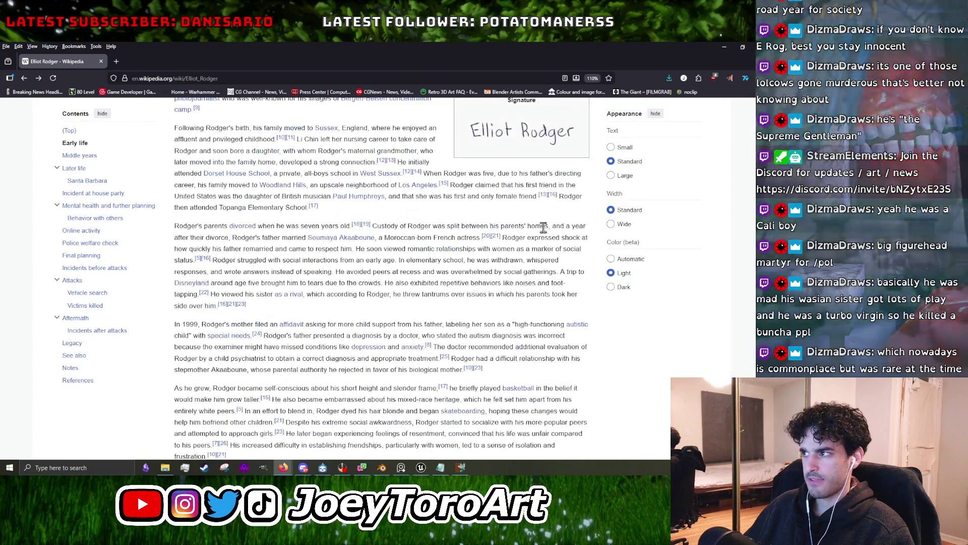
pyautogui.scroll(-6, 347, 343)
pyautogui.scroll(-10, 347, 343)
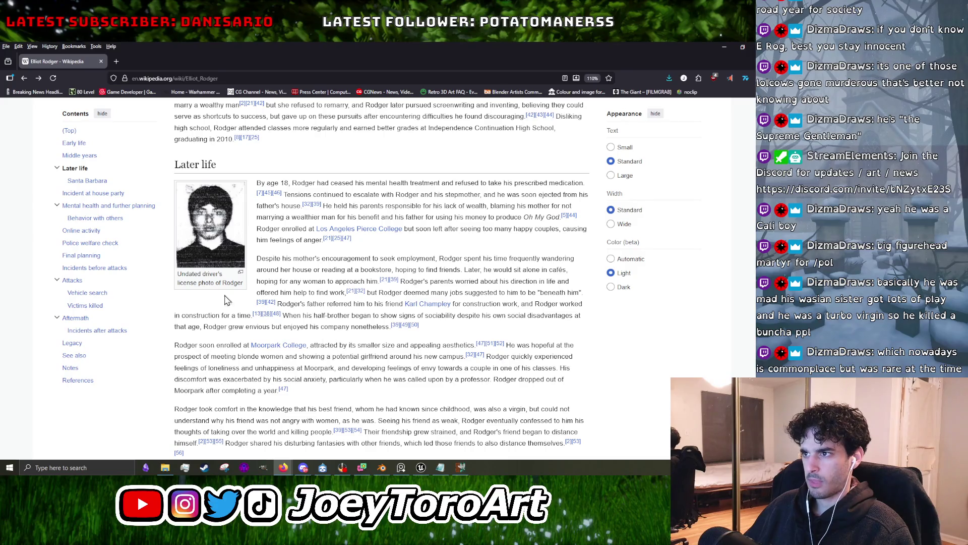
pyautogui.scroll(-7, 284, 372)
pyautogui.scroll(-3, 285, 372)
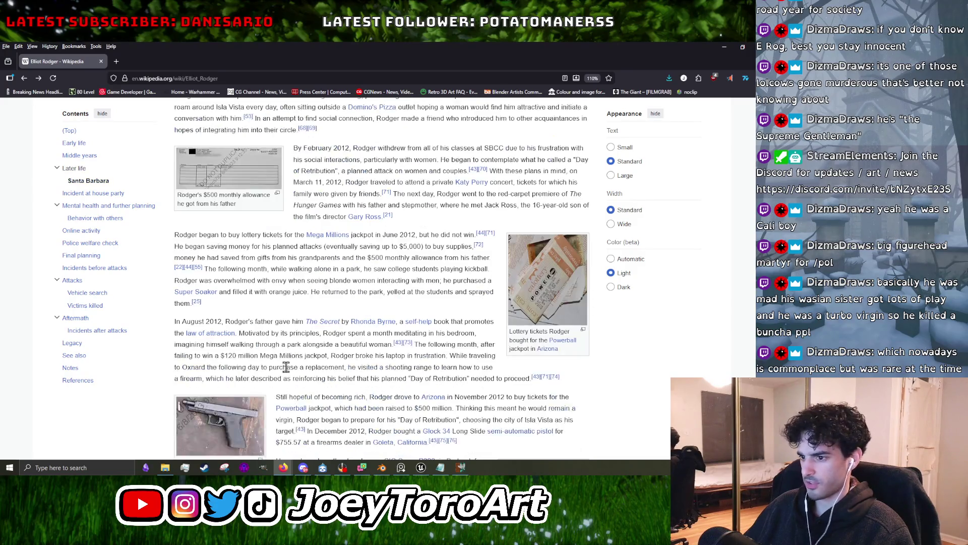
pyautogui.scroll(-3, 286, 372)
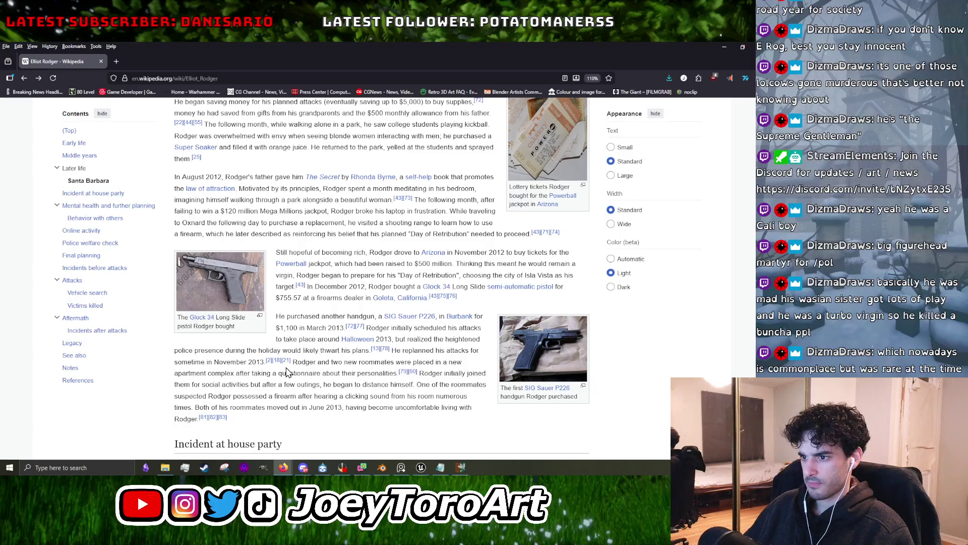
pyautogui.scroll(-7, 286, 371)
pyautogui.scroll(-3, 286, 371)
pyautogui.scroll(-3, 288, 372)
pyautogui.scroll(-5, 288, 371)
pyautogui.scroll(-1, 286, 368)
pyautogui.scroll(-3, 286, 367)
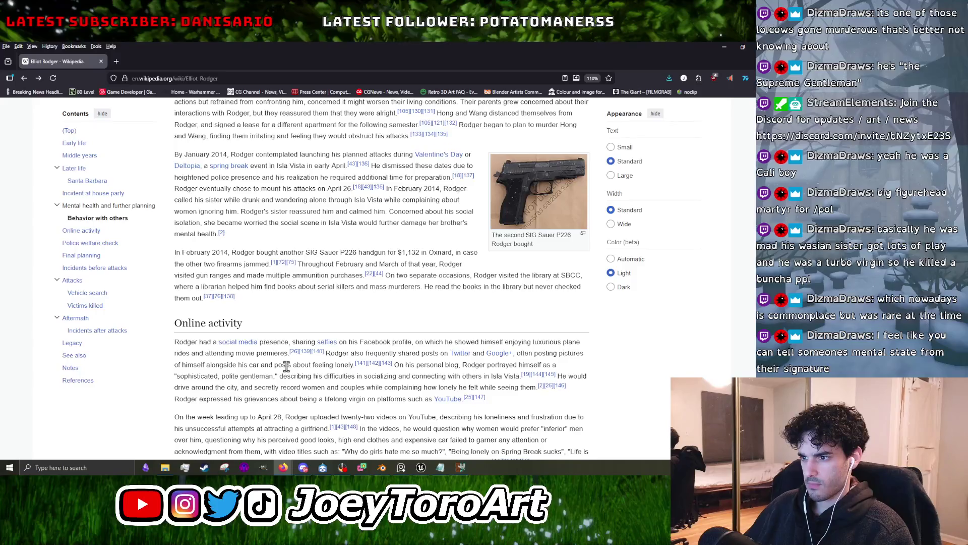
pyautogui.scroll(-7, 286, 367)
pyautogui.scroll(4, 303, 310)
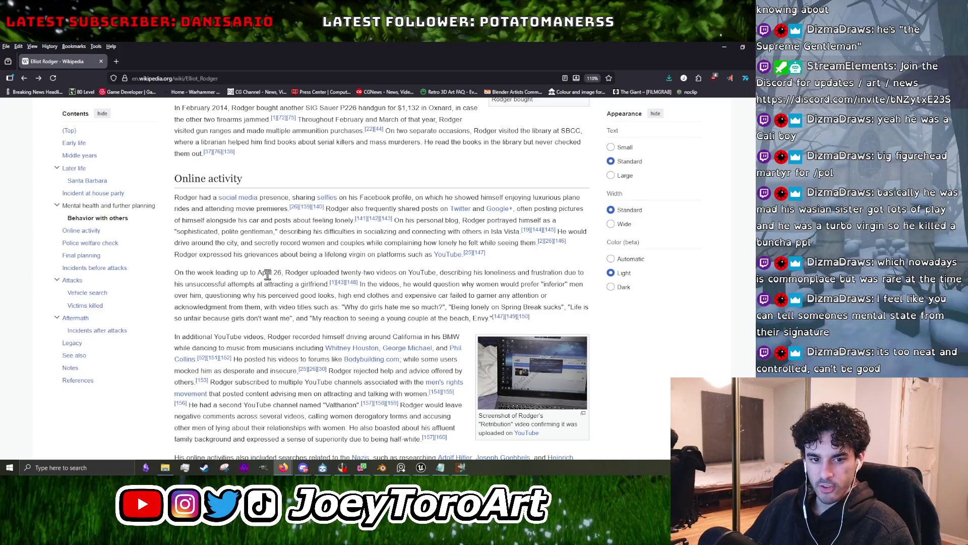
pyautogui.scroll(10, 274, 286)
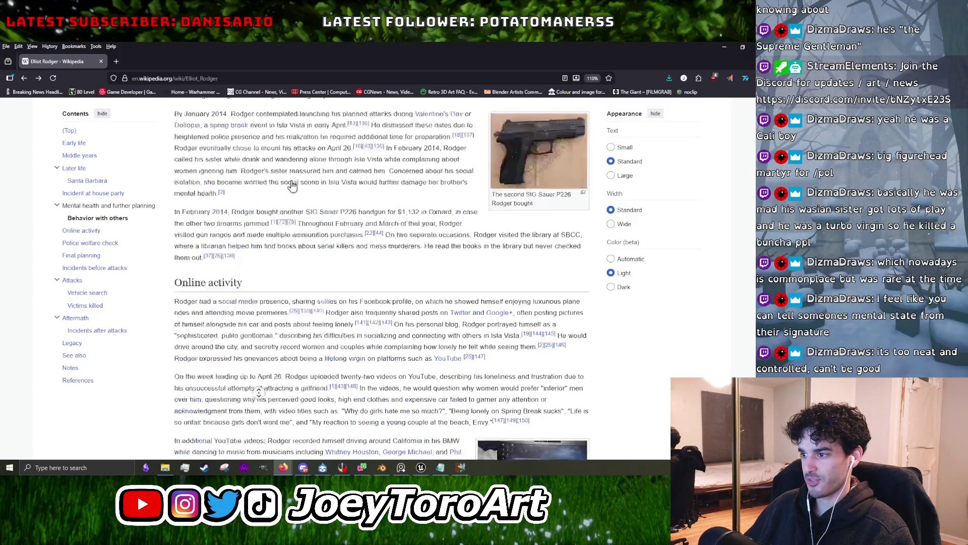
pyautogui.scroll(5, 373, 303)
pyautogui.scroll(10, 393, 283)
pyautogui.scroll(-5, 398, 287)
pyautogui.scroll(-1, 406, 294)
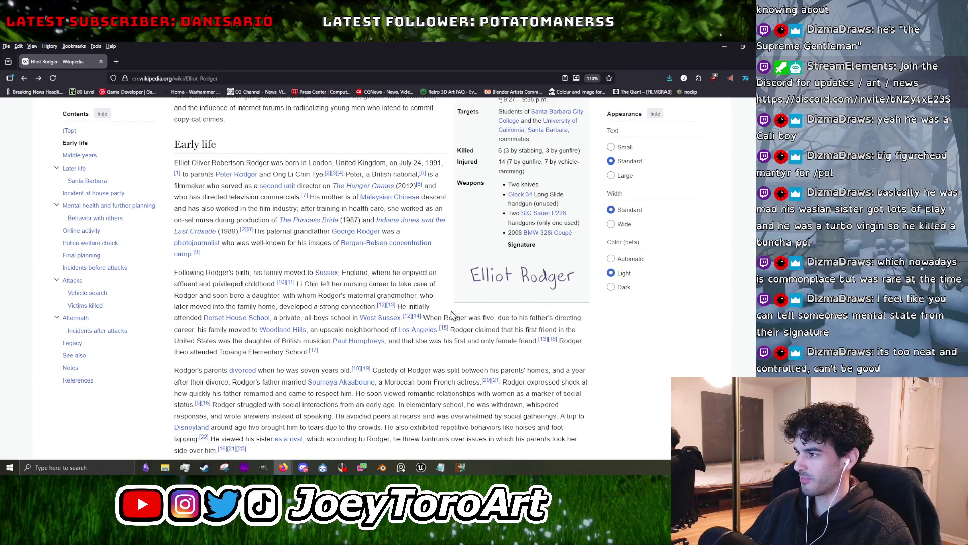
pyautogui.scroll(-5, 443, 277)
pyautogui.scroll(-5, 329, 276)
pyautogui.scroll(-5, 329, 277)
pyautogui.scroll(-5, 325, 280)
pyautogui.scroll(-5, 322, 285)
pyautogui.scroll(-5, 319, 289)
pyautogui.scroll(-5, 317, 292)
pyautogui.scroll(-5, 312, 295)
pyautogui.scroll(-5, 309, 297)
pyautogui.scroll(-5, 303, 301)
pyautogui.scroll(10, 303, 302)
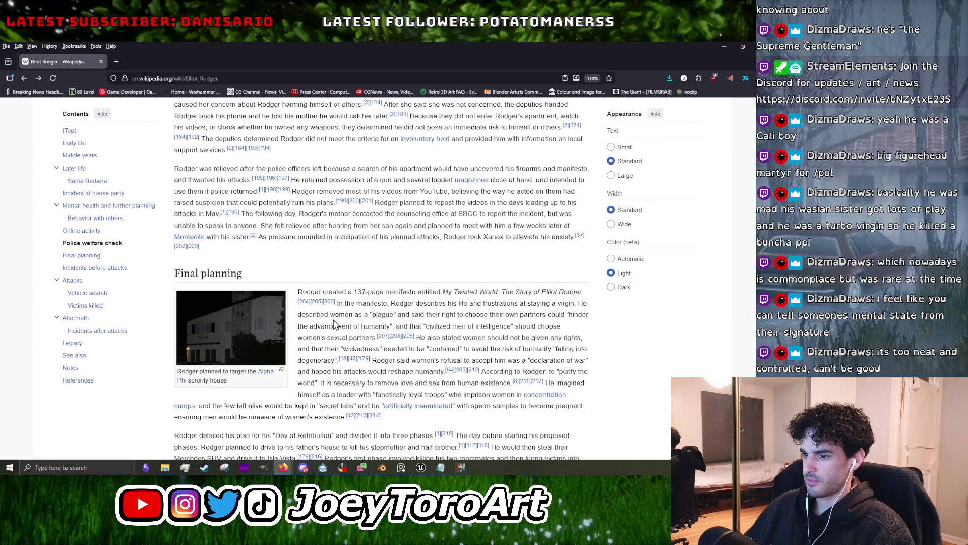
pyautogui.scroll(-5, 333, 322)
pyautogui.scroll(-5, 333, 321)
pyautogui.scroll(3, 333, 319)
pyautogui.scroll(10, 334, 319)
pyautogui.scroll(3, 332, 322)
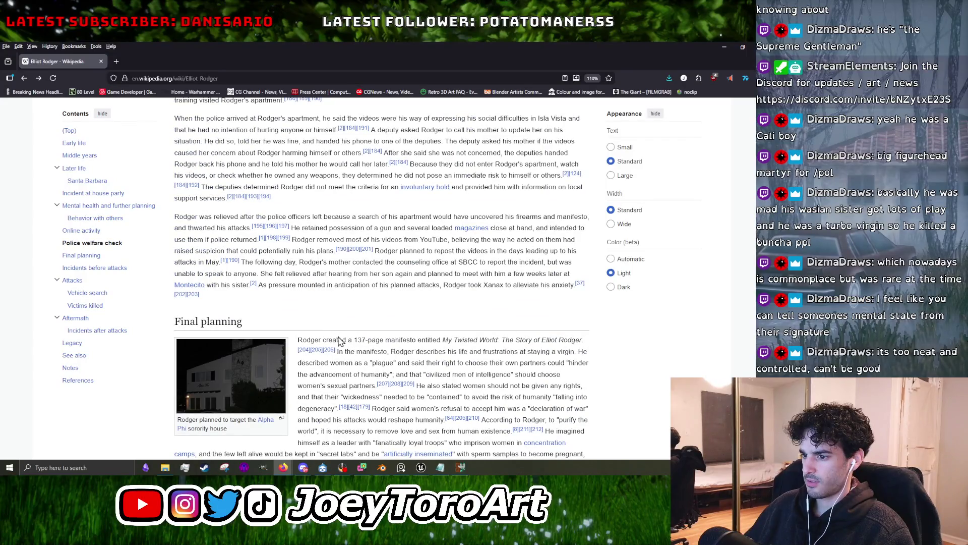
pyautogui.scroll(-5, 411, 337)
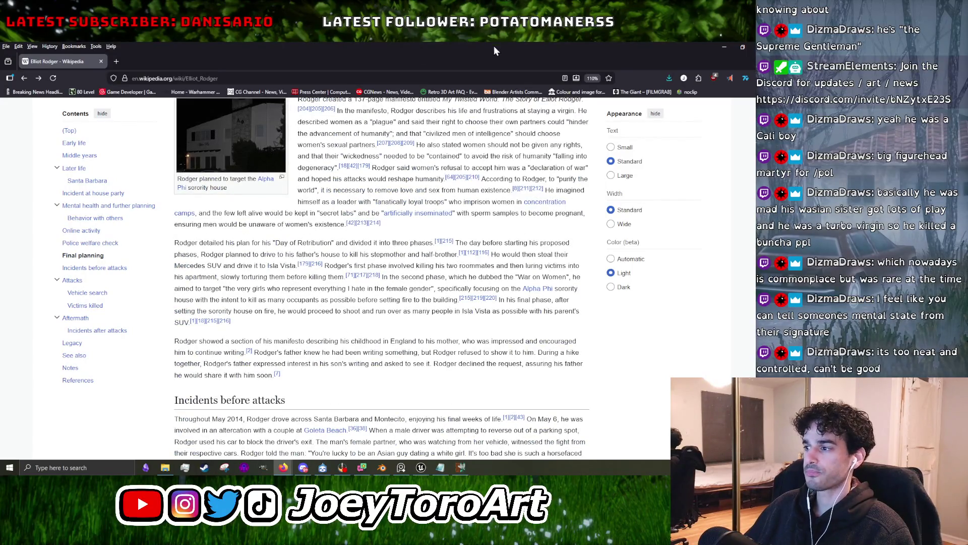
pyautogui.scroll(-5, 383, 333)
pyautogui.scroll(-5, 383, 333)
pyautogui.scroll(-5, 382, 333)
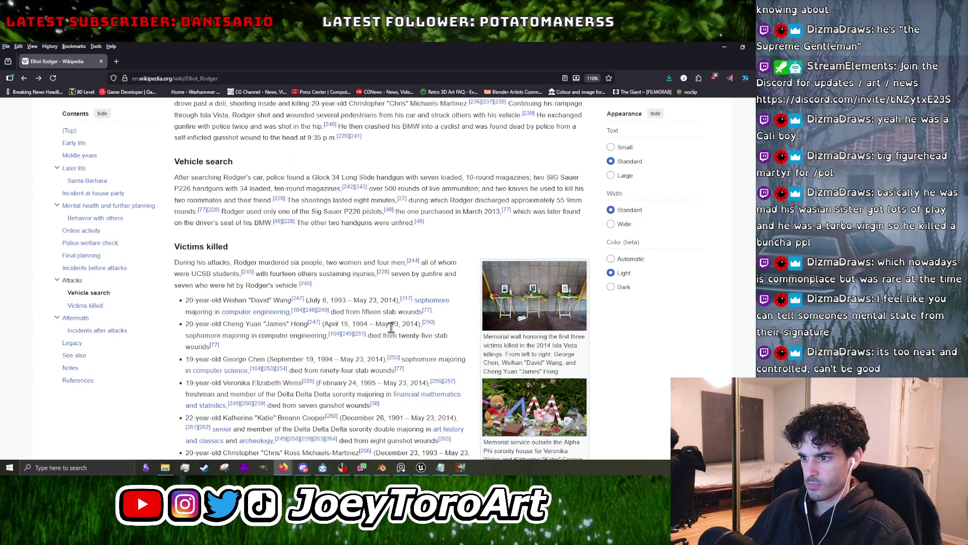
pyautogui.scroll(-4, 391, 328)
pyautogui.scroll(-3, 393, 332)
pyautogui.scroll(-5, 393, 332)
pyautogui.scroll(-5, 393, 330)
pyautogui.scroll(-5, 393, 326)
pyautogui.scroll(3, 393, 325)
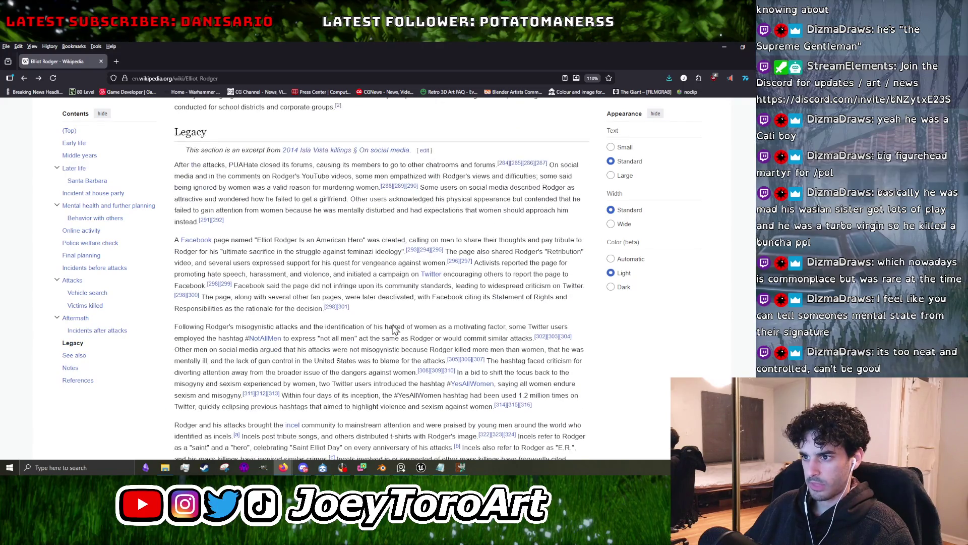
pyautogui.scroll(3, 325, 298)
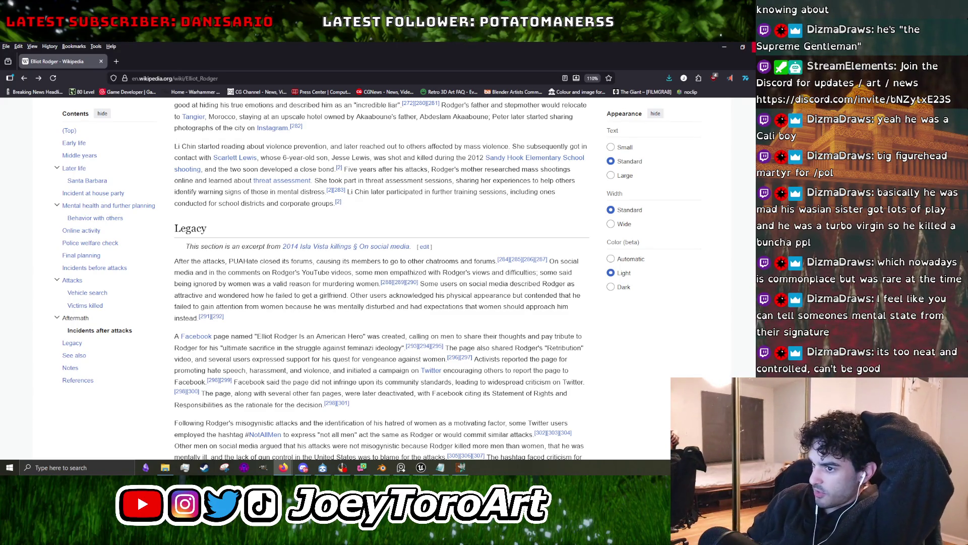
# Switch from Firefox back to the Blender tree project with Alt+Tab.
pyautogui.hotkey('alt', 'Tab')
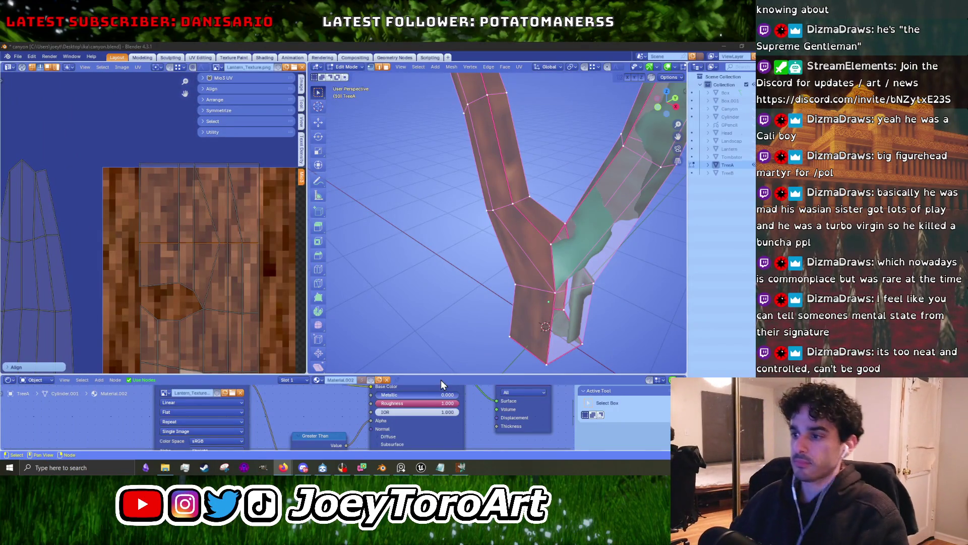
# Stretch the selected UVs horizontally and nudge them slightly into place.
pyautogui.scroll(-2, 270, 299)
pyautogui.scroll(-2, 217, 295)
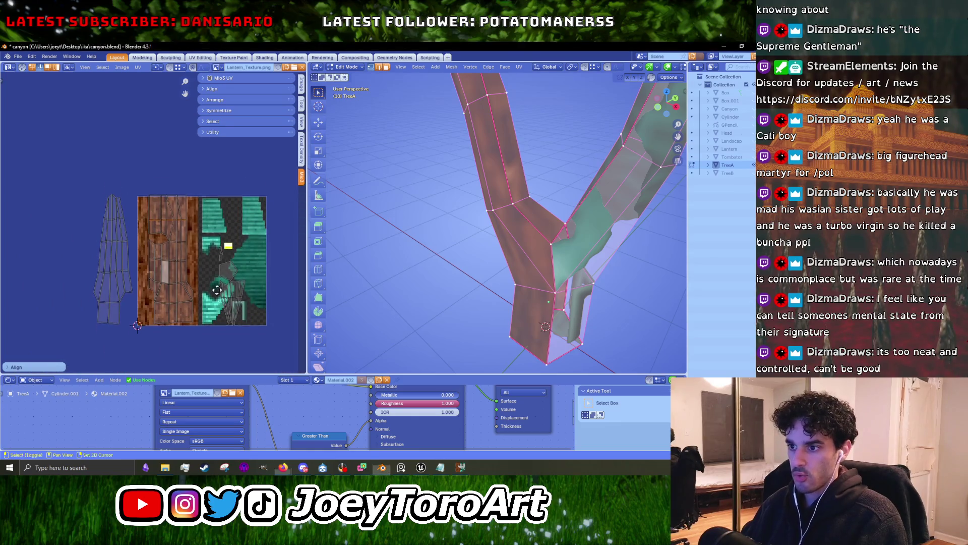
pyautogui.scroll(3, 196, 291)
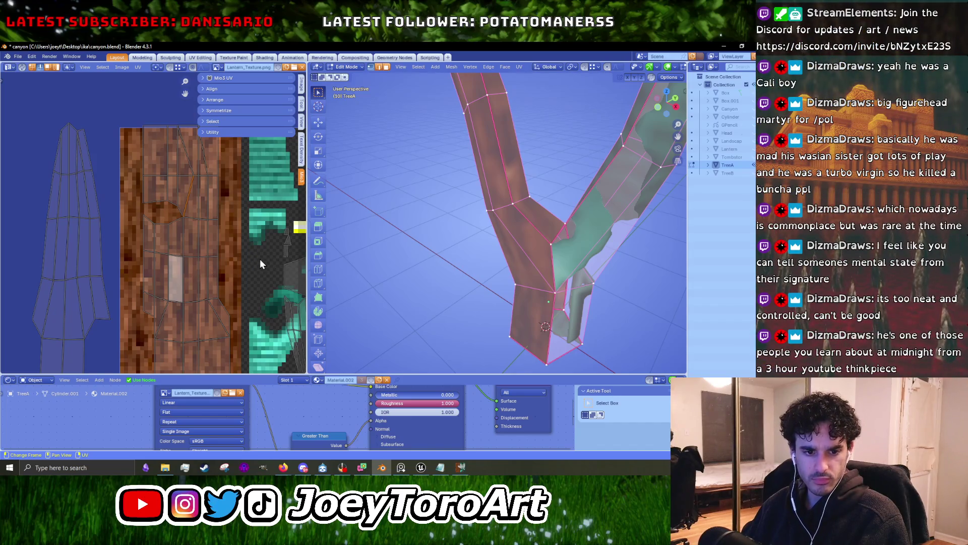
pyautogui.press('s')
pyautogui.press('x')
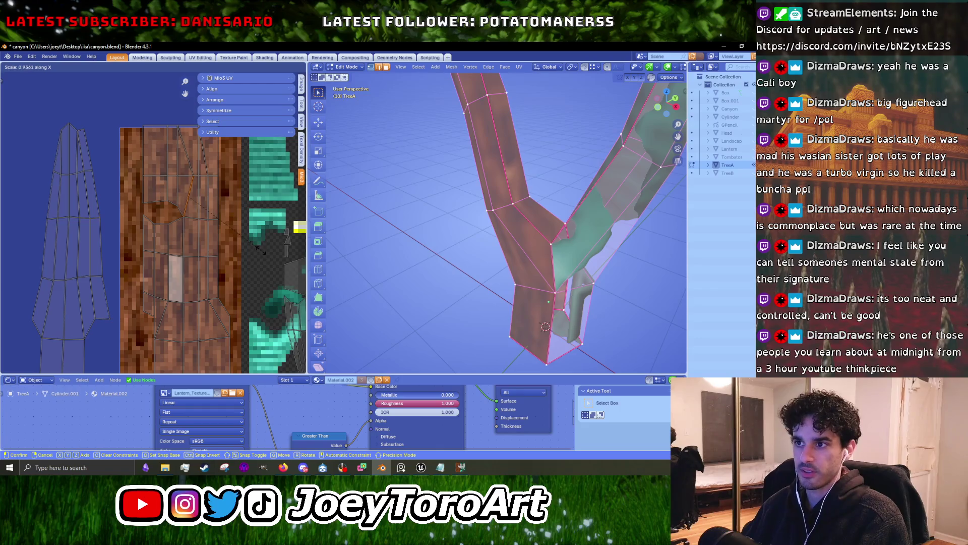
pyautogui.click(201, 221)
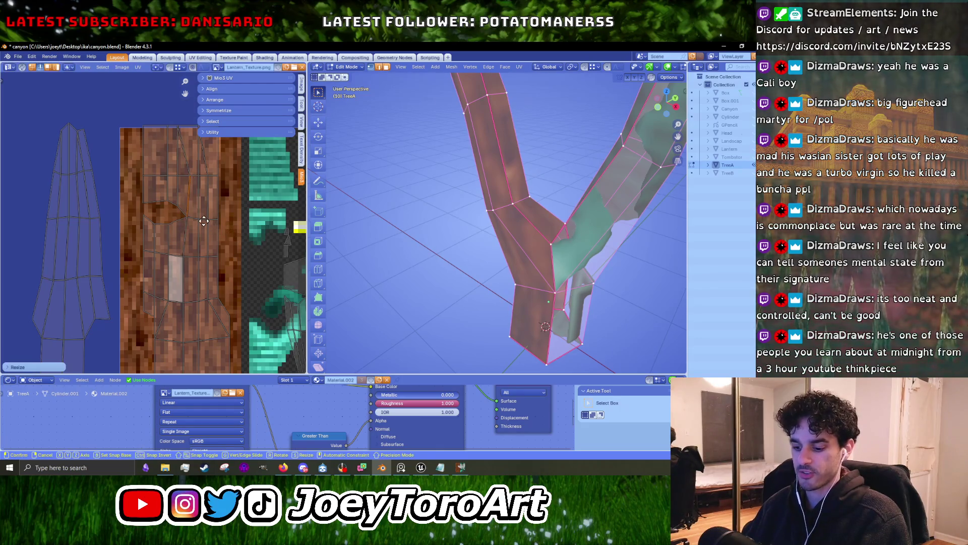
pyautogui.press('g')
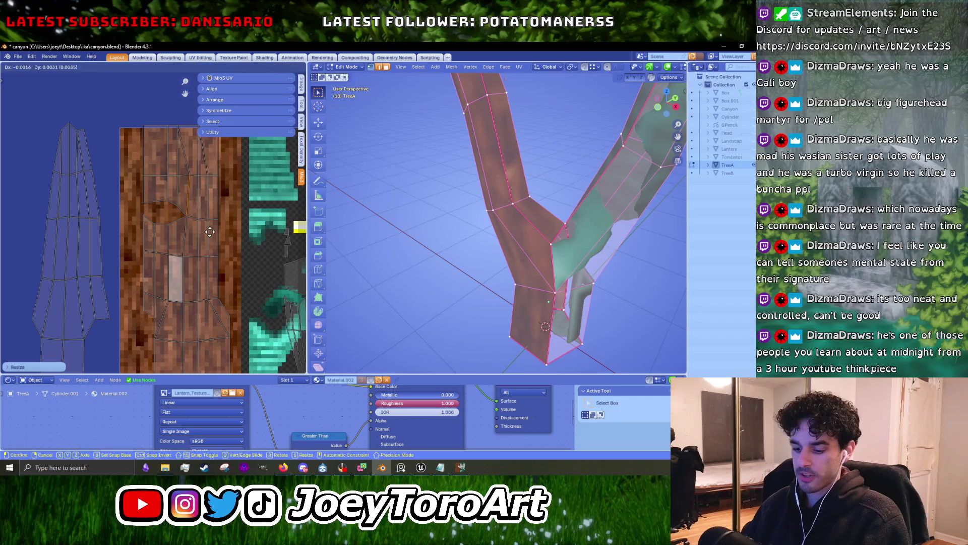
pyautogui.click(208, 233)
# Reposition the selected UVs, then shift them along the X axis.
pyautogui.keyDown('shift'); pyautogui.scroll(1, 208, 229); pyautogui.keyUp('shift')
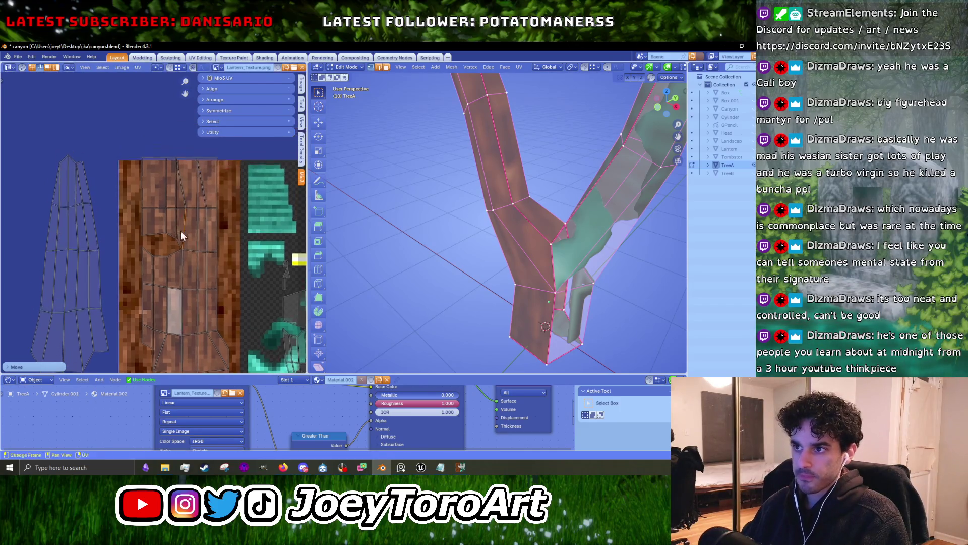
pyautogui.scroll(2, 171, 208)
pyautogui.scroll(-1, 183, 208)
pyautogui.scroll(-1, 214, 252)
pyautogui.press('g')
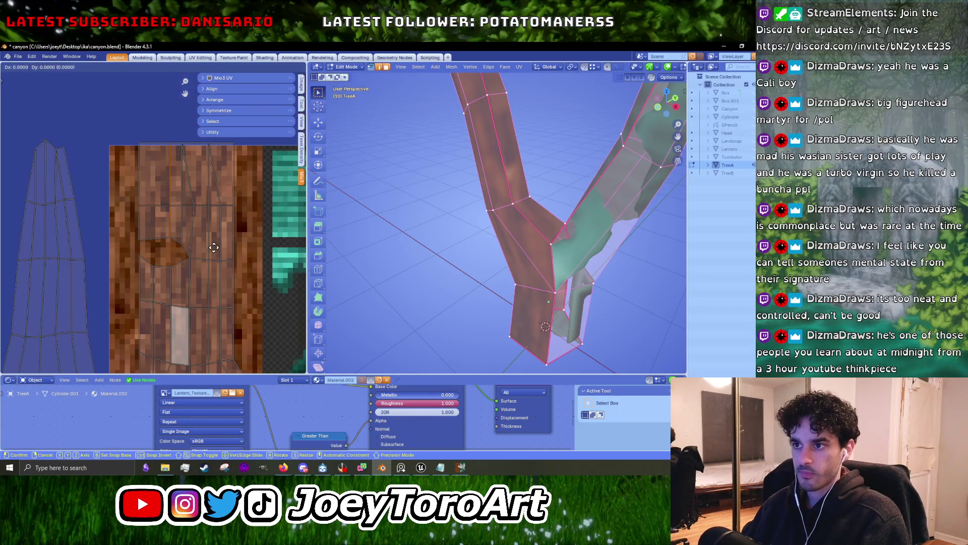
pyautogui.click(170, 228)
pyautogui.press('g')
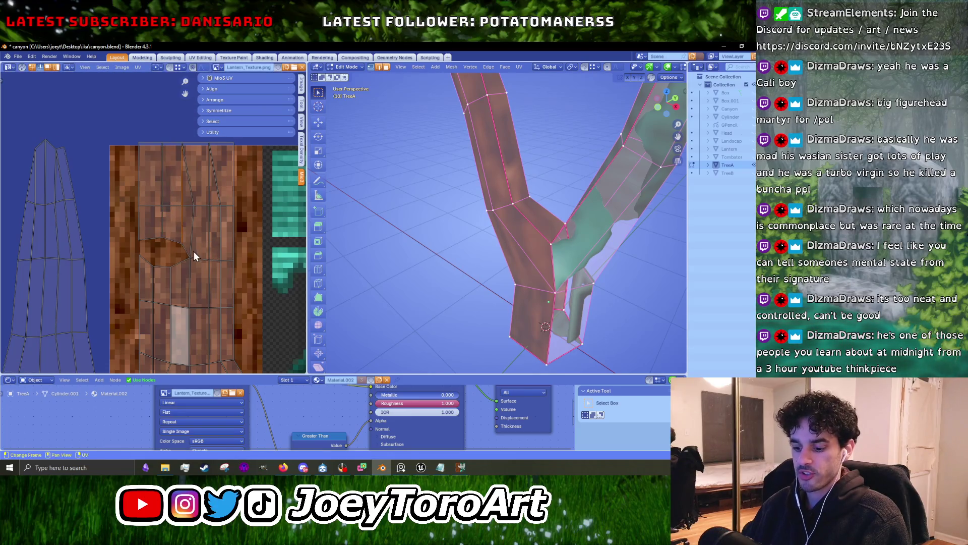
pyautogui.press('x')
pyautogui.click(189, 251)
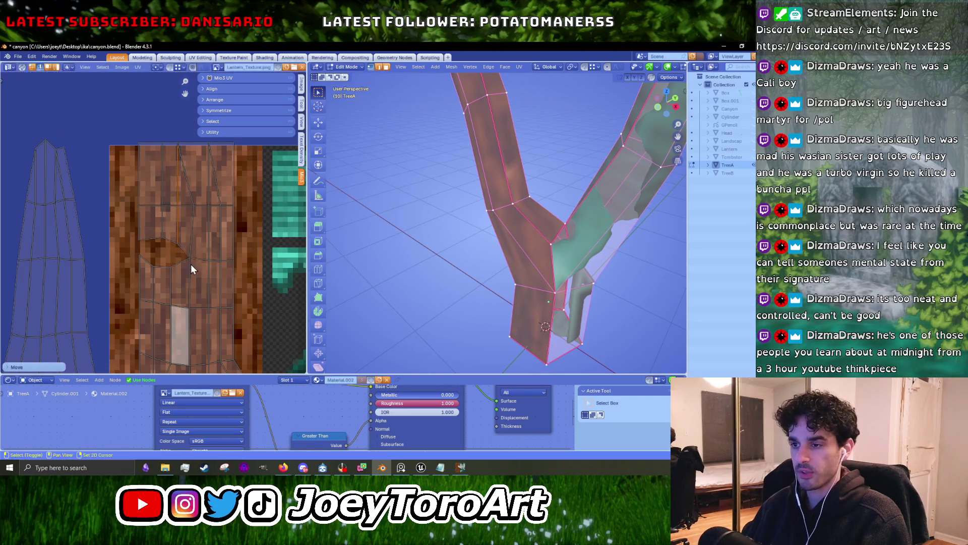
# Select the whole trunk island, widen it along X, and move it onto the bark.
pyautogui.scroll(-1, 194, 251)
pyautogui.scroll(-1, 187, 289)
pyautogui.press('l')
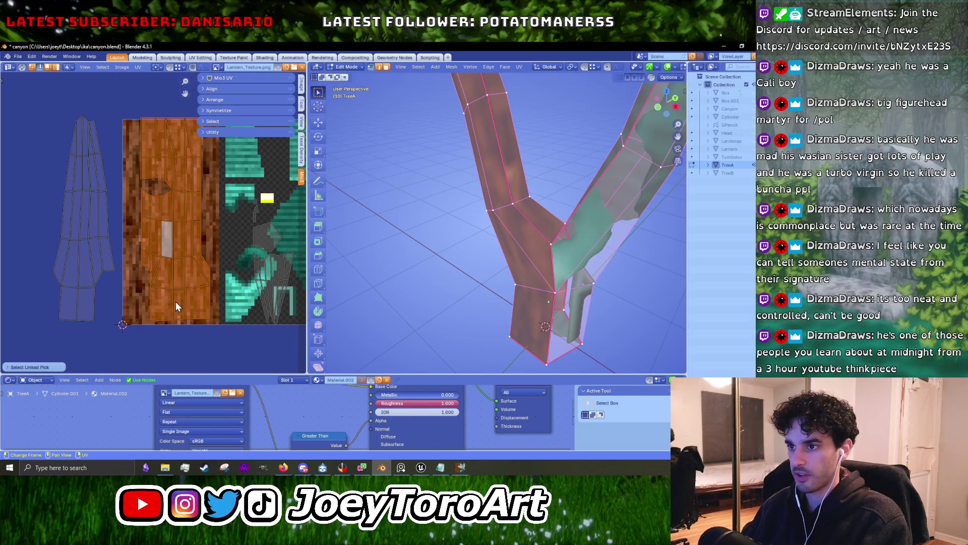
pyautogui.press('s')
pyautogui.press('x')
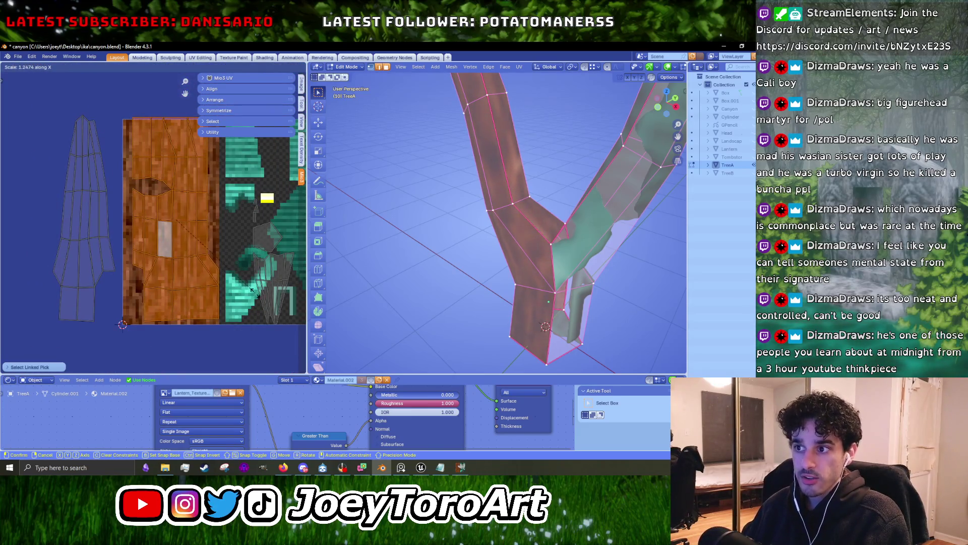
pyautogui.click(250, 293)
pyautogui.press('g')
pyautogui.click(228, 284)
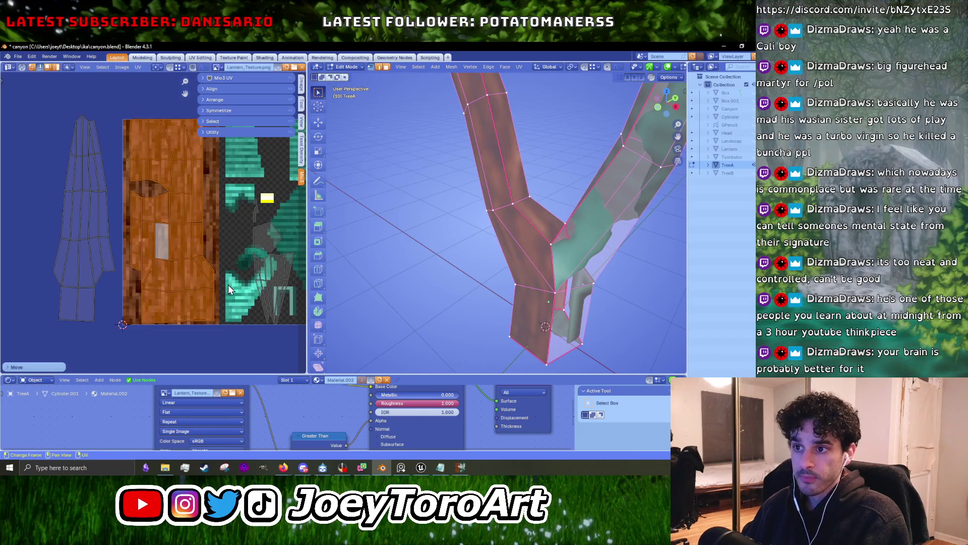
# Straighten three of the trunk island's vertex rows with Align Horizontally.
pyautogui.click(170, 323)
pyautogui.rightClick(175, 326)
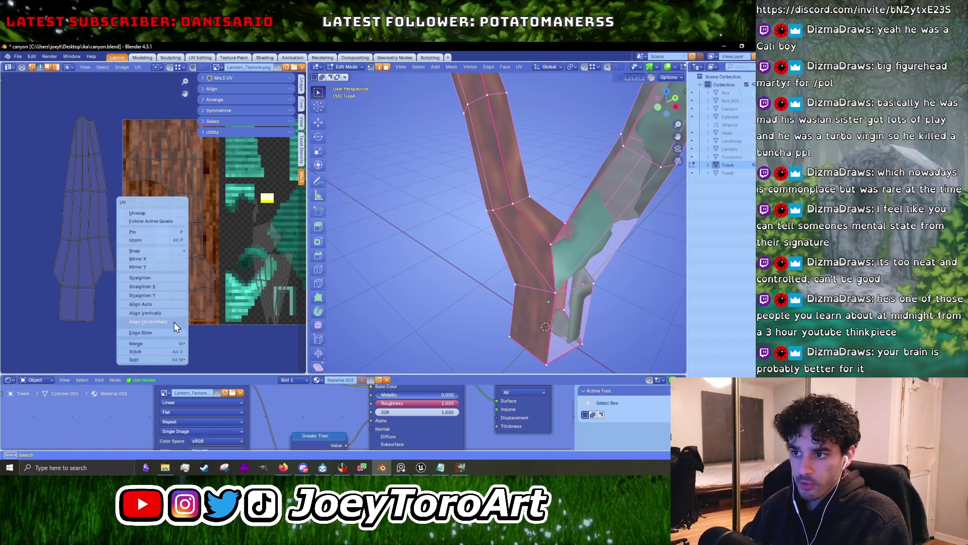
pyautogui.press('Escape')
pyautogui.scroll(2, 183, 308)
pyautogui.rightClick(190, 332)
pyautogui.click(190, 332)
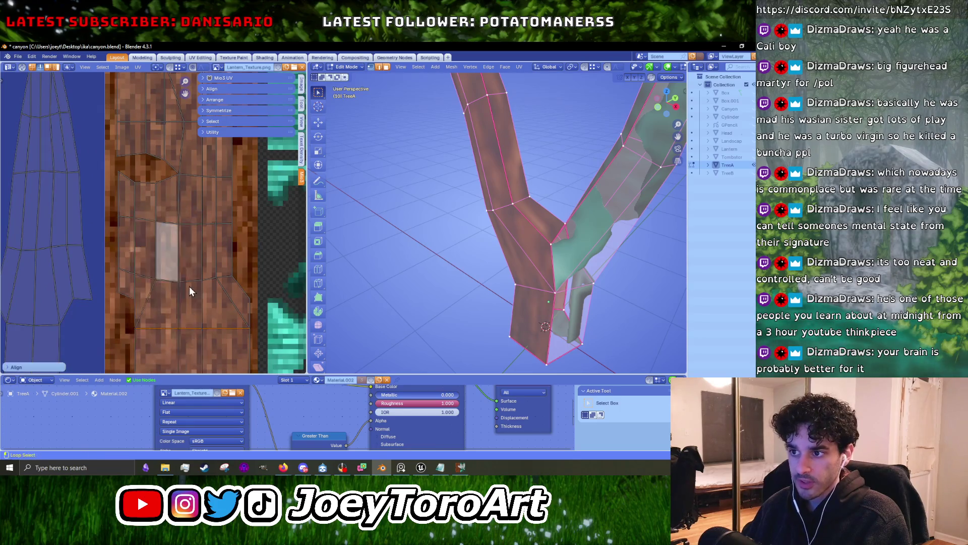
pyautogui.rightClick(189, 285)
pyautogui.click(190, 285)
pyautogui.rightClick(189, 220)
pyautogui.click(189, 220)
# Align one more lower row horizontally and leave Edit Mode to preview the tree.
pyautogui.moveTo(192, 191); pyautogui.dragTo(185, 245, button='middle')
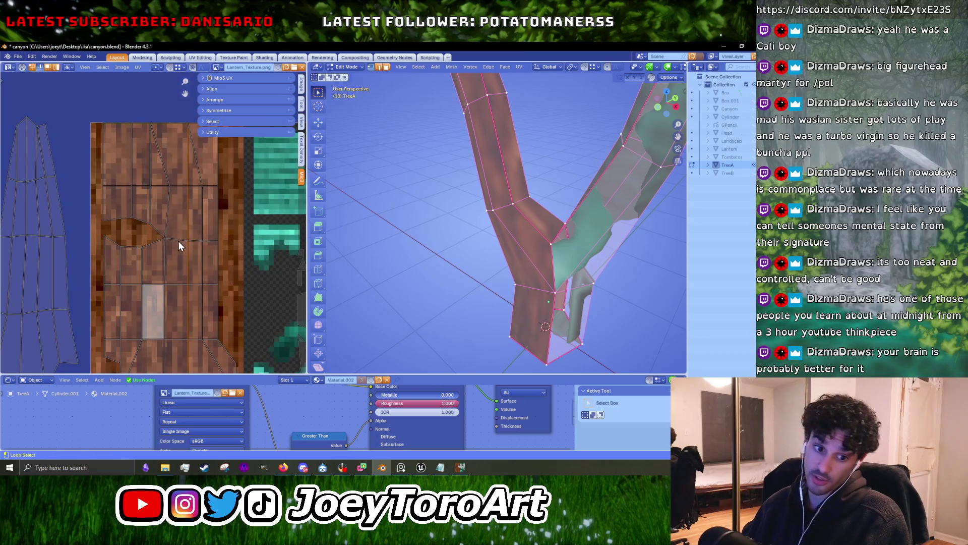
pyautogui.rightClick(178, 243)
pyautogui.click(177, 241)
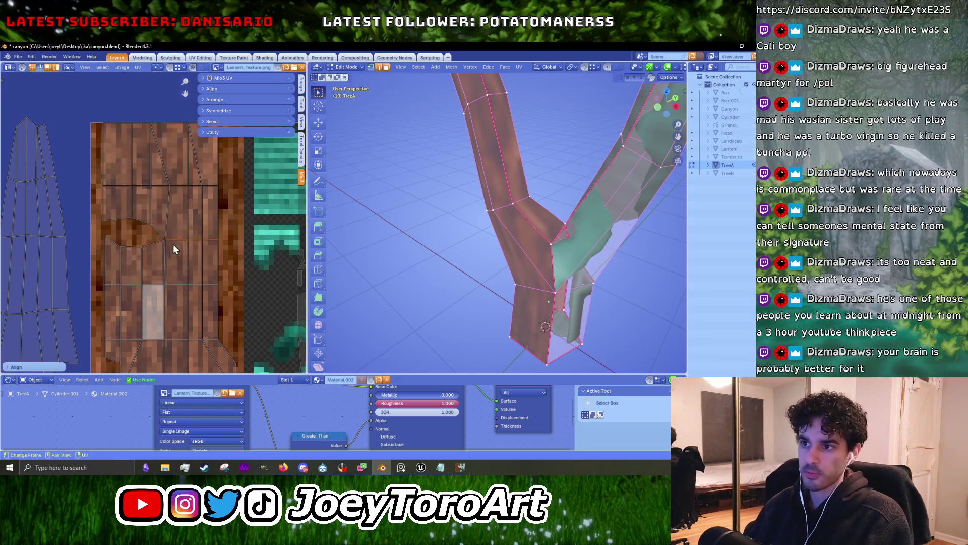
pyautogui.moveTo(158, 198); pyautogui.dragTo(164, 267, button='middle')
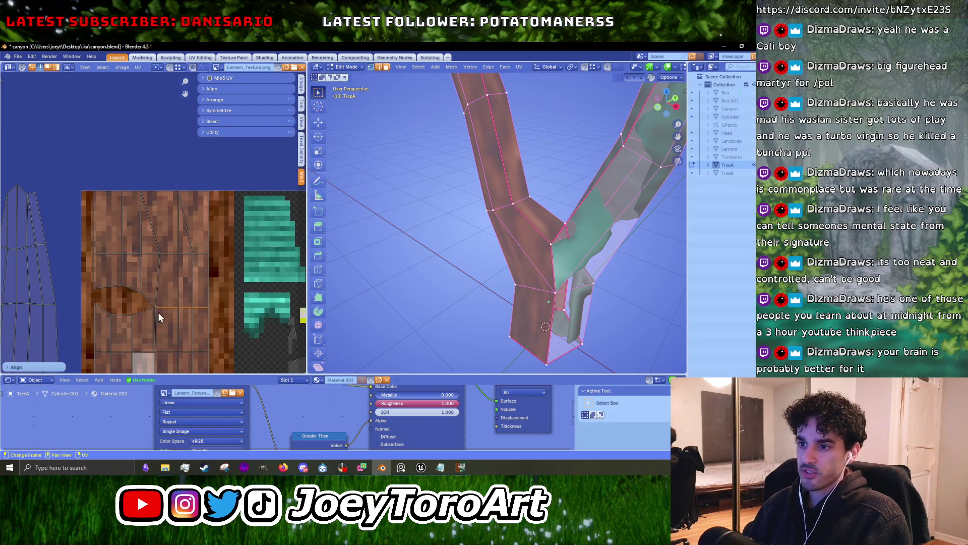
pyautogui.moveTo(158, 312); pyautogui.dragTo(169, 251, button='middle')
pyautogui.moveTo(384, 237)
pyautogui.mouseDown(button='middle')
pyautogui.moveTo(474, 231)
pyautogui.moveTo(423, 221)
pyautogui.mouseUp(button='middle')
pyautogui.press('Tab')
pyautogui.press('Tab')
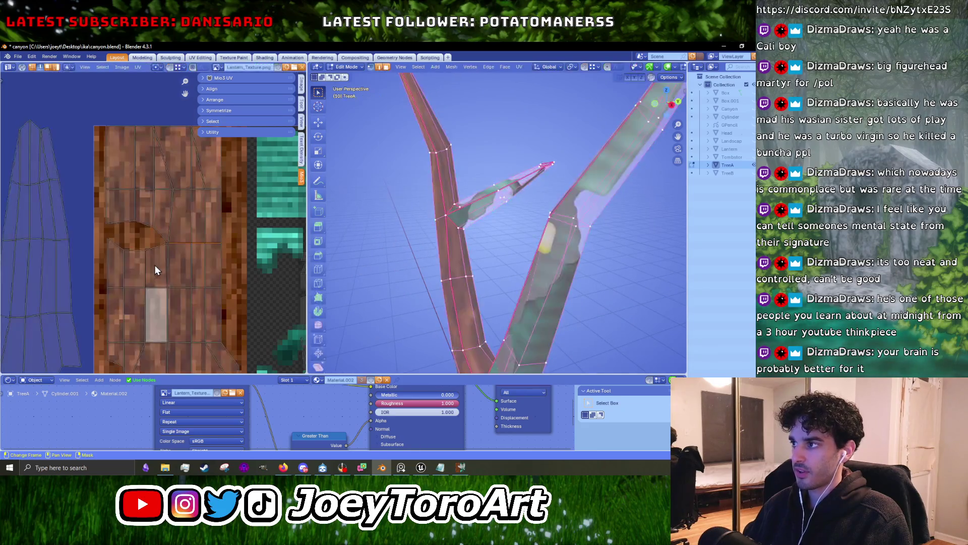
# Select all UV islands, stretch them horizontally, then deselect everything.
pyautogui.moveTo(154, 265); pyautogui.dragTo(180, 232, button='middle')
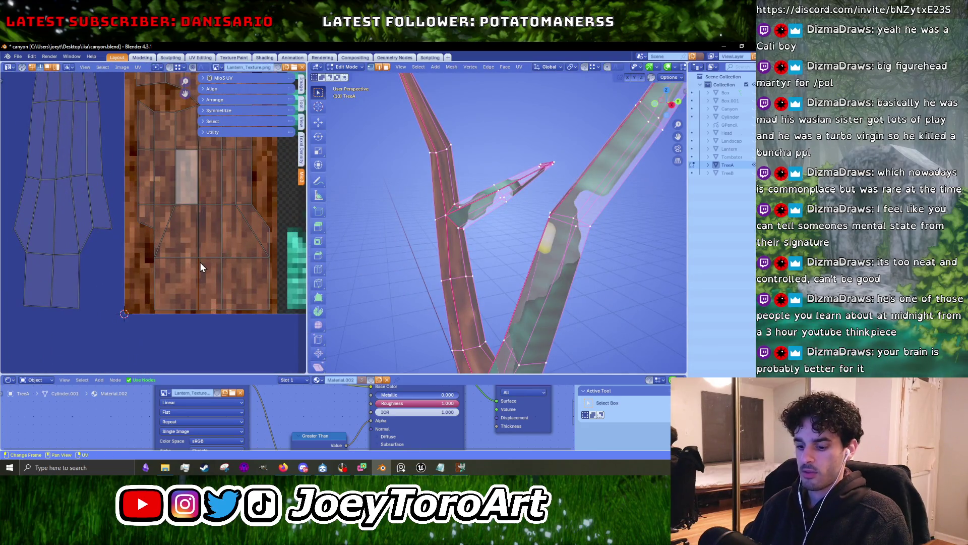
pyautogui.press('a')
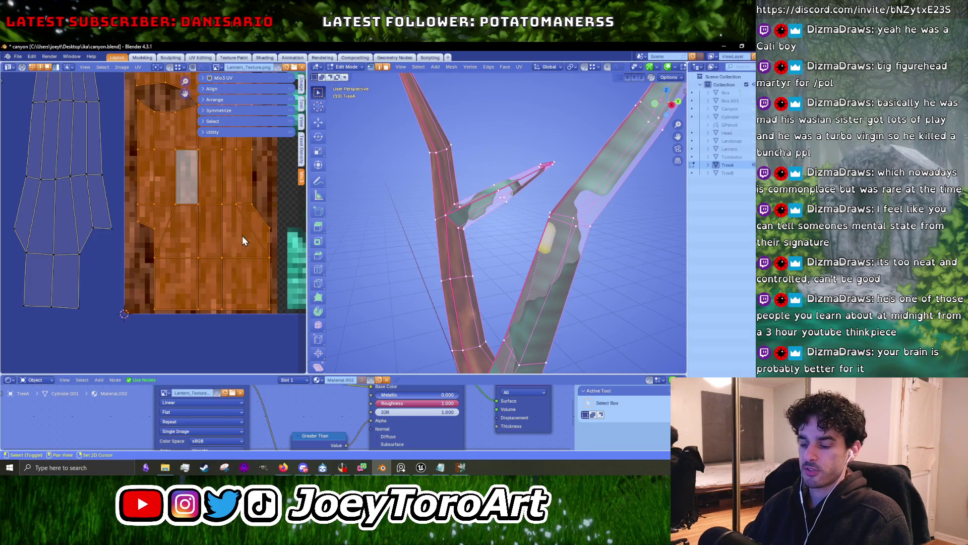
pyautogui.scroll(-5, 245, 231)
pyautogui.press('s')
pyautogui.press('x')
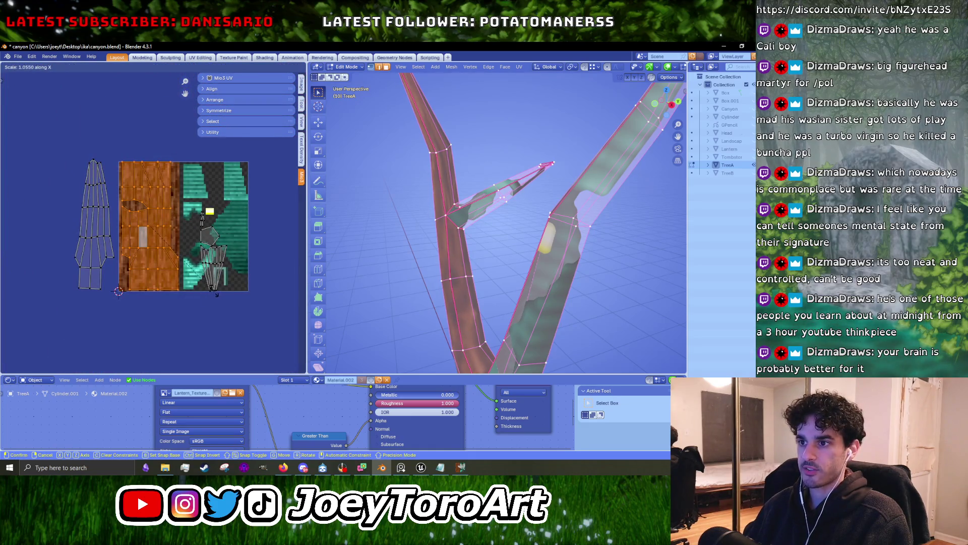
pyautogui.click(217, 294)
pyautogui.scroll(2, 142, 288)
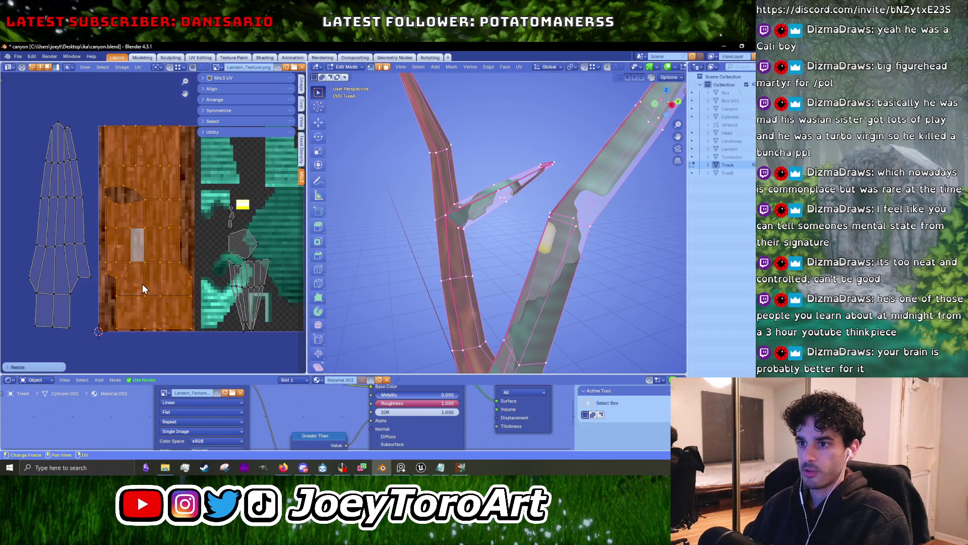
pyautogui.hotkey('alt', 'a')
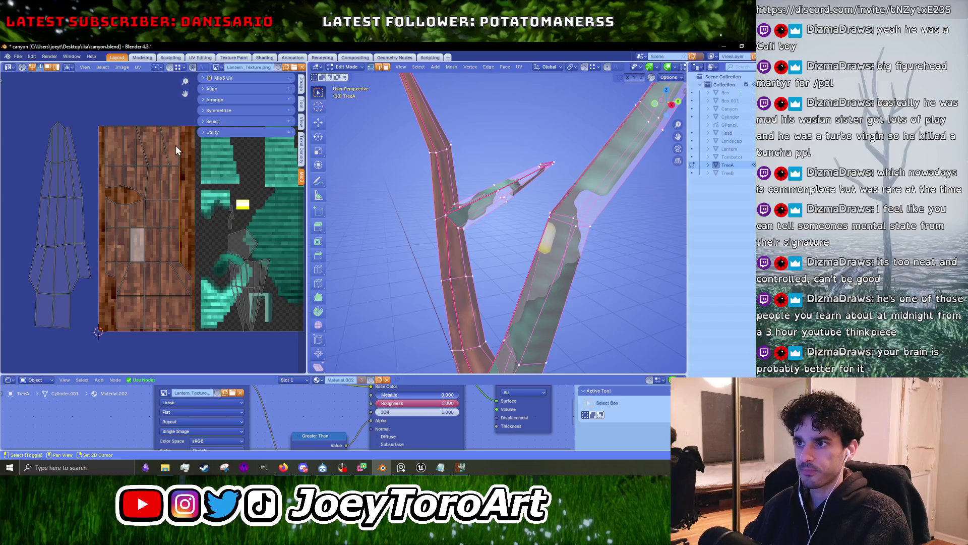
# Preview the bark in Object Mode and slide a UV edge horizontally to adjust the wrap.
pyautogui.moveTo(433, 283)
pyautogui.mouseDown(button='middle')
pyautogui.moveTo(446, 323)
pyautogui.moveTo(459, 219)
pyautogui.moveTo(429, 278)
pyautogui.mouseUp(button='middle')
pyautogui.press('Tab')
pyautogui.scroll(3, 225, 250)
pyautogui.press('Tab')
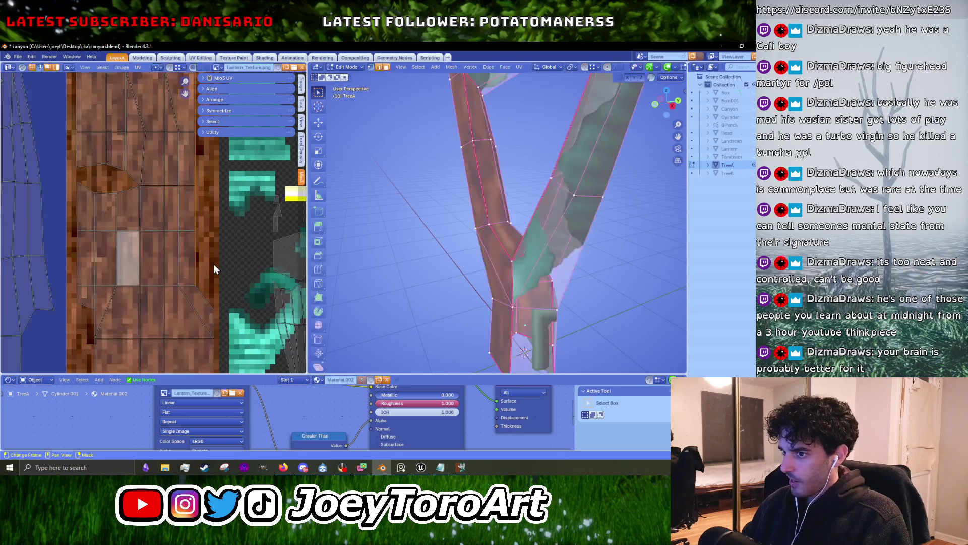
pyautogui.press('g')
pyautogui.press('x')
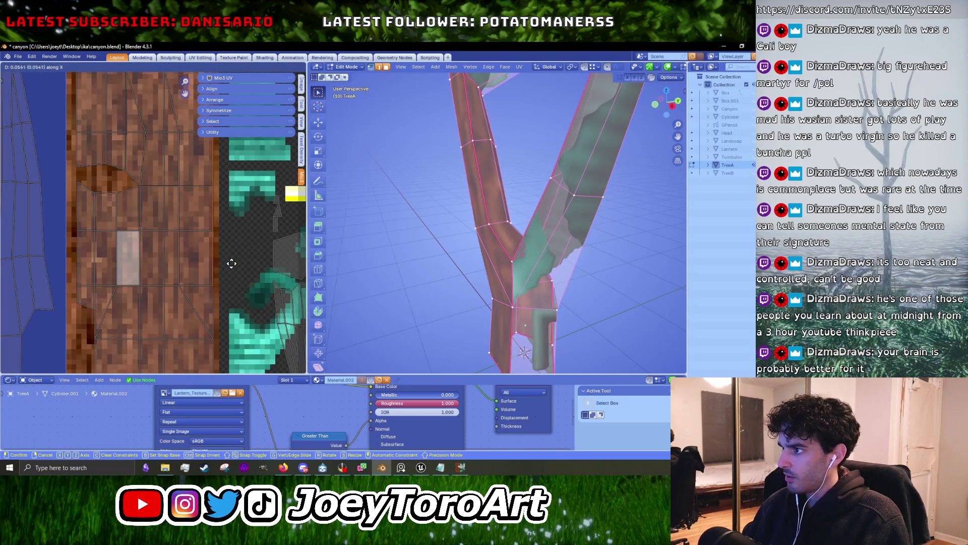
pyautogui.click(242, 270)
pyautogui.press('Tab')
pyautogui.moveTo(478, 264); pyautogui.dragTo(466, 286, button='middle')
pyautogui.press('Tab')
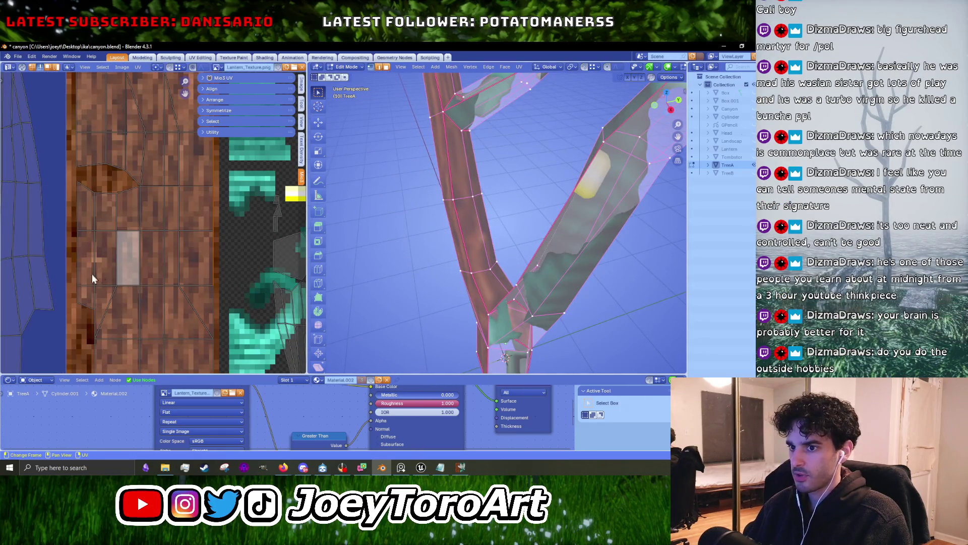
# Shift the selected UVs along X, then move another selection left.
pyautogui.moveTo(93, 323); pyautogui.dragTo(132, 314, button='middle')
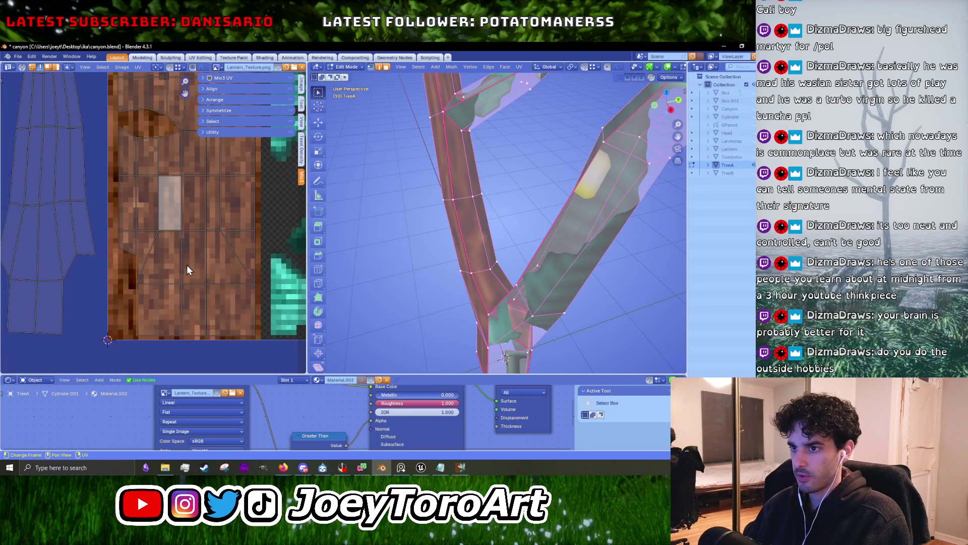
pyautogui.press('g')
pyautogui.press('x')
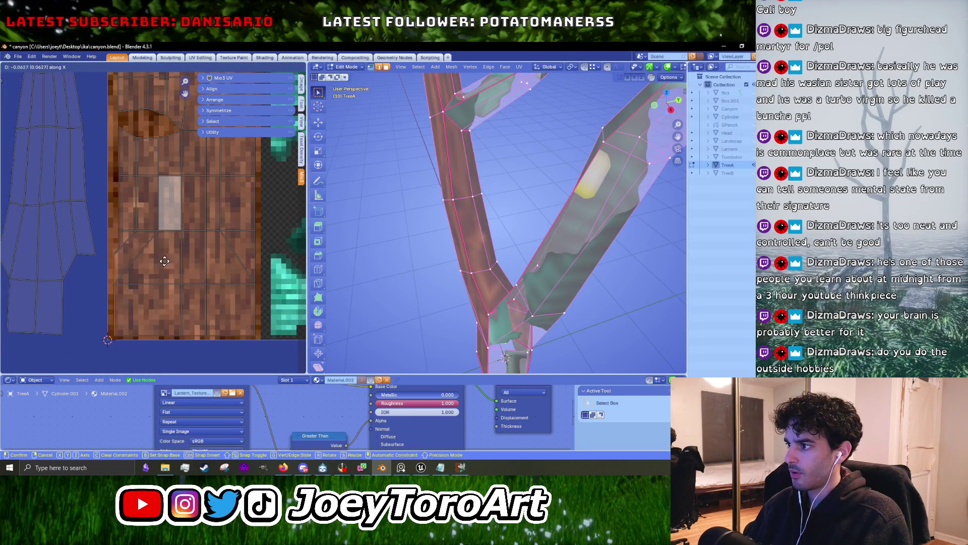
pyautogui.click(203, 261)
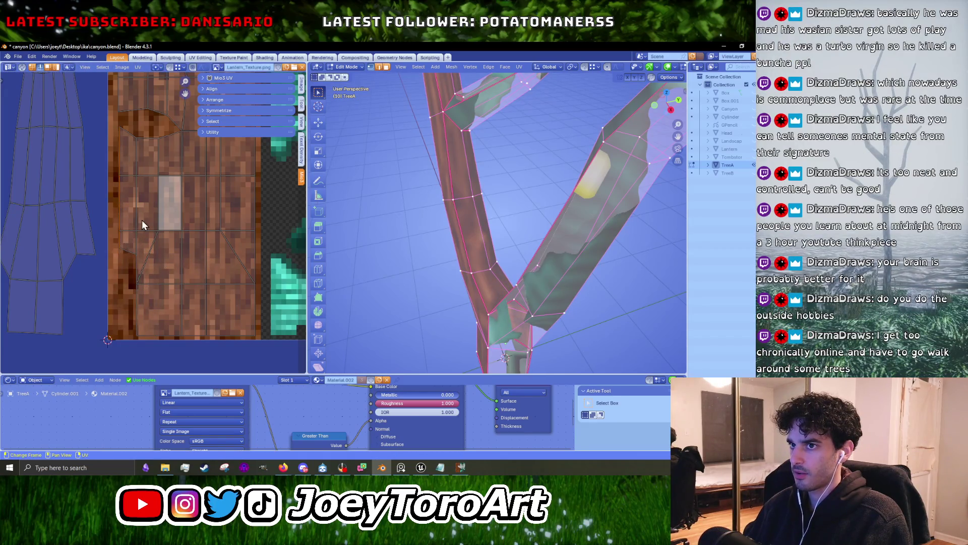
pyautogui.press('g')
pyautogui.press('x')
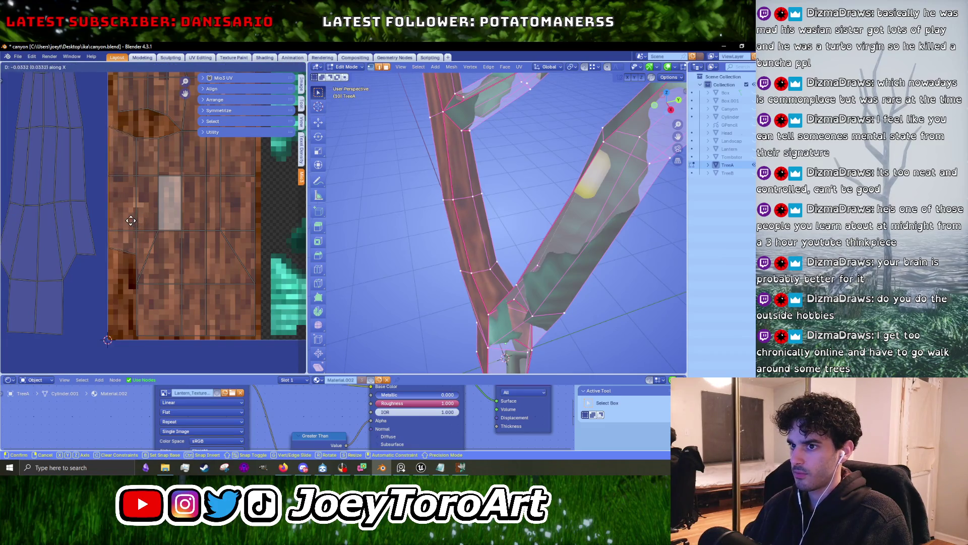
pyautogui.click(136, 219)
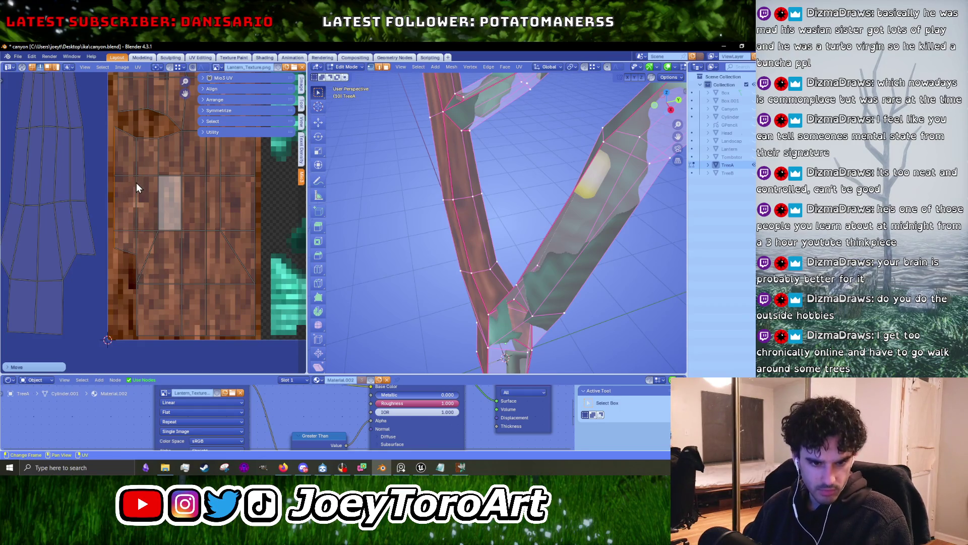
# Fine-tune a UV edge horizontally and orbit the tree in Object Mode to inspect the bark.
pyautogui.keyDown('shift'); pyautogui.scroll(3, 134, 192); pyautogui.keyUp('shift')
pyautogui.keyDown('shift'); pyautogui.scroll(3, 132, 202); pyautogui.keyUp('shift')
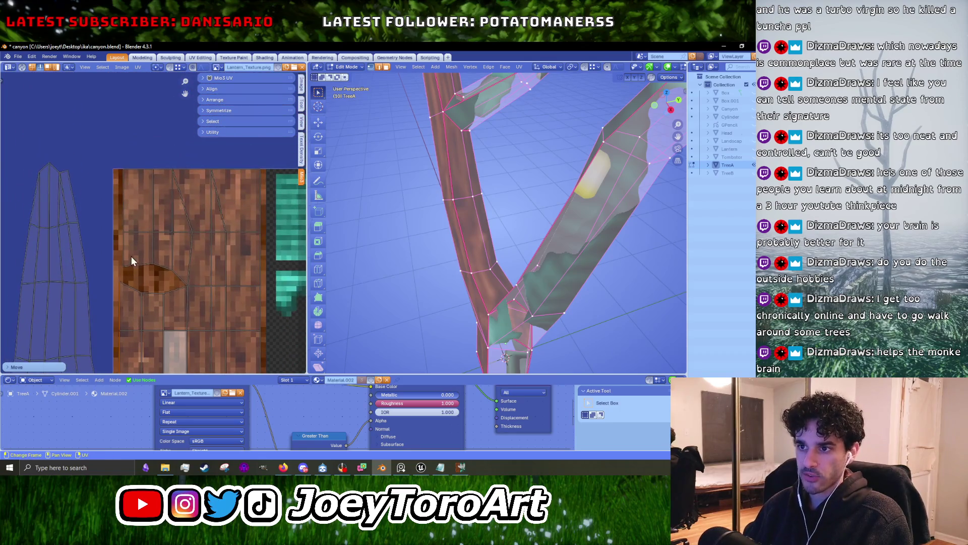
pyautogui.press('g')
pyautogui.press('x')
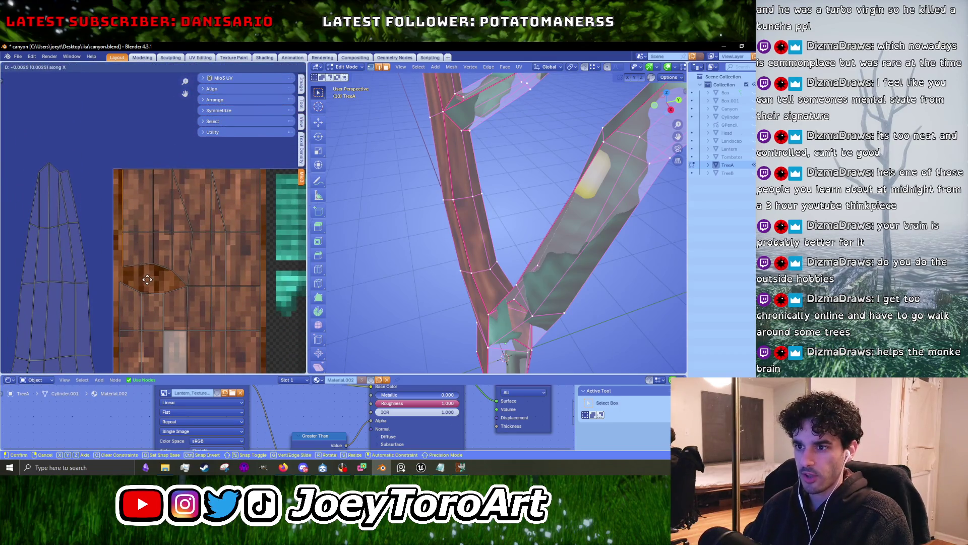
pyautogui.click(148, 278)
pyautogui.press('Tab')
pyautogui.moveTo(553, 274); pyautogui.dragTo(503, 294, button='middle')
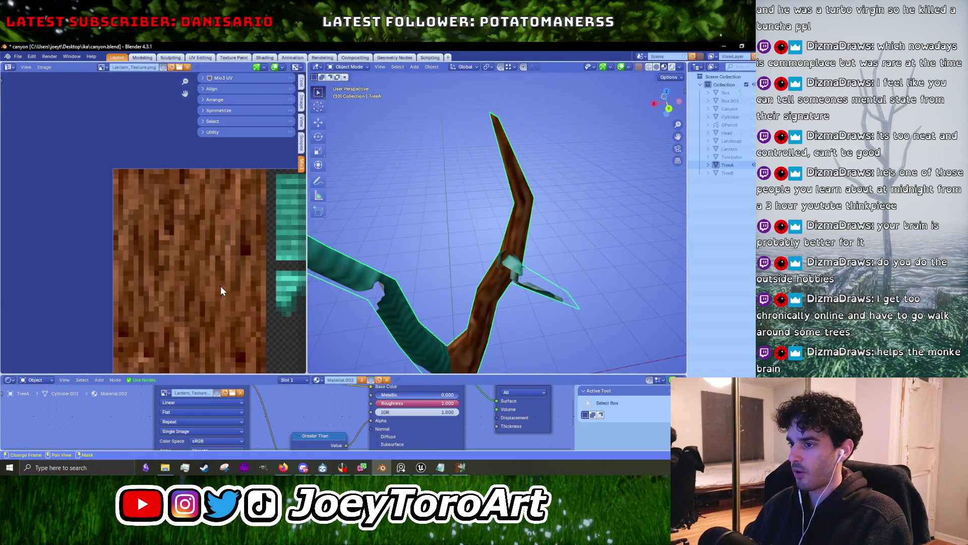
pyautogui.scroll(-4, 223, 287)
pyautogui.moveTo(416, 338)
pyautogui.mouseDown(button='middle')
pyautogui.moveTo(453, 298)
pyautogui.moveTo(543, 305)
pyautogui.moveTo(510, 290)
pyautogui.mouseUp(button='middle')
pyautogui.press('Tab')
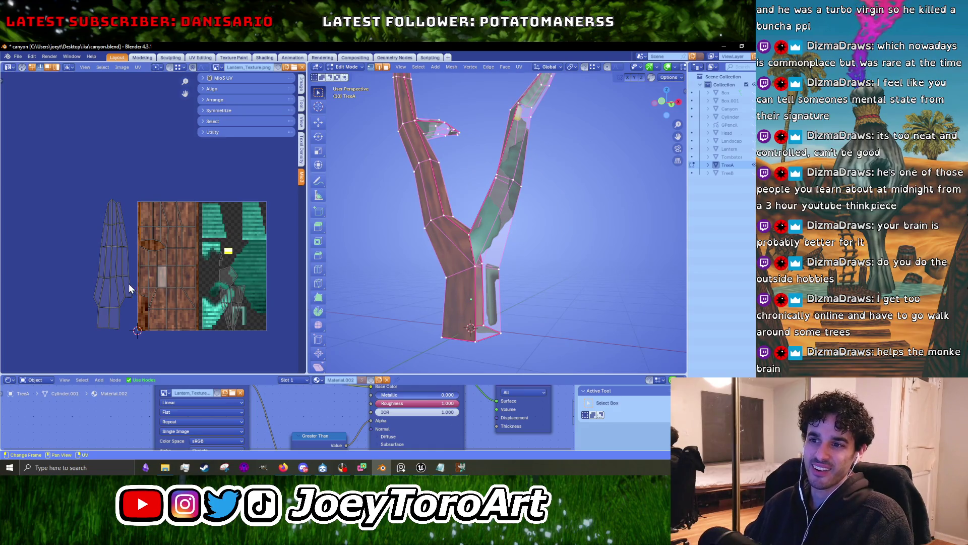
# Align the selected trunk UVs vertically from the UV menu.
pyautogui.press('u')
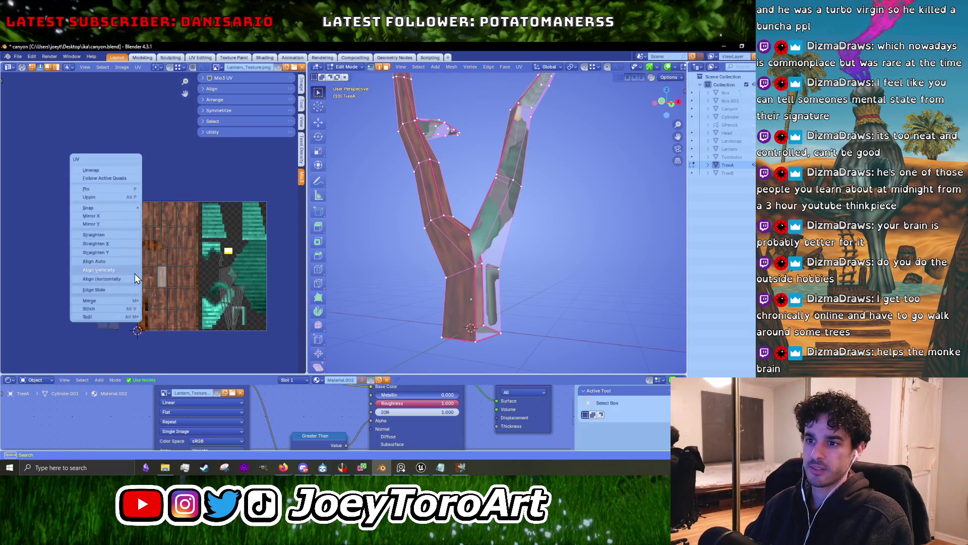
pyautogui.click(136, 269)
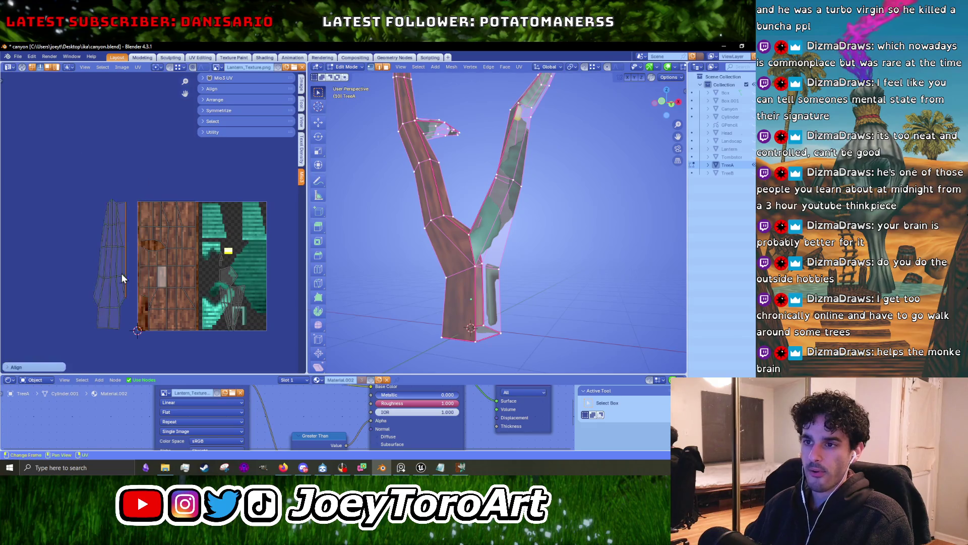
pyautogui.press('u')
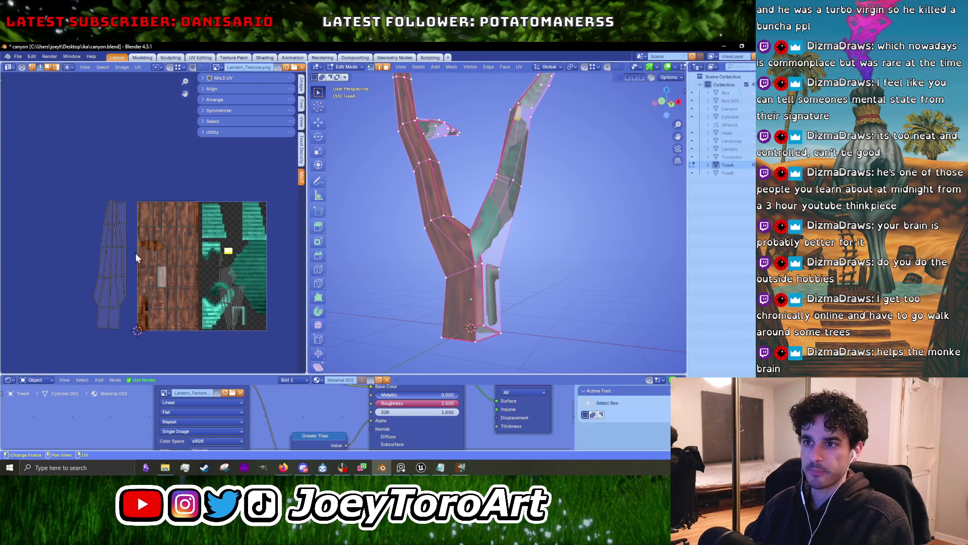
pyautogui.scroll(1, 104, 272)
pyautogui.scroll(2, 104, 274)
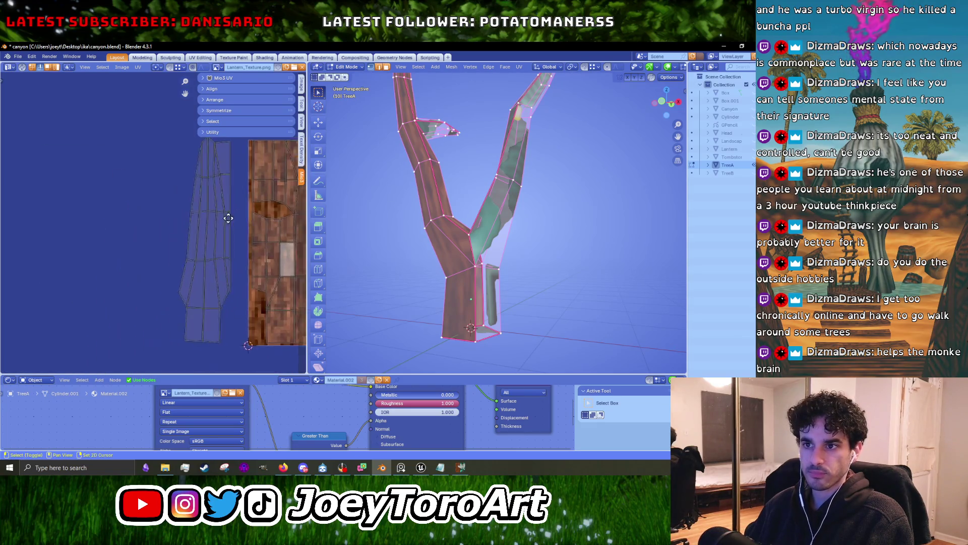
# Straighten two UV columns vertically, sliding each slightly left along X.
pyautogui.rightClick(201, 178)
pyautogui.click(202, 178)
pyautogui.moveTo(202, 179); pyautogui.dragTo(192, 197, button='middle')
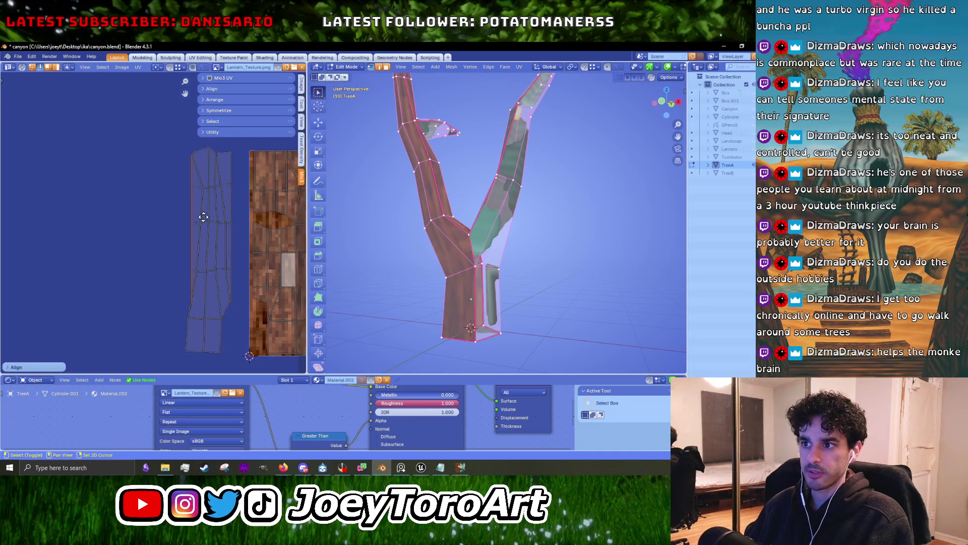
pyautogui.press('g')
pyautogui.press('x')
pyautogui.click(198, 286)
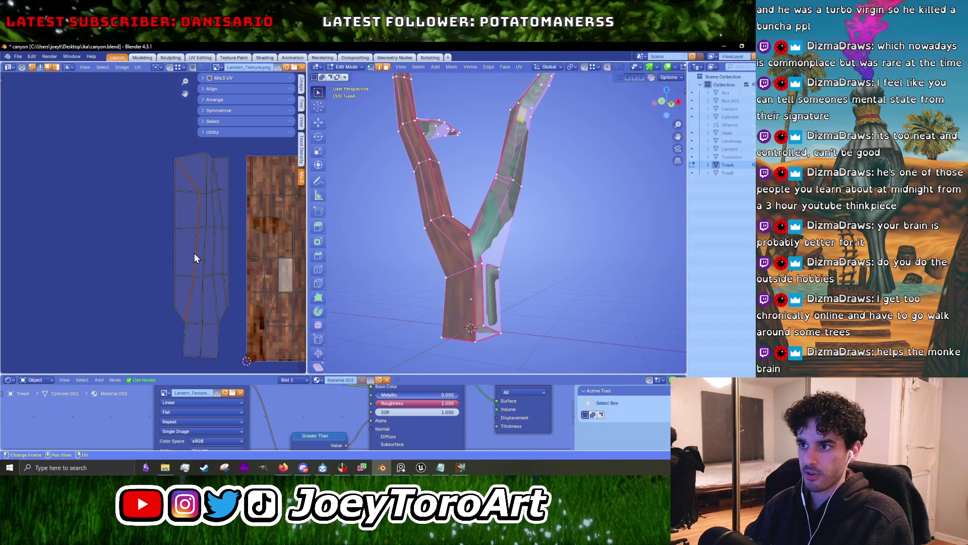
pyautogui.rightClick(186, 298)
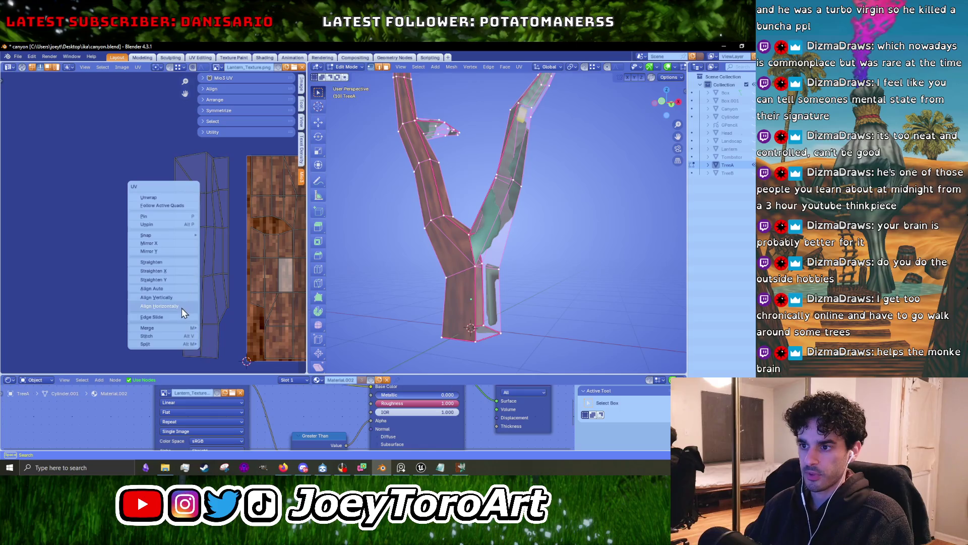
pyautogui.click(183, 300)
pyautogui.press('g')
pyautogui.press('x')
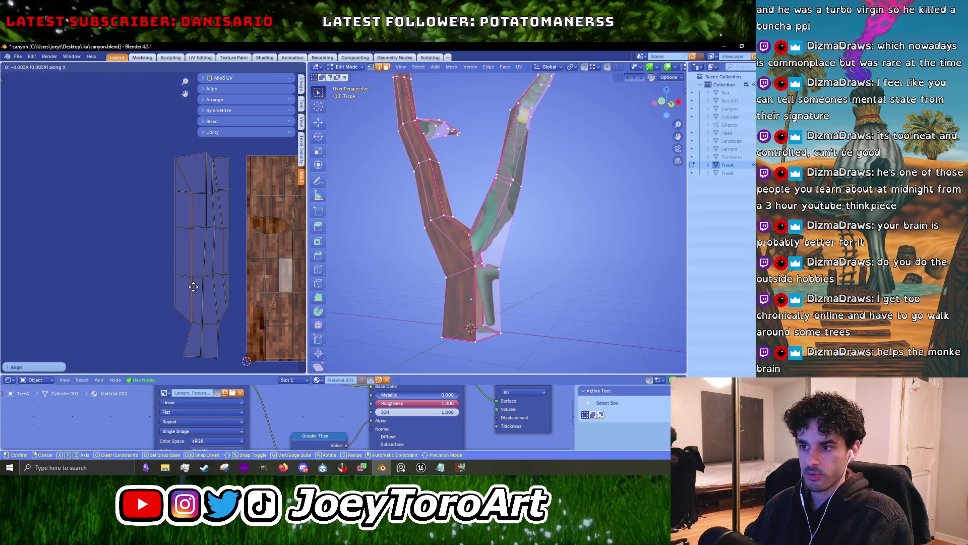
pyautogui.click(195, 285)
# Align the middle edge loop and the two loops to its right vertically.
pyautogui.keyDown('alt'); pyautogui.click(196, 292); pyautogui.keyUp('alt')
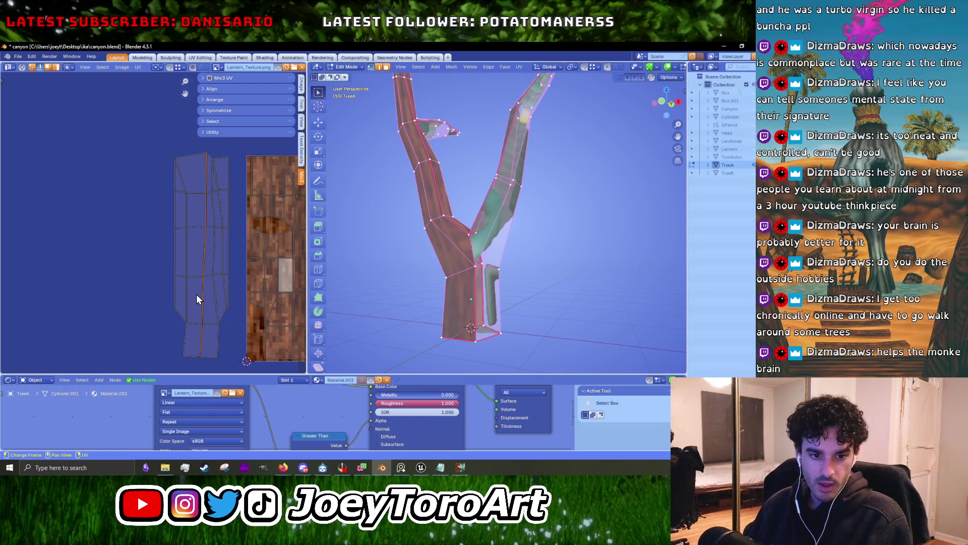
pyautogui.rightClick(217, 291)
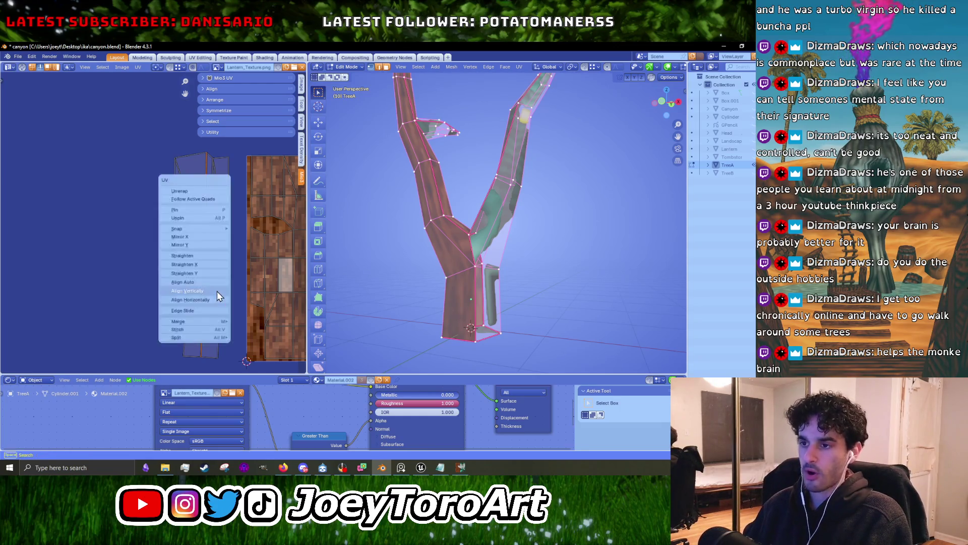
pyautogui.click(216, 292)
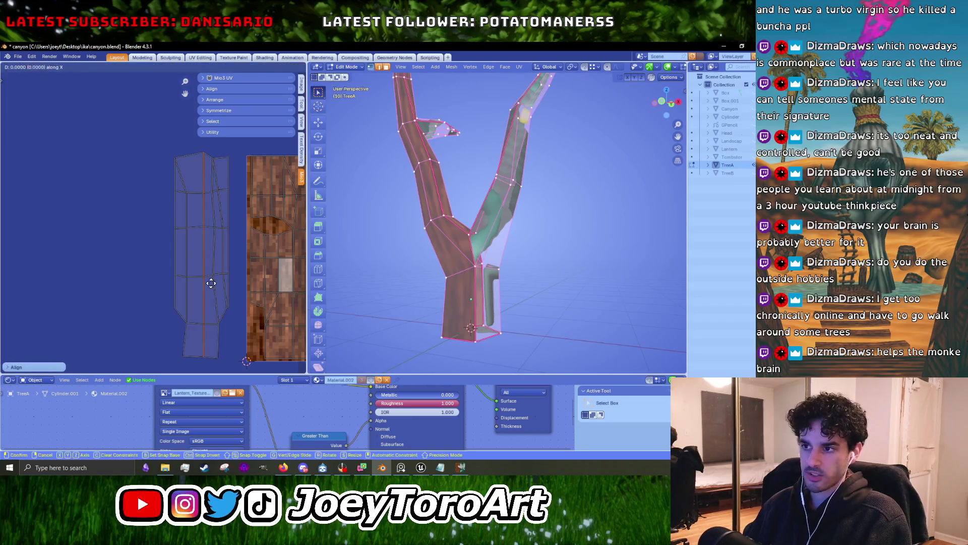
pyautogui.keyDown('alt'); pyautogui.click(211, 285); pyautogui.keyUp('alt')
pyautogui.rightClick(210, 287)
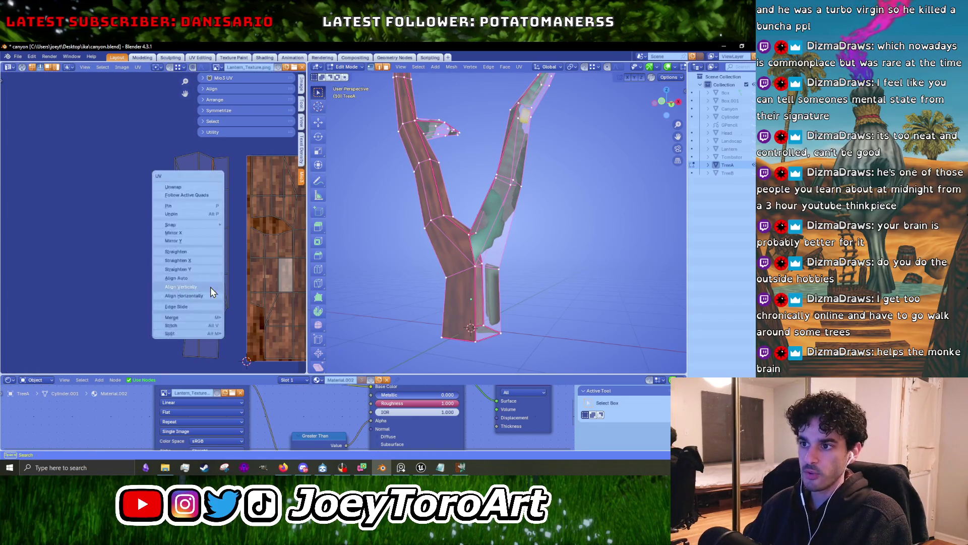
pyautogui.click(210, 287)
pyautogui.keyDown('alt'); pyautogui.click(225, 292); pyautogui.keyUp('alt')
pyautogui.rightClick(225, 292)
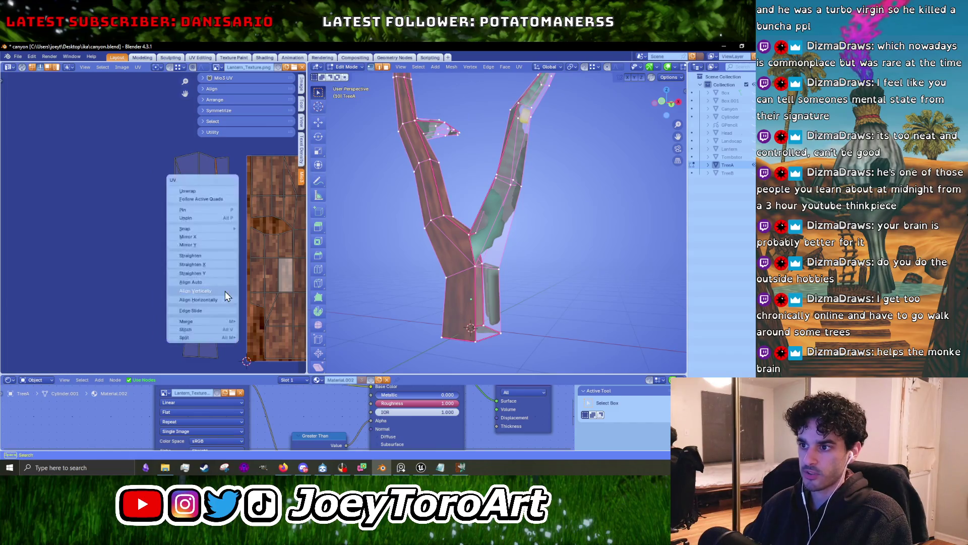
pyautogui.click(225, 292)
# Select the island's left edge loop and straighten it vertically.
pyautogui.keyDown('alt'); pyautogui.click(217, 339); pyautogui.keyUp('alt')
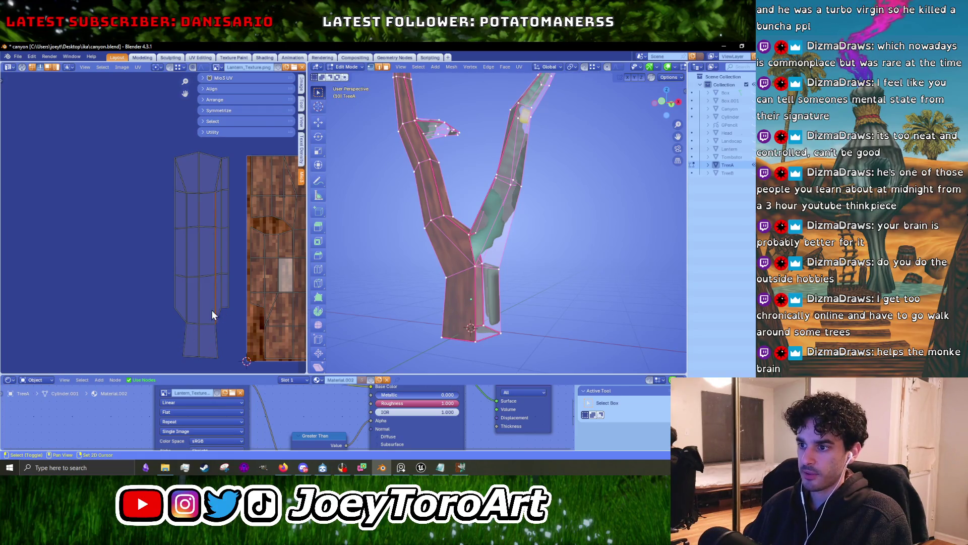
pyautogui.rightClick(213, 343)
pyautogui.click(213, 343)
pyautogui.click(190, 338)
pyautogui.keyDown('alt'); pyautogui.click(186, 261); pyautogui.keyUp('alt')
pyautogui.rightClick(192, 207)
pyautogui.click(187, 217)
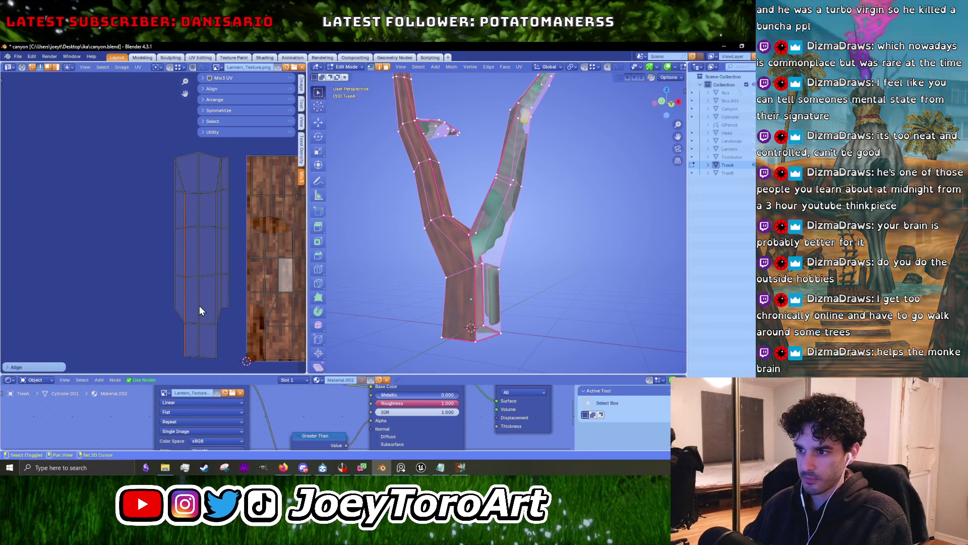
# Straighten the middle UV edge loop vertically, then undo a horizontal align that collapsed a loop.
pyautogui.moveTo(199, 305); pyautogui.dragTo(205, 294, button='middle')
pyautogui.keyDown('alt'); pyautogui.click(204, 295); pyautogui.keyUp('alt')
pyautogui.rightClick(204, 295)
pyautogui.click(205, 294)
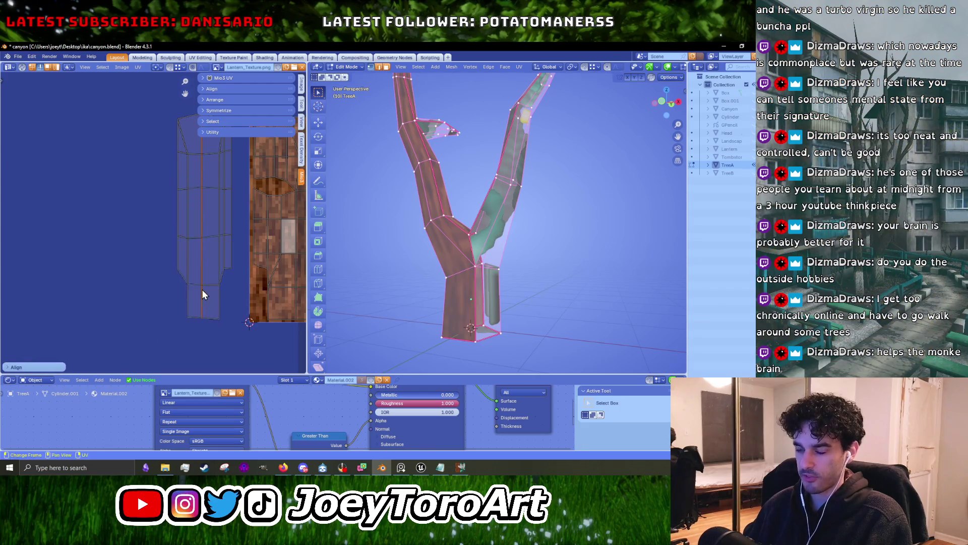
pyautogui.scroll(3, 204, 294)
pyautogui.keyDown('alt'); pyautogui.click(214, 288); pyautogui.keyUp('alt')
pyautogui.rightClick(214, 289)
pyautogui.click(214, 288)
pyautogui.hotkey('ctrl', 'z')
# Select the lower and a vertical trunk UV edge loop without applying any UV operation.
pyautogui.keyDown('alt'); pyautogui.click(227, 296); pyautogui.keyUp('alt')
pyautogui.rightClick(226, 299)
pyautogui.click(232, 215)
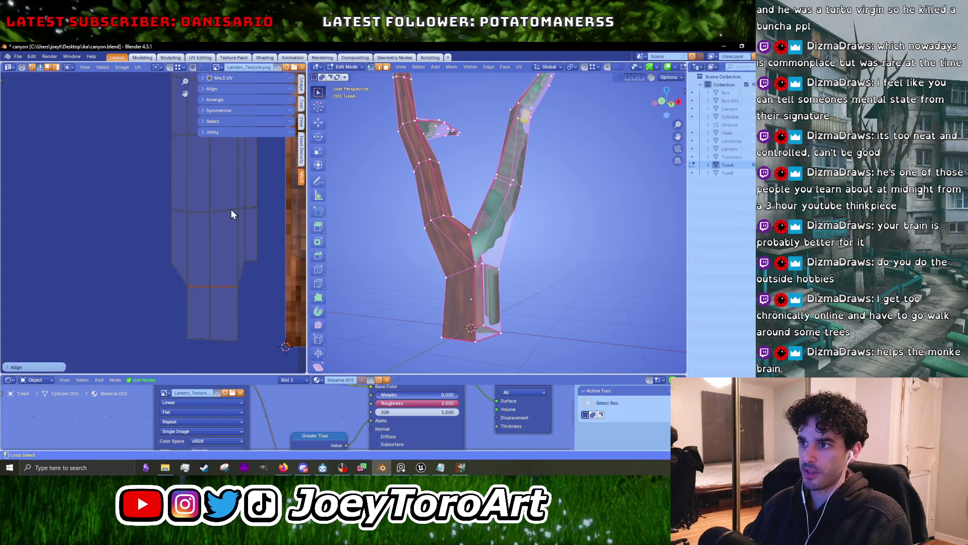
pyautogui.rightClick(232, 215)
pyautogui.click(228, 213)
pyautogui.moveTo(228, 213); pyautogui.dragTo(190, 250, button='middle')
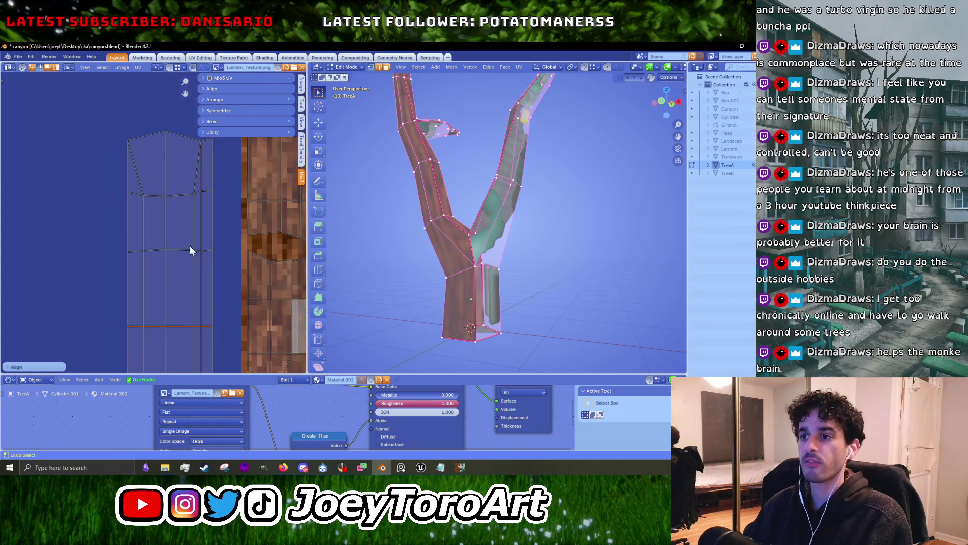
pyautogui.keyDown('alt'); pyautogui.click(186, 250); pyautogui.keyUp('alt')
pyautogui.rightClick(187, 249)
pyautogui.click(186, 249)
pyautogui.rightClick(189, 199)
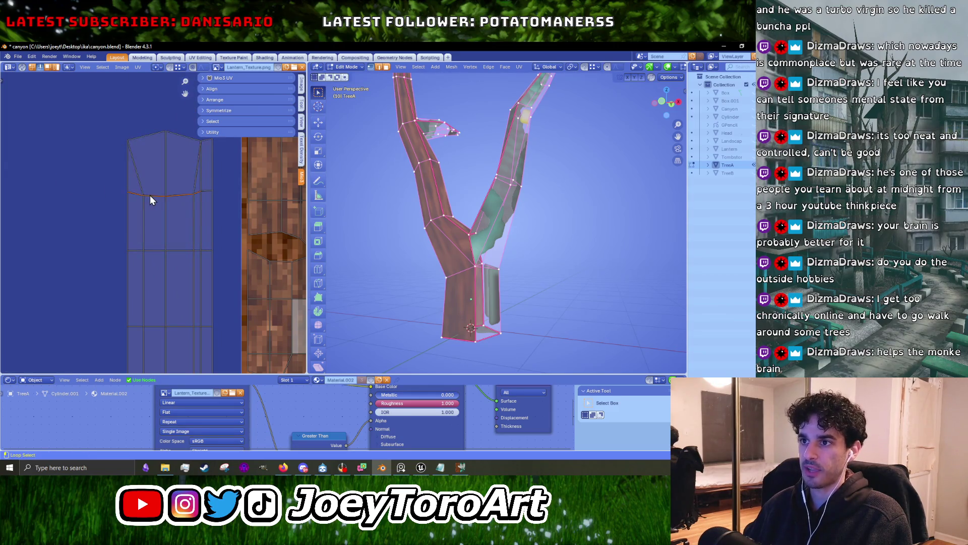
# Select a horizontal trunk UV edge loop and straighten it.
pyautogui.rightClick(150, 196)
pyautogui.click(150, 196)
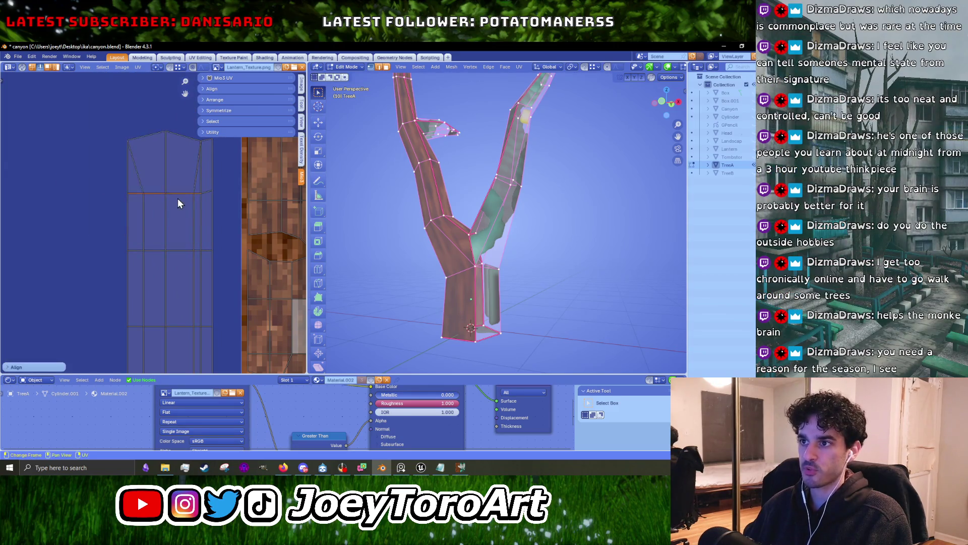
pyautogui.rightClick(207, 192)
pyautogui.click(204, 197)
pyautogui.scroll(-5, 204, 198)
pyautogui.scroll(5, 189, 252)
pyautogui.rightClick(200, 271)
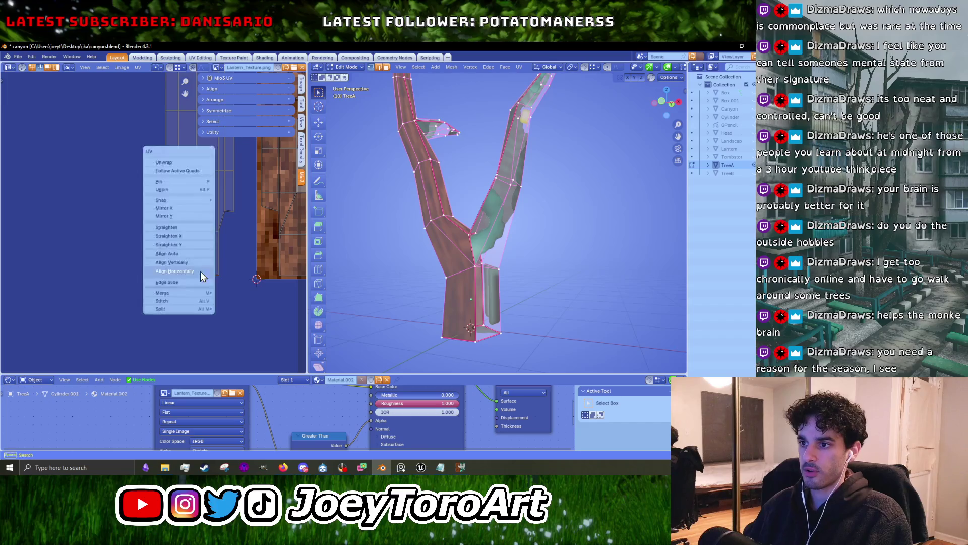
# Select the whole trunk UV island, then shift one vertical edge right along X.
pyautogui.moveTo(219, 210); pyautogui.dragTo(183, 286, button='middle')
pyautogui.moveTo(214, 207); pyautogui.dragTo(194, 265, button='middle')
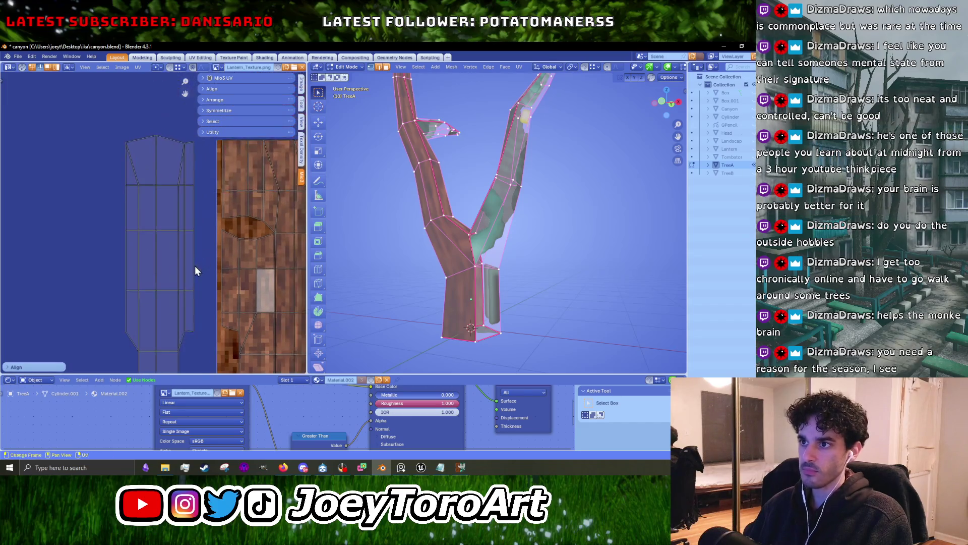
pyautogui.hotkey('ctrl', 'l')
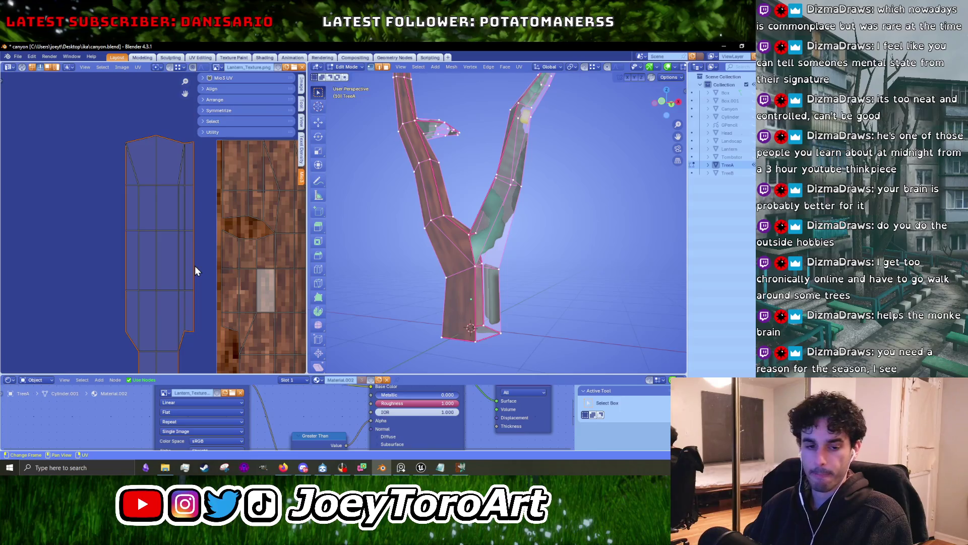
pyautogui.scroll(-1, 195, 265)
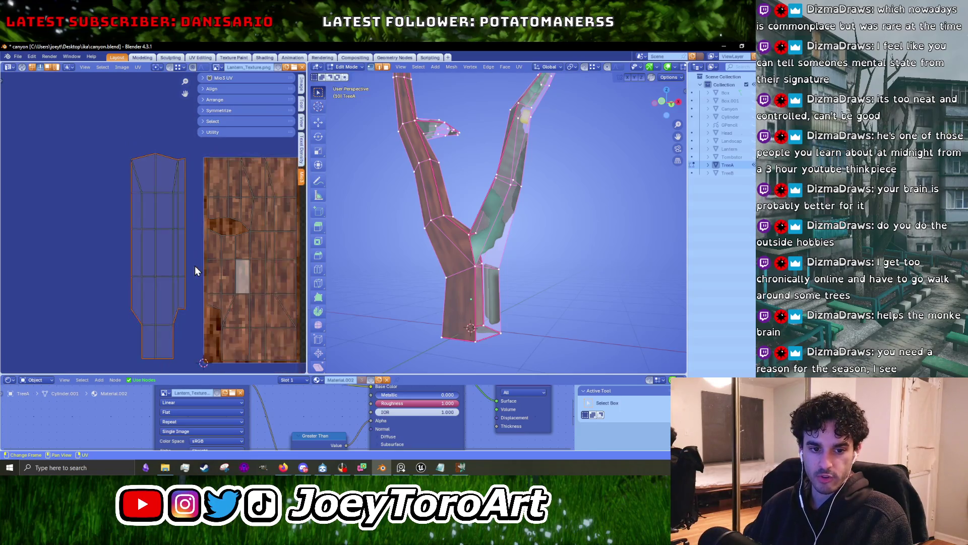
pyautogui.moveTo(131, 152); pyautogui.dragTo(187, 359)
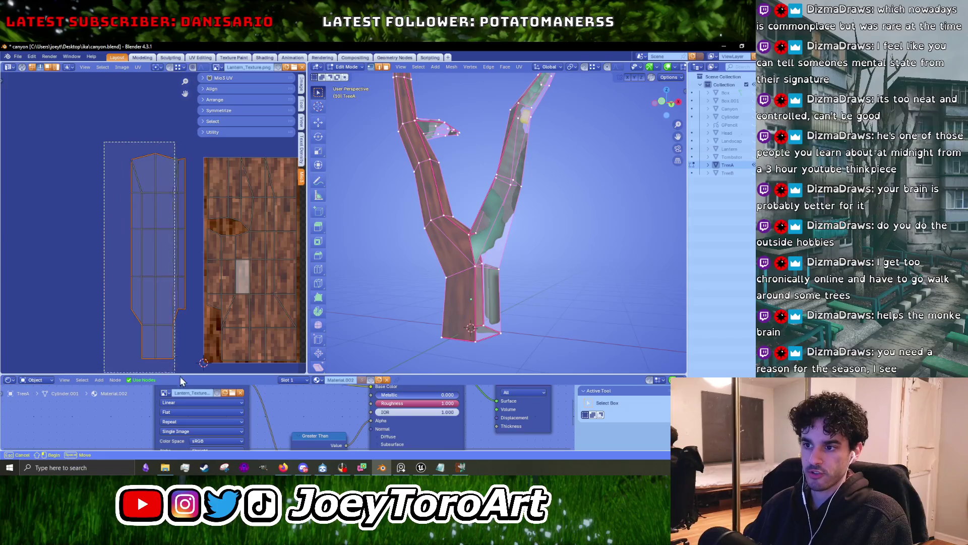
pyautogui.click(176, 255)
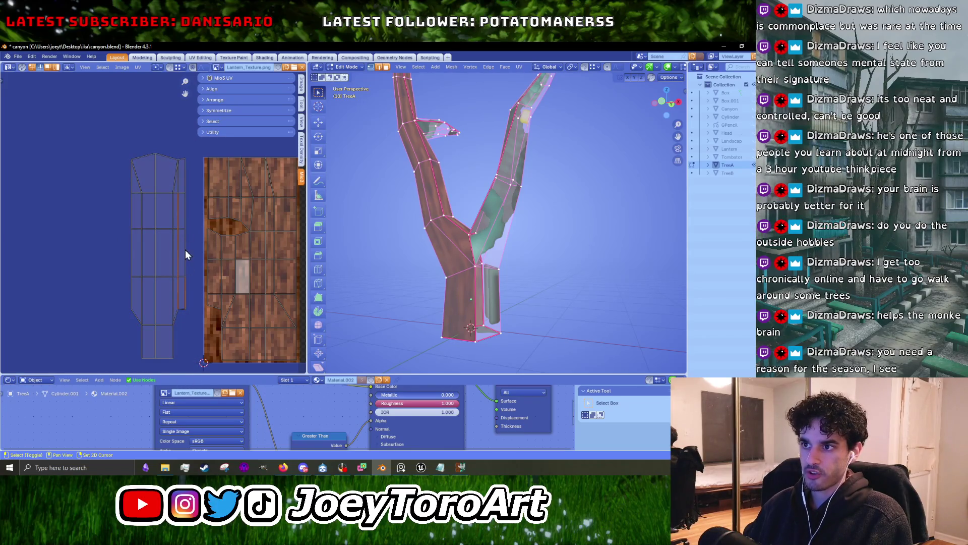
pyautogui.press('g')
pyautogui.press('x')
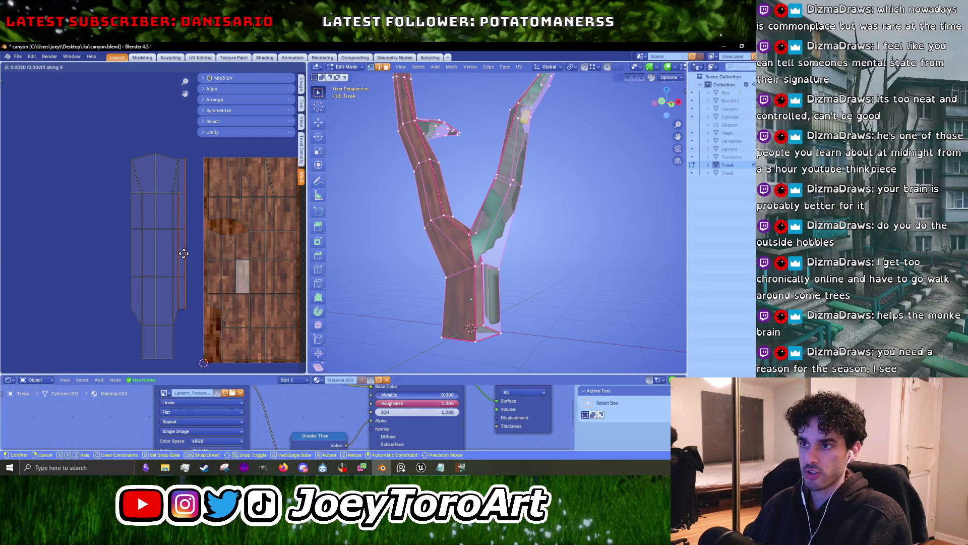
pyautogui.click(190, 255)
# Align the selected top-row UVs horizontally so they form a straight line.
pyautogui.rightClick(165, 156)
pyautogui.click(165, 156)
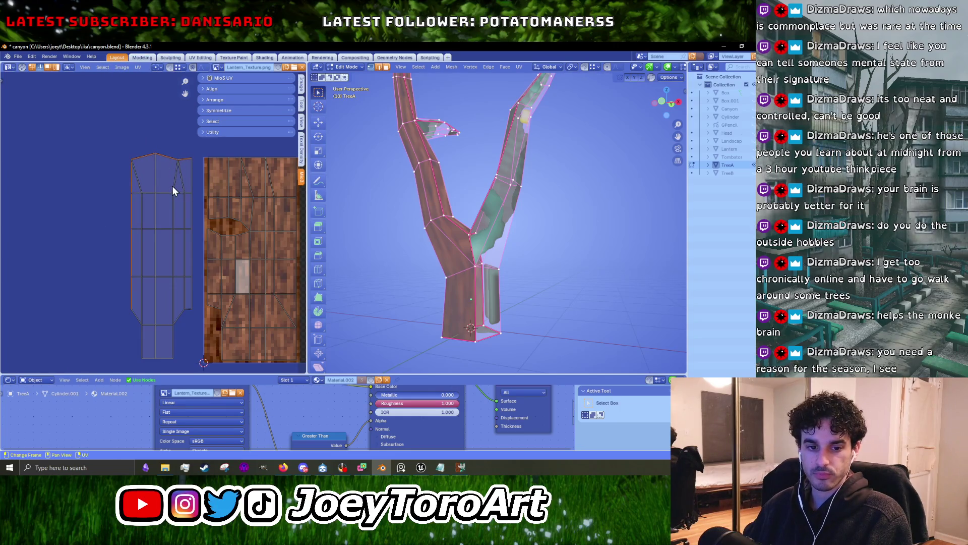
pyautogui.moveTo(179, 169); pyautogui.dragTo(184, 238, button='middle')
pyautogui.scroll(1, 192, 243)
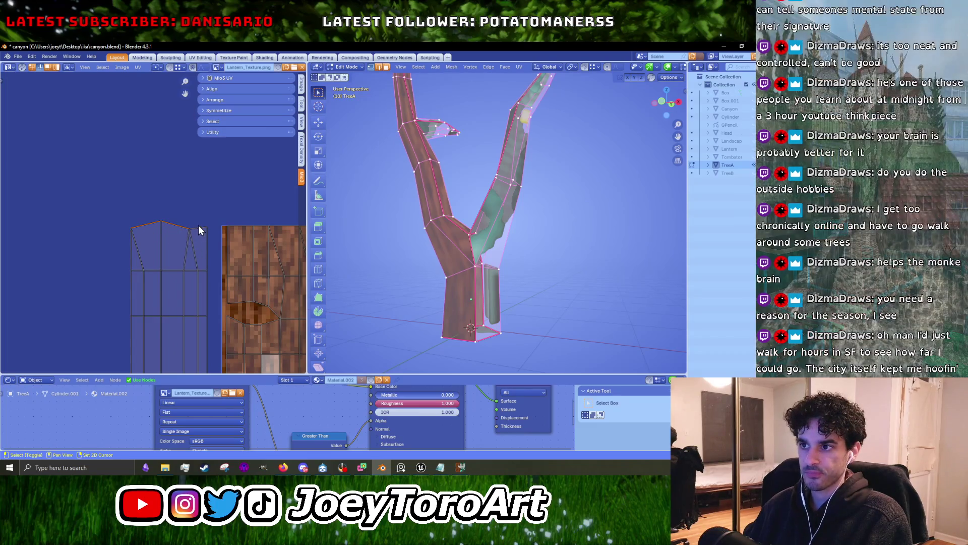
pyautogui.rightClick(198, 232)
pyautogui.click(197, 228)
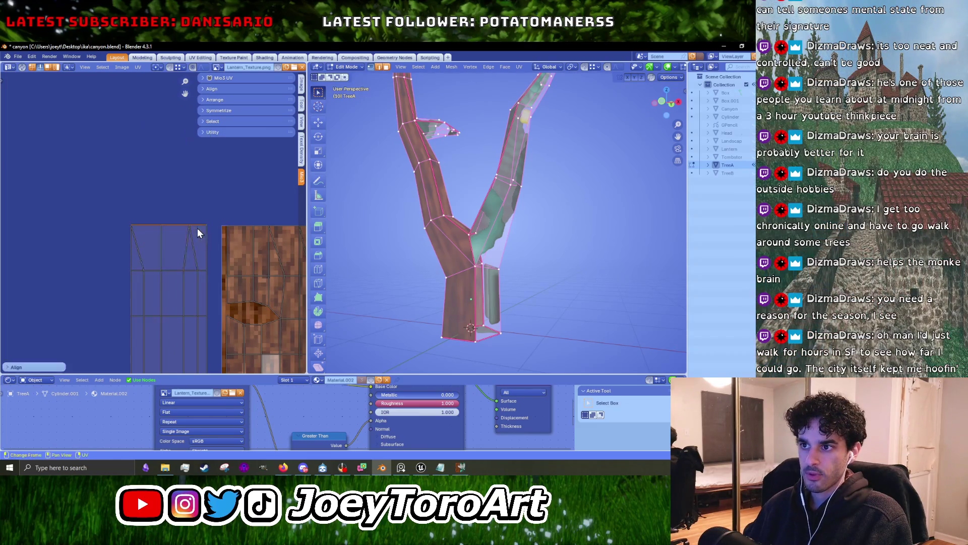
pyautogui.scroll(-2, 198, 229)
pyautogui.moveTo(198, 229); pyautogui.dragTo(177, 187, button='middle')
# Move the trunk UV island onto the bark texture and scale it wider along X.
pyautogui.moveTo(111, 102); pyautogui.dragTo(194, 320)
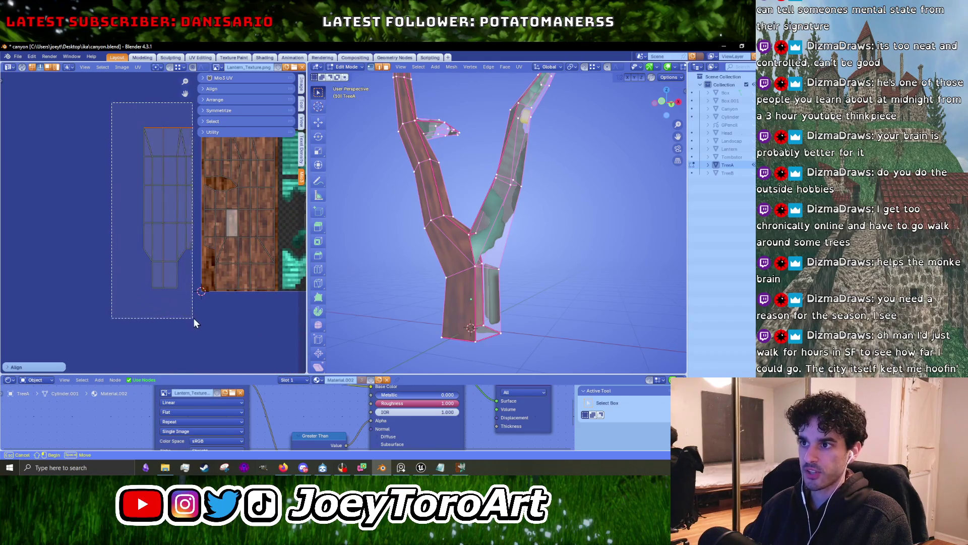
pyautogui.press('g')
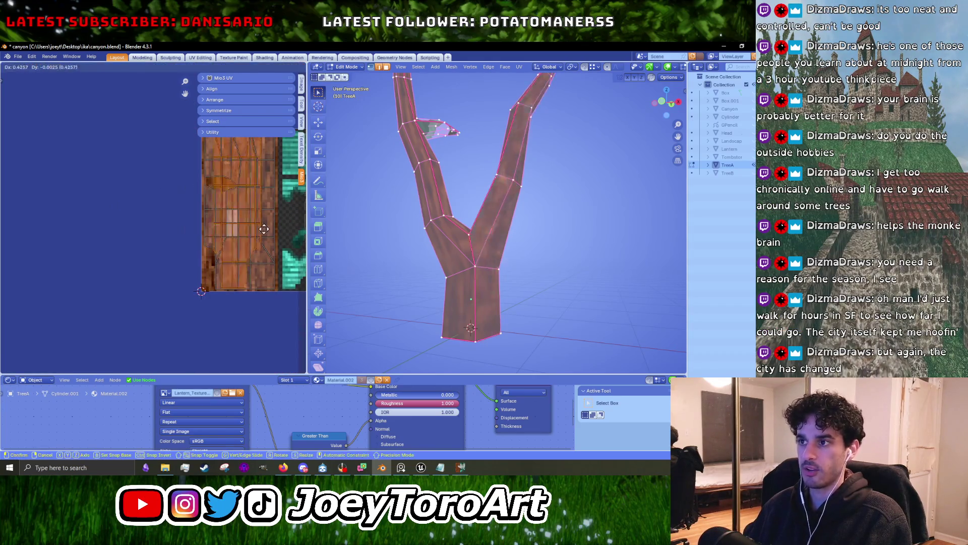
pyautogui.click(268, 228)
pyautogui.scroll(2, 269, 228)
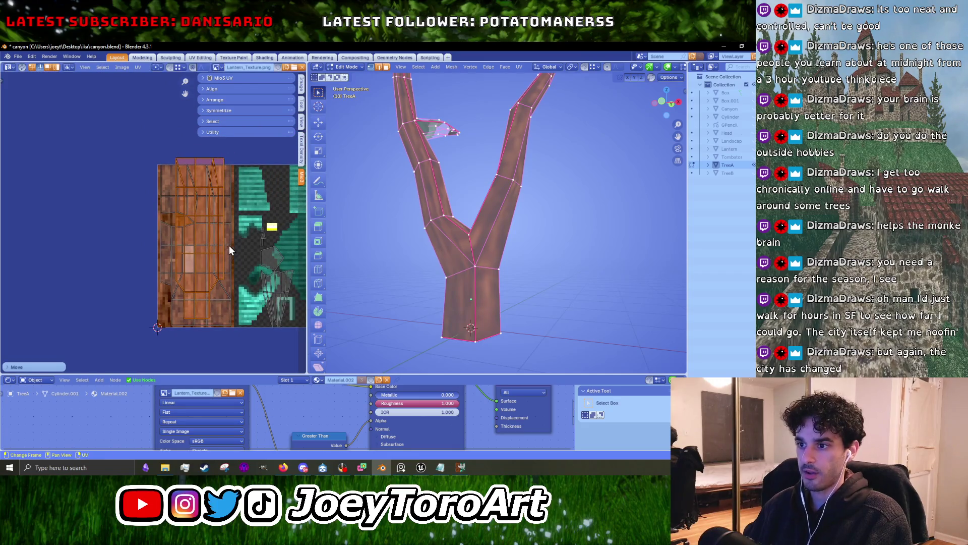
pyautogui.press('g')
pyautogui.click(223, 257)
pyautogui.press('s')
pyautogui.press('x')
pyautogui.click(240, 259)
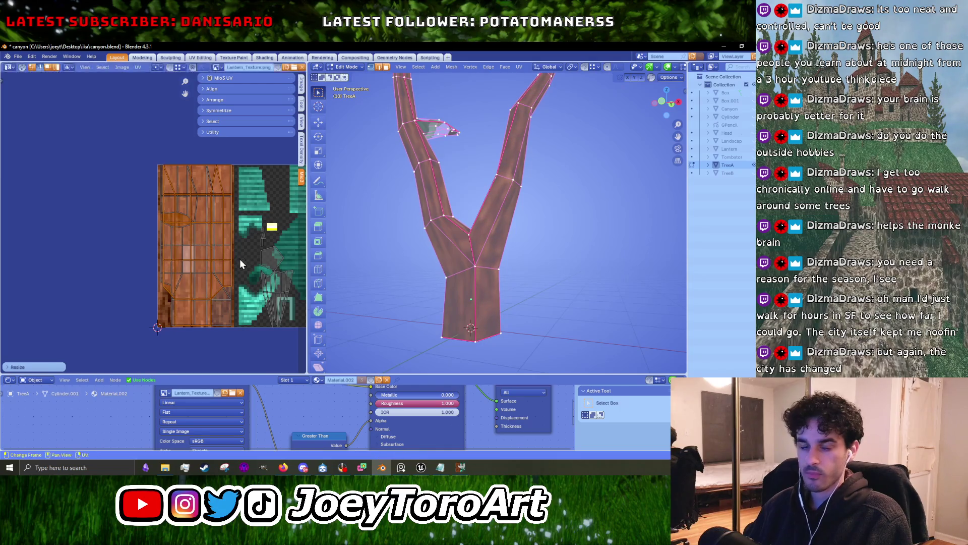
# Nudge the islands into place, cancelling further resize and move attempts.
pyautogui.scroll(1, 199, 269)
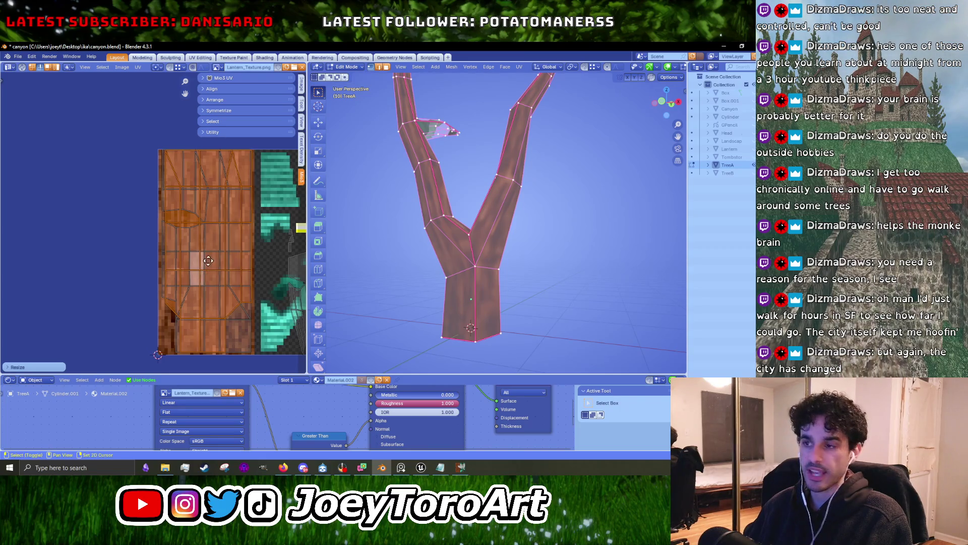
pyautogui.scroll(1, 198, 269)
pyautogui.scroll(1, 205, 253)
pyautogui.scroll(1, 185, 251)
pyautogui.press('g')
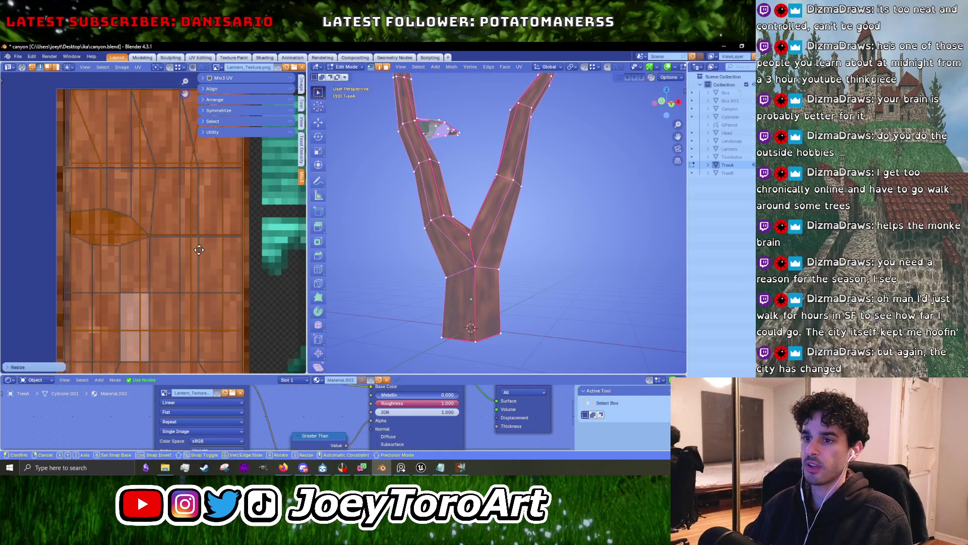
pyautogui.click(194, 251)
pyautogui.press('s')
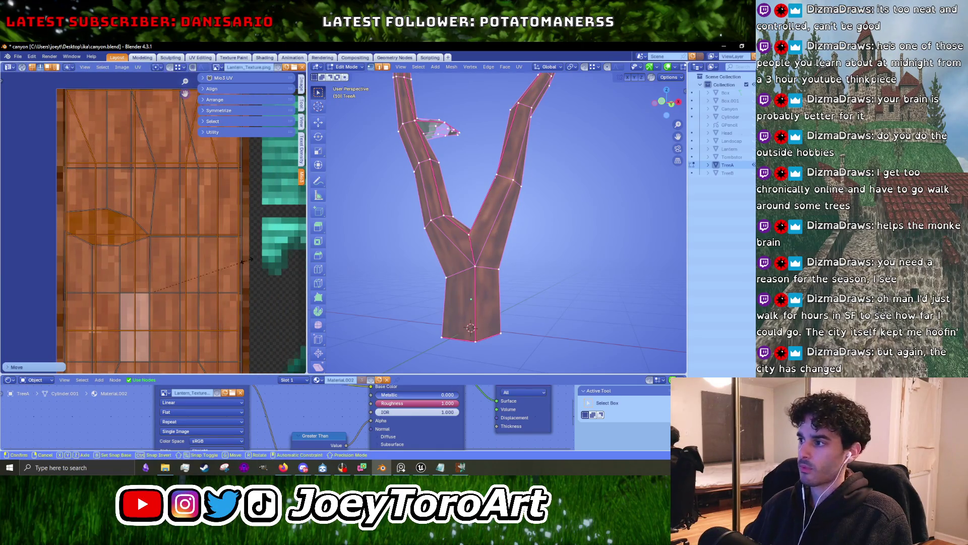
pyautogui.press('x')
pyautogui.press('Escape')
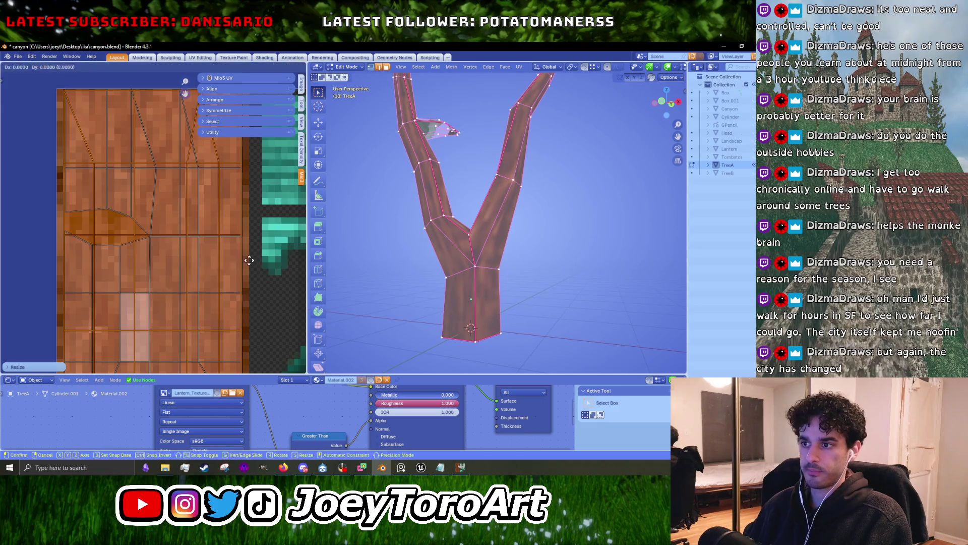
pyautogui.scroll(-4, 247, 262)
pyautogui.scroll(3, 241, 267)
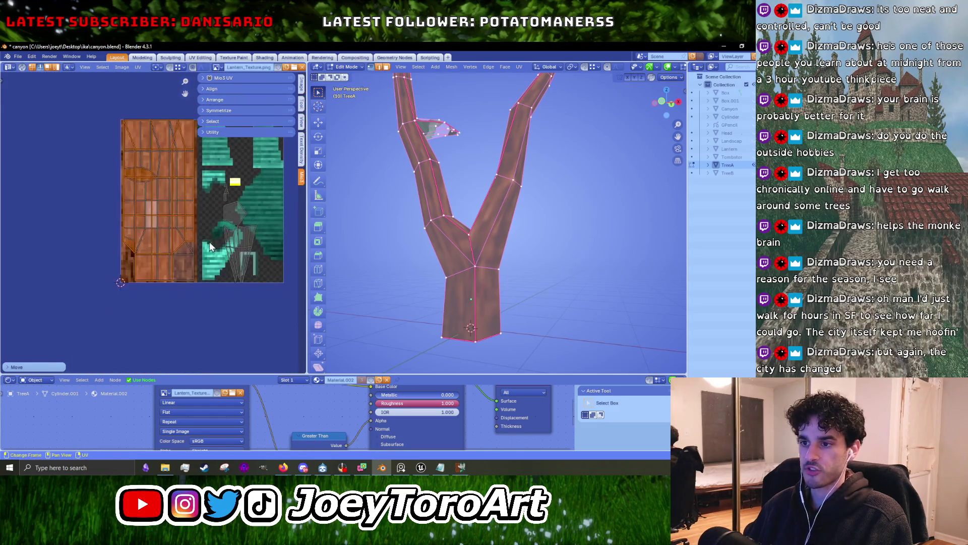
pyautogui.press('g')
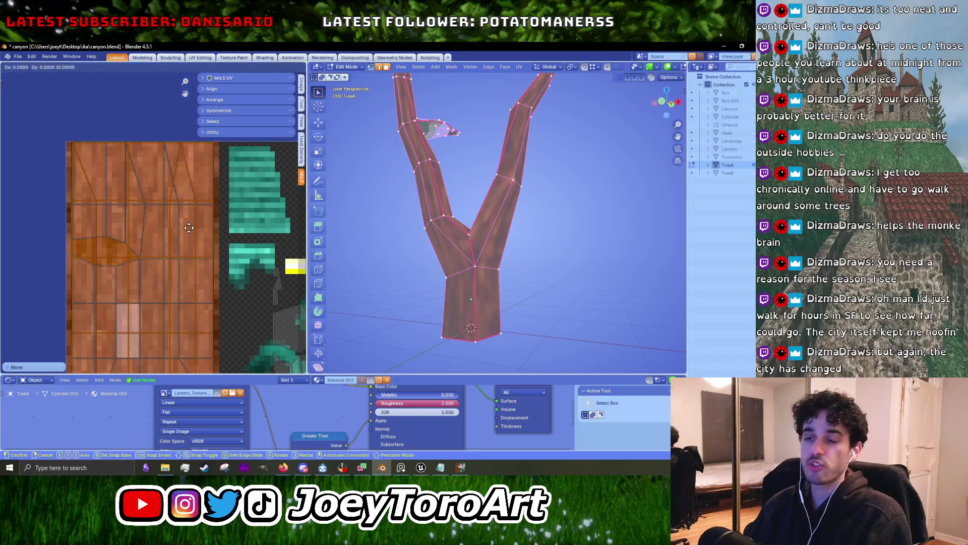
pyautogui.press('Escape')
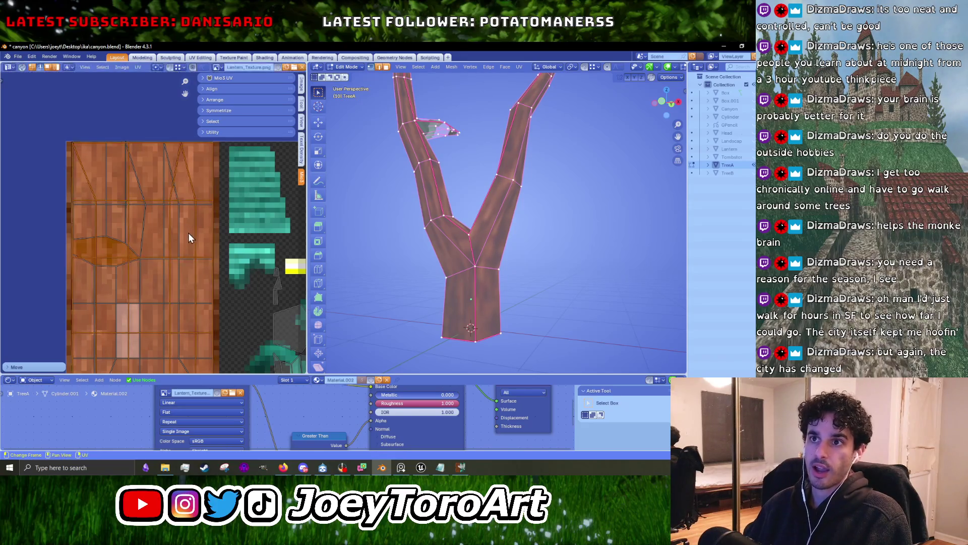
pyautogui.press('g')
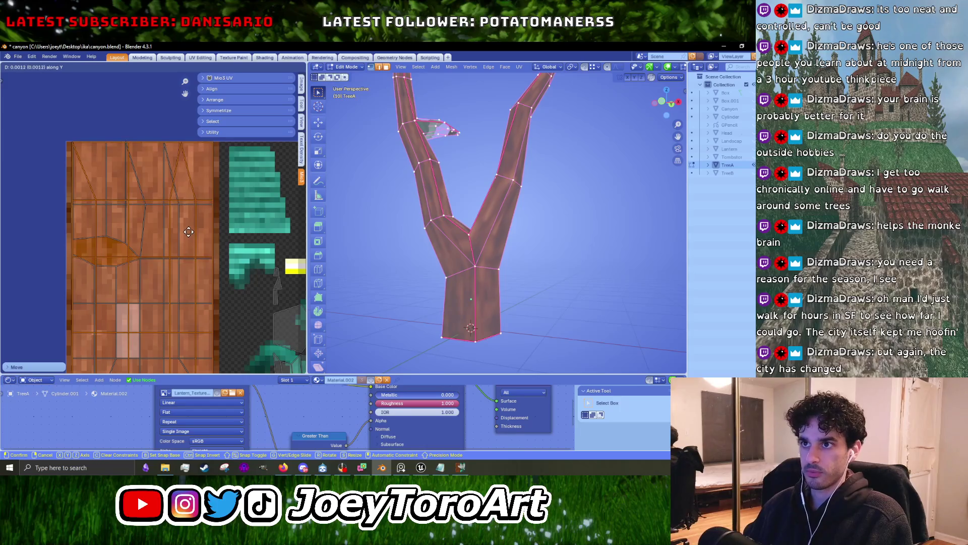
pyautogui.press('Escape')
# Preview the bark-textured tree in Object Mode, then return to Edit Mode.
pyautogui.press('Tab')
pyautogui.moveTo(559, 237); pyautogui.dragTo(414, 252, button='middle')
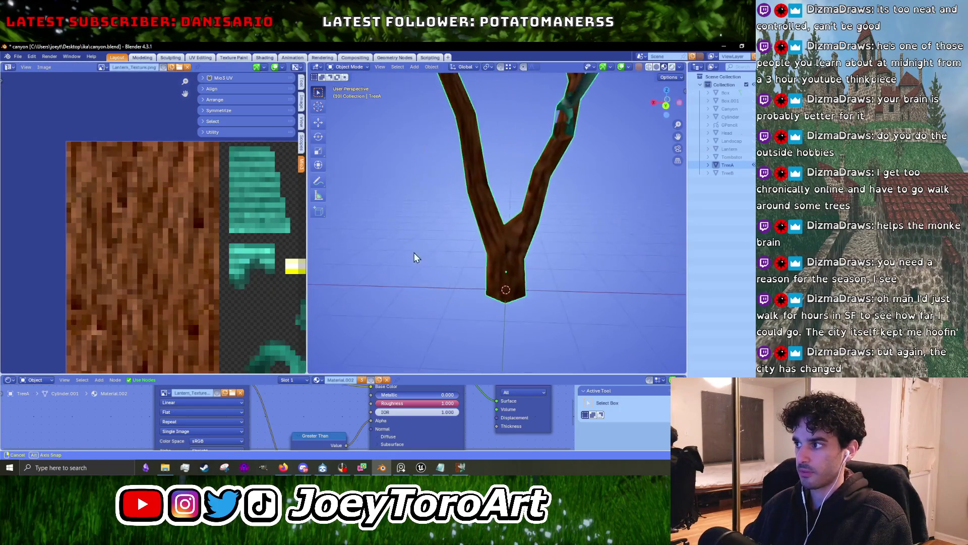
pyautogui.scroll(3, 510, 229)
pyautogui.moveTo(510, 231)
pyautogui.mouseDown(button='middle')
pyautogui.moveTo(527, 249)
pyautogui.moveTo(512, 306)
pyautogui.mouseUp(button='middle')
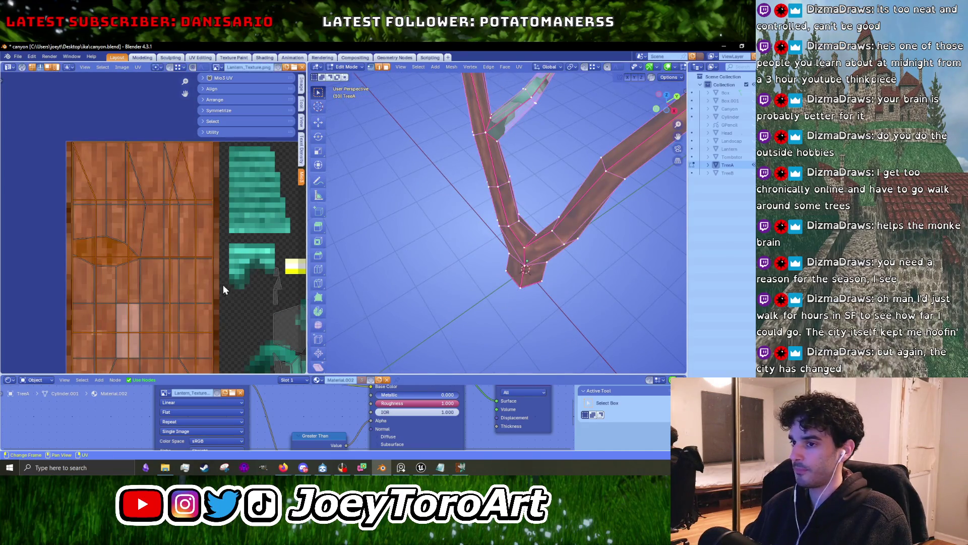
pyautogui.scroll(-3, 220, 271)
pyautogui.moveTo(220, 271); pyautogui.dragTo(172, 201, button='middle')
pyautogui.scroll(3, 171, 201)
pyautogui.press('Tab')
# Check the texture in Object Mode again from another angle and resume mesh editing.
pyautogui.scroll(-3, 165, 270)
pyautogui.scroll(3, 157, 275)
pyautogui.moveTo(131, 316); pyautogui.dragTo(138, 243, button='middle')
pyautogui.scroll(2, 133, 257)
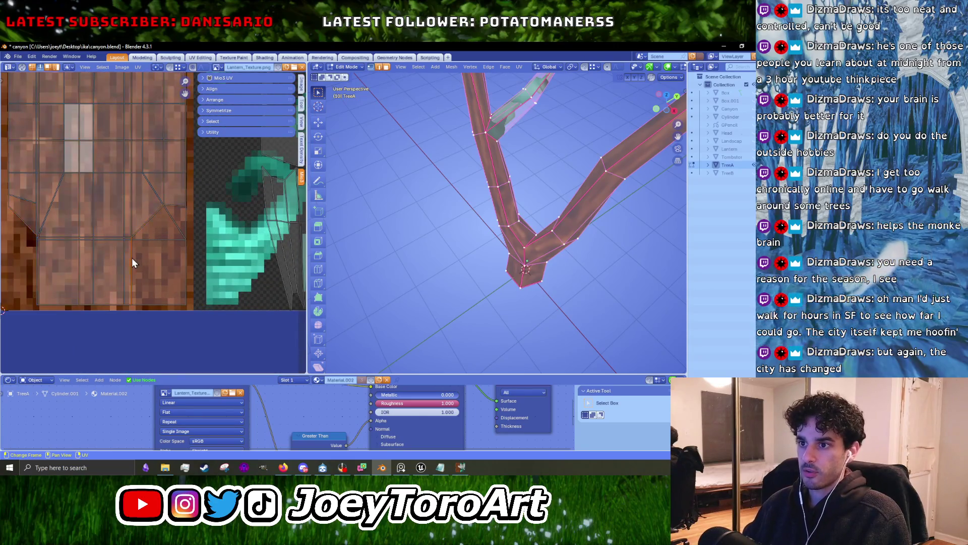
pyautogui.moveTo(600, 220)
pyautogui.mouseDown(button='middle')
pyautogui.moveTo(534, 233)
pyautogui.moveTo(583, 269)
pyautogui.moveTo(497, 294)
pyautogui.moveTo(559, 255)
pyautogui.mouseUp(button='middle')
pyautogui.press('Tab')
pyautogui.scroll(-3, 555, 253)
pyautogui.press('Tab')
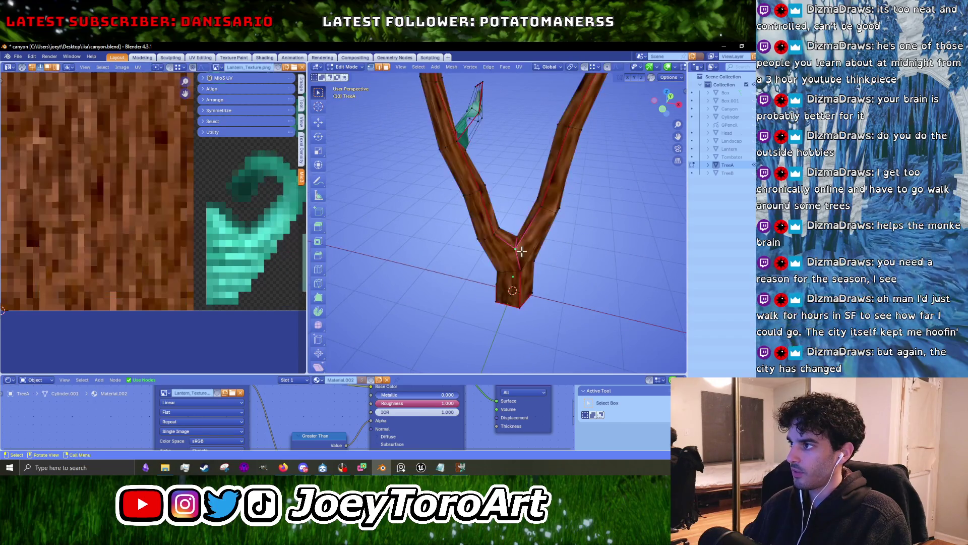
# Select the linked green side piece after clearing the trunk selection.
pyautogui.moveTo(445, 210); pyautogui.dragTo(456, 231, button='middle')
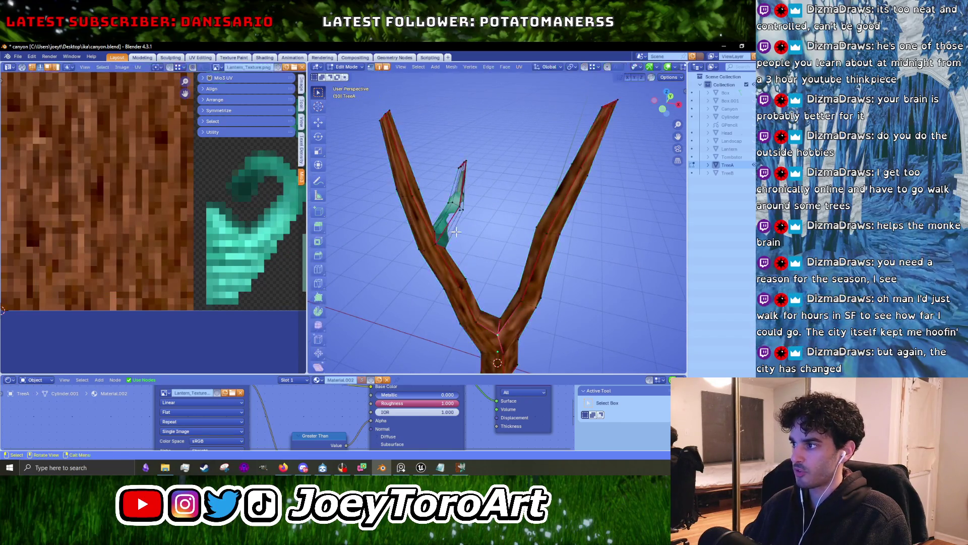
pyautogui.press('a')
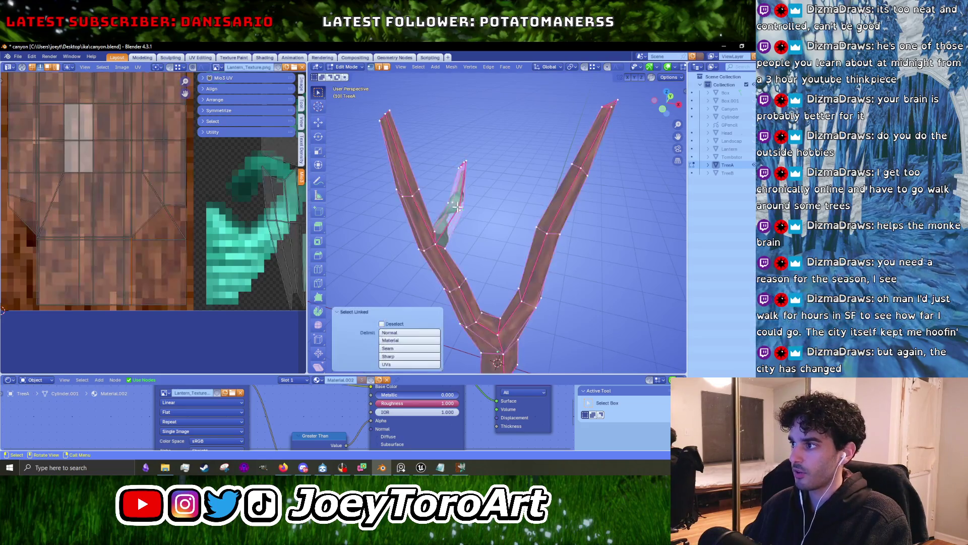
pyautogui.click(475, 228)
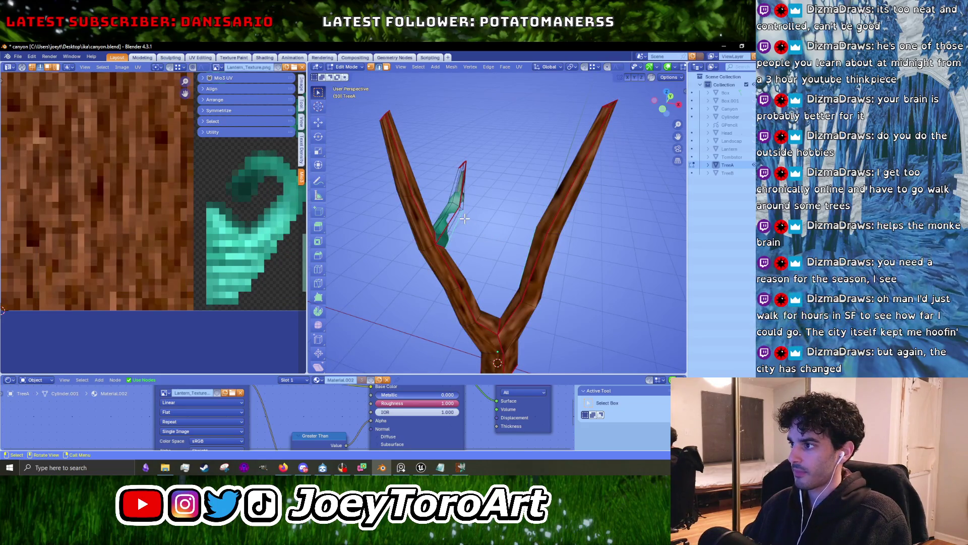
pyautogui.press('a')
pyautogui.click(490, 226)
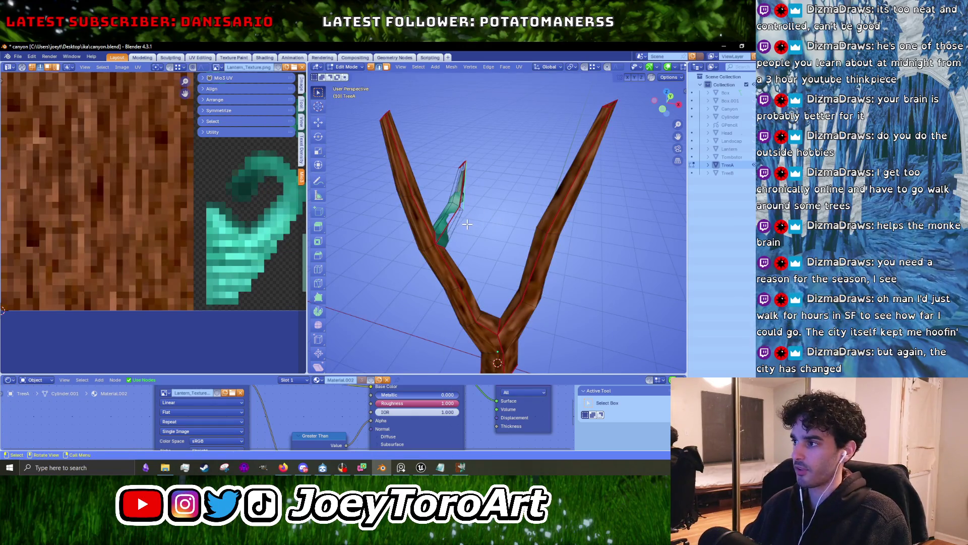
pyautogui.scroll(5, 429, 222)
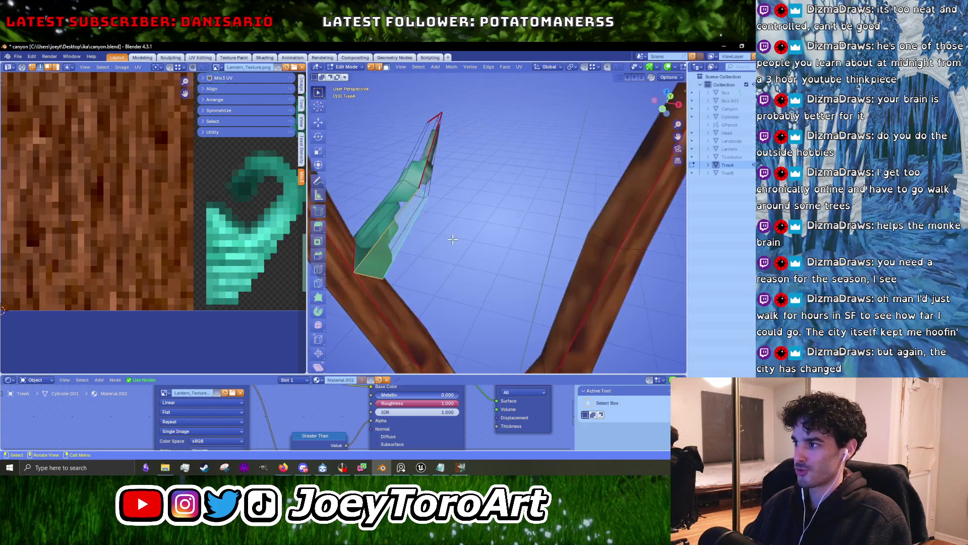
pyautogui.hotkey('ctrl', 'l')
# Align the side piece's UV edge straight and shift it right along X.
pyautogui.scroll(-3, 222, 253)
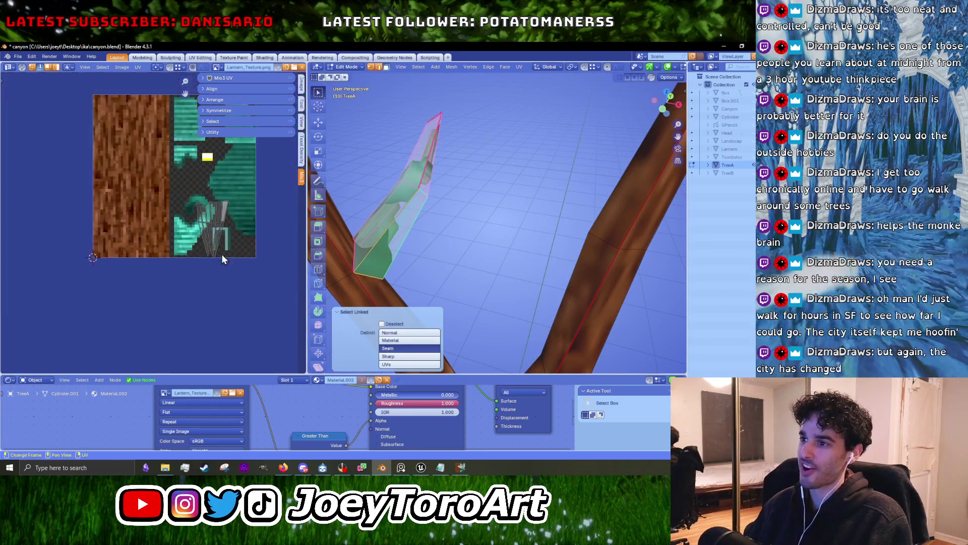
pyautogui.scroll(3, 240, 317)
pyautogui.moveTo(240, 312); pyautogui.dragTo(220, 277, button='middle')
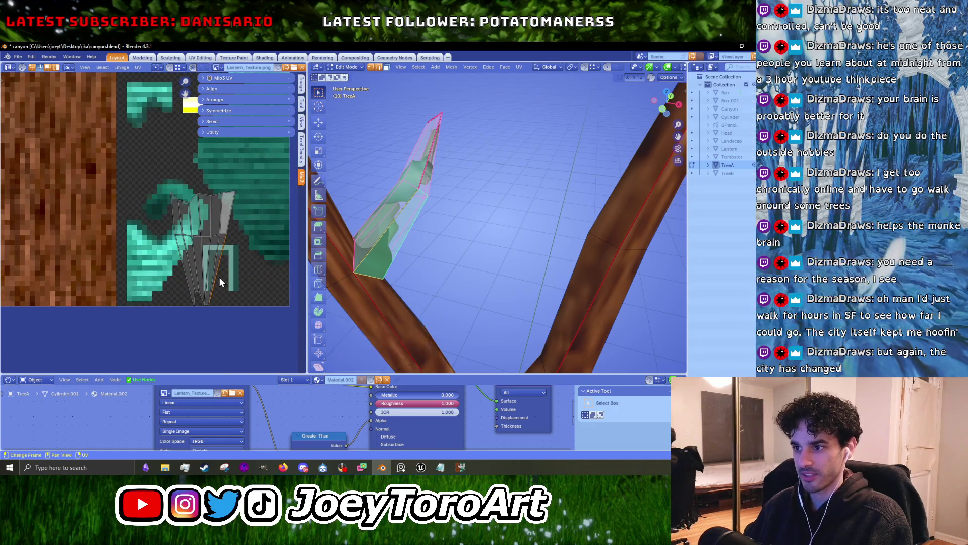
pyautogui.rightClick(230, 243)
pyautogui.click(234, 236)
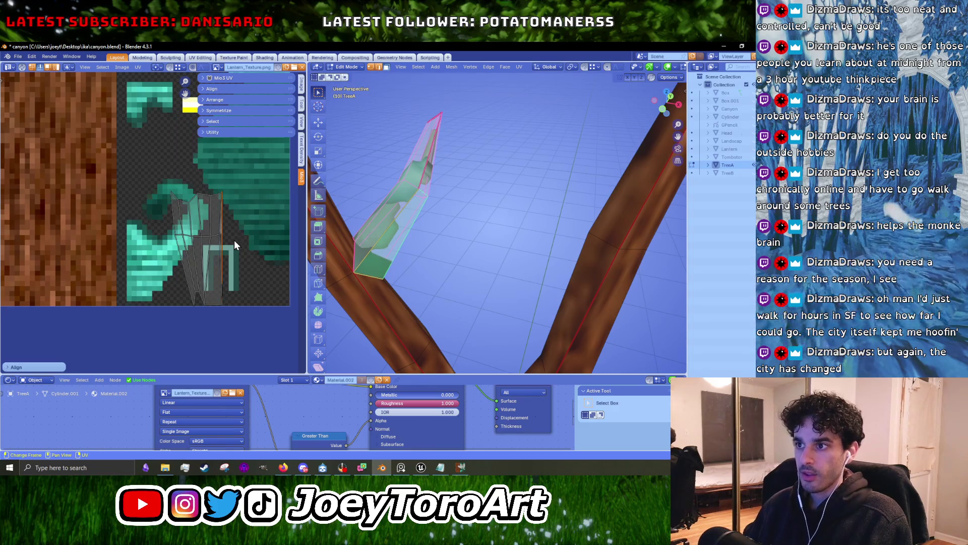
pyautogui.press('g')
pyautogui.press('x')
pyautogui.click(257, 247)
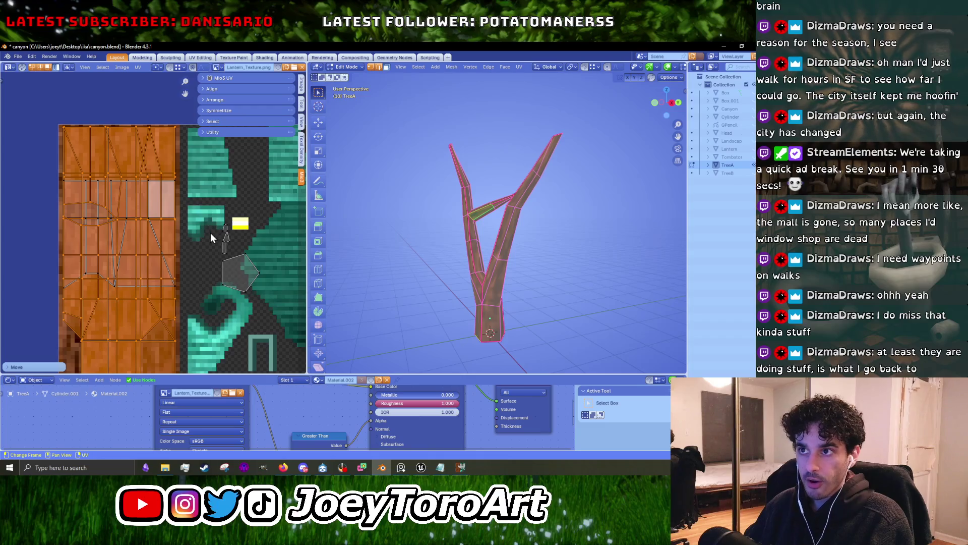
# Try resizing the trunk UVs, keeping them at the original size.
pyautogui.moveTo(188, 278)
pyautogui.keyDown('shift'); pyautogui.mouseDown(button='middle')
pyautogui.moveTo(201, 238)
pyautogui.moveTo(186, 304)
pyautogui.mouseUp(button='middle'); pyautogui.keyUp('shift')
pyautogui.press('s')
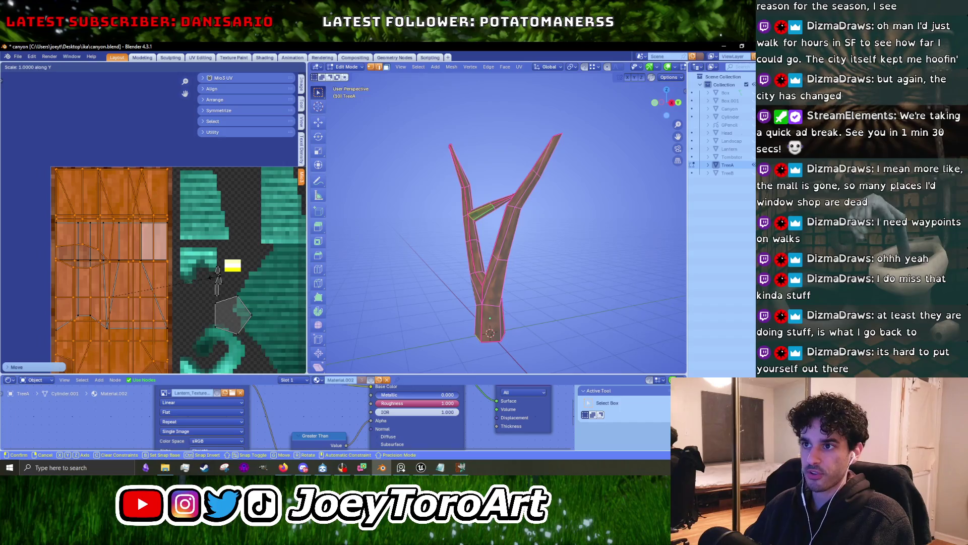
pyautogui.click(217, 276)
pyautogui.scroll(1, 186, 279)
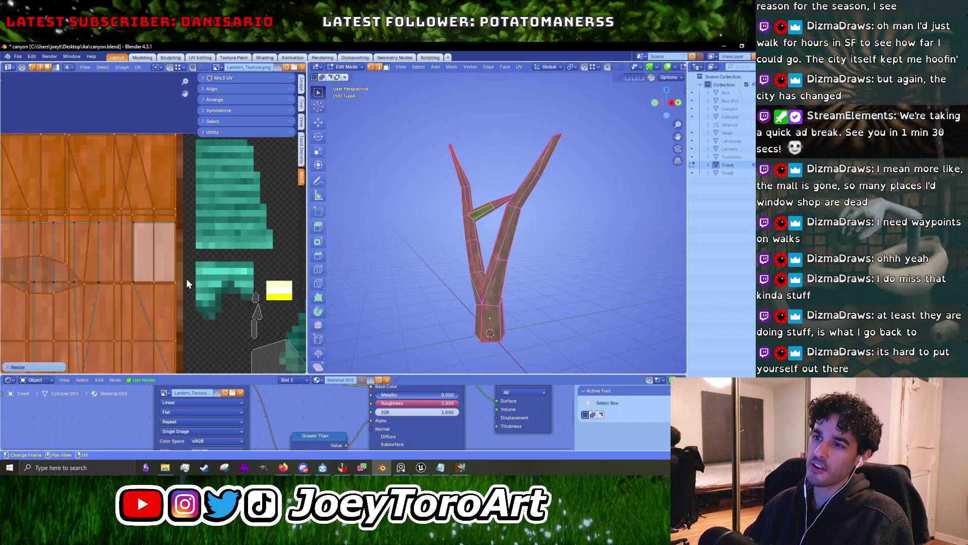
pyautogui.scroll(2, 182, 252)
pyautogui.scroll(1, 190, 267)
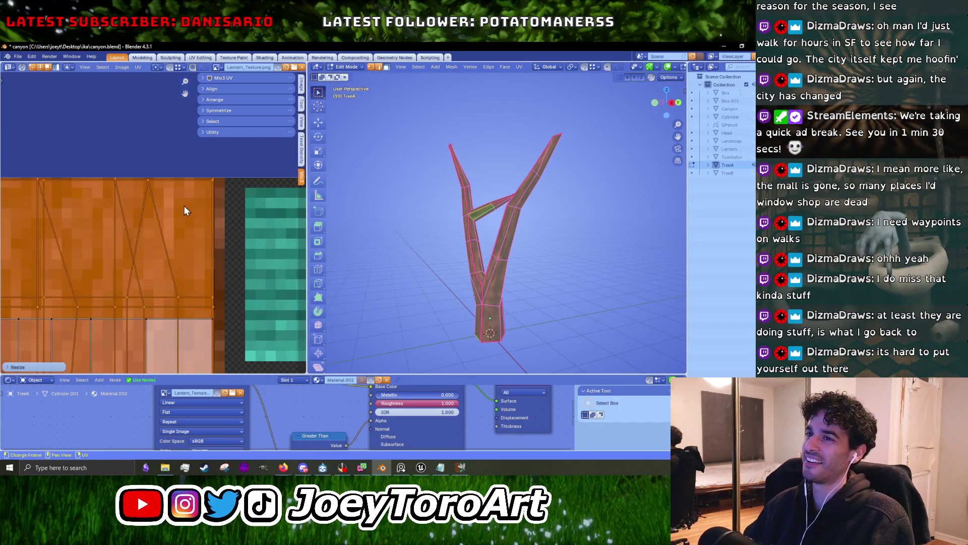
pyautogui.scroll(1, 510, 219)
pyautogui.scroll(3, 510, 220)
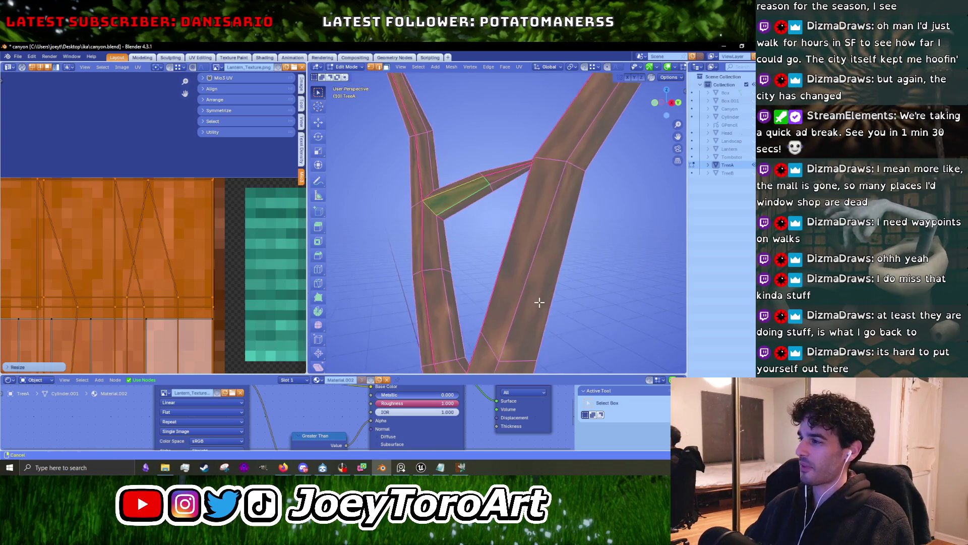
pyautogui.scroll(2, 509, 219)
pyautogui.moveTo(509, 219); pyautogui.dragTo(472, 240, button='middle')
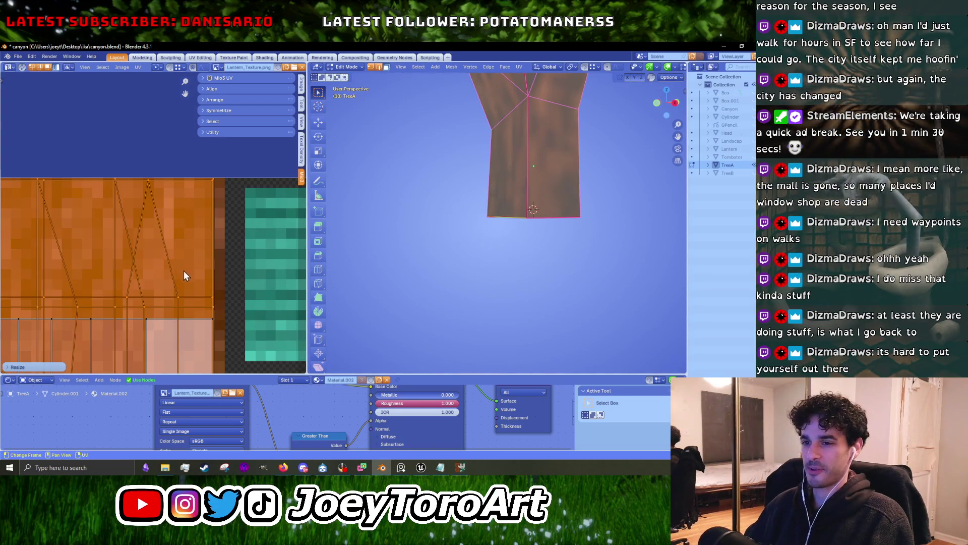
# Stretch the trunk UVs vertically with S Y over the bark texture.
pyautogui.press('s')
pyautogui.press('y')
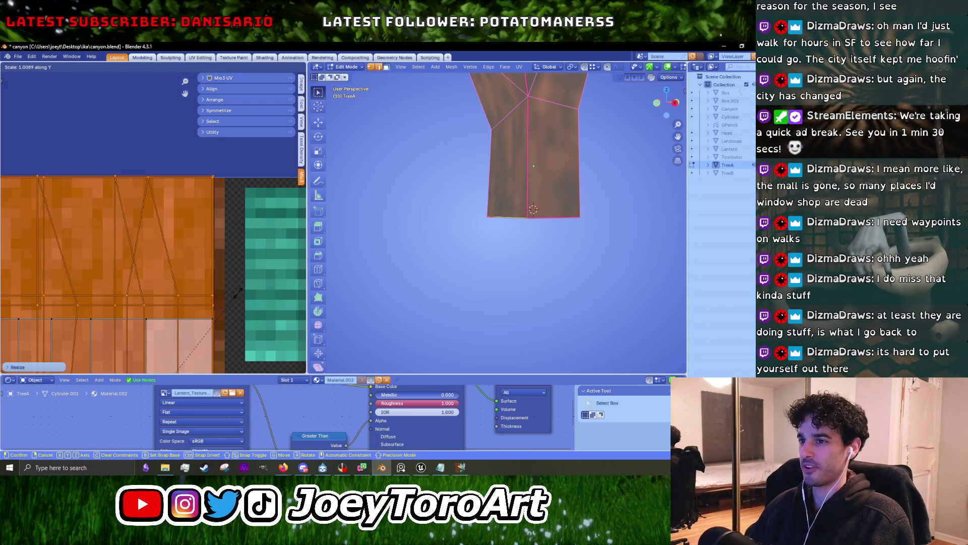
pyautogui.press('y')
pyautogui.scroll(-2, 237, 293)
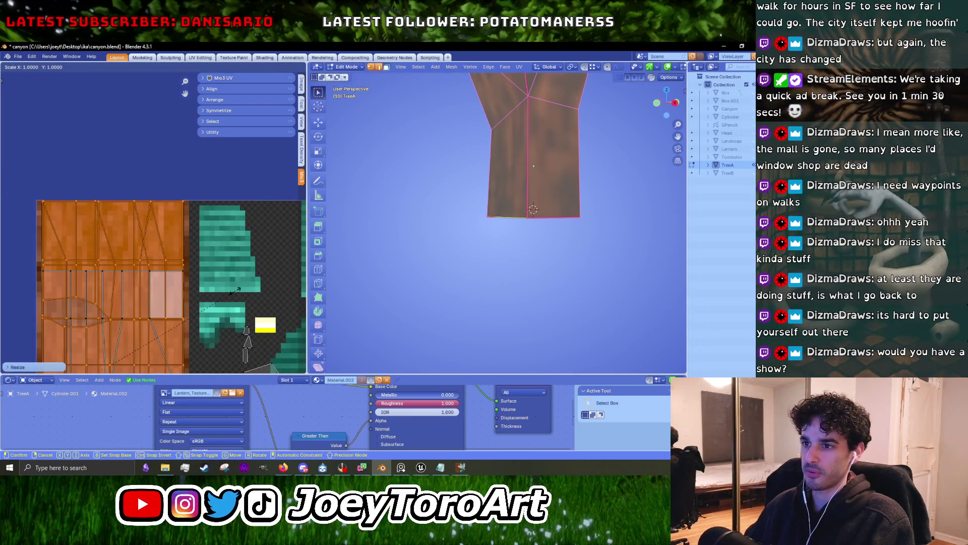
pyautogui.press('y')
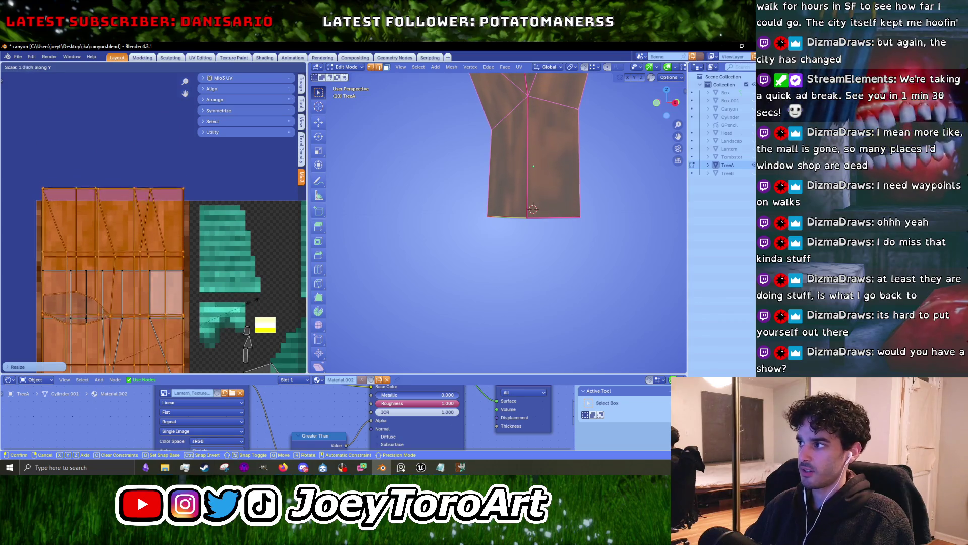
pyautogui.click(249, 301)
pyautogui.moveTo(413, 242); pyautogui.dragTo(369, 289, button='middle')
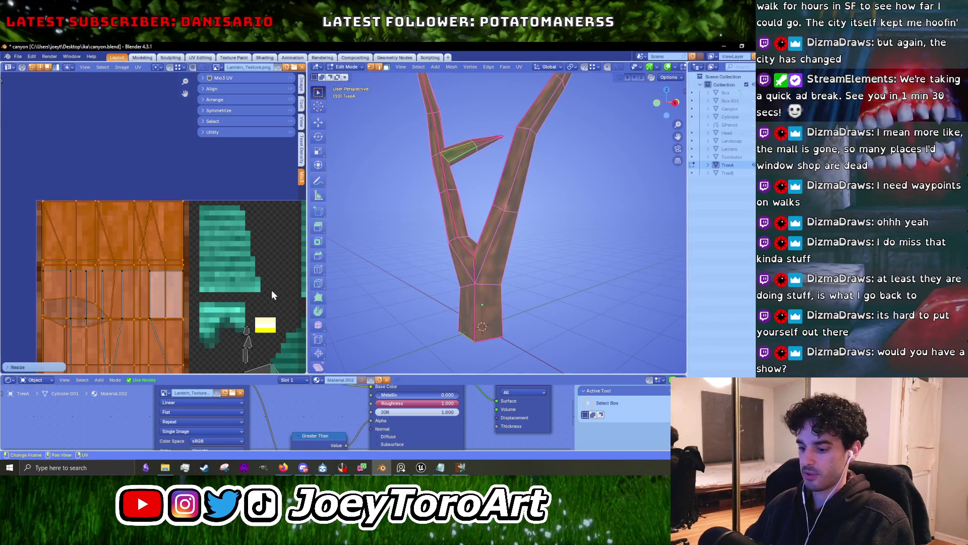
# Cancel two more scale attempts, fit the texture in view, and preview in Object Mode.
pyautogui.press('s')
pyautogui.rightClick(243, 291)
pyautogui.press('s')
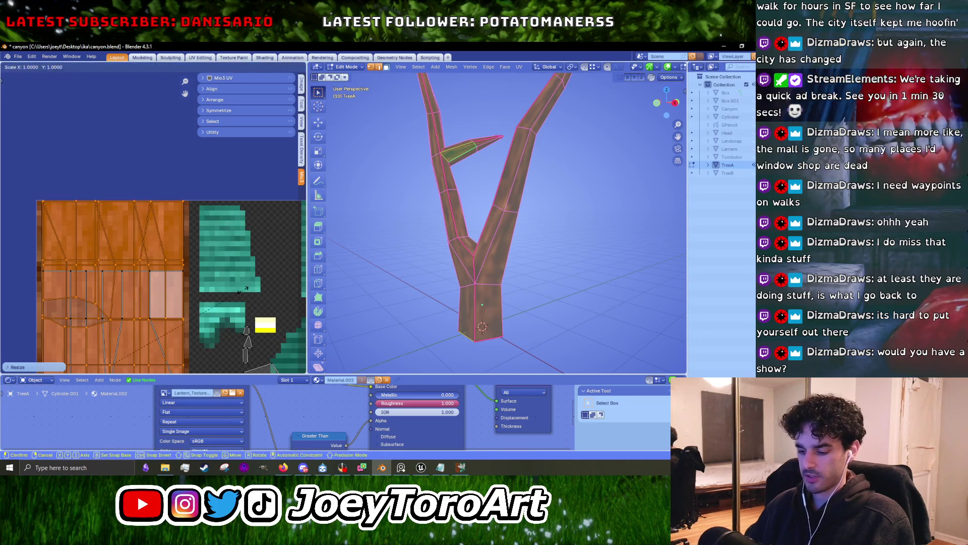
pyautogui.press('y')
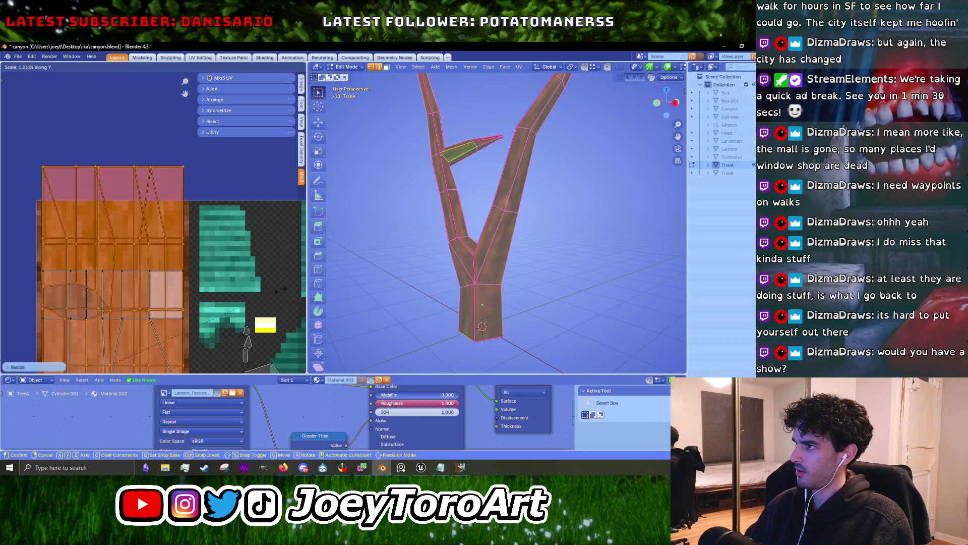
pyautogui.rightClick(278, 300)
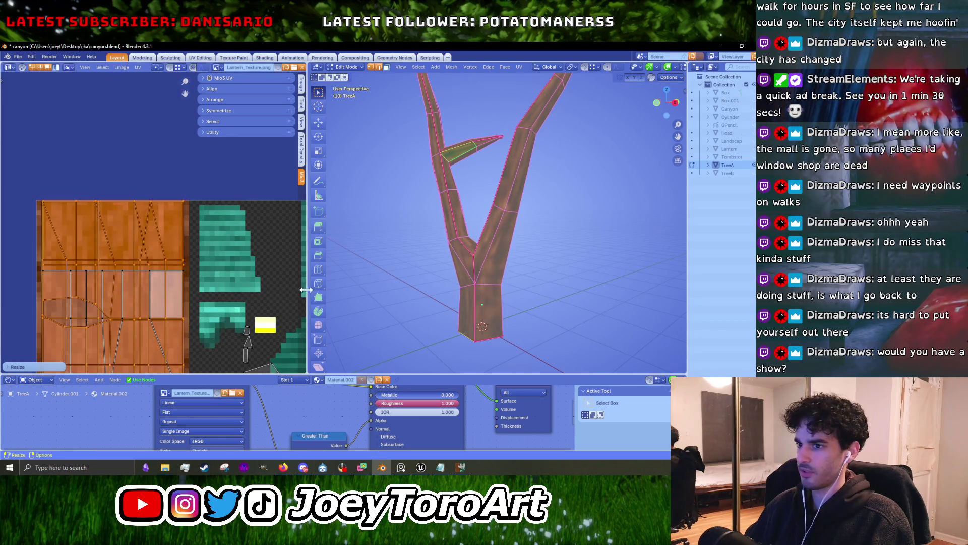
pyautogui.press('Home')
pyautogui.press('Tab')
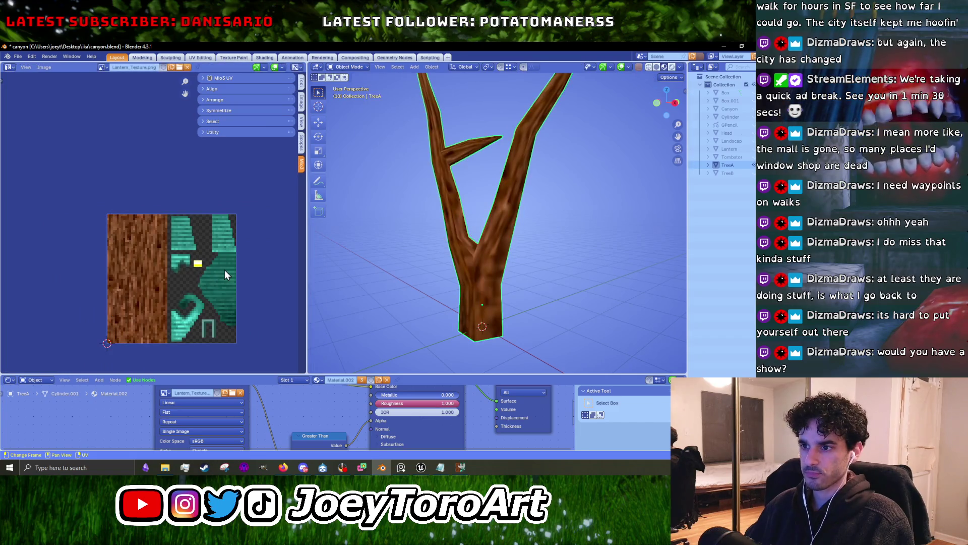
pyautogui.press('Tab')
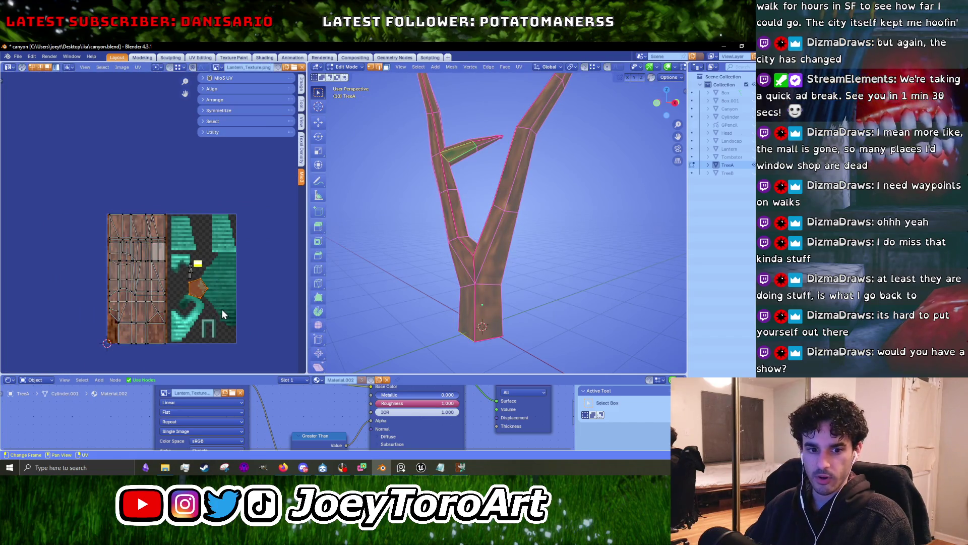
# Move the pentagon UV island from the teal pattern onto the bark area.
pyautogui.scroll(2, 222, 310)
pyautogui.scroll(3, 231, 287)
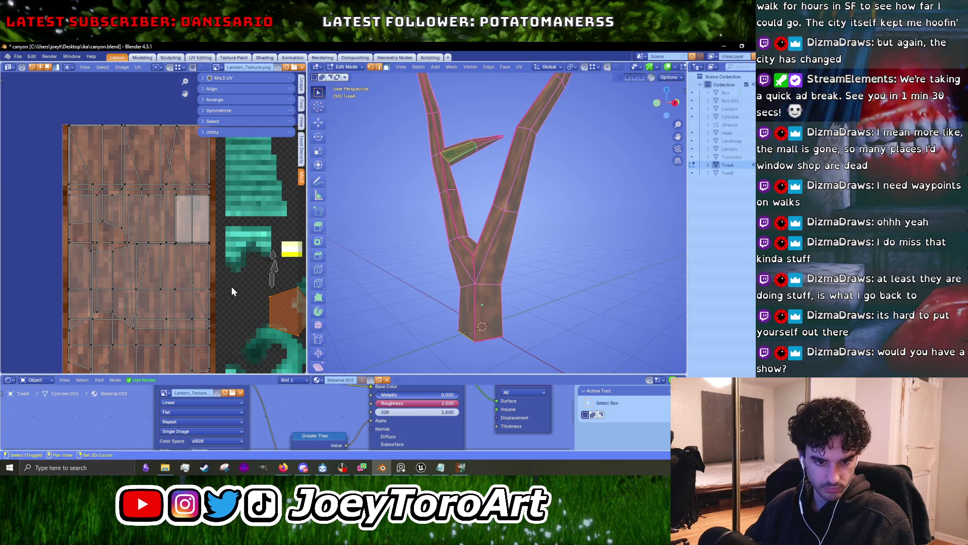
pyautogui.moveTo(229, 289); pyautogui.dragTo(179, 314, button='middle')
pyautogui.click(206, 301)
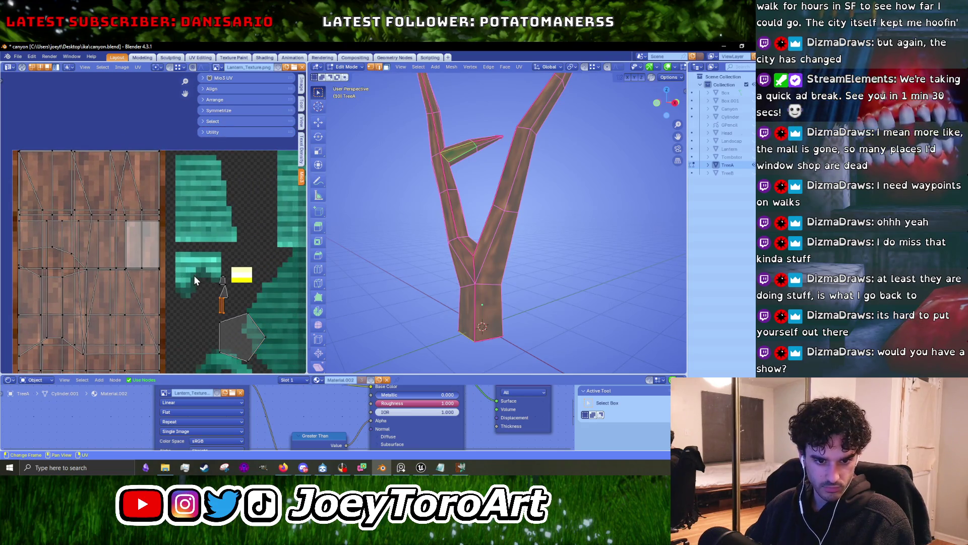
pyautogui.click(247, 335)
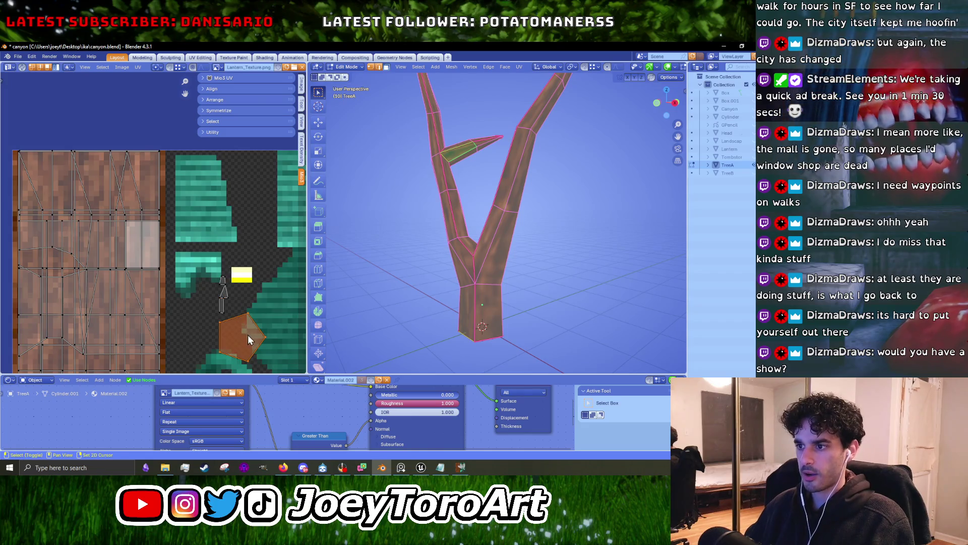
pyautogui.scroll(2, 247, 334)
pyautogui.press('g')
pyautogui.click(71, 212)
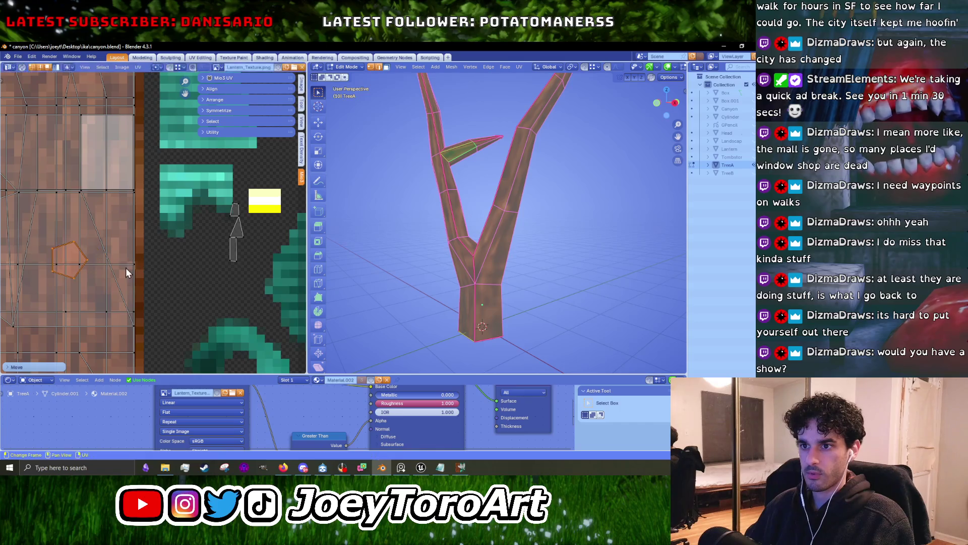
# Preview the fully bark-textured tree in Object Mode, then return to Edit Mode.
pyautogui.scroll(-5, 191, 274)
pyautogui.scroll(-5, 222, 237)
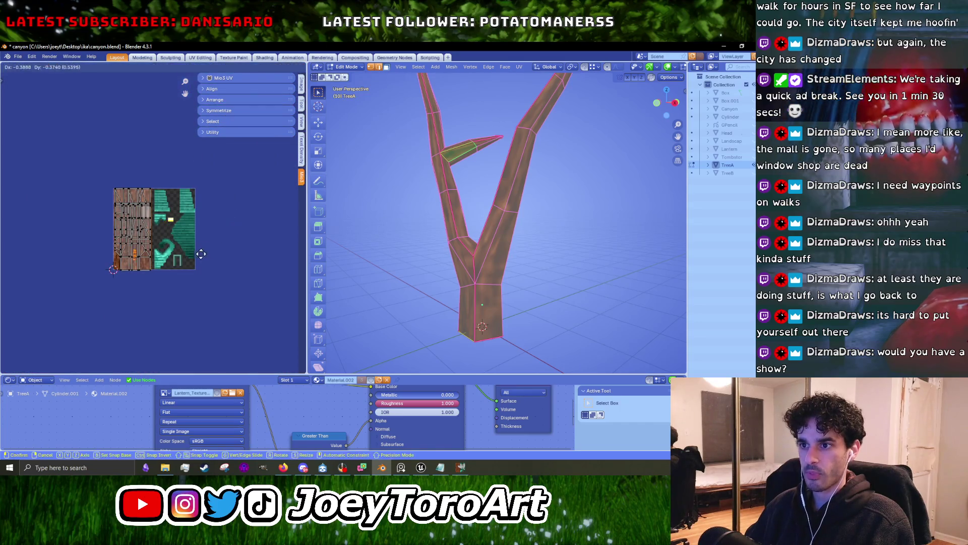
pyautogui.press('Tab')
pyautogui.moveTo(405, 246)
pyautogui.mouseDown(button='middle')
pyautogui.moveTo(525, 194)
pyautogui.moveTo(495, 222)
pyautogui.moveTo(537, 270)
pyautogui.moveTo(508, 248)
pyautogui.mouseUp(button='middle')
pyautogui.press('Tab')
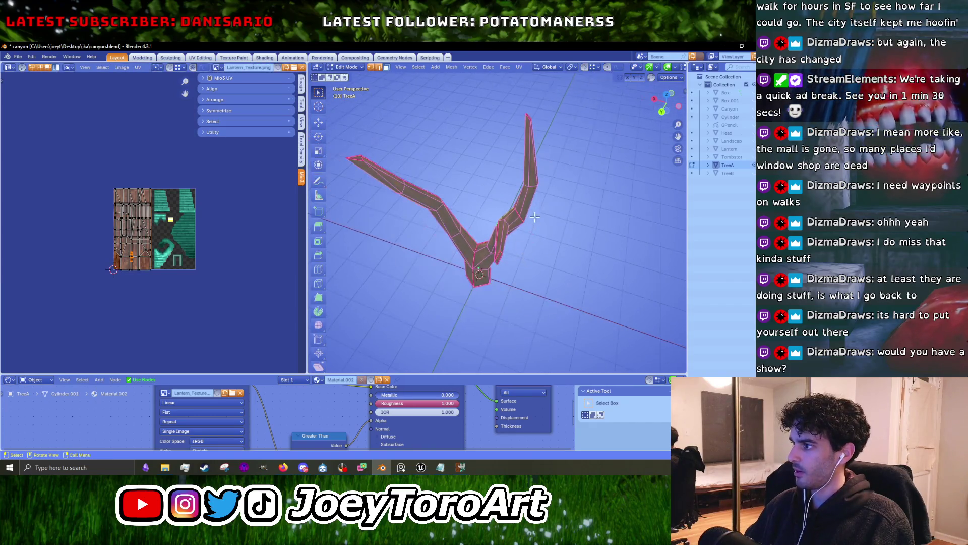
# Bring the TreeA UV layout on the bark texture into view in the UV editor.
pyautogui.moveTo(508, 249); pyautogui.dragTo(500, 244, button='middle')
pyautogui.press('Tab')
pyautogui.press('Tab')
pyautogui.scroll(2, 449, 245)
pyautogui.scroll(6, 171, 242)
pyautogui.moveTo(165, 258)
pyautogui.keyDown('shift'); pyautogui.mouseDown(button='middle')
pyautogui.moveTo(172, 281)
pyautogui.moveTo(183, 214)
pyautogui.mouseUp(button='middle'); pyautogui.keyUp('shift')
pyautogui.moveTo(189, 136); pyautogui.dragTo(207, 172, button='middle')
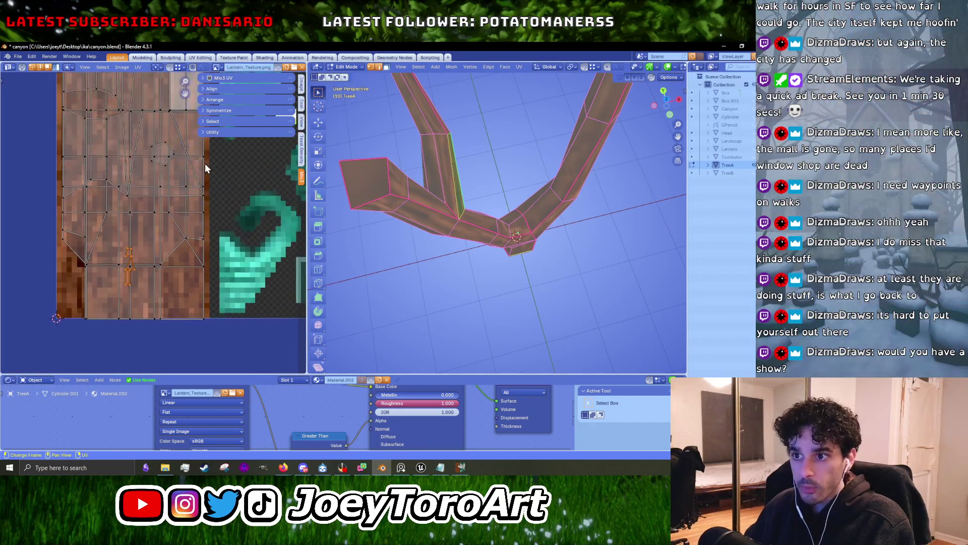
# Scale up the narrow orange UV island, then inspect the bark-textured tree in Object Mode.
pyautogui.press('s')
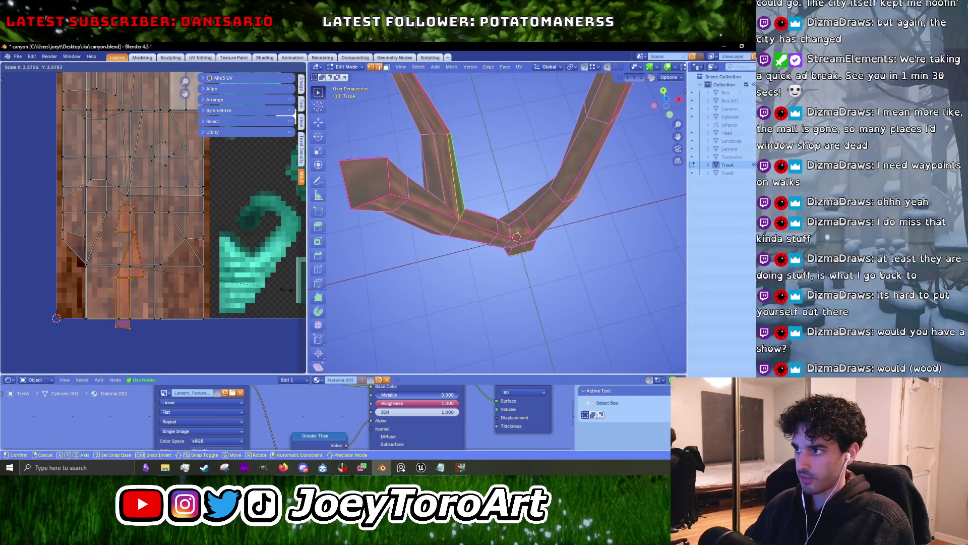
pyautogui.click(256, 283)
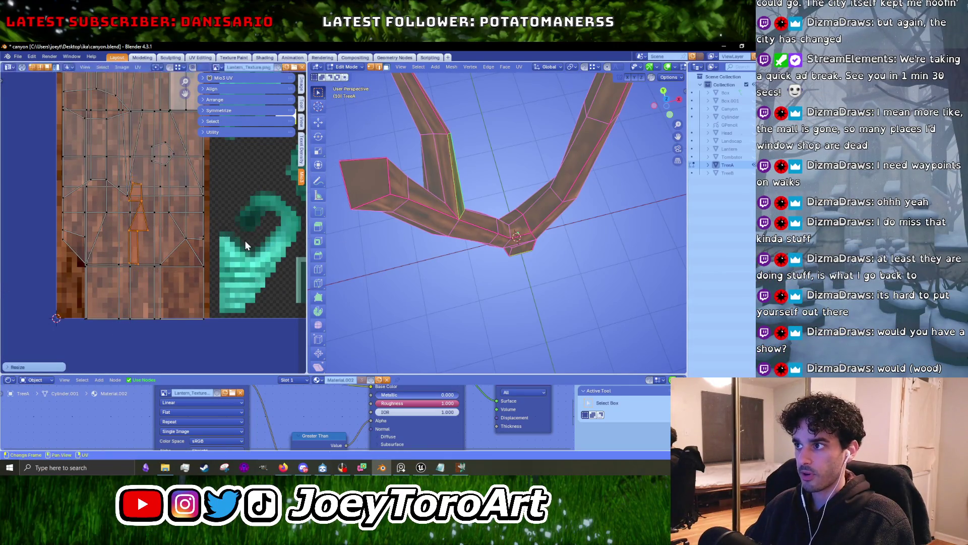
pyautogui.press('Tab')
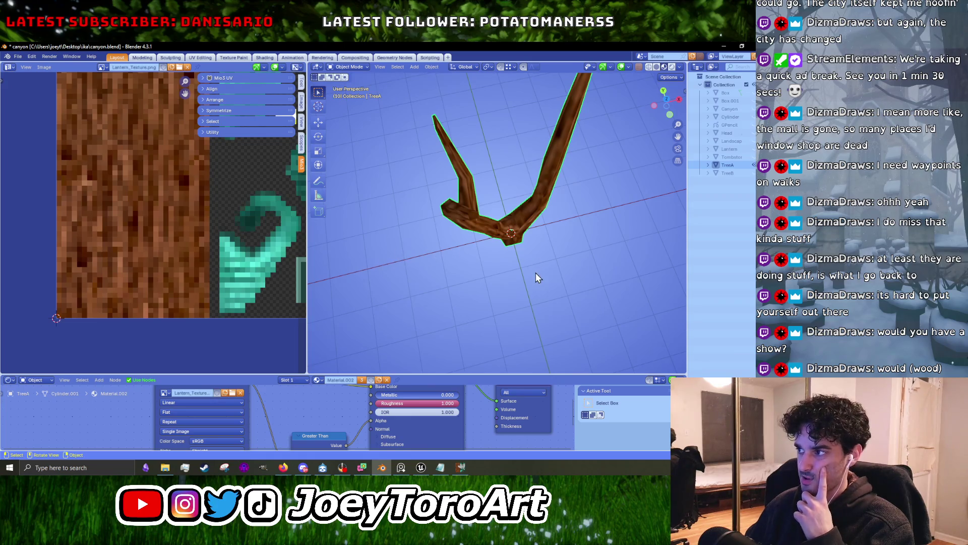
pyautogui.moveTo(536, 275); pyautogui.dragTo(532, 247, button='middle')
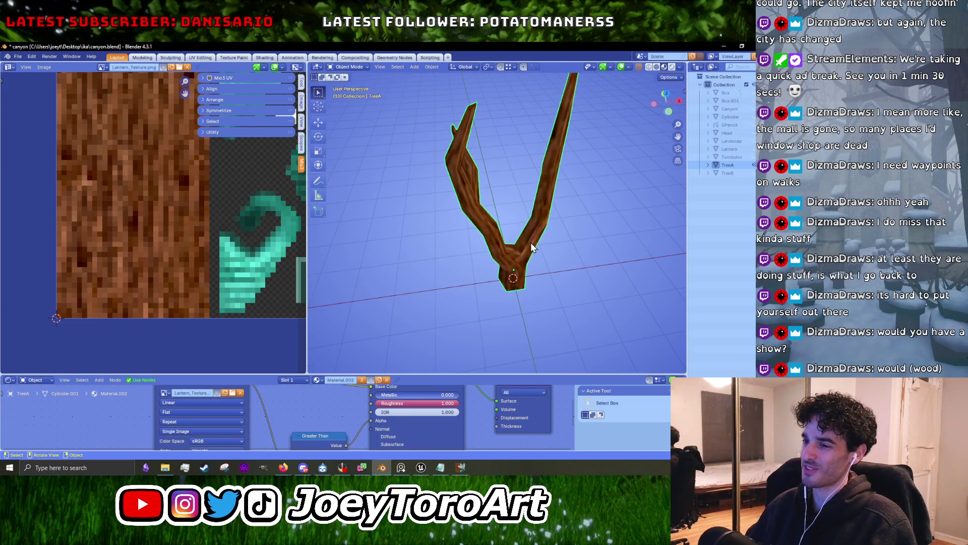
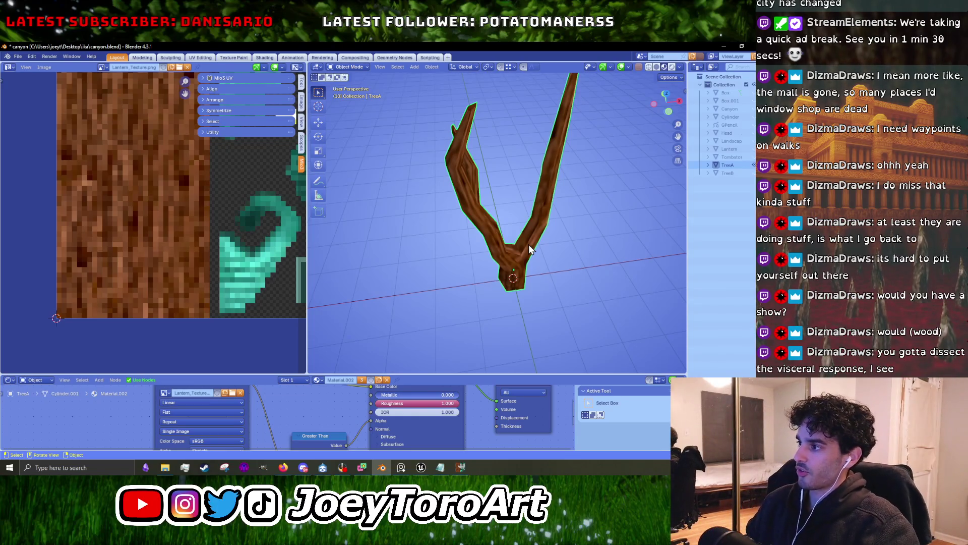
# Enter Edit Mode on the tree and select a face at the trunk base.
pyautogui.scroll(4, 533, 260)
pyautogui.moveTo(553, 289)
pyautogui.mouseDown(button='middle')
pyautogui.moveTo(398, 238)
pyautogui.moveTo(390, 254)
pyautogui.moveTo(462, 262)
pyautogui.moveTo(469, 253)
pyautogui.mouseUp(button='middle')
pyautogui.press('Tab')
pyautogui.click(462, 263)
pyautogui.press('Tab')
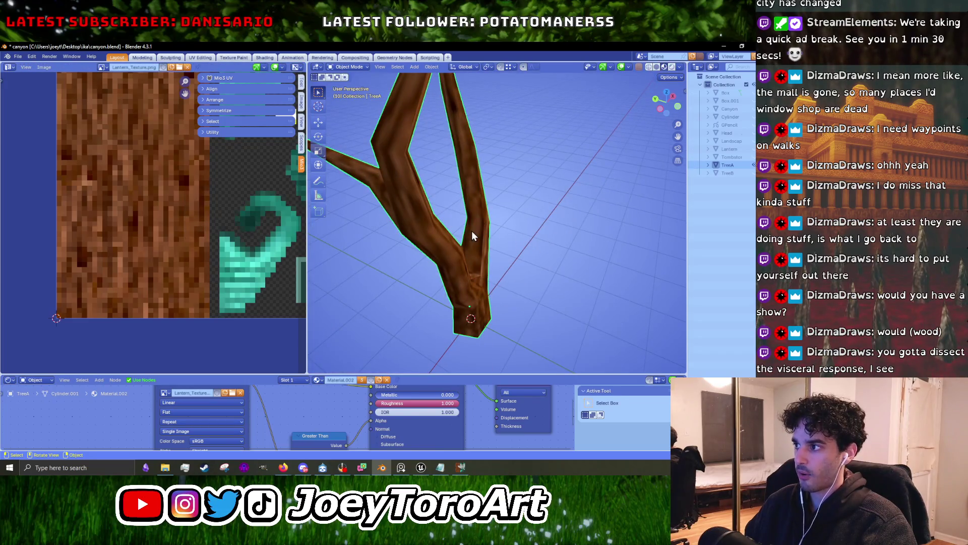
pyautogui.press('Tab')
# Slide the trunk face's UV island horizontally along X on the bark texture.
pyautogui.scroll(2, 200, 221)
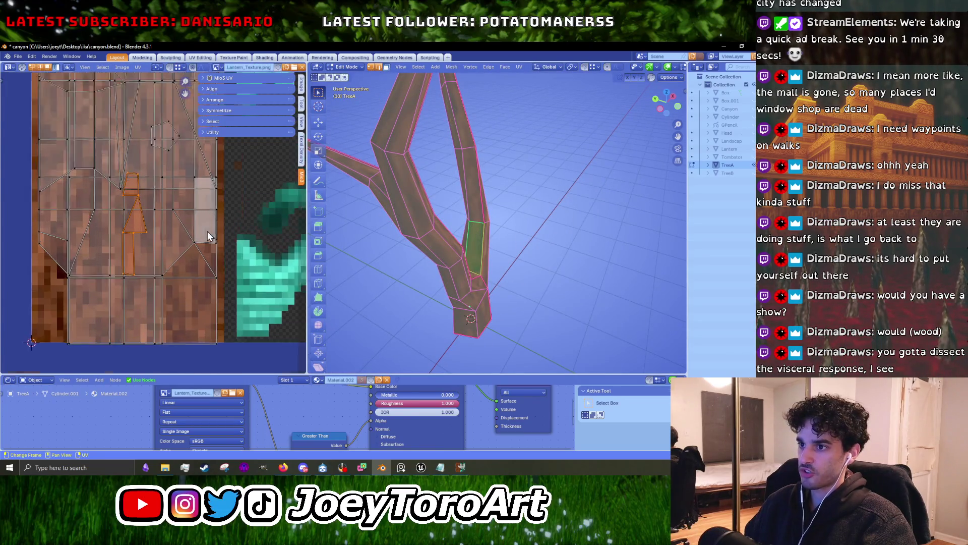
pyautogui.scroll(1, 207, 231)
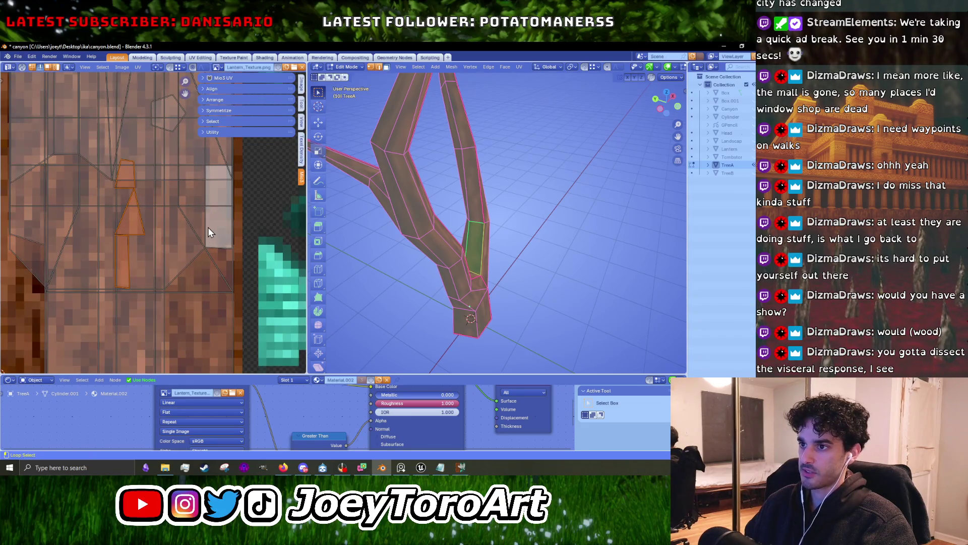
pyautogui.scroll(-2, 208, 227)
pyautogui.scroll(-1, 175, 261)
pyautogui.scroll(2, 182, 252)
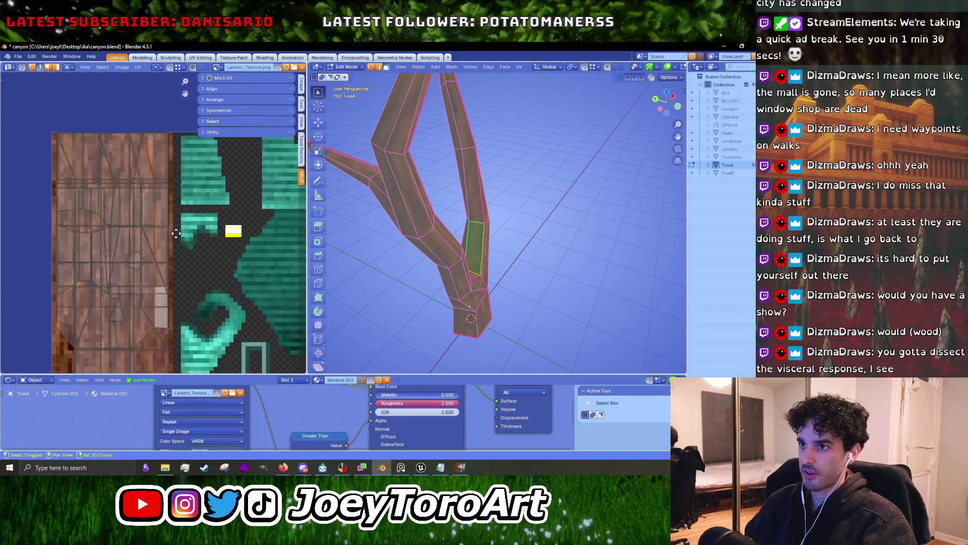
pyautogui.scroll(1, 194, 235)
pyautogui.press('g')
pyautogui.press('x')
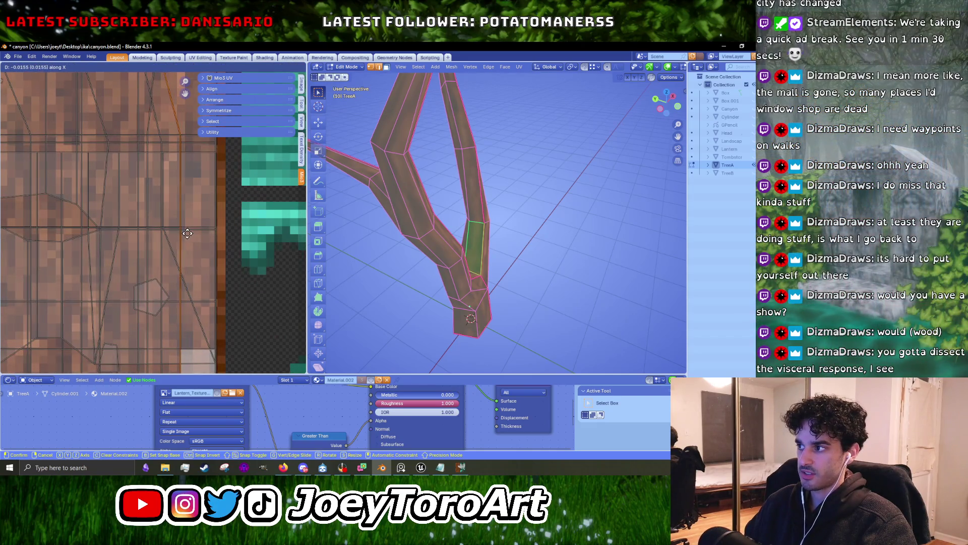
pyautogui.click(192, 233)
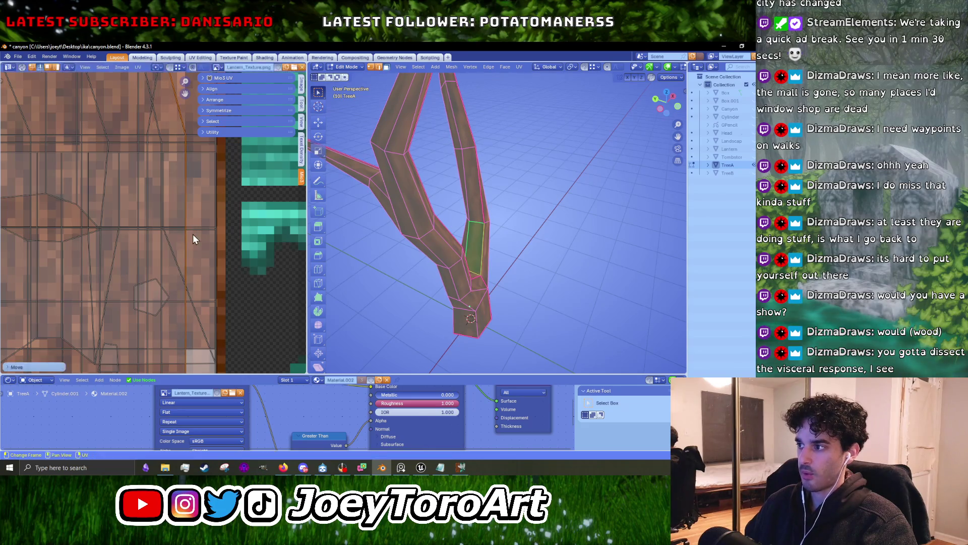
# Leave Edit Mode and orbit around the tree to inspect the shifted bark.
pyautogui.press('Tab')
pyautogui.scroll(3, 458, 285)
pyautogui.scroll(3, 432, 316)
pyautogui.moveTo(420, 260); pyautogui.dragTo(541, 206, button='middle')
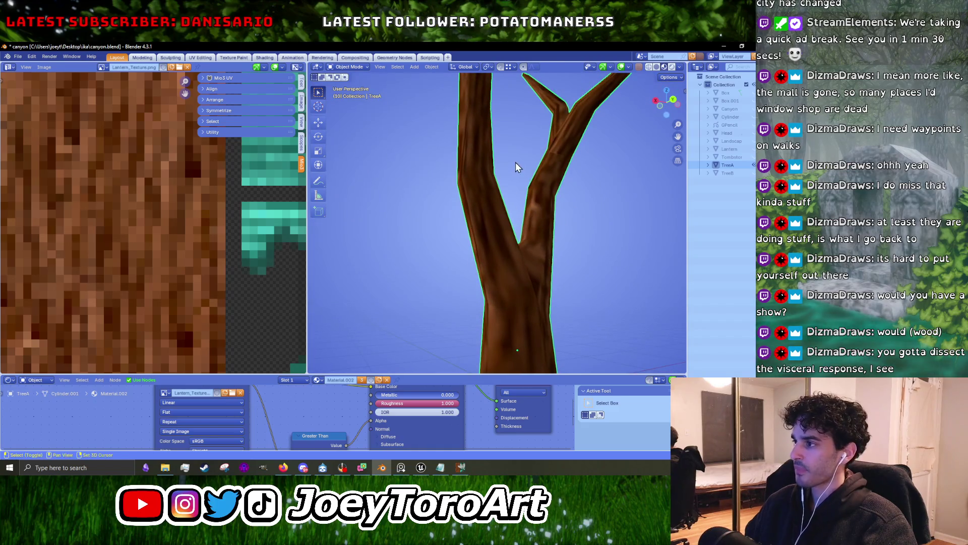
pyautogui.moveTo(516, 162); pyautogui.dragTo(518, 333, button='middle')
pyautogui.scroll(-3, 490, 239)
pyautogui.moveTo(590, 205); pyautogui.dragTo(524, 255, button='middle')
pyautogui.scroll(3, 522, 253)
pyautogui.scroll(-3, 516, 254)
pyautogui.scroll(-3, 505, 257)
pyautogui.scroll(3, 493, 258)
pyautogui.scroll(-3, 492, 258)
pyautogui.scroll(4, 493, 258)
pyautogui.scroll(-2, 493, 259)
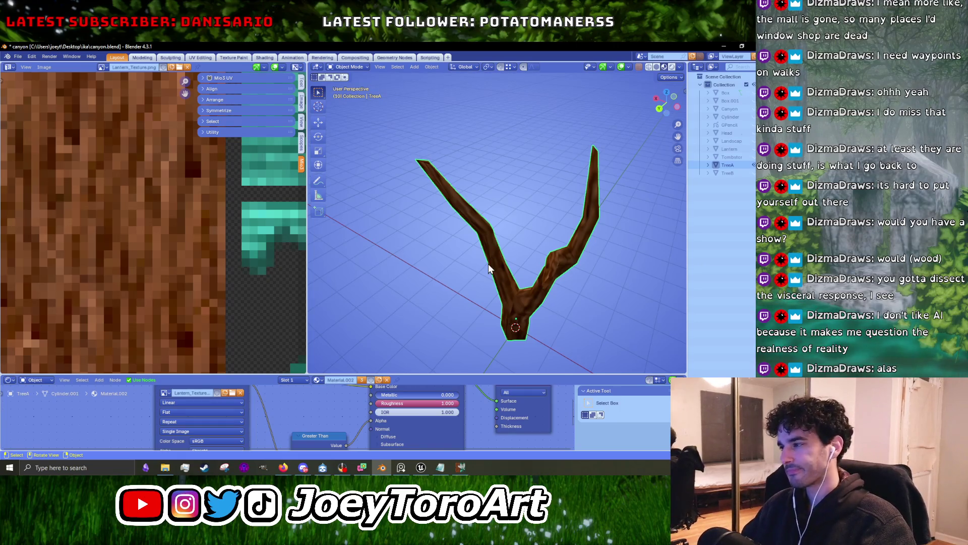
pyautogui.moveTo(519, 278)
pyautogui.mouseDown(button='middle')
pyautogui.moveTo(592, 238)
pyautogui.moveTo(492, 283)
pyautogui.mouseUp(button='middle')
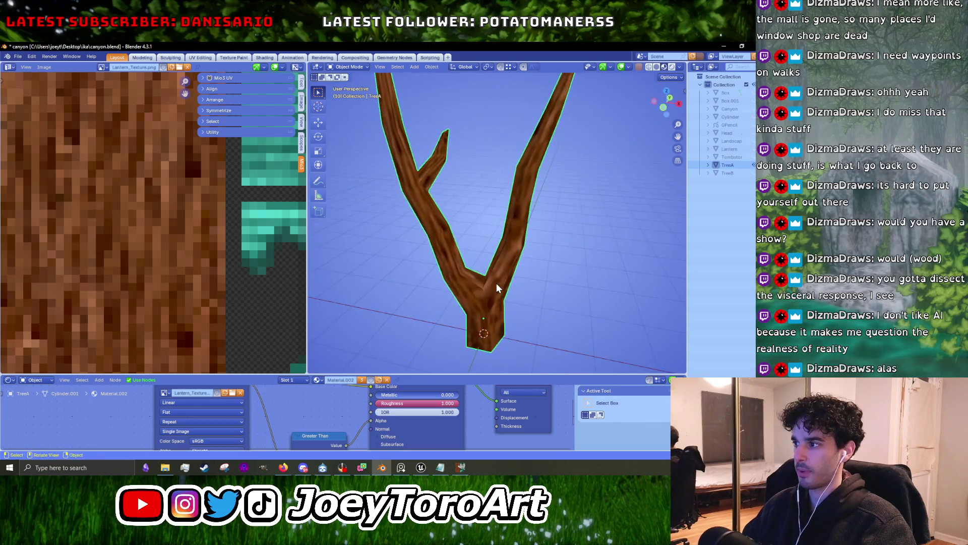
pyautogui.press('Tab')
pyautogui.scroll(-4, 492, 282)
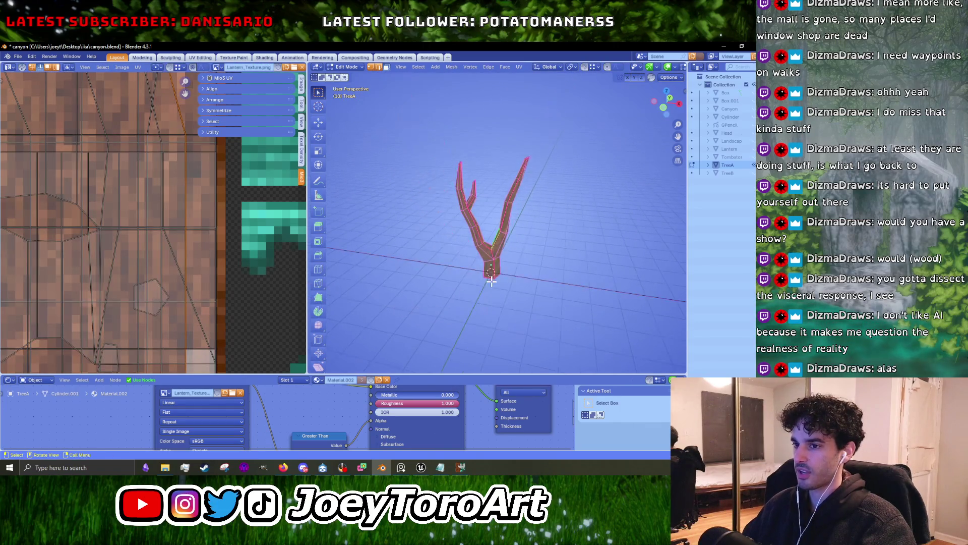
pyautogui.scroll(3, 492, 282)
pyautogui.press('Tab')
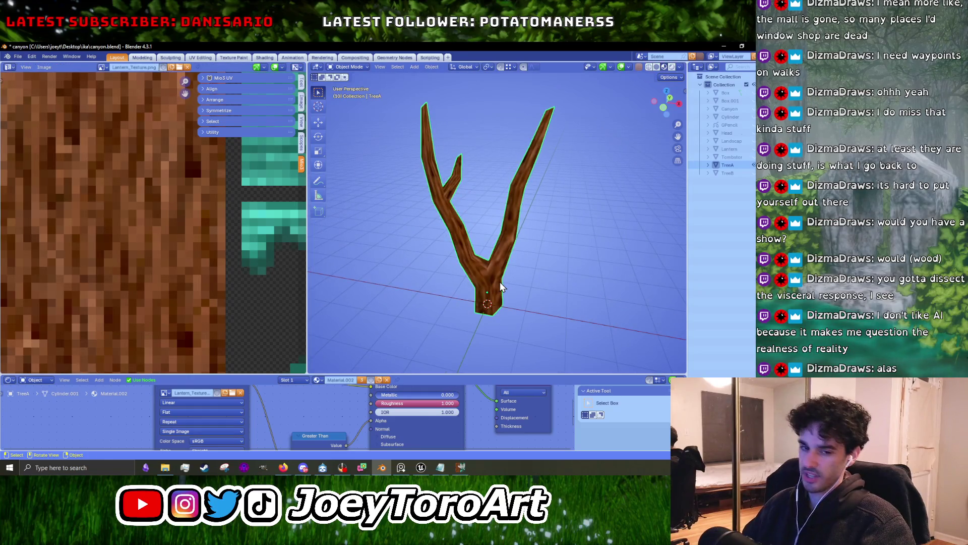
pyautogui.scroll(-3, 468, 268)
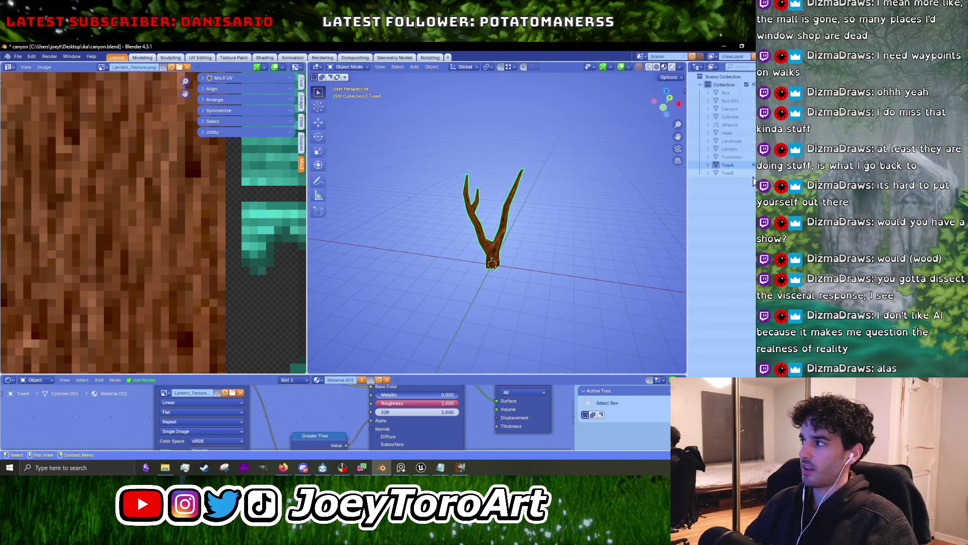
pyautogui.scroll(4, 523, 249)
pyautogui.moveTo(523, 248)
pyautogui.mouseDown(button='middle')
pyautogui.moveTo(495, 232)
pyautogui.moveTo(604, 235)
pyautogui.mouseUp(button='middle')
# Select TreeB, enter Edit Mode and select the whole connected lantern mesh.
pyautogui.click(464, 225)
pyautogui.press('Tab')
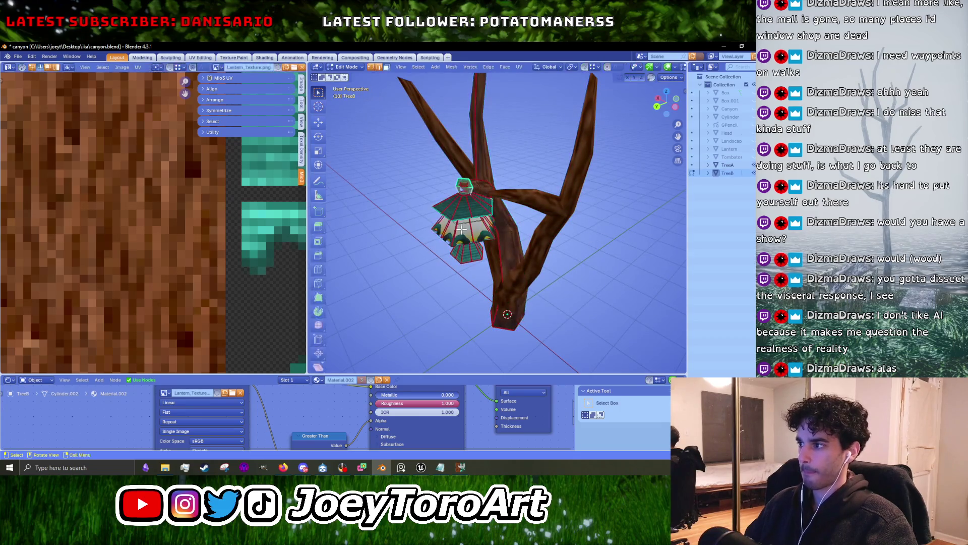
pyautogui.scroll(2, 463, 228)
pyautogui.scroll(2, 484, 240)
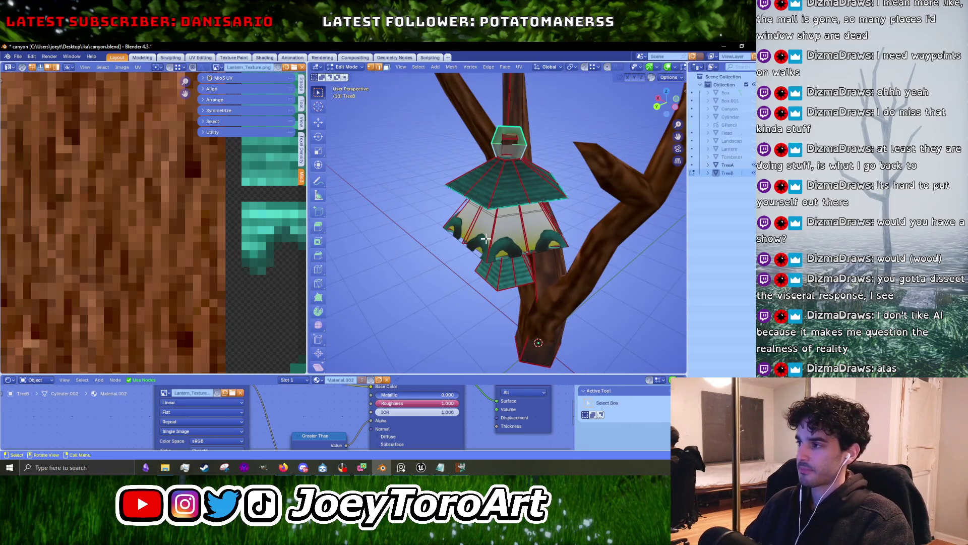
pyautogui.press('KP_Decimal')
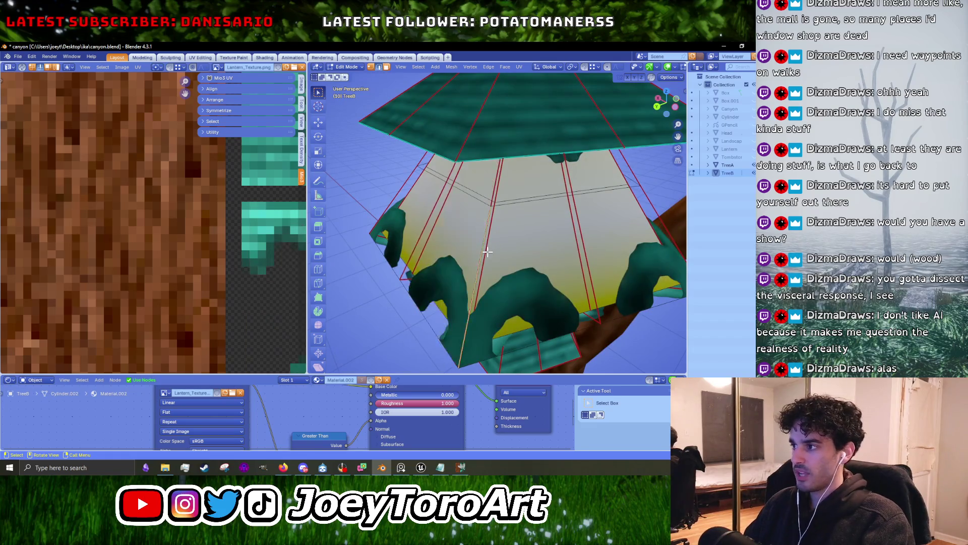
pyautogui.press('l')
pyautogui.press('KP_Decimal')
# In top orthographic view, duplicate the lantern and place the copy further left.
pyautogui.scroll(-2, 482, 281)
pyautogui.scroll(-2, 493, 137)
pyautogui.scroll(-3, 507, 137)
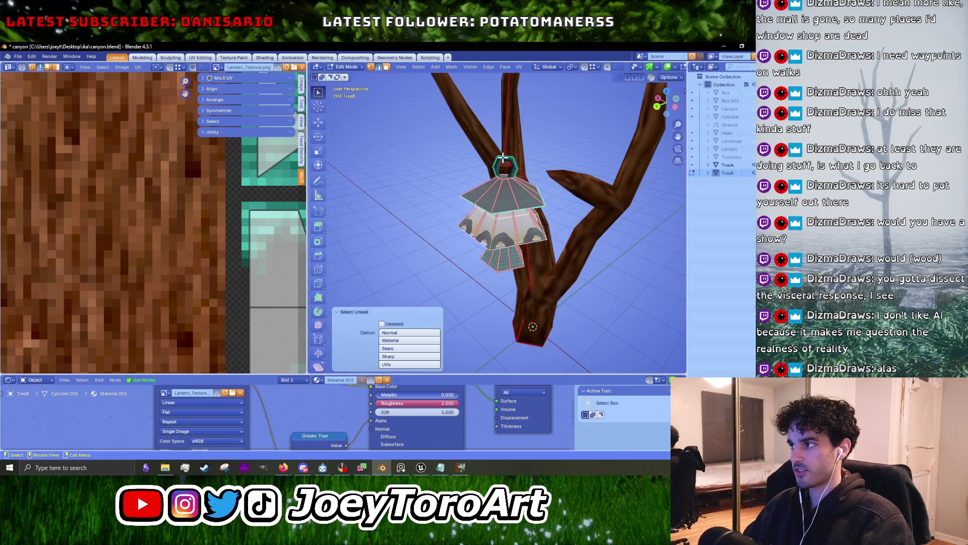
pyautogui.scroll(4, 504, 158)
pyautogui.keyDown('shift'); pyautogui.moveTo(504, 162); pyautogui.dragTo(506, 249, button='middle'); pyautogui.keyUp('shift')
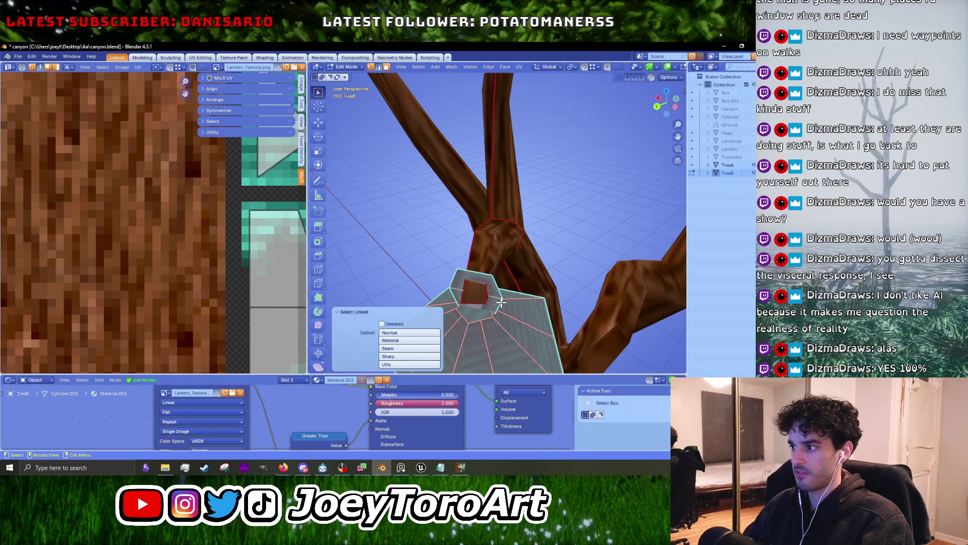
pyautogui.moveTo(471, 307); pyautogui.dragTo(555, 173, button='middle')
pyautogui.press('KP_7')
pyautogui.scroll(1, 554, 173)
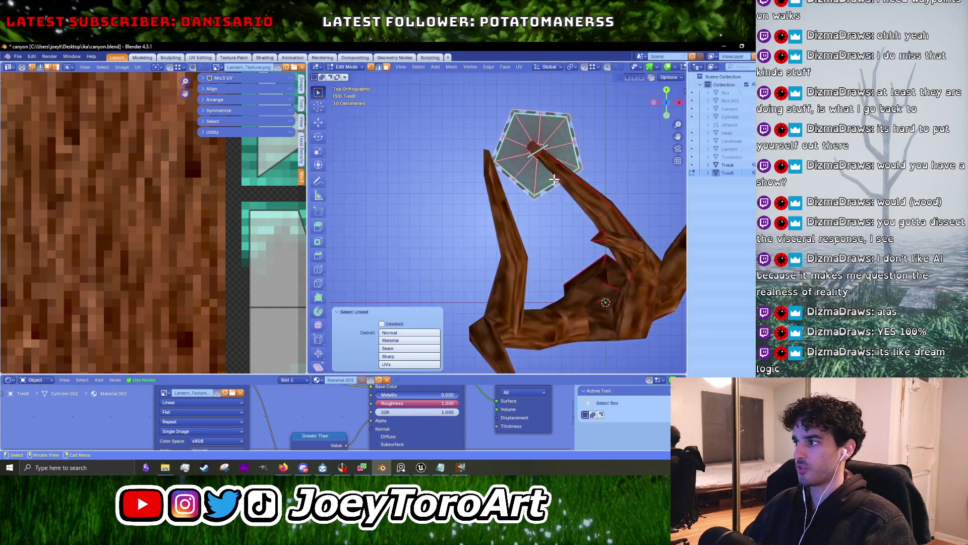
pyautogui.scroll(1, 554, 173)
pyautogui.hotkey('shift', 'd')
pyautogui.click(415, 221)
# Back in Object Mode, select TreeB and TreeA together and edit both meshes.
pyautogui.moveTo(416, 221)
pyautogui.mouseDown(button='middle')
pyautogui.moveTo(519, 151)
pyautogui.moveTo(544, 192)
pyautogui.mouseUp(button='middle')
pyautogui.press('Tab')
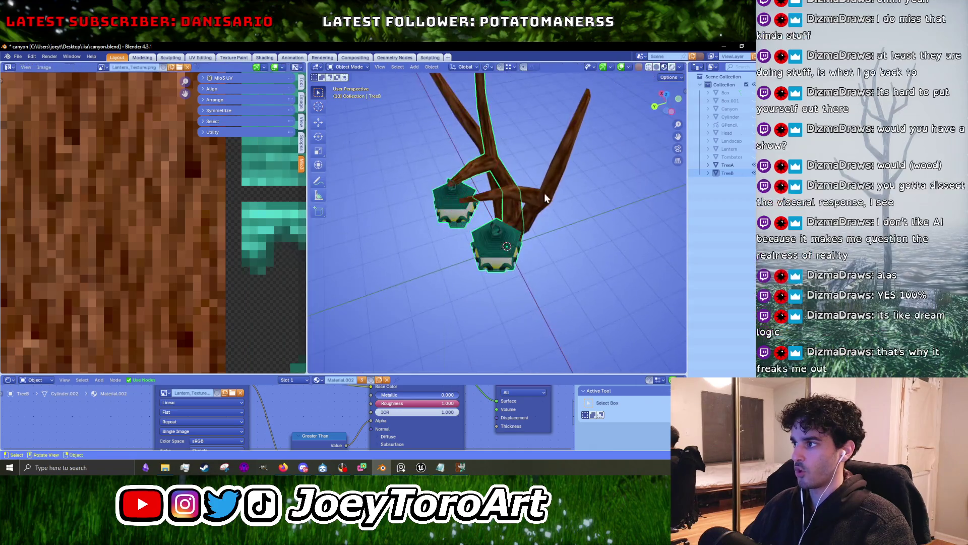
pyautogui.click(544, 198)
pyautogui.click(507, 249)
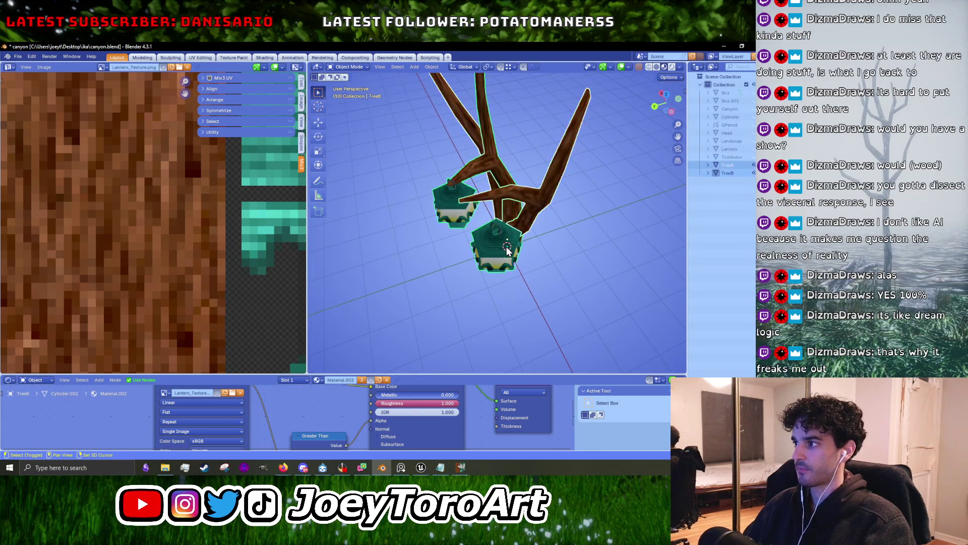
pyautogui.keyDown('shift'); pyautogui.click(490, 244); pyautogui.keyUp('shift')
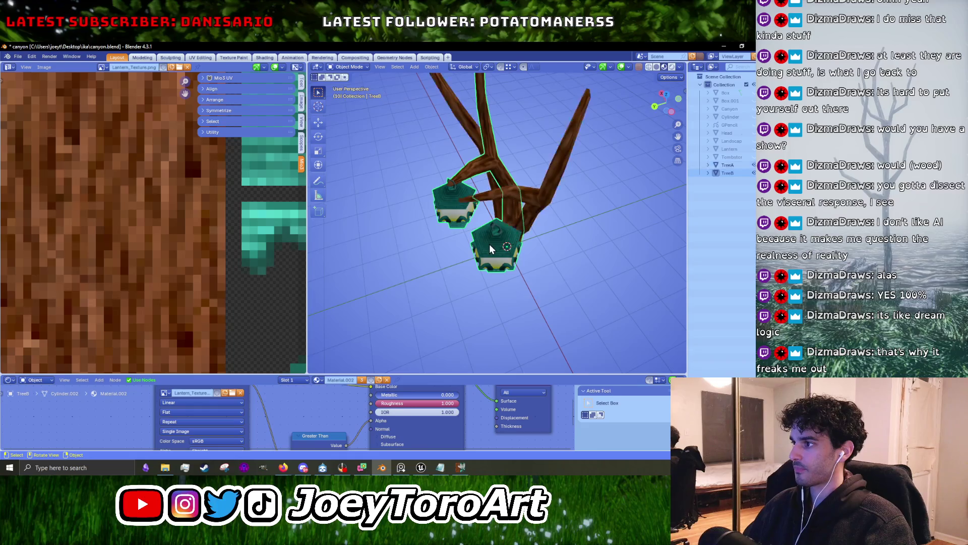
pyautogui.press('Tab')
# Separate the selected lantern geometry into a new object with Separate > Selection.
pyautogui.rightClick(510, 252)
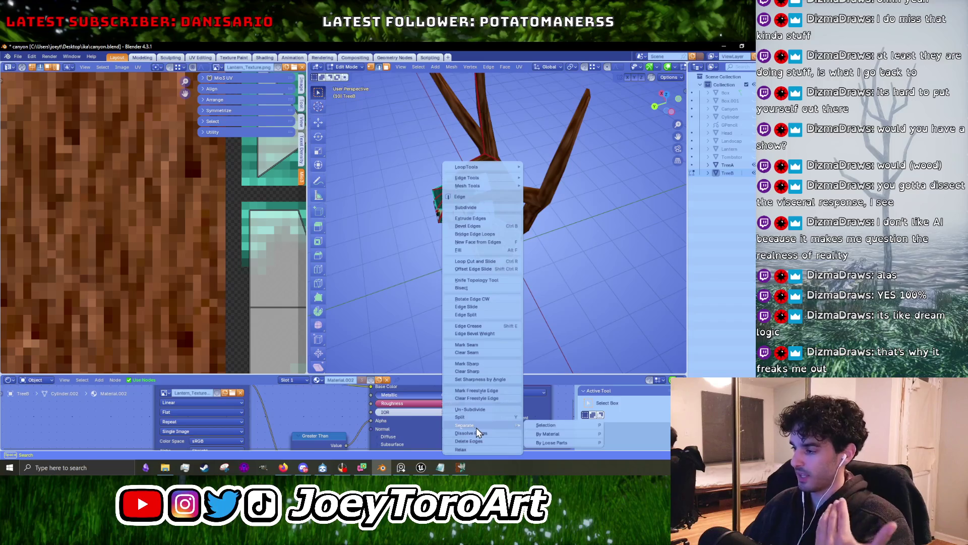
pyautogui.moveTo(476, 424)
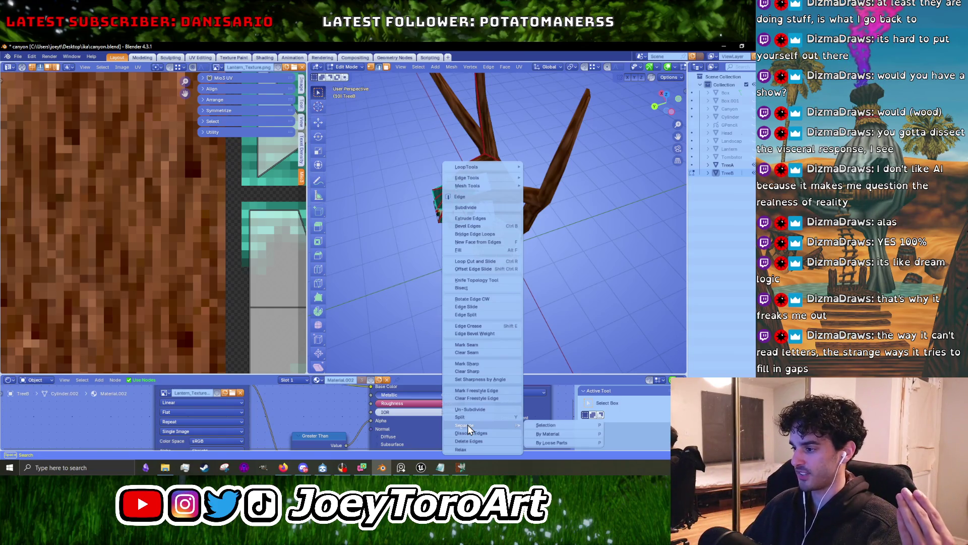
pyautogui.click(549, 429)
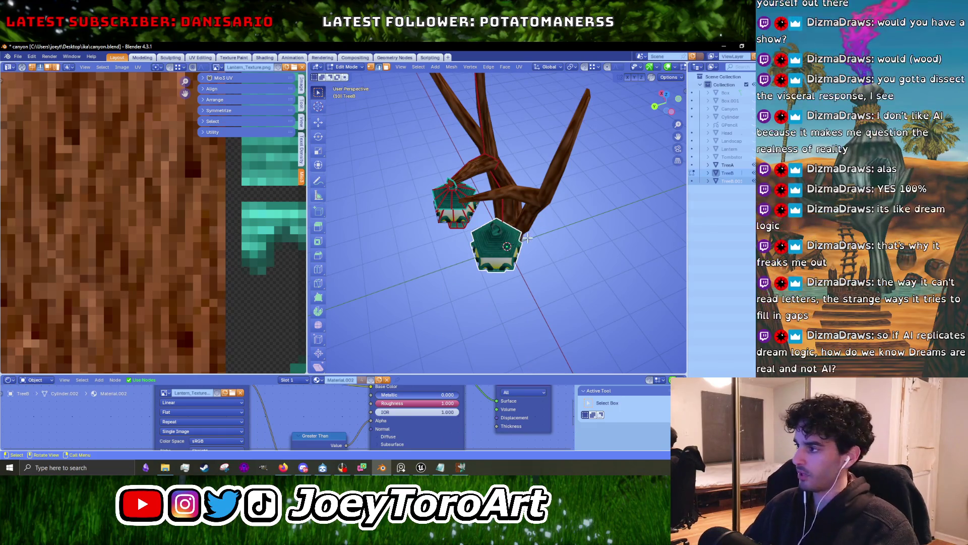
# In Object Mode, select TreeB.001 and make TreeA the active object.
pyautogui.press('Tab')
pyautogui.click(511, 257)
pyautogui.keyDown('shift'); pyautogui.click(541, 211); pyautogui.keyUp('shift')
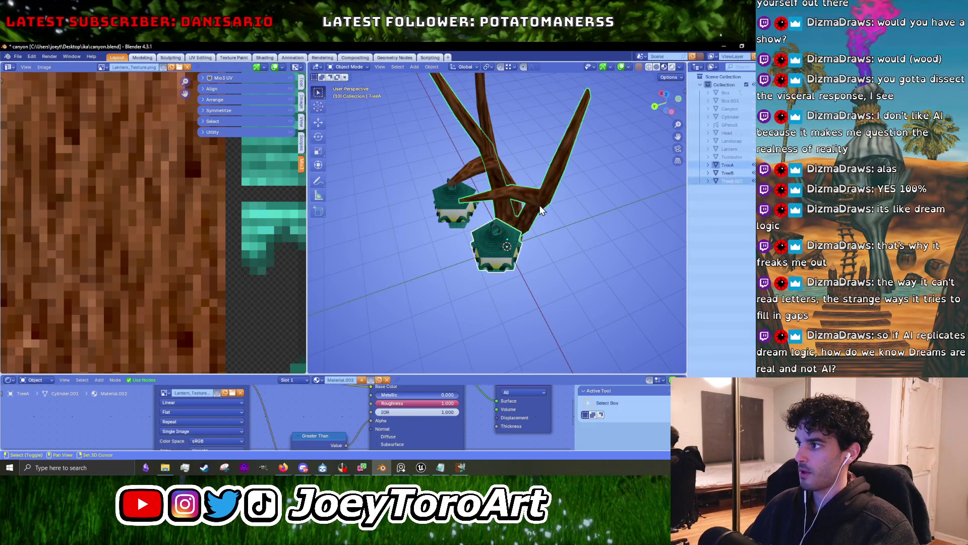
# Join TreeB.001 into TreeA with Ctrl+J and open TreeA's mesh for editing.
pyautogui.moveTo(495, 228); pyautogui.dragTo(514, 217, button='middle')
pyautogui.hotkey('ctrl', 'j')
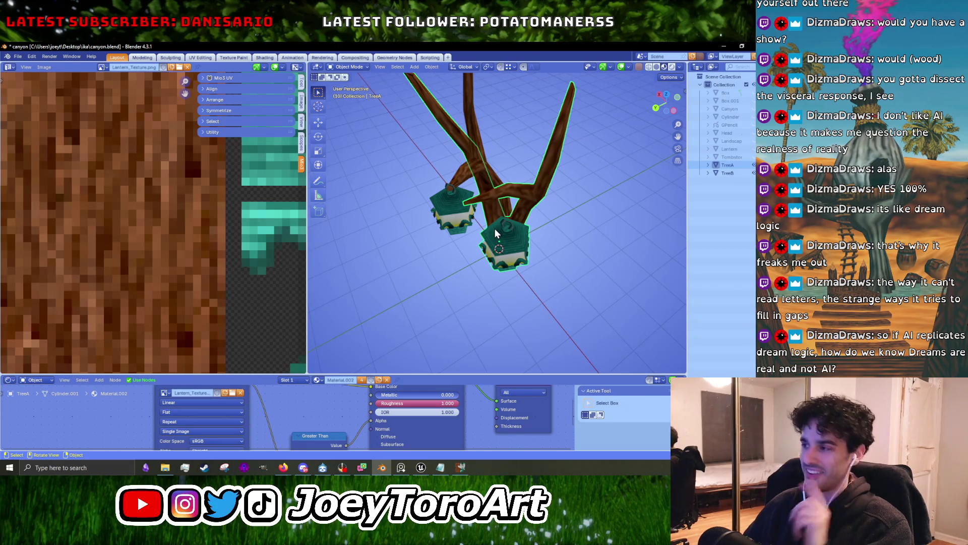
pyautogui.press('Tab')
pyautogui.scroll(4, 494, 257)
pyautogui.moveTo(511, 256)
pyautogui.mouseDown(button='middle')
pyautogui.moveTo(500, 235)
pyautogui.moveTo(432, 222)
pyautogui.mouseUp(button='middle')
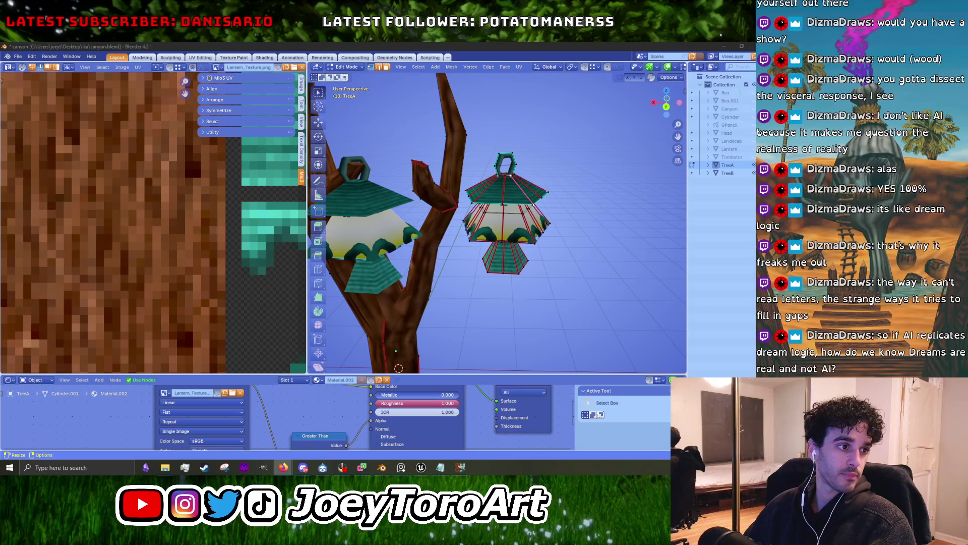
# Widen the 3D viewport, box-select lantern roof geometry, and orbit toward it.
pyautogui.keyDown('alt'); pyautogui.moveTo(513, 307); pyautogui.dragTo(488, 310, button='middle'); pyautogui.keyUp('alt')
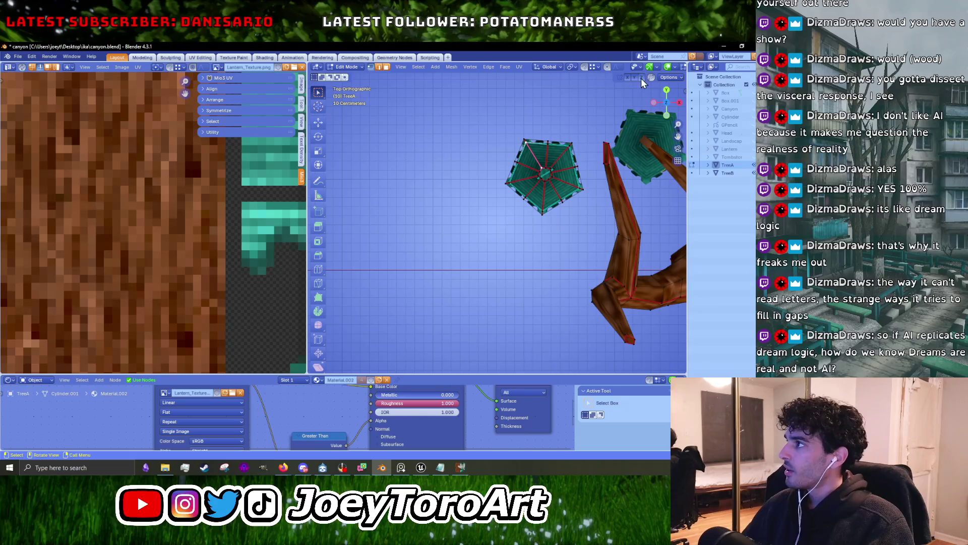
pyautogui.moveTo(687, 78); pyautogui.dragTo(752, 77)
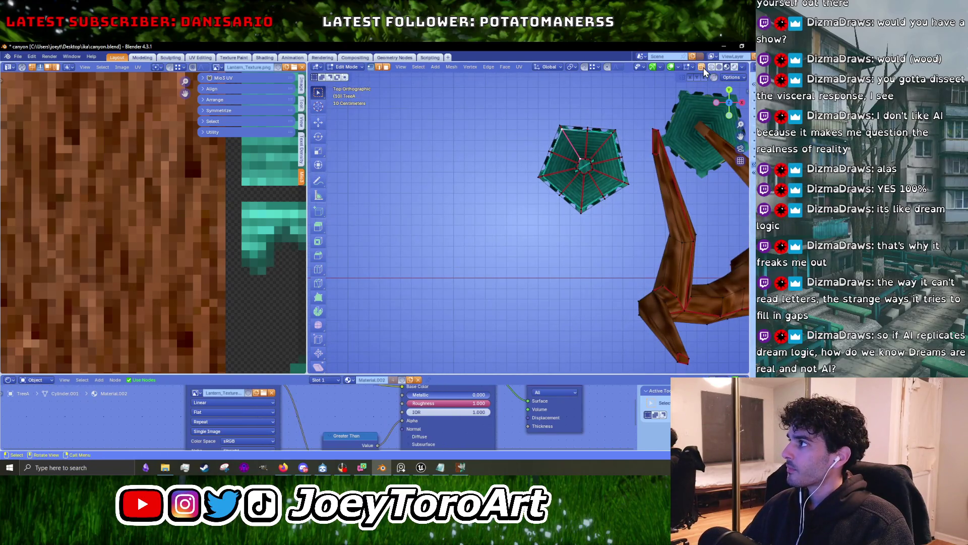
pyautogui.scroll(3, 530, 222)
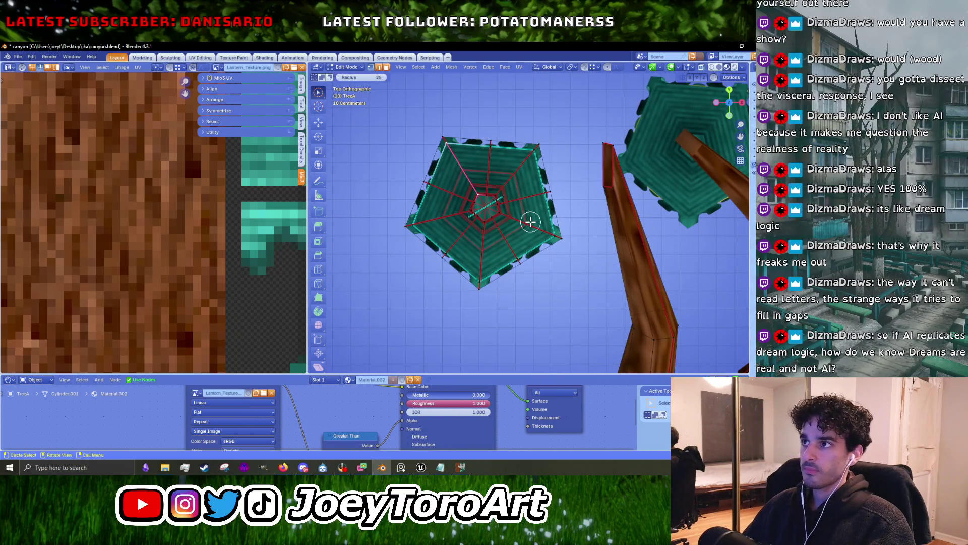
pyautogui.moveTo(406, 142)
pyautogui.mouseDown()
pyautogui.moveTo(415, 133)
pyautogui.moveTo(530, 239)
pyautogui.mouseUp()
pyautogui.moveTo(530, 239)
pyautogui.mouseDown(button='middle')
pyautogui.moveTo(582, 175)
pyautogui.moveTo(571, 225)
pyautogui.moveTo(553, 243)
pyautogui.mouseUp(button='middle')
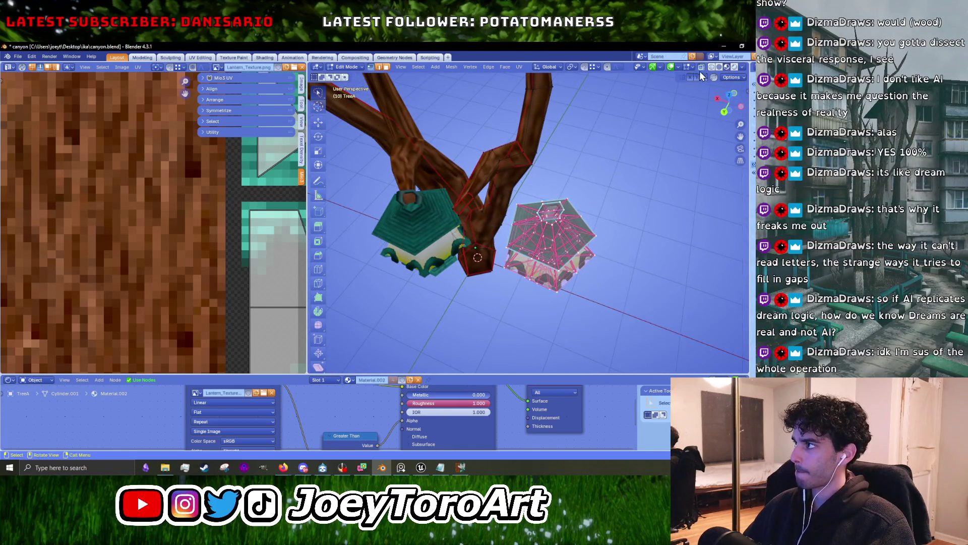
pyautogui.moveTo(750, 152); pyautogui.dragTo(613, 152)
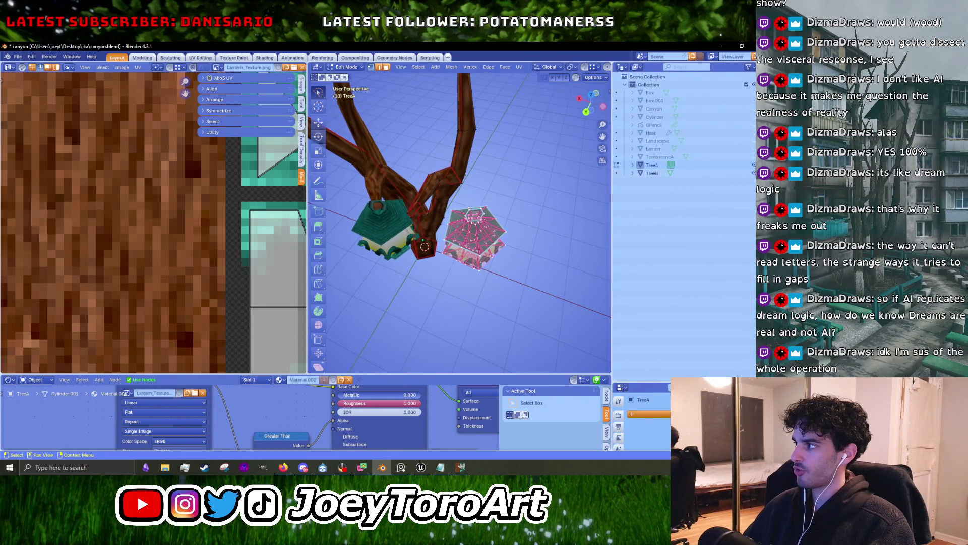
pyautogui.moveTo(485, 222); pyautogui.dragTo(452, 205, button='middle')
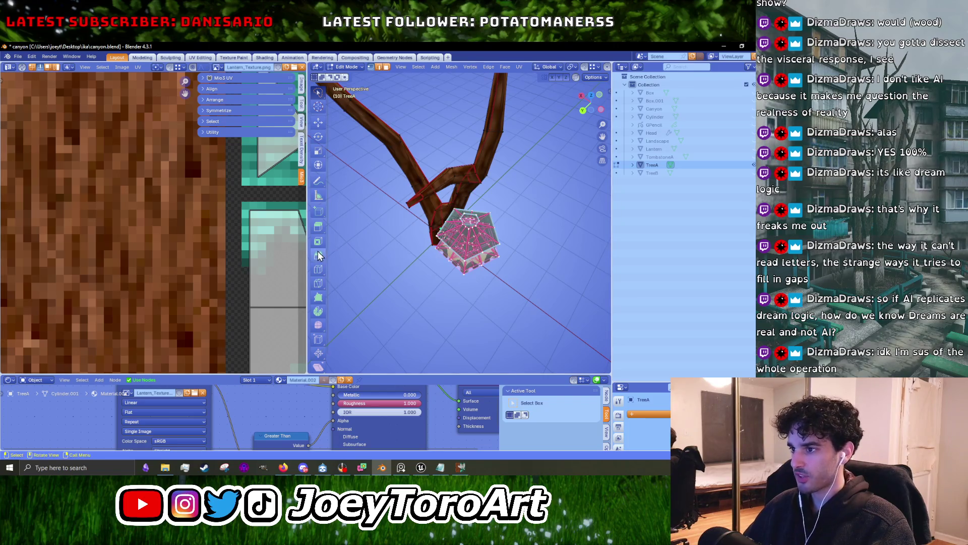
pyautogui.moveTo(312, 255); pyautogui.dragTo(136, 255)
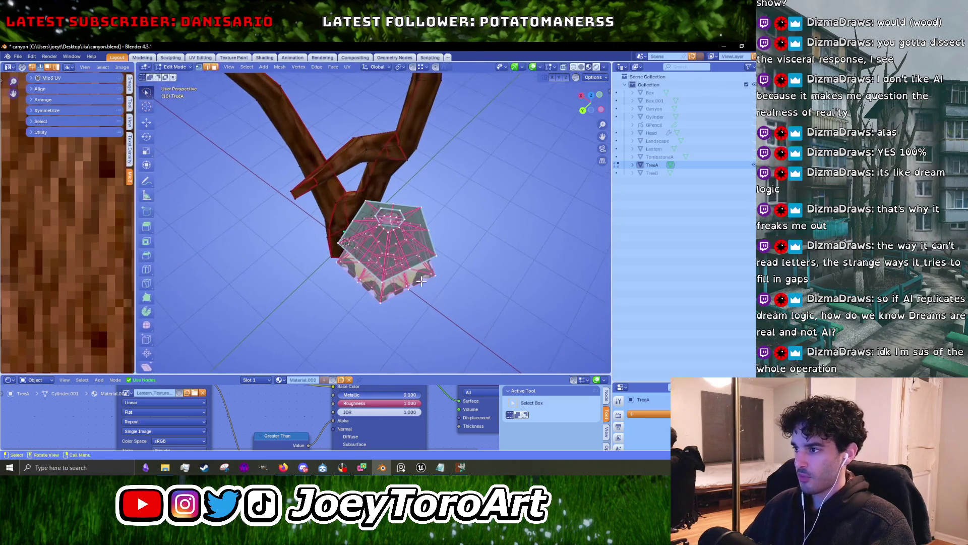
# In top view, move and rotate the lantern roof so it sits centred over the trunk.
pyautogui.keyDown('alt'); pyautogui.moveTo(404, 201); pyautogui.dragTo(357, 207, button='middle'); pyautogui.keyUp('alt')
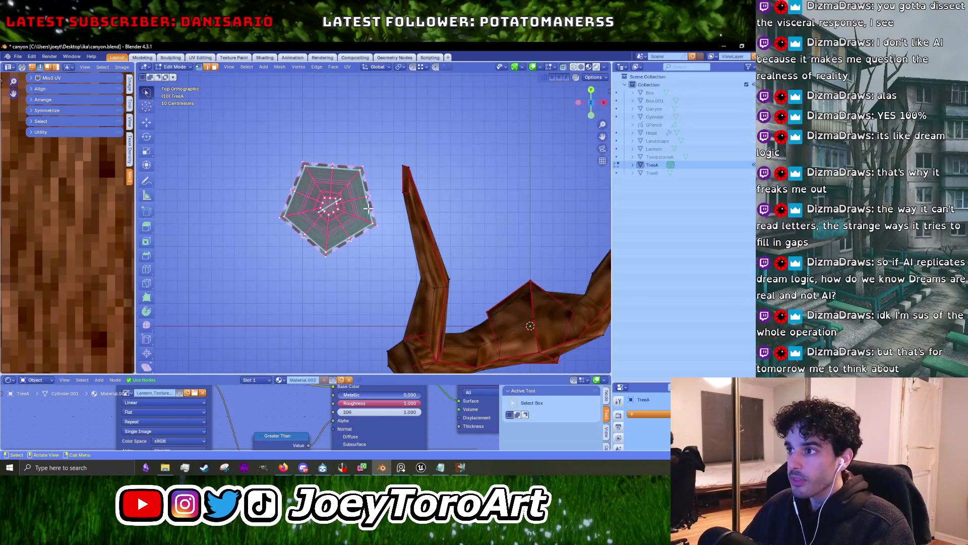
pyautogui.press('g')
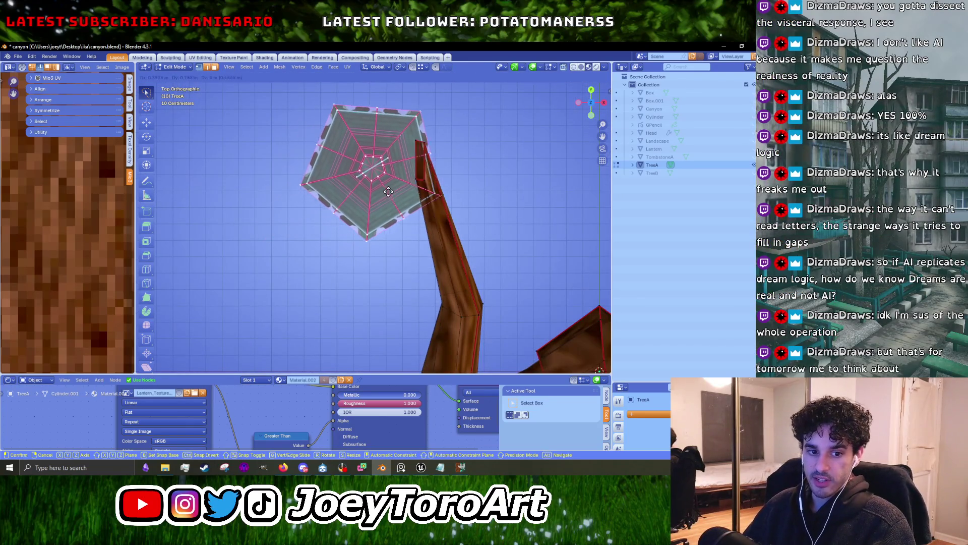
pyautogui.click(417, 165)
pyautogui.keyDown('shift'); pyautogui.moveTo(417, 166); pyautogui.dragTo(396, 226, button='middle'); pyautogui.keyUp('shift')
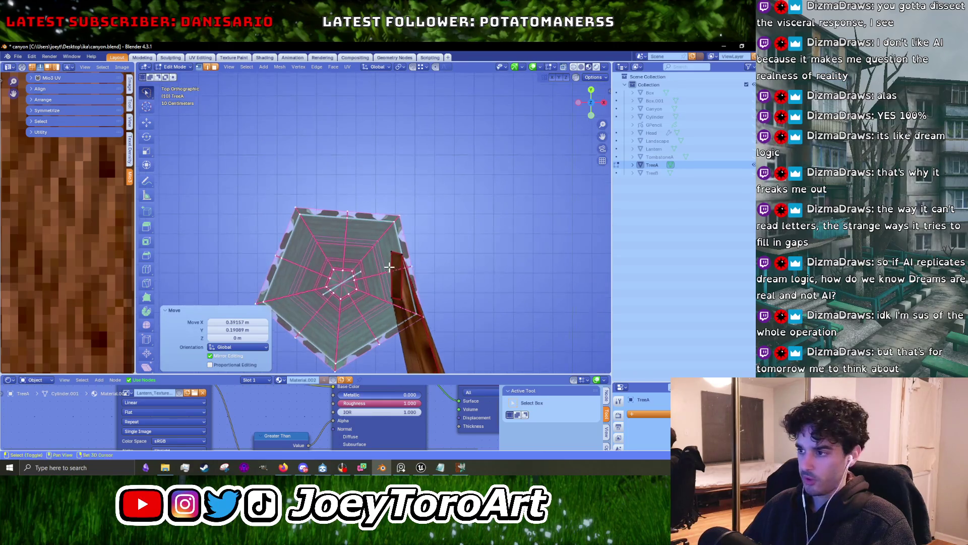
pyautogui.scroll(1, 397, 226)
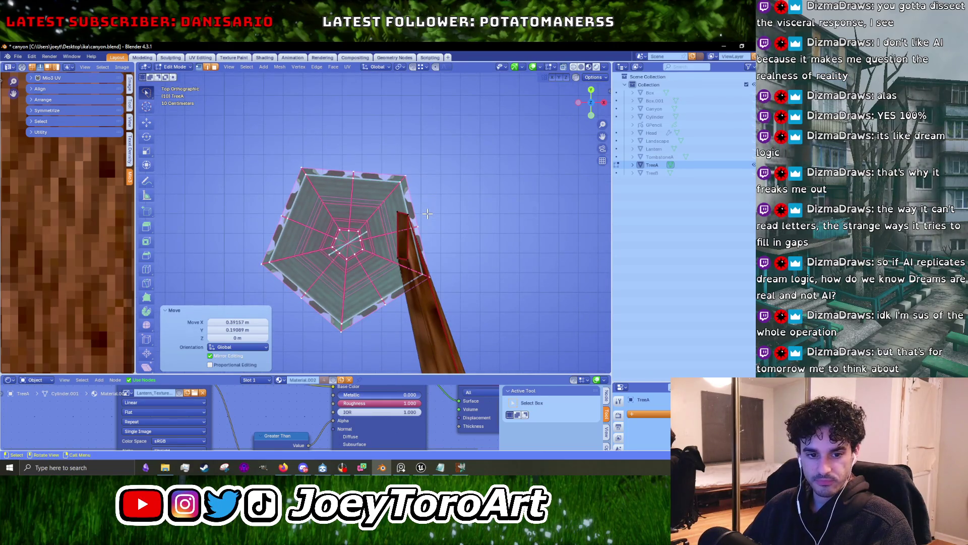
pyautogui.press('r')
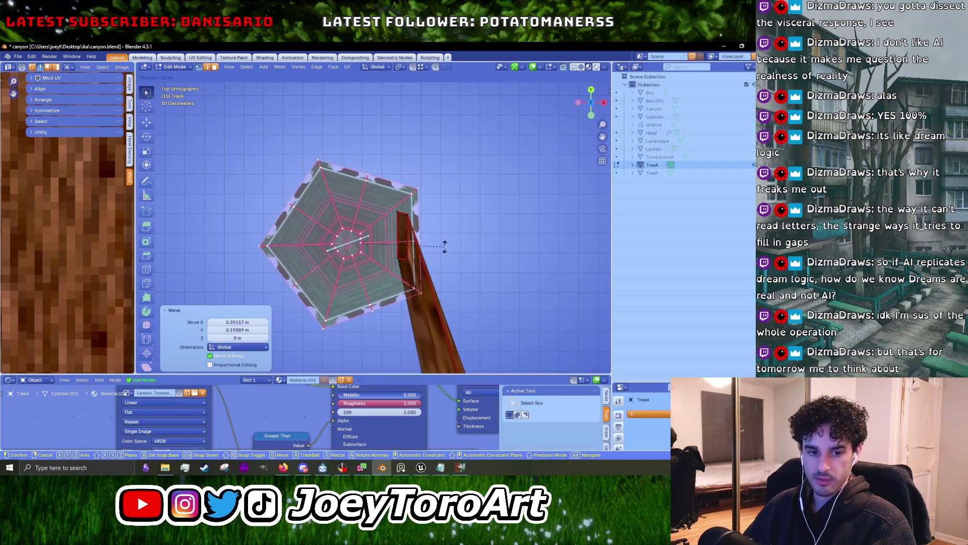
pyautogui.click(417, 254)
pyautogui.press('g')
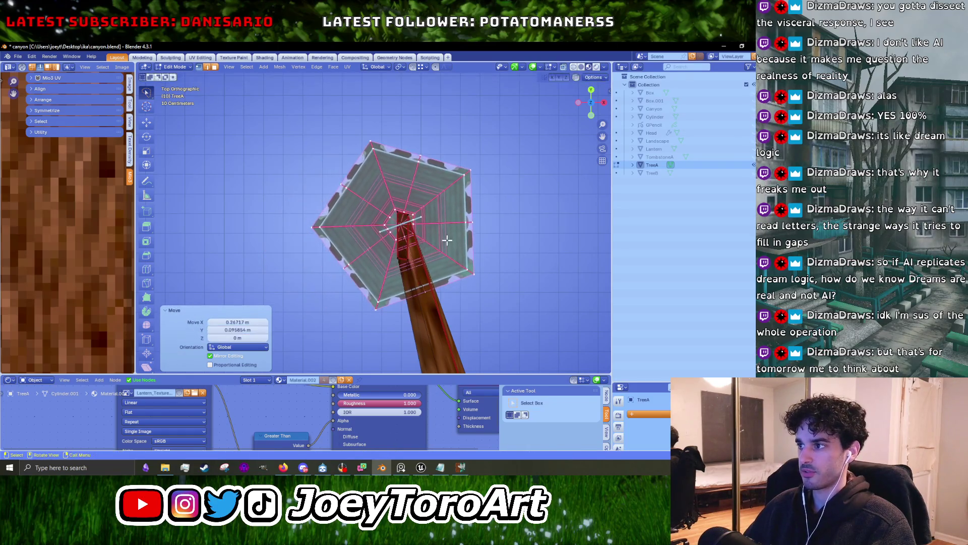
pyautogui.click(449, 250)
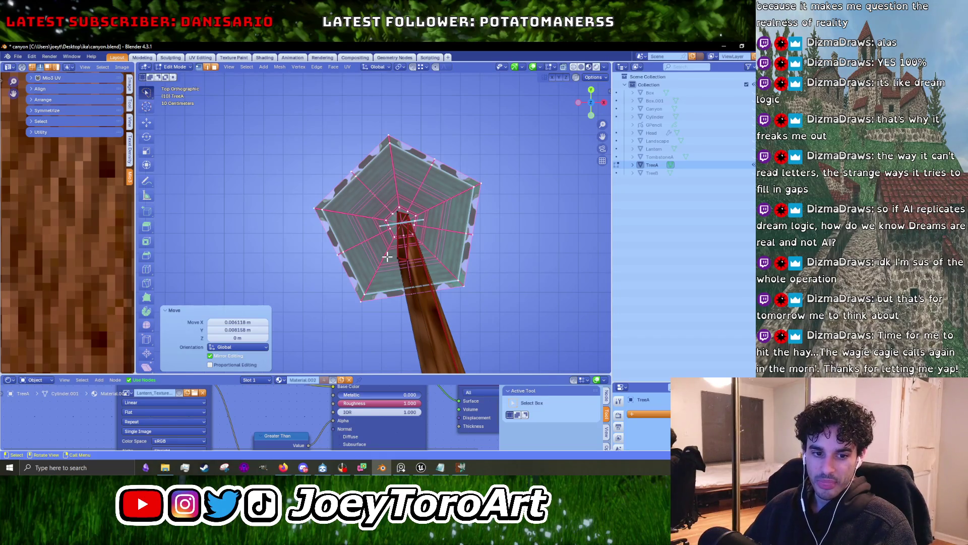
# Nudge the roof slightly along Z and shift the hanging loop sideways.
pyautogui.moveTo(368, 258)
pyautogui.mouseDown(button='middle')
pyautogui.moveTo(453, 184)
pyautogui.moveTo(400, 297)
pyautogui.mouseUp(button='middle')
pyautogui.scroll(5, 400, 297)
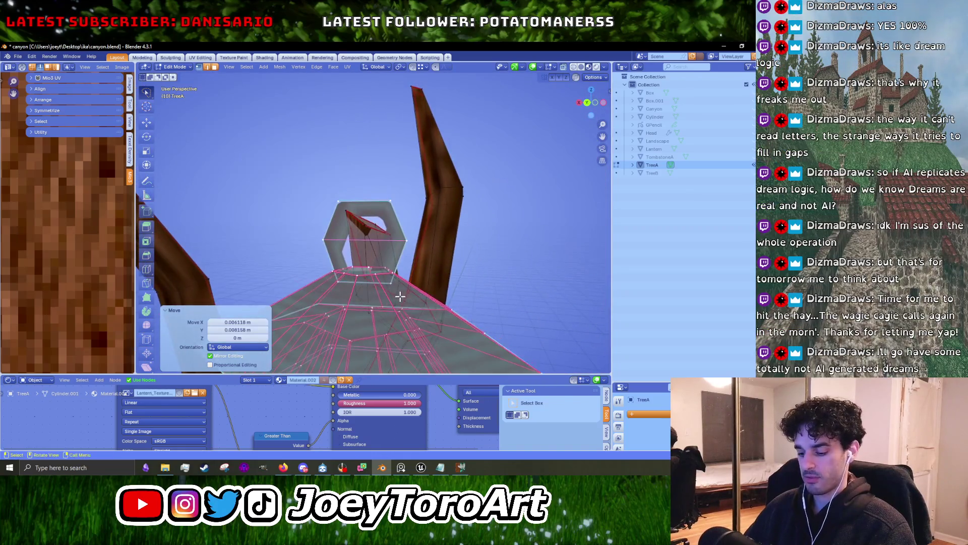
pyautogui.press('g')
pyautogui.press('z')
pyautogui.click(402, 297)
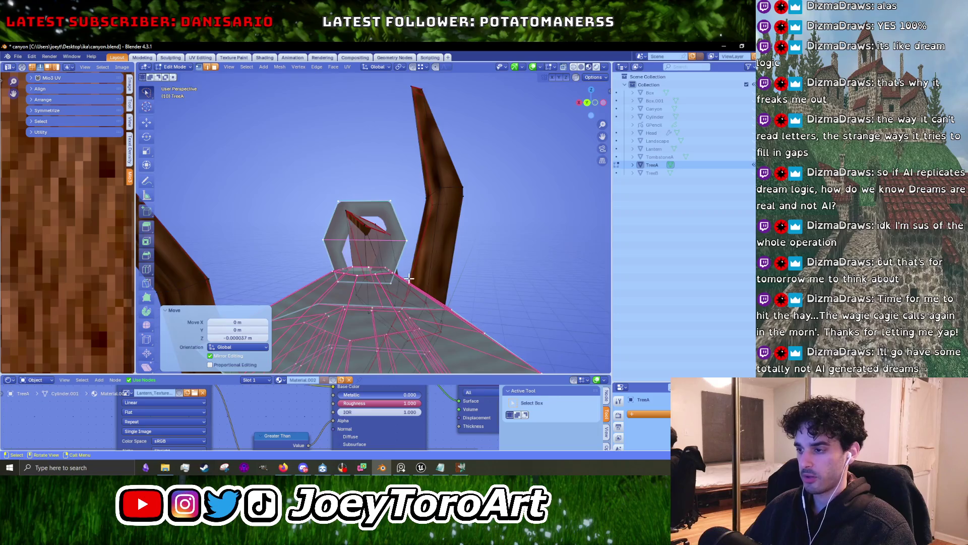
pyautogui.moveTo(409, 278); pyautogui.dragTo(418, 284, button='middle')
pyautogui.press('g')
pyautogui.click(420, 286)
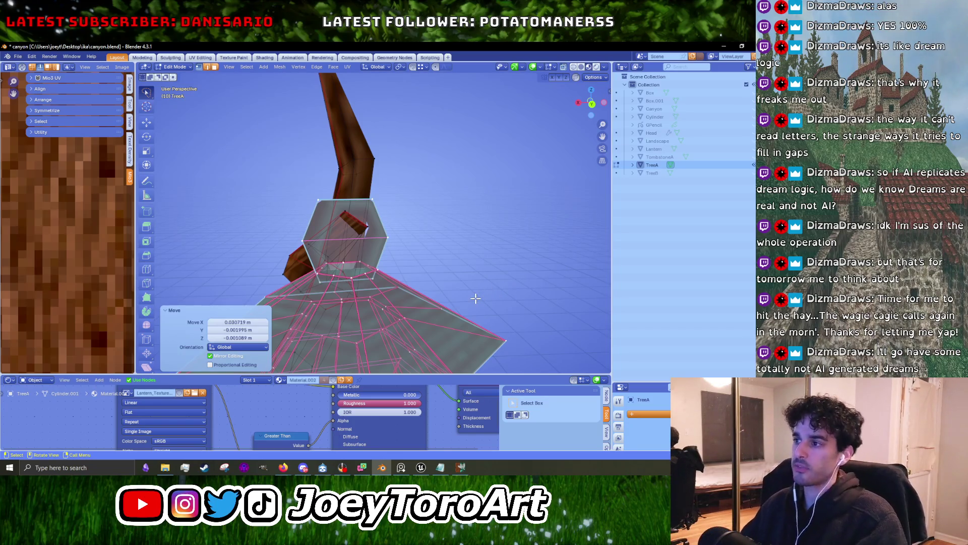
# Make a final top-view adjustment to the selected vertices and return to Object Mode.
pyautogui.scroll(3, 476, 298)
pyautogui.moveTo(328, 237)
pyautogui.mouseDown(button='middle')
pyautogui.moveTo(374, 217)
pyautogui.moveTo(435, 238)
pyautogui.moveTo(395, 266)
pyautogui.mouseUp(button='middle')
pyautogui.press('KP_7')
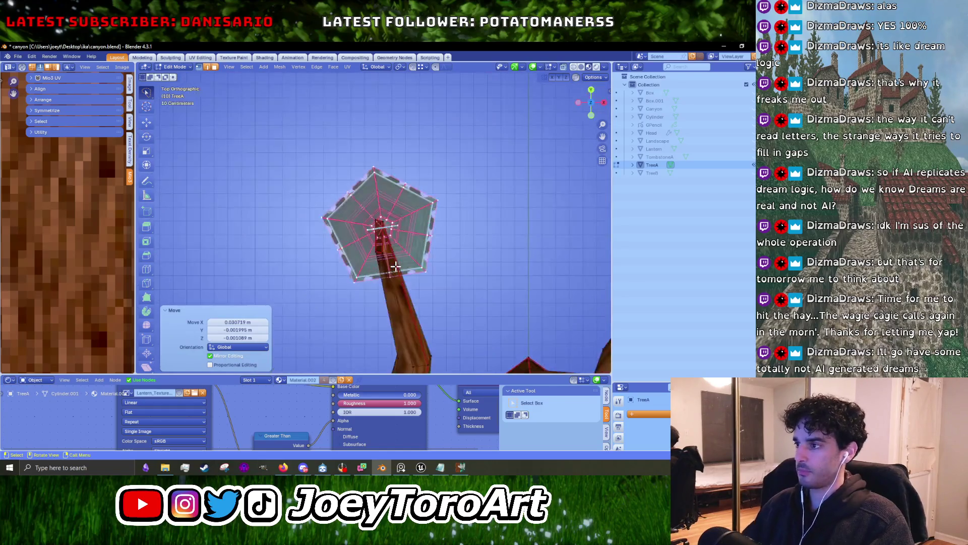
pyautogui.scroll(5, 397, 266)
pyautogui.press('g')
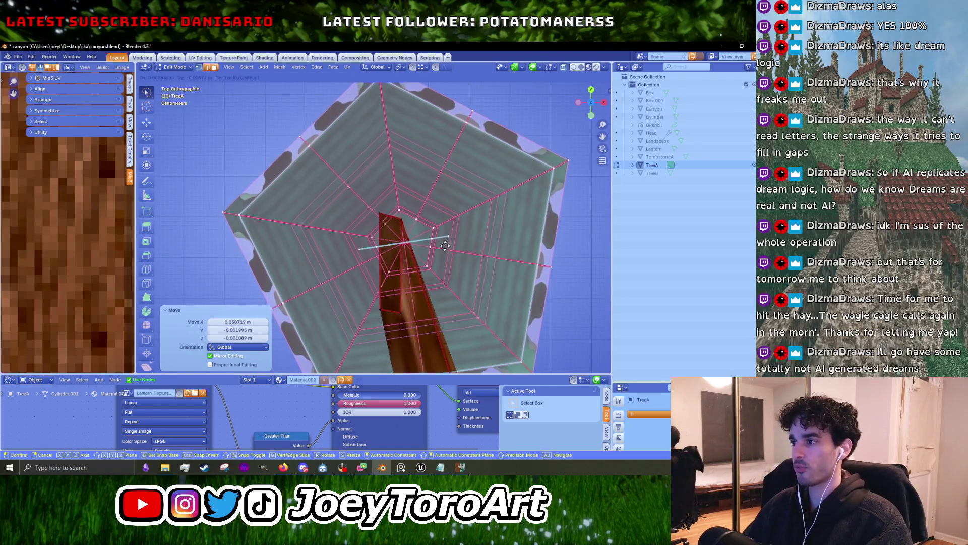
pyautogui.click(441, 246)
pyautogui.press('Tab')
pyautogui.scroll(-5, 441, 246)
pyautogui.moveTo(441, 246)
pyautogui.mouseDown(button='middle')
pyautogui.moveTo(477, 187)
pyautogui.moveTo(510, 198)
pyautogui.mouseUp(button='middle')
pyautogui.scroll(5, 425, 257)
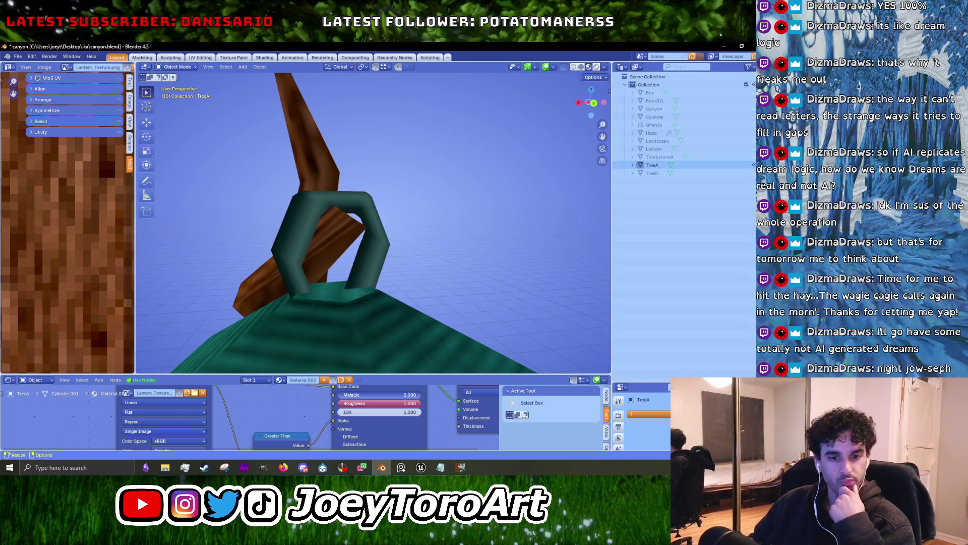
pyautogui.hotkey('alt', 'Tab')
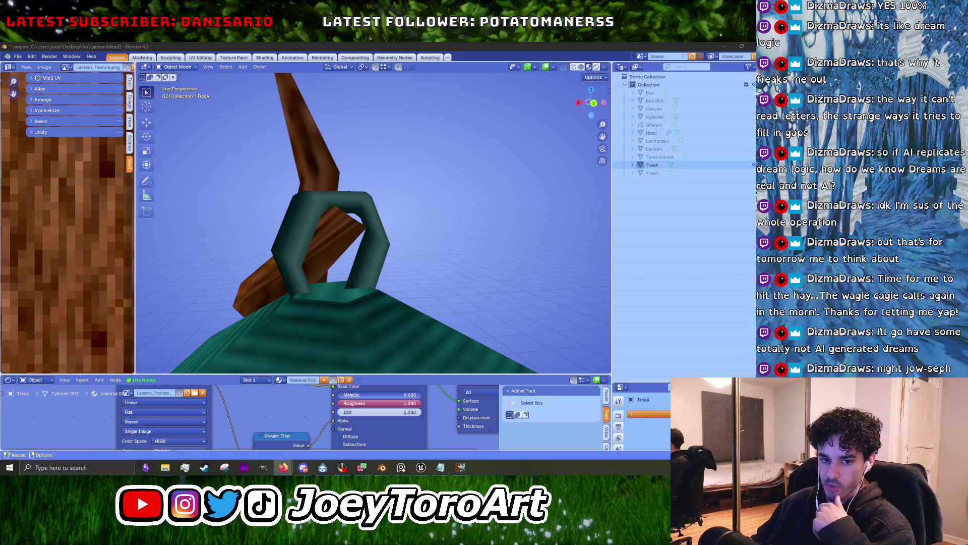
pyautogui.moveTo(416, 272)
pyautogui.mouseDown(button='middle')
pyautogui.moveTo(399, 246)
pyautogui.moveTo(433, 256)
pyautogui.moveTo(401, 252)
pyautogui.mouseUp(button='middle')
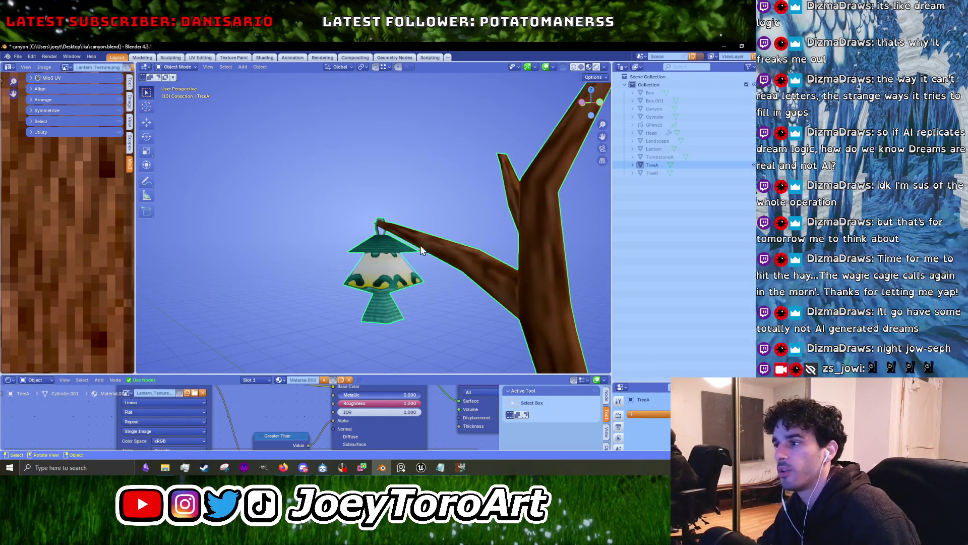
pyautogui.moveTo(383, 277); pyautogui.dragTo(410, 272, button='middle')
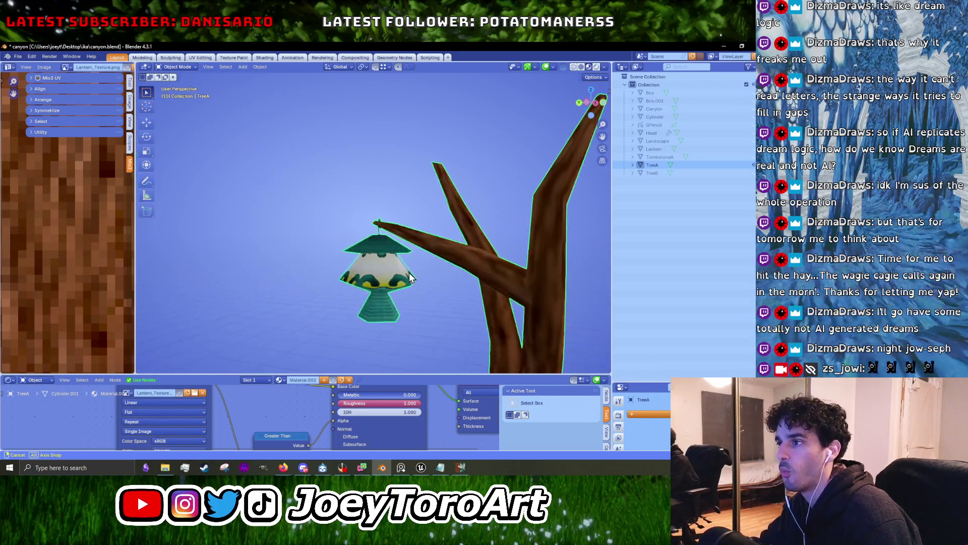
pyautogui.moveTo(338, 298); pyautogui.dragTo(409, 310, button='middle')
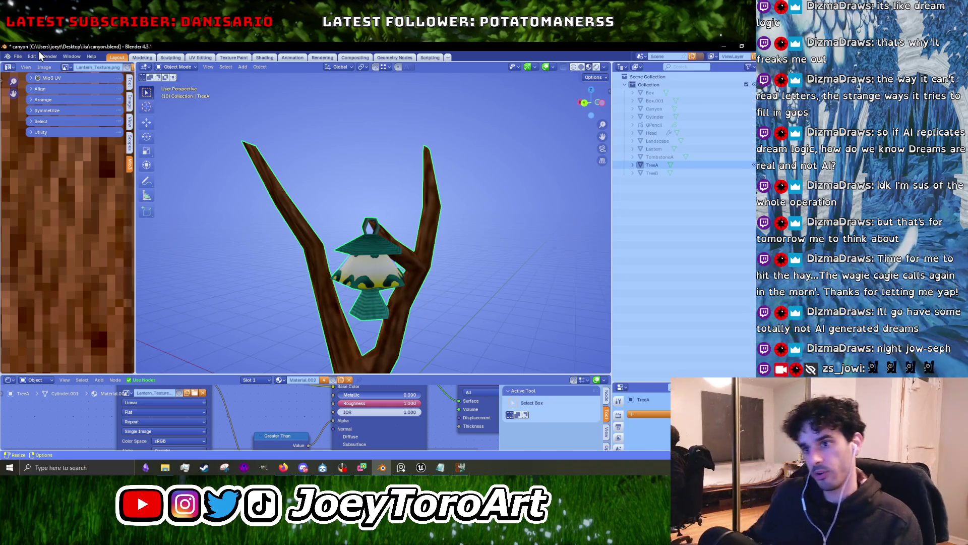
pyautogui.click(17, 57)
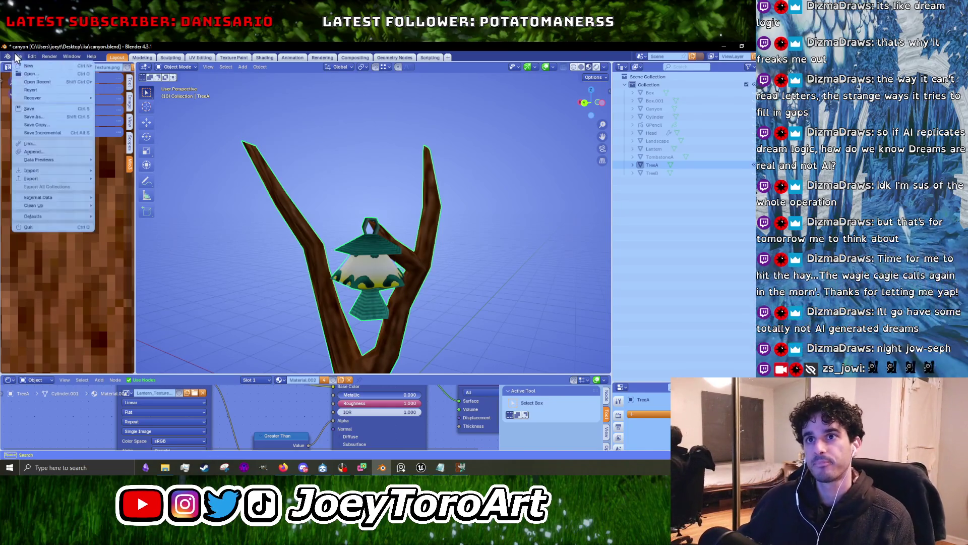
# Start an FBX export, briefly checking the asset names in the Unreal project.
pyautogui.moveTo(81, 179)
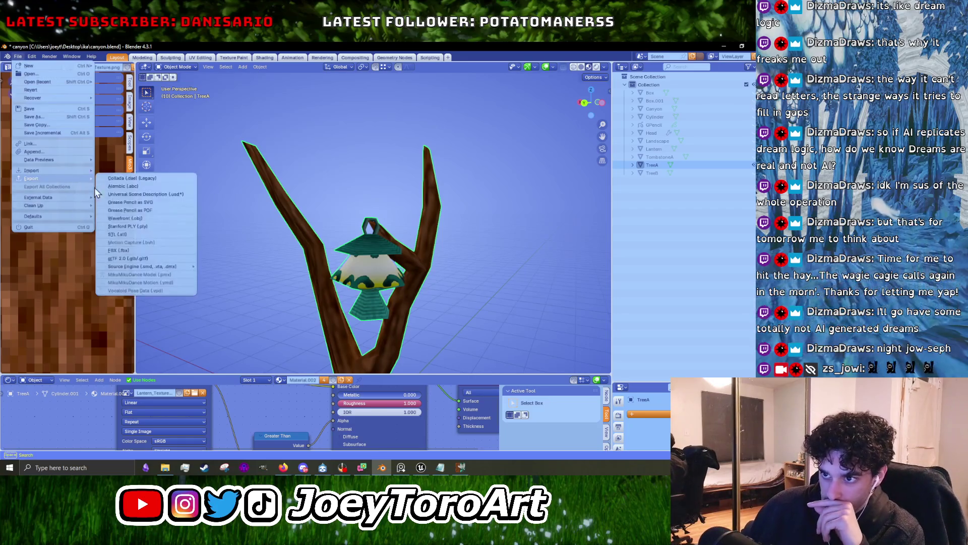
pyautogui.click(119, 252)
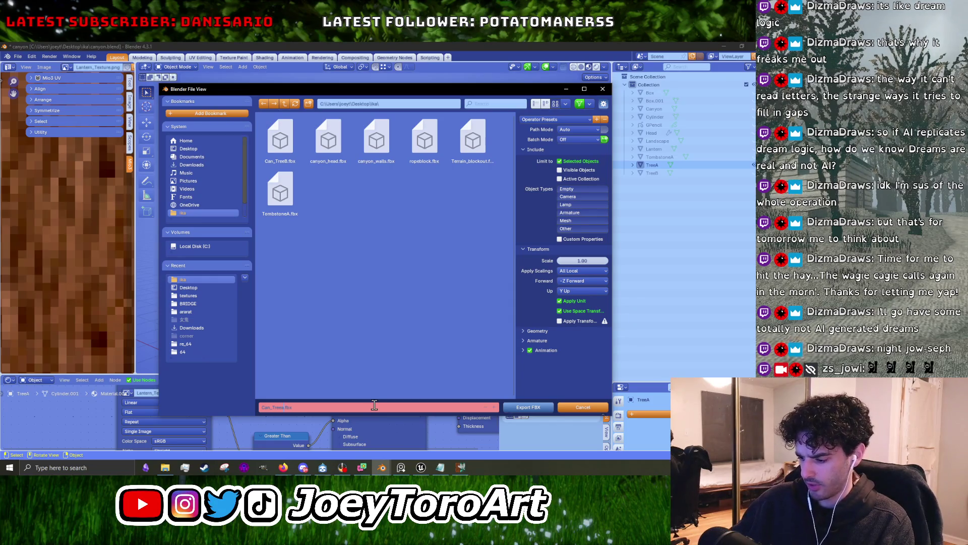
pyautogui.click(422, 467)
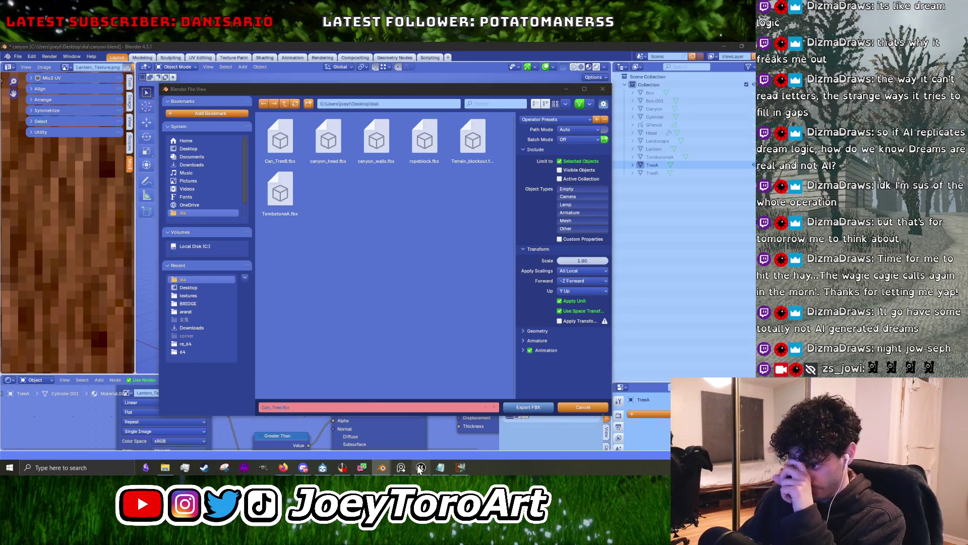
pyautogui.moveTo(333, 382)
pyautogui.mouseDown()
pyautogui.moveTo(345, 292)
pyautogui.moveTo(345, 321)
pyautogui.mouseUp()
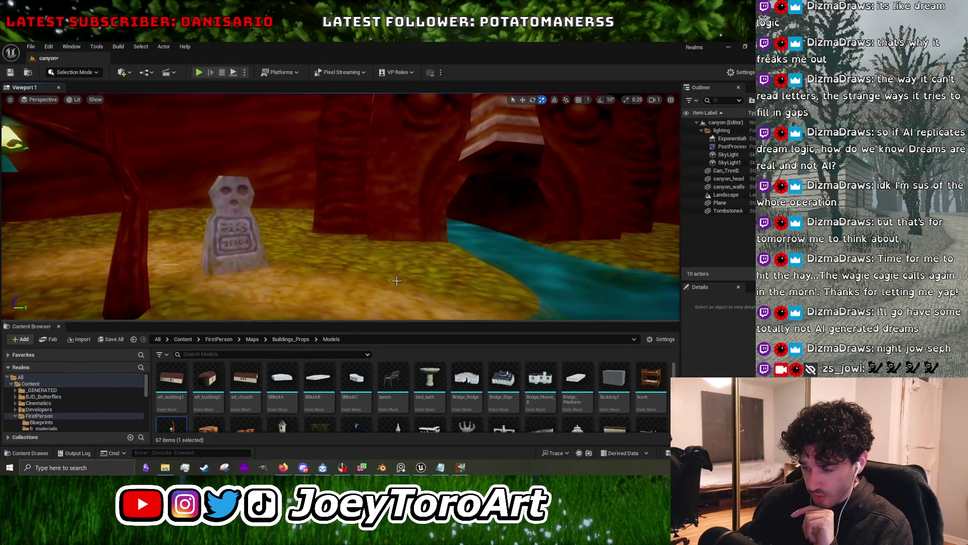
pyautogui.click(729, 48)
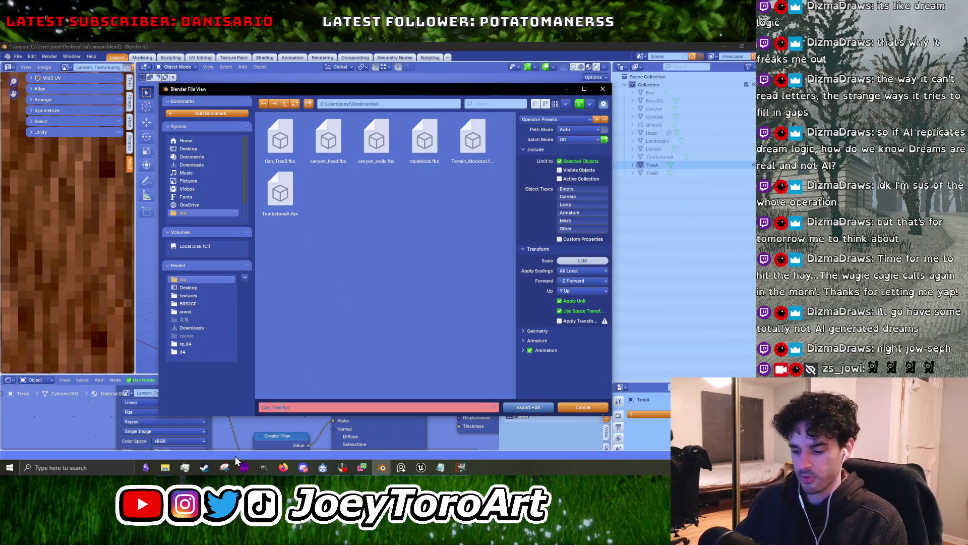
# Export the tree as Can_TreeA.fbx and minimize Blender.
pyautogui.write('A')
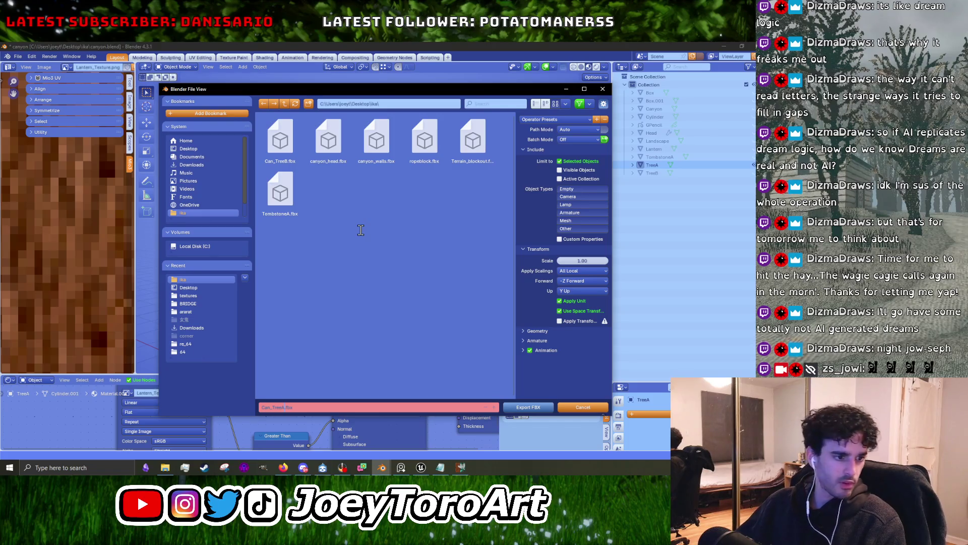
pyautogui.click(532, 413)
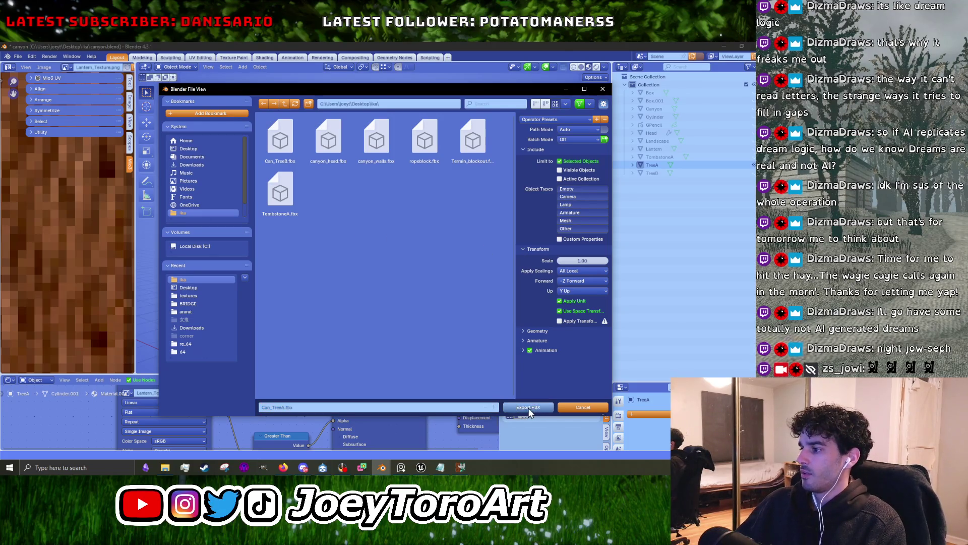
pyautogui.click(528, 411)
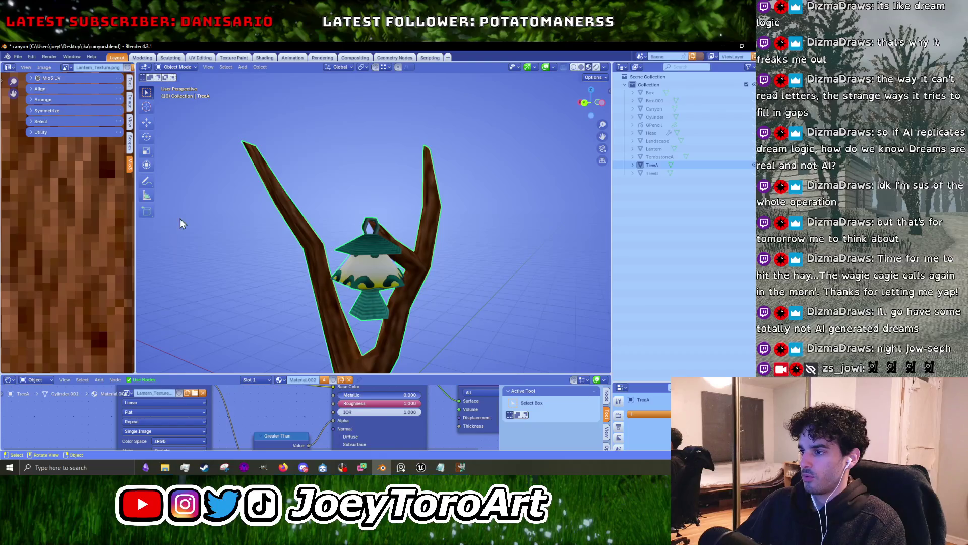
pyautogui.click(728, 47)
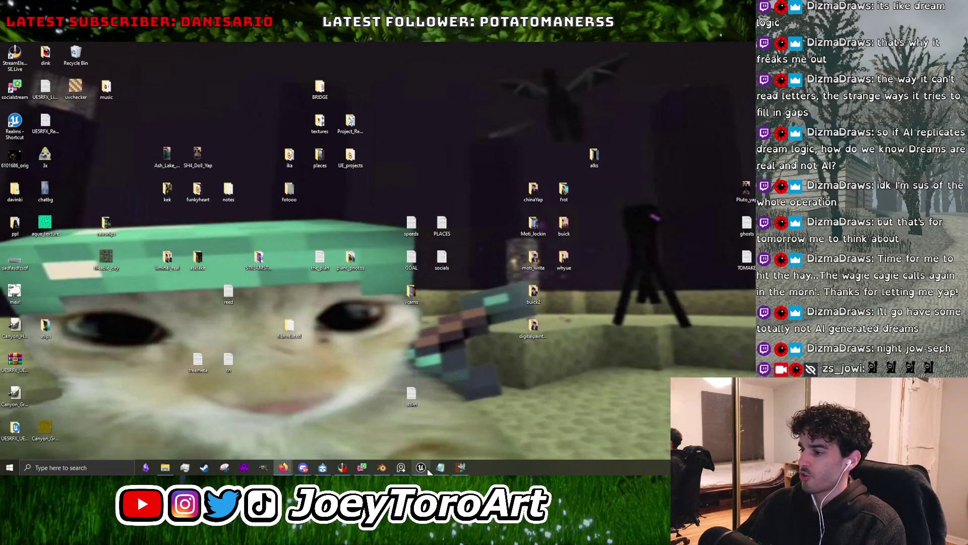
# Bring the Unreal Editor forward and start an import into the Models folder.
pyautogui.moveTo(461, 470)
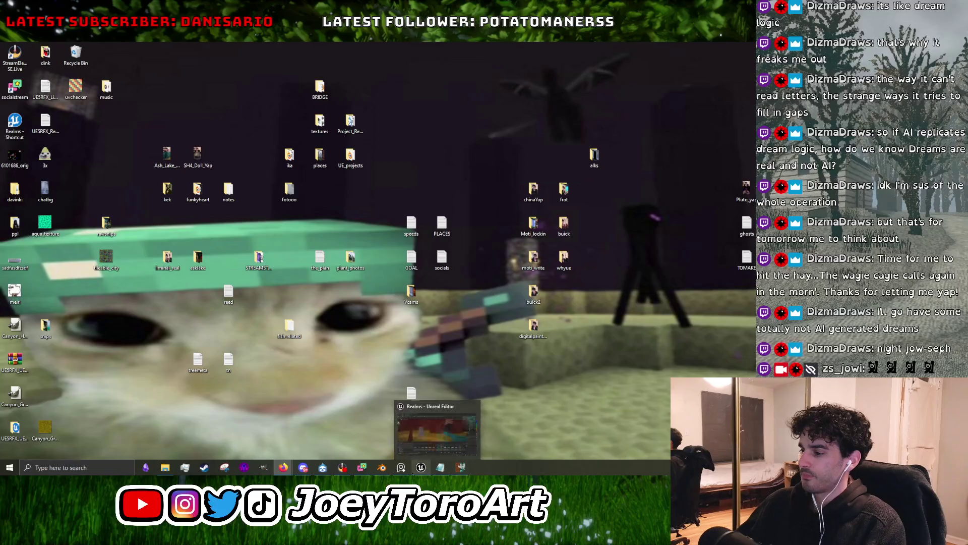
pyautogui.click(415, 428)
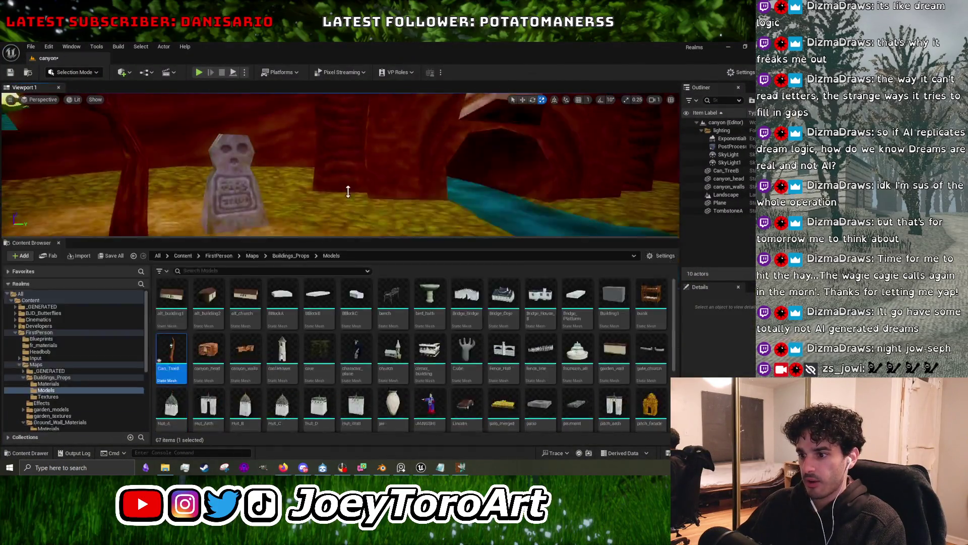
pyautogui.moveTo(332, 321); pyautogui.dragTo(346, 191)
pyautogui.scroll(-3, 498, 417)
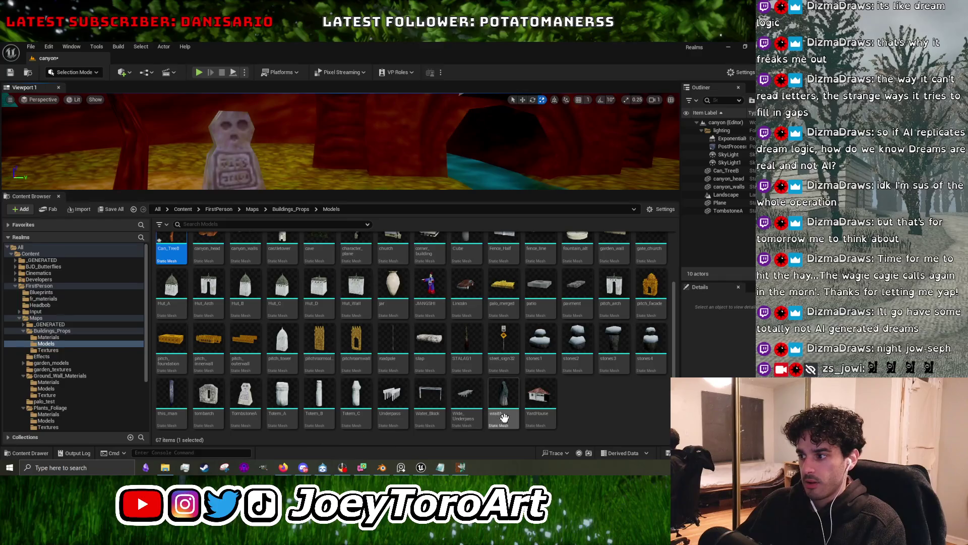
pyautogui.click(24, 209)
pyautogui.click(89, 156)
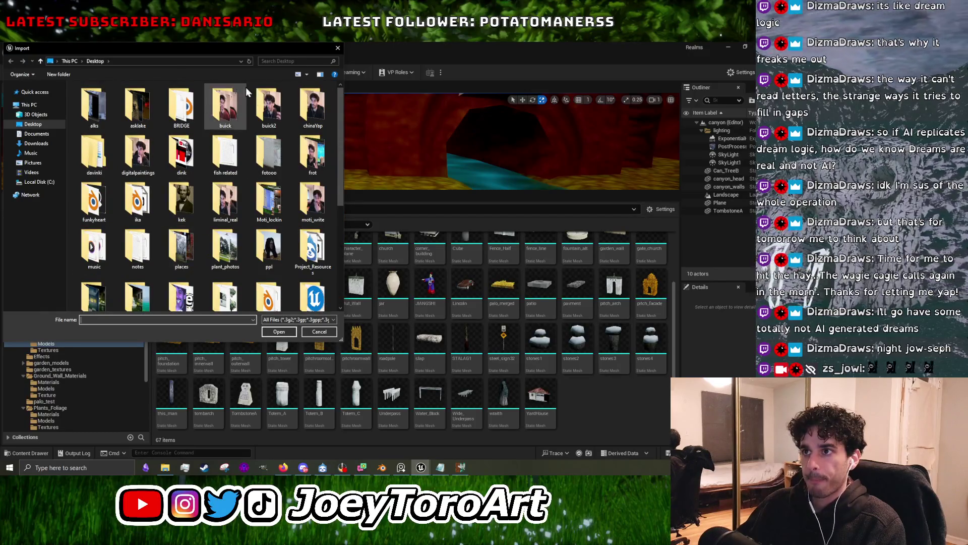
# Pick Can_TreeB from the ika folder, then cancel the override prompt without reimporting.
pyautogui.doubleClick(146, 196)
pyautogui.scroll(-3, 184, 286)
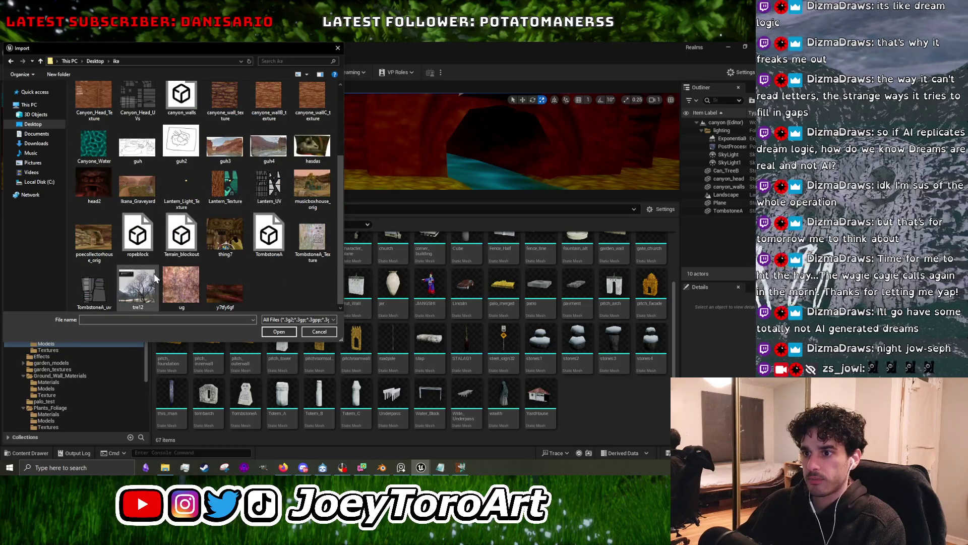
pyautogui.scroll(3, 150, 201)
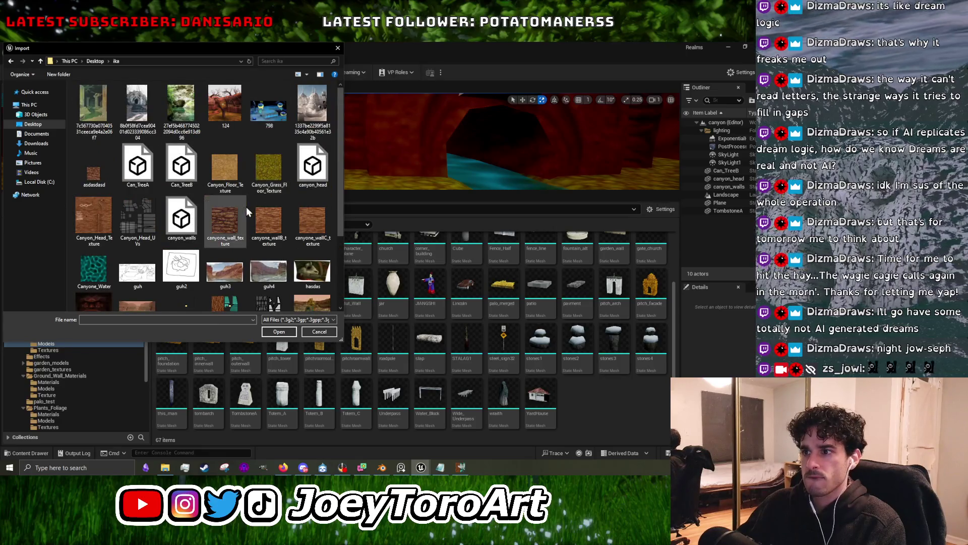
pyautogui.click(164, 182)
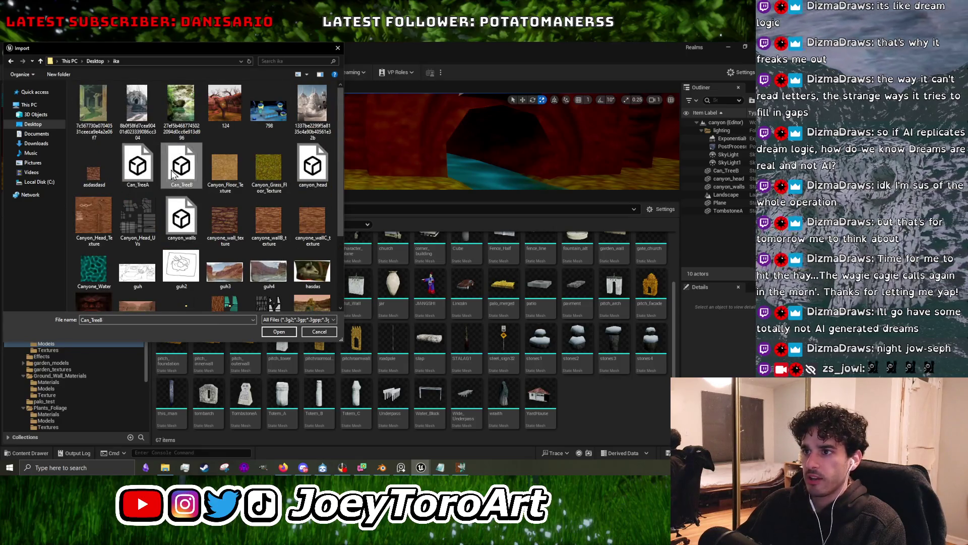
pyautogui.click(278, 333)
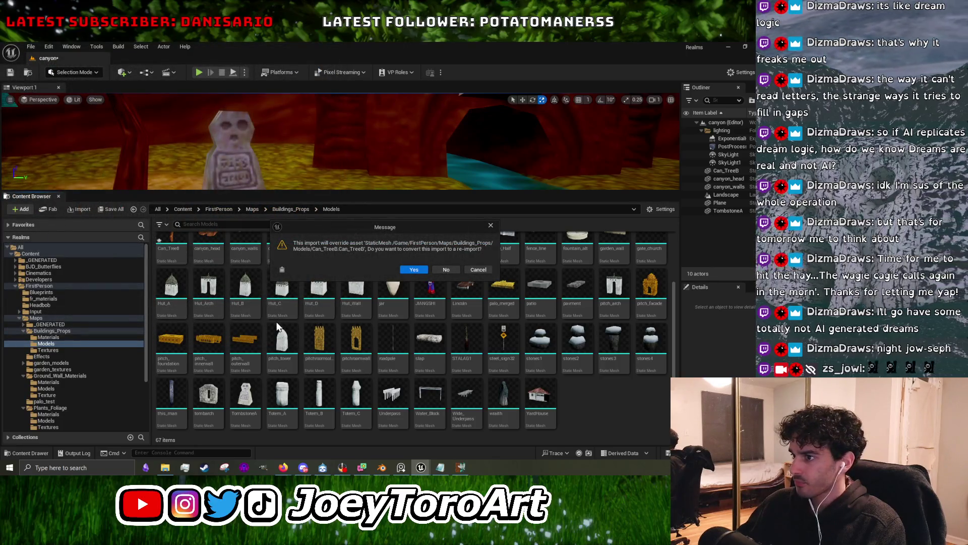
pyautogui.click(488, 227)
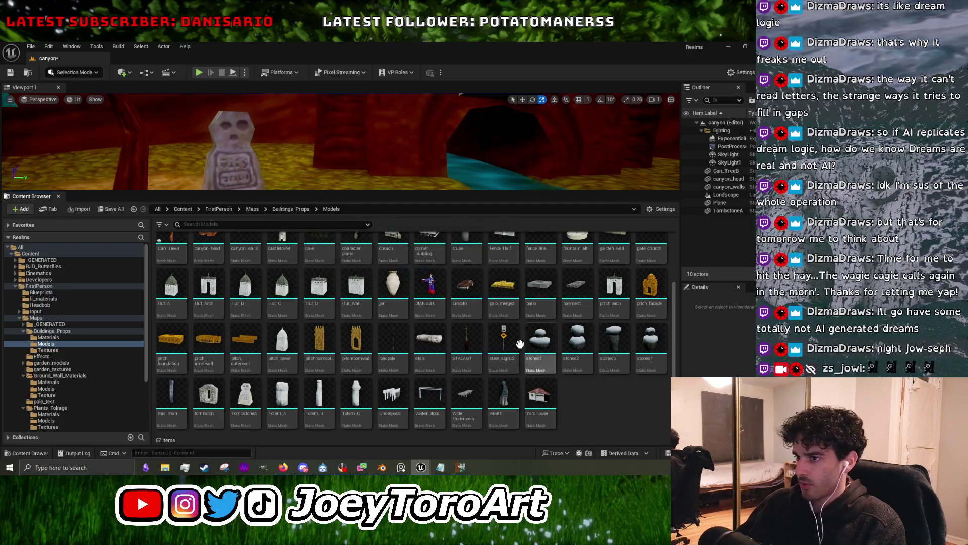
# Restart the import and open Can_TreeA.fbx from the ika folder.
pyautogui.click(22, 209)
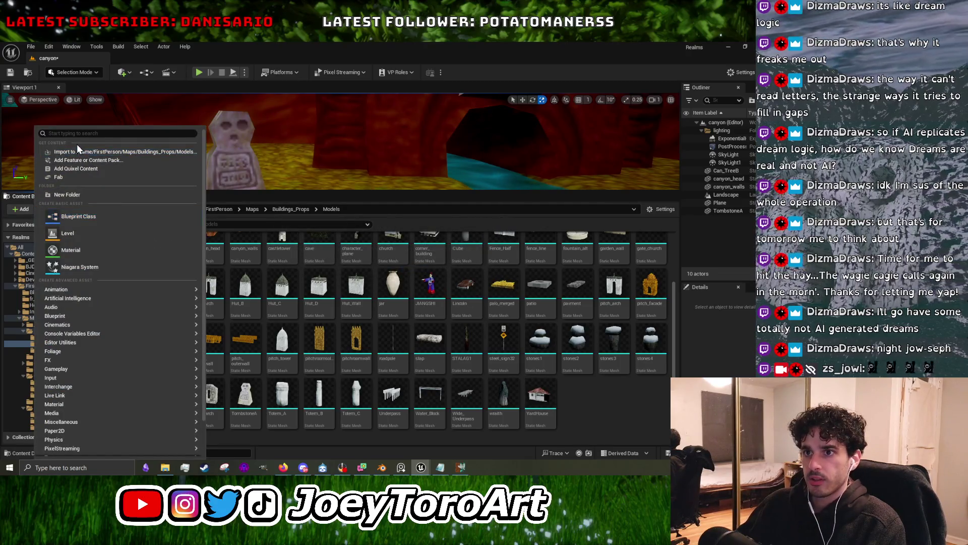
pyautogui.click(78, 152)
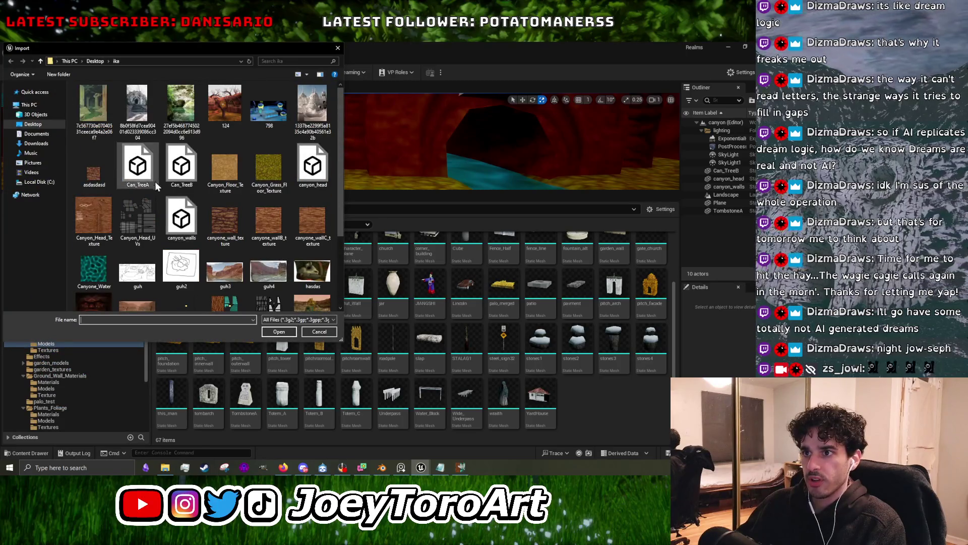
pyautogui.click(270, 333)
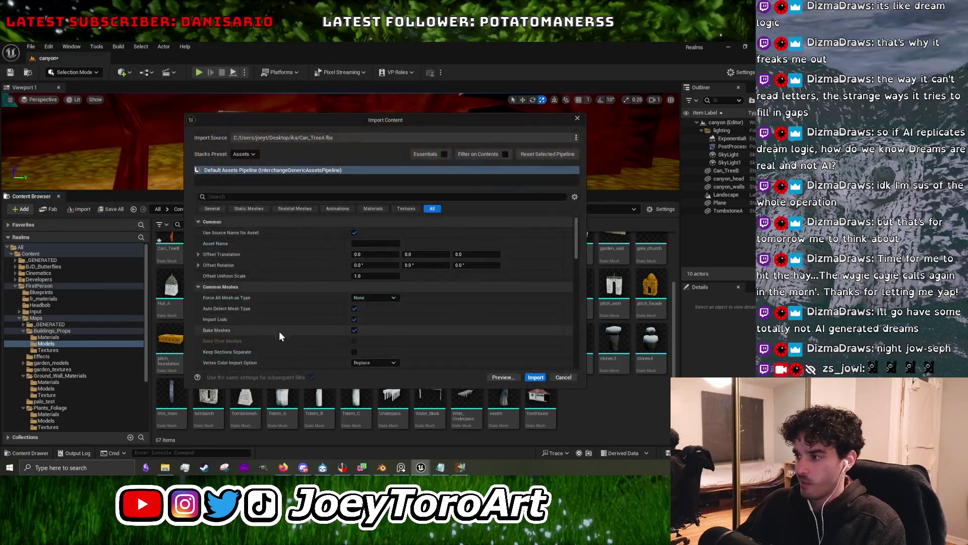
# Import Can_TreeA with default settings and assign it the Can_TreeA_mat material.
pyautogui.click(536, 378)
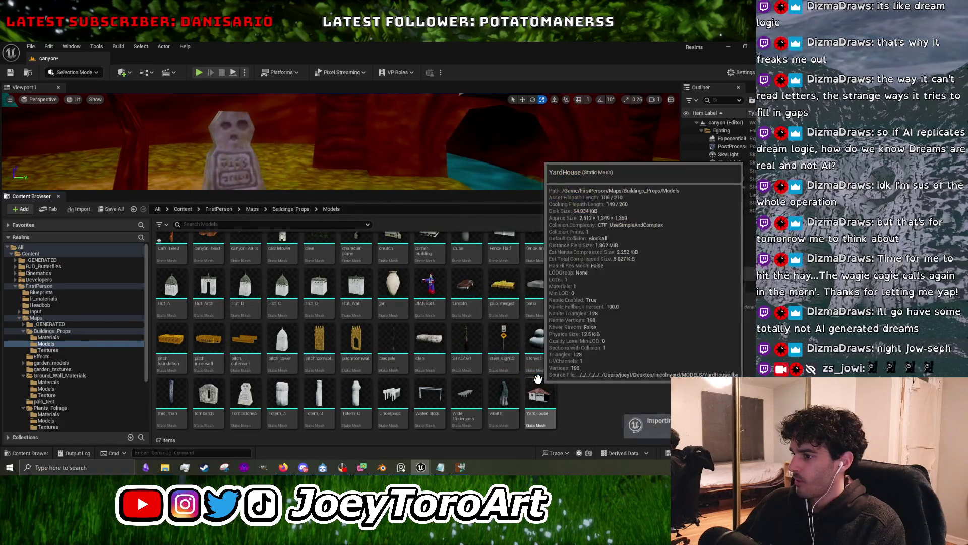
pyautogui.doubleClick(584, 399)
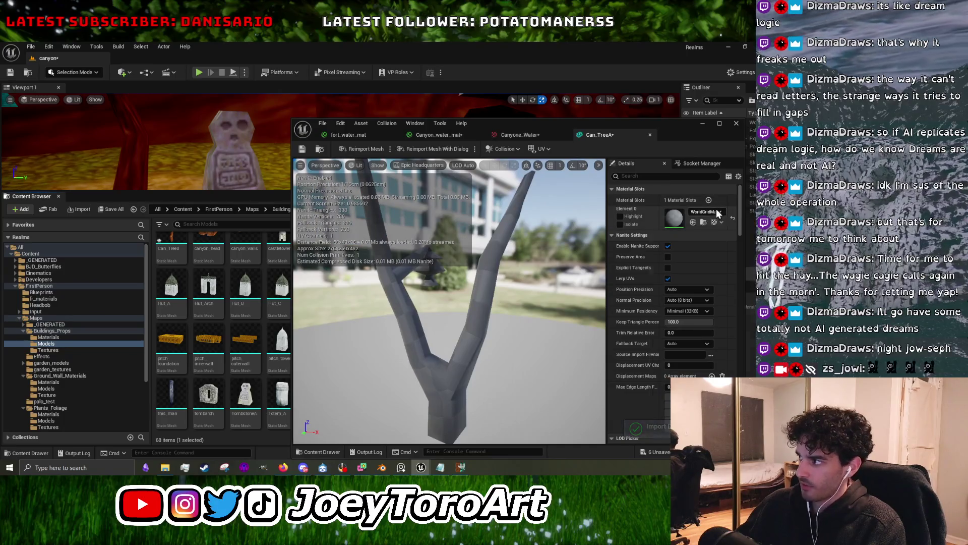
pyautogui.click(718, 213)
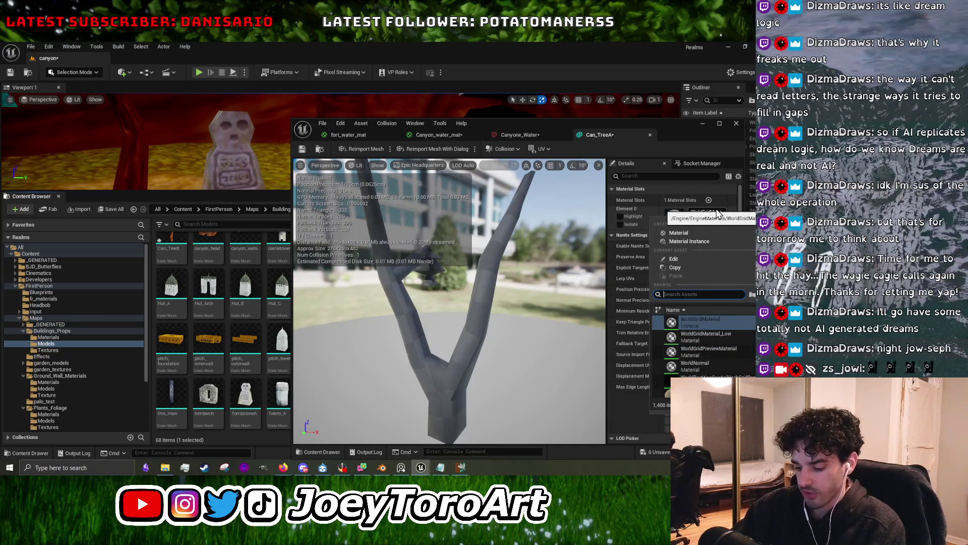
pyautogui.write('can')
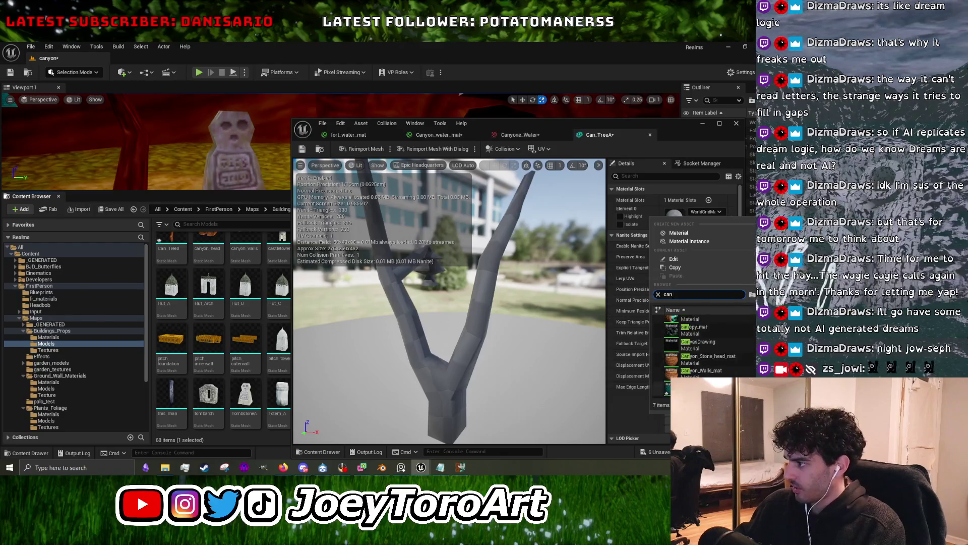
pyautogui.click(701, 319)
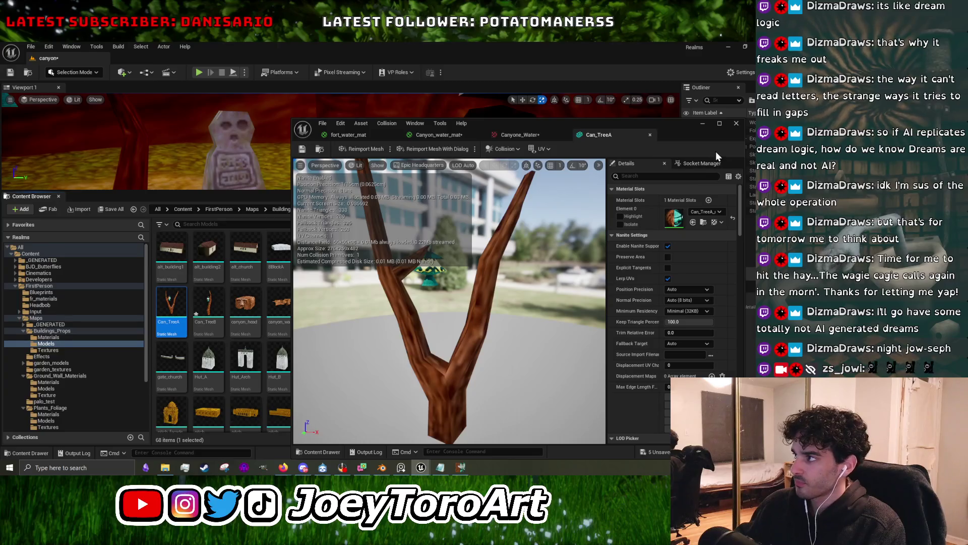
pyautogui.click(704, 125)
pyautogui.scroll(-1, 349, 369)
pyautogui.scroll(2, 349, 369)
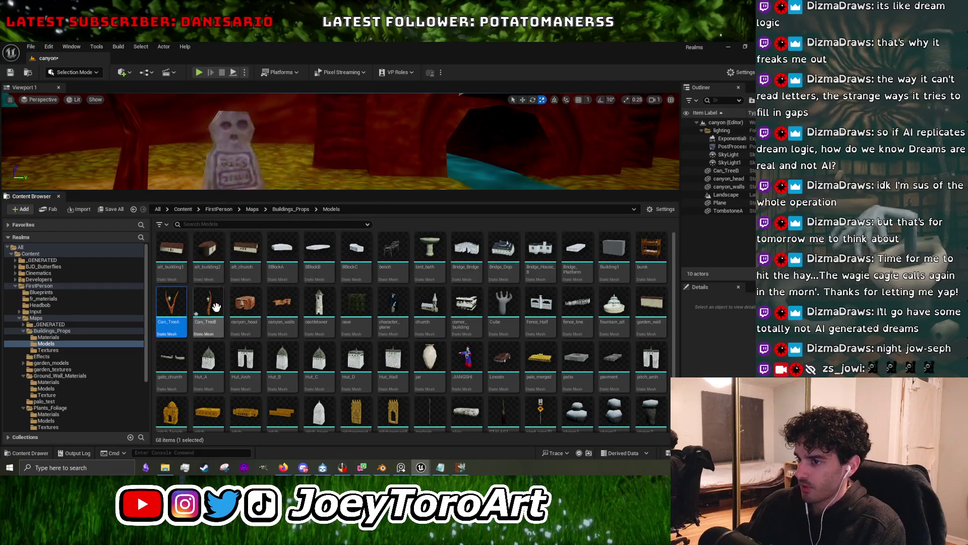
pyautogui.moveTo(329, 172); pyautogui.dragTo(329, 189, button='right')
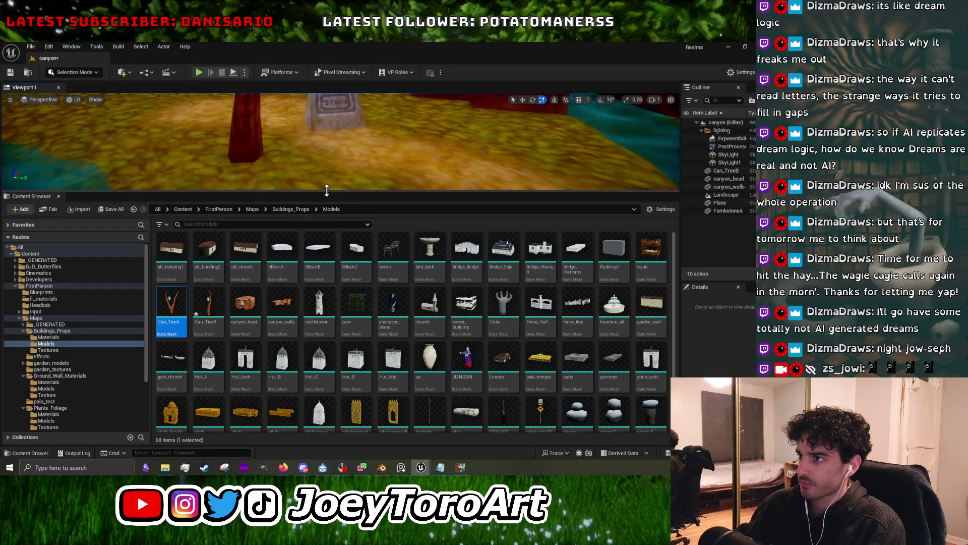
# Place Can_TreeA beside the tombstone and turn off its Nanite support.
pyautogui.moveTo(325, 197); pyautogui.dragTo(272, 290)
pyautogui.moveTo(174, 402)
pyautogui.mouseDown()
pyautogui.moveTo(342, 238)
pyautogui.moveTo(398, 273)
pyautogui.mouseUp()
pyautogui.press('f')
pyautogui.press('e')
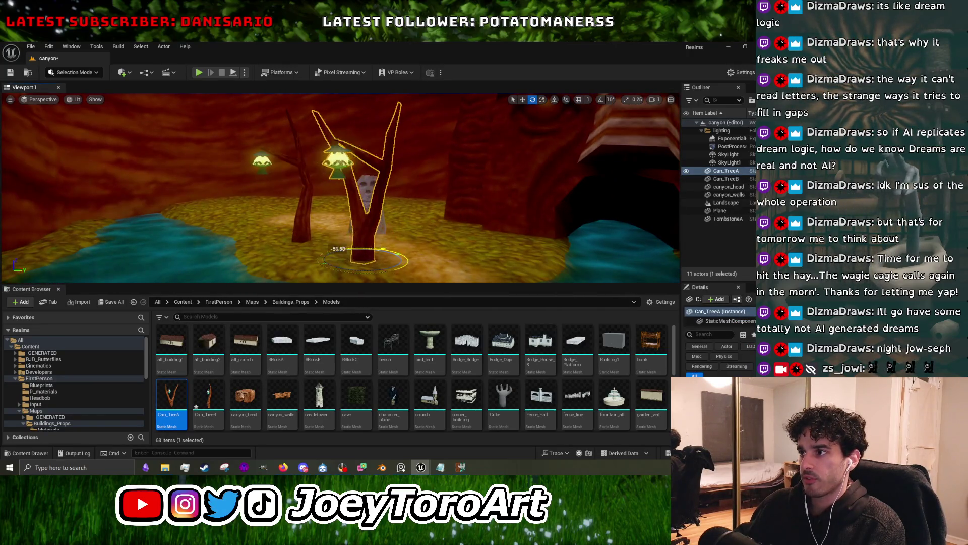
pyautogui.doubleClick(172, 397)
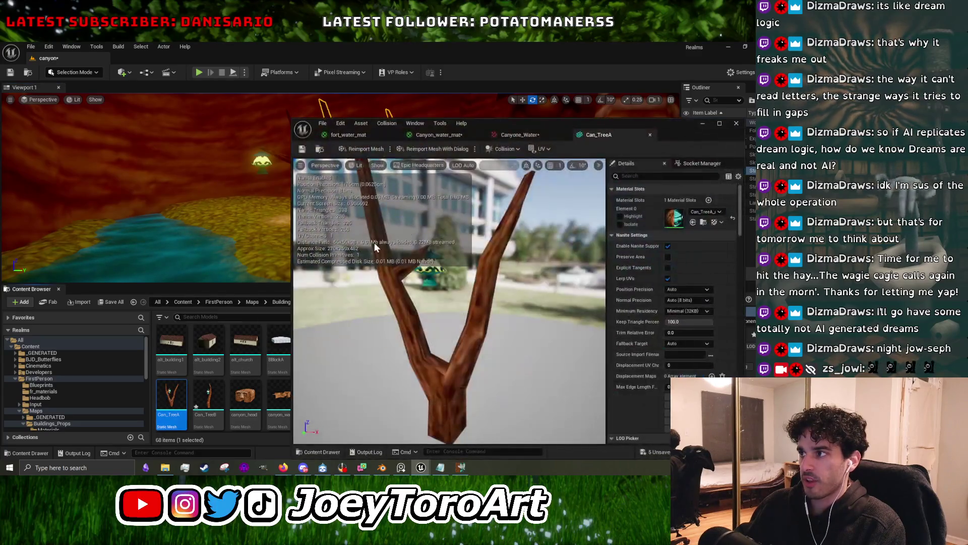
pyautogui.click(669, 245)
pyautogui.write('ray')
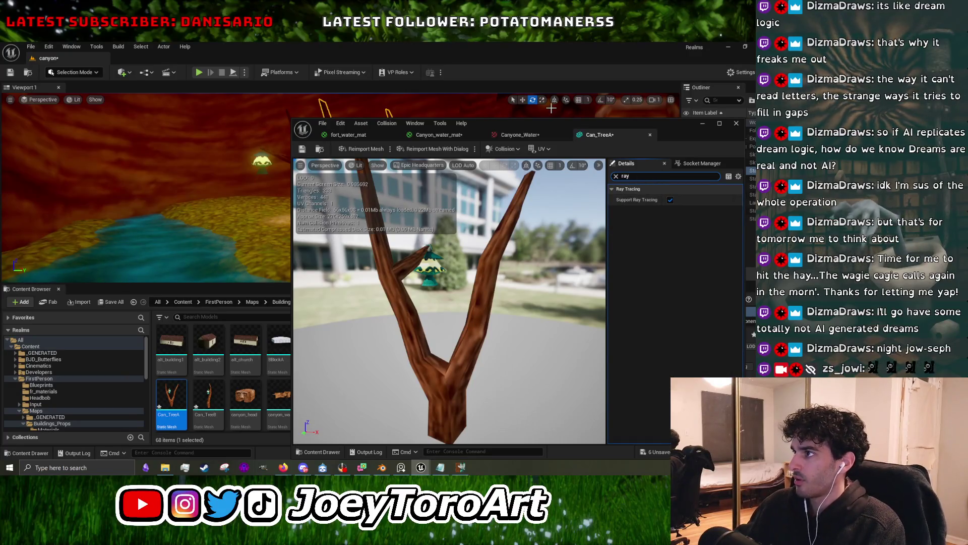
# Play-test the level, walking around to view the trees and lanterns.
pyautogui.moveTo(539, 126); pyautogui.dragTo(342, 300)
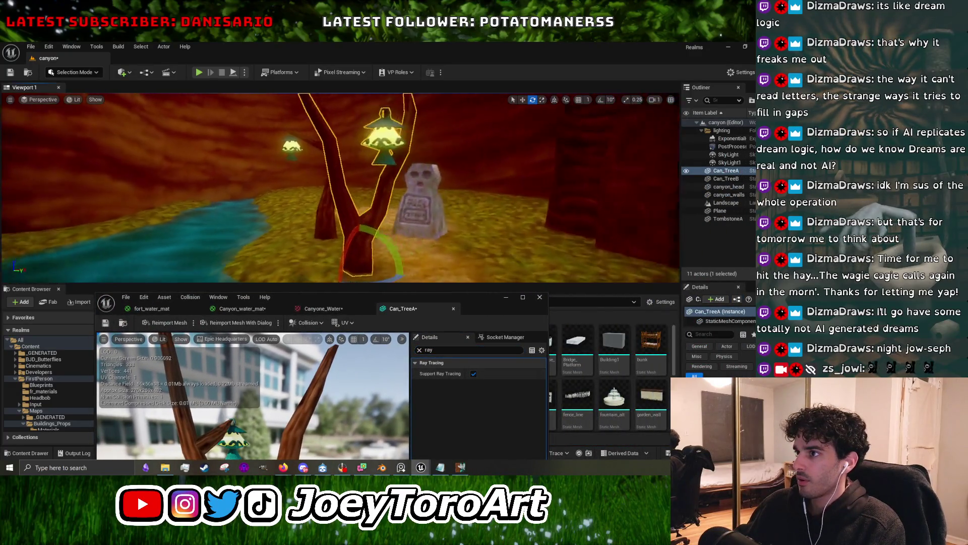
pyautogui.moveTo(341, 187)
pyautogui.mouseDown(button='right')
pyautogui.moveTo(282, 181)
pyautogui.moveTo(343, 181)
pyautogui.mouseUp(button='right')
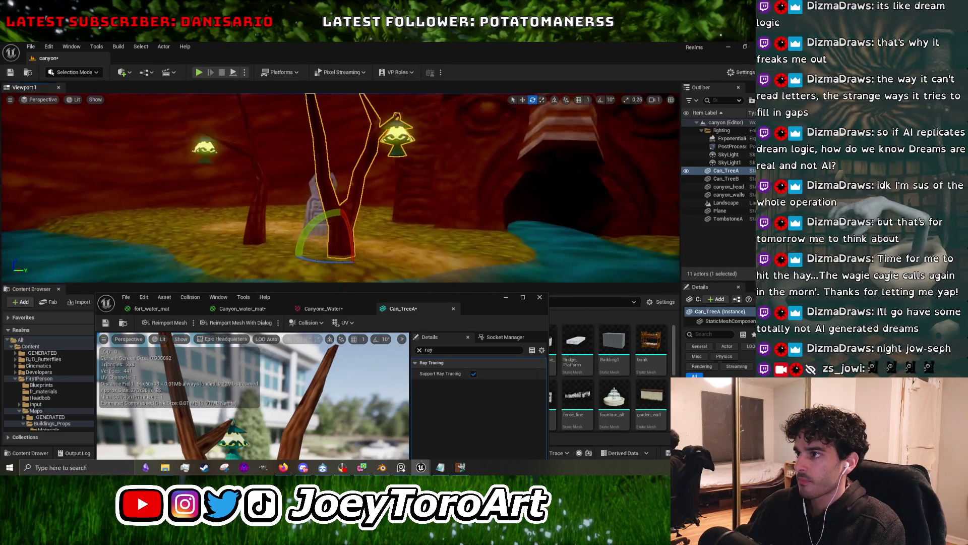
pyautogui.click(507, 298)
pyautogui.hotkey('alt', 'p')
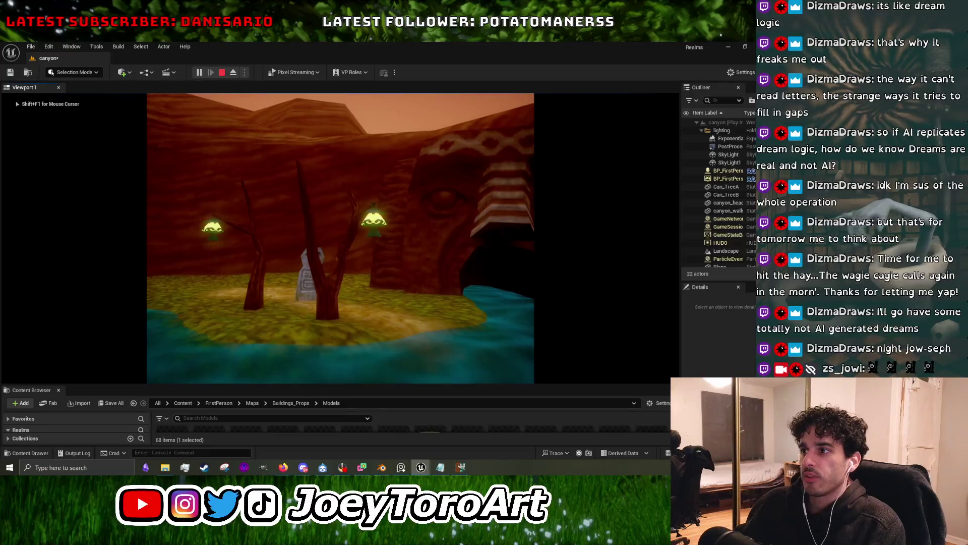
pyautogui.press('w')
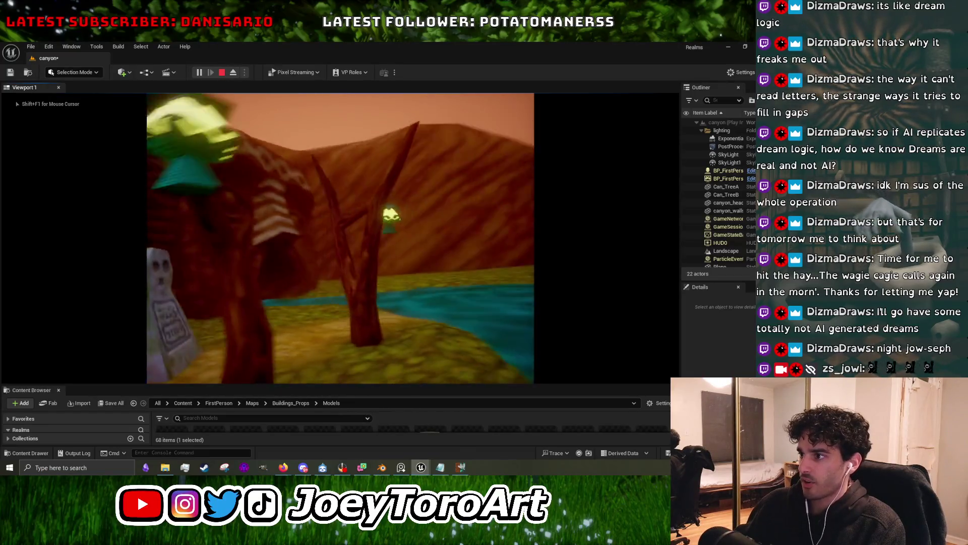
pyautogui.press('s')
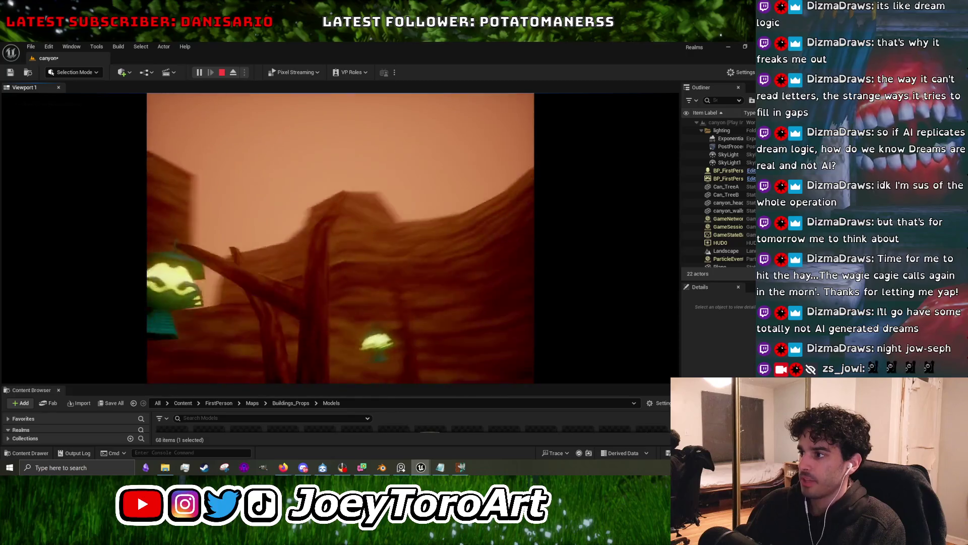
pyautogui.press('w')
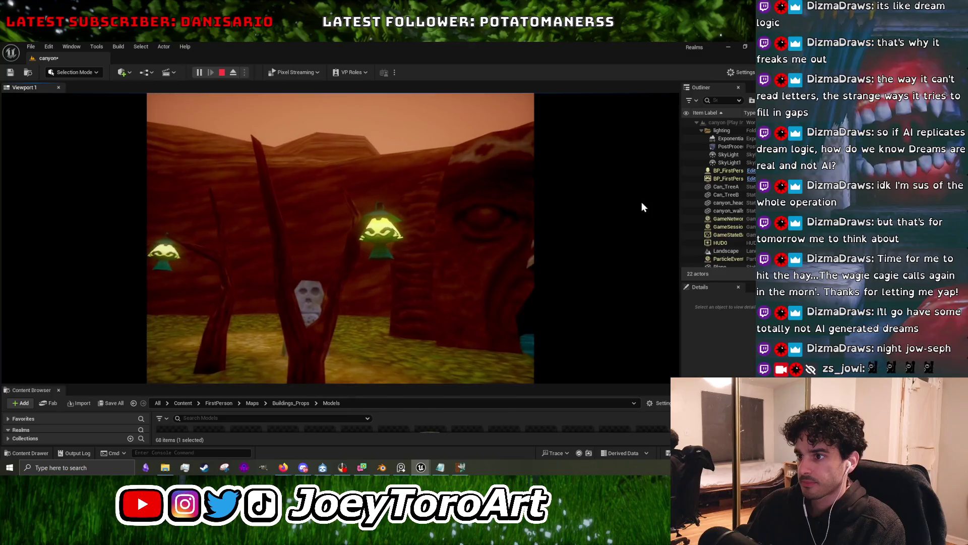
pyautogui.press('Escape')
# Disable Support Ray Tracing in the Can_TreeA mesh editor.
pyautogui.moveTo(422, 469)
pyautogui.click(480, 432)
pyautogui.click(473, 374)
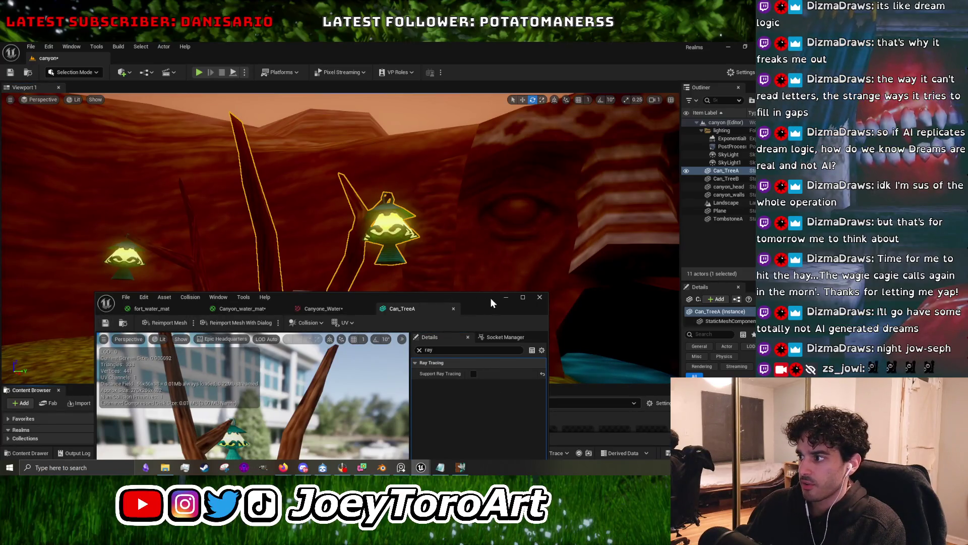
# Hide the mesh editor, enlarge the level view and pull the camera back and up.
pyautogui.click(505, 297)
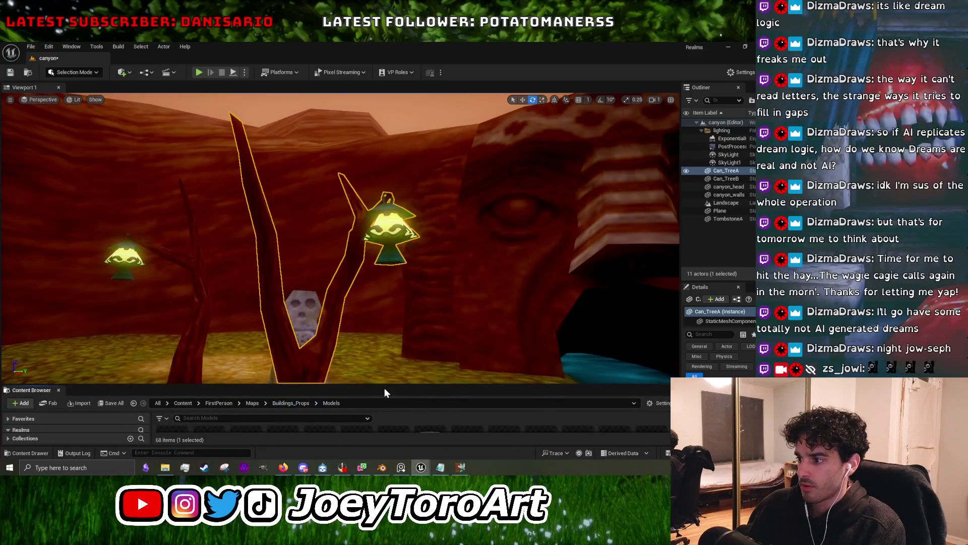
pyautogui.moveTo(385, 385); pyautogui.dragTo(385, 414)
pyautogui.moveTo(385, 353); pyautogui.dragTo(385, 373, button='right')
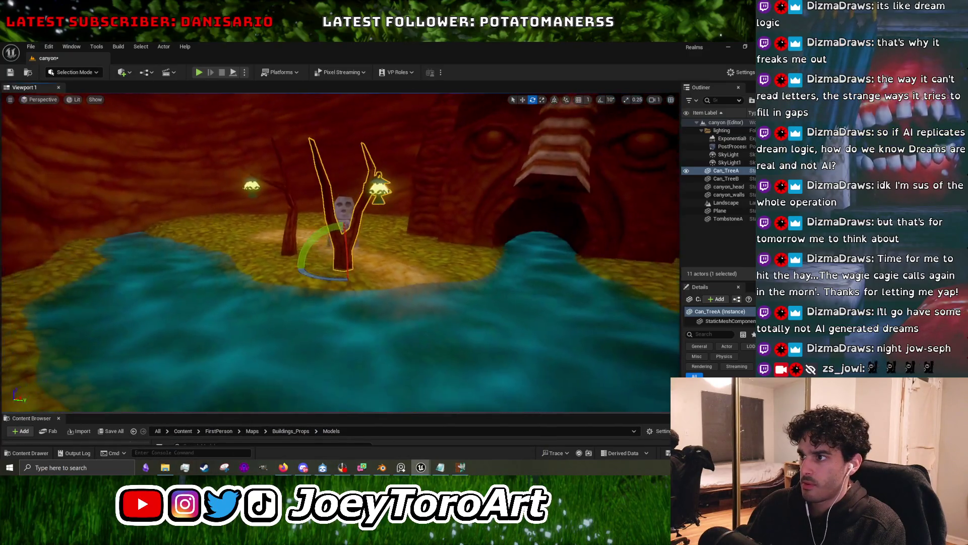
pyautogui.scroll(3, 370, 238)
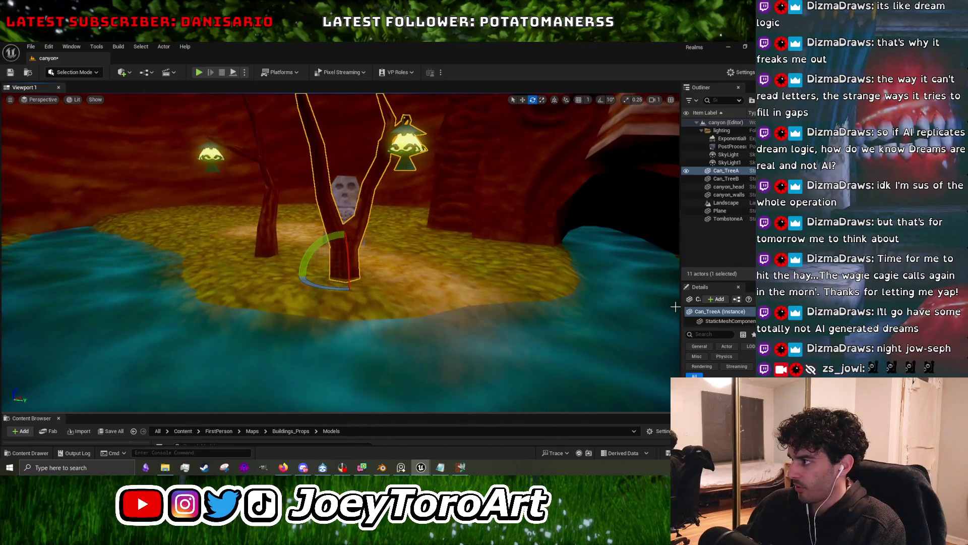
# Search the placed tree's properties for 'ray' and make it invisible to ray tracing.
pyautogui.moveTo(680, 303); pyautogui.dragTo(508, 303)
pyautogui.click(575, 333)
pyautogui.write('ray')
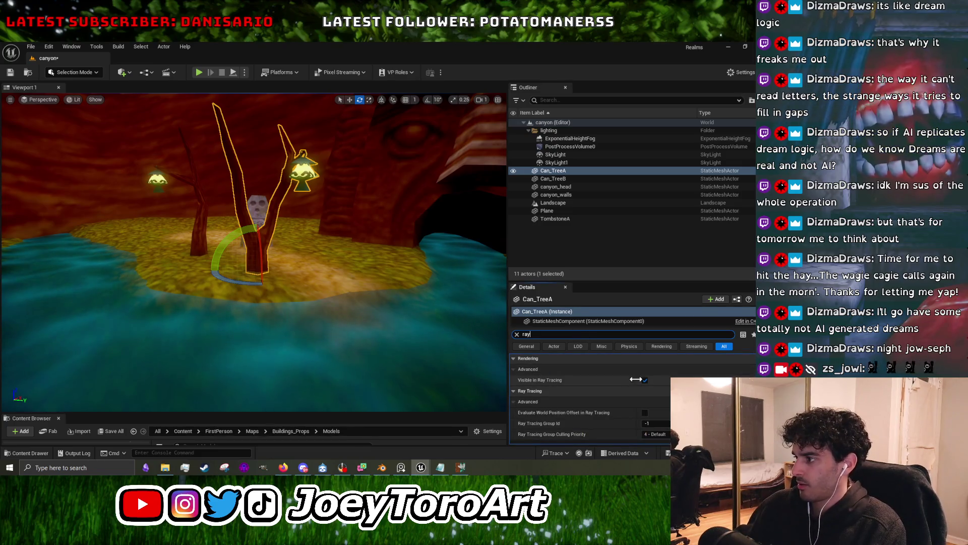
pyautogui.click(646, 380)
# Select Can_TreeB in the viewport to check its ray tracing settings.
pyautogui.moveTo(381, 306); pyautogui.dragTo(382, 307, button='right')
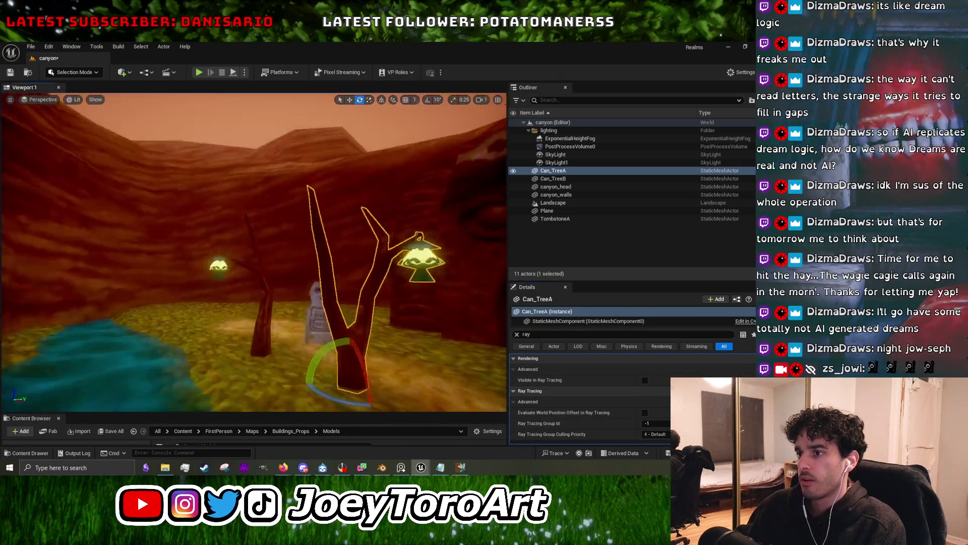
pyautogui.click(310, 303)
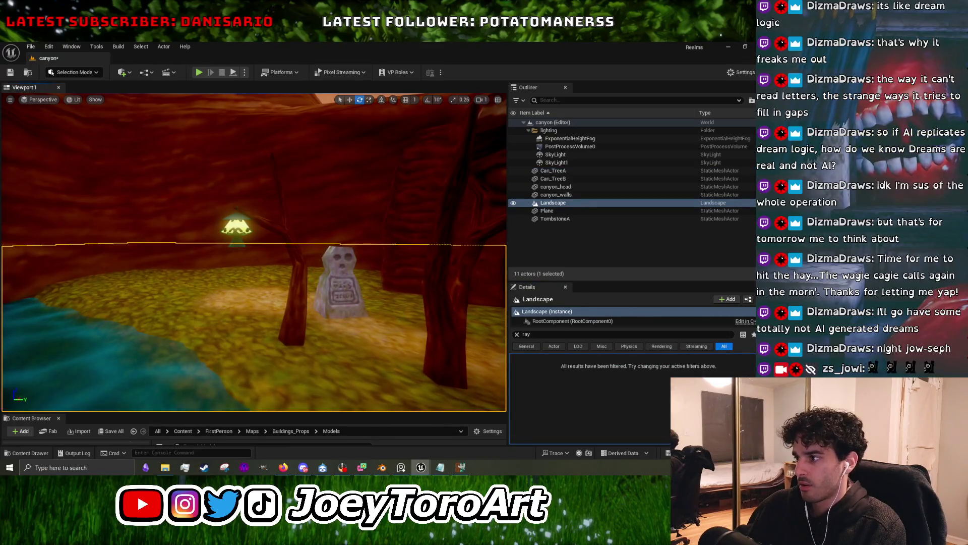
pyautogui.click(302, 303)
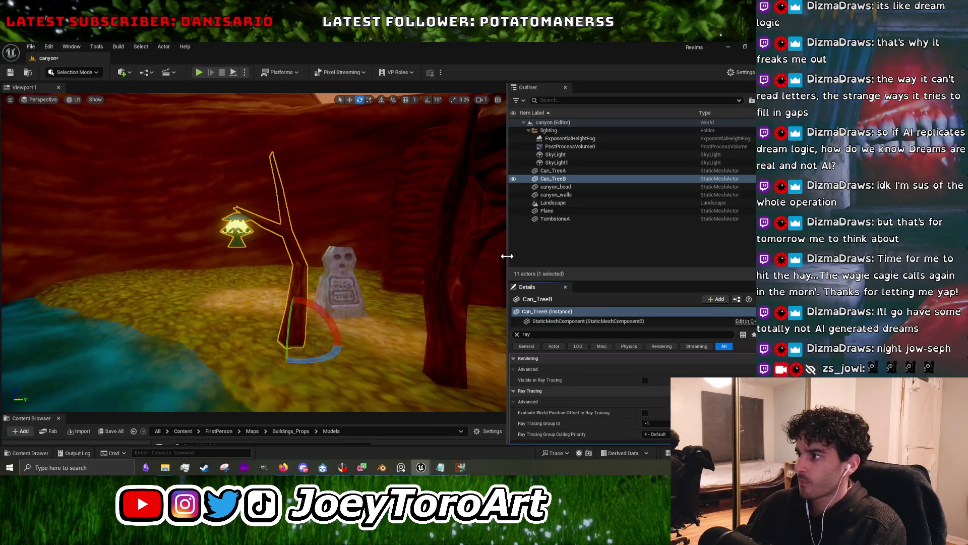
# Widen the level viewport, pull the view back over the scene and start play-testing.
pyautogui.moveTo(507, 256); pyautogui.dragTo(657, 256)
pyautogui.moveTo(353, 252)
pyautogui.mouseDown()
pyautogui.moveTo(454, 303)
pyautogui.moveTo(352, 460)
pyautogui.moveTo(352, 303)
pyautogui.moveTo(281, 244)
pyautogui.mouseUp()
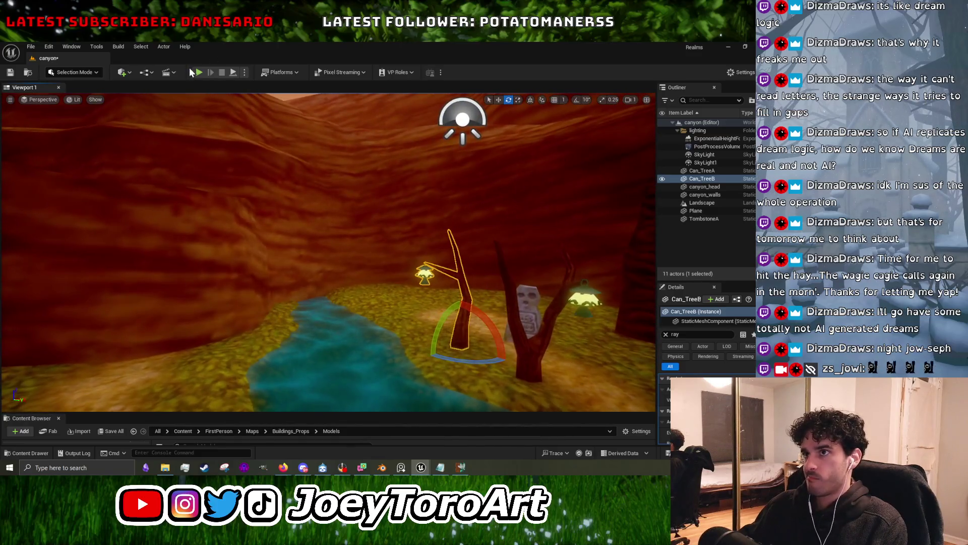
pyautogui.click(197, 72)
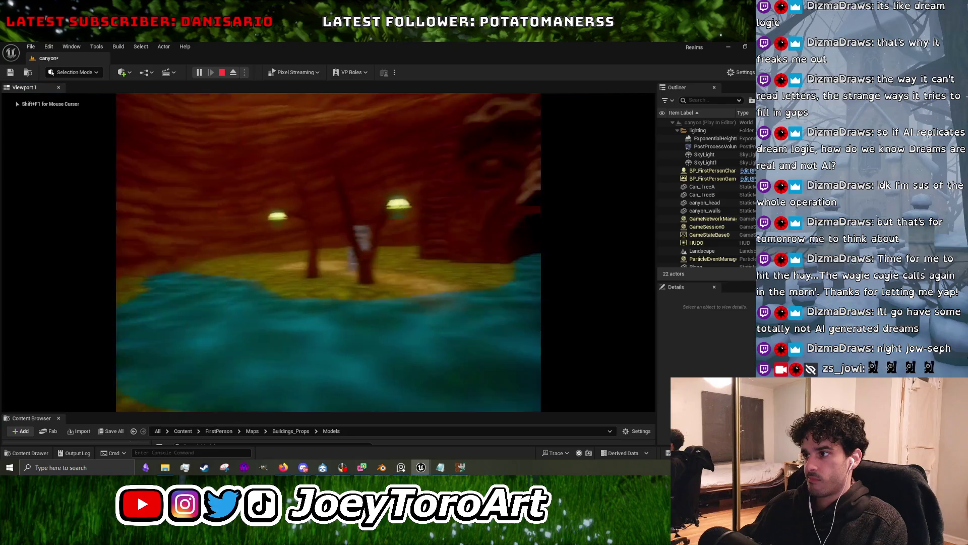
pyautogui.press('w')
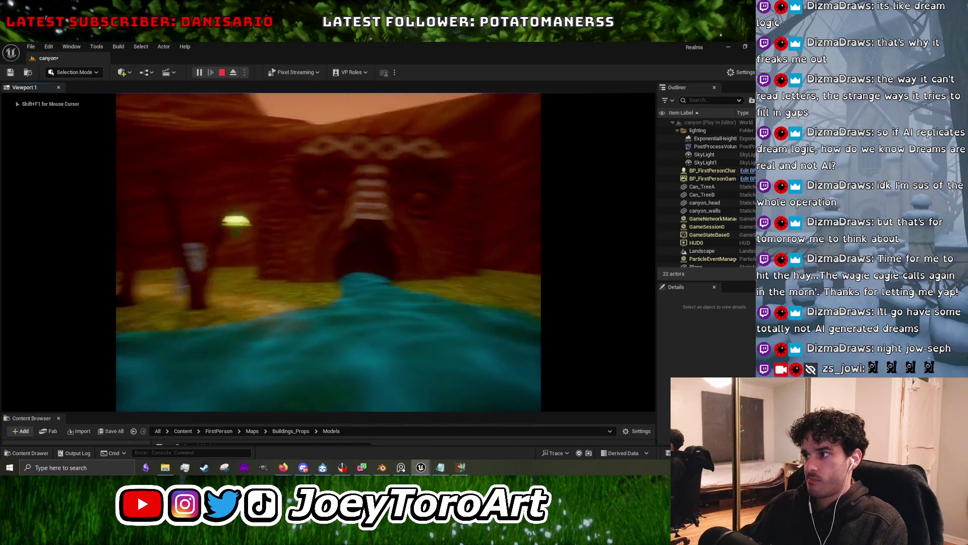
pyautogui.press('w')
pyautogui.press('w')
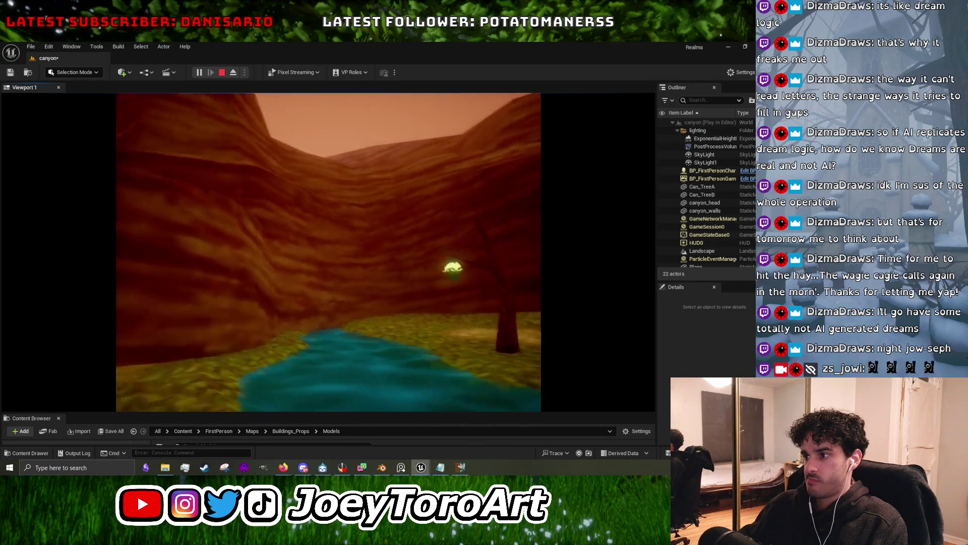
pyautogui.press('w')
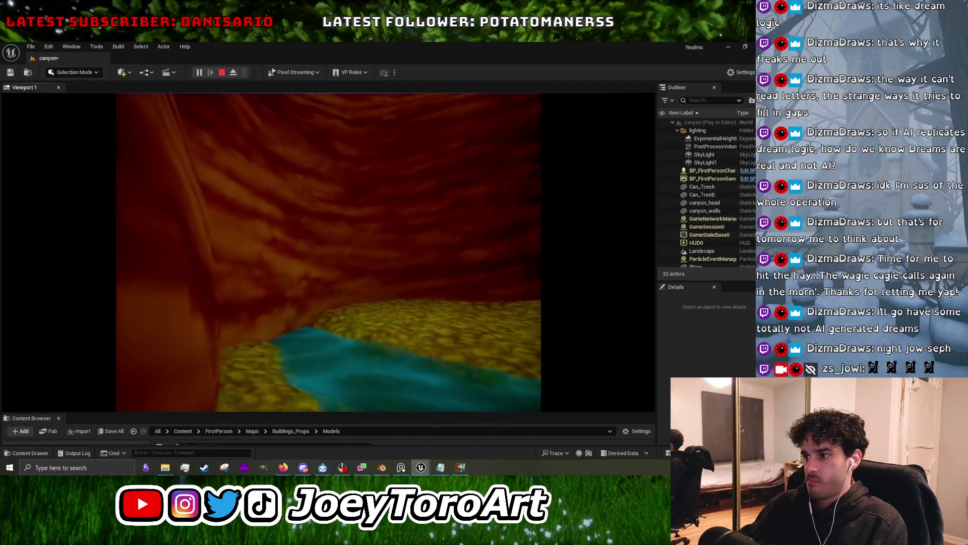
pyautogui.press('s')
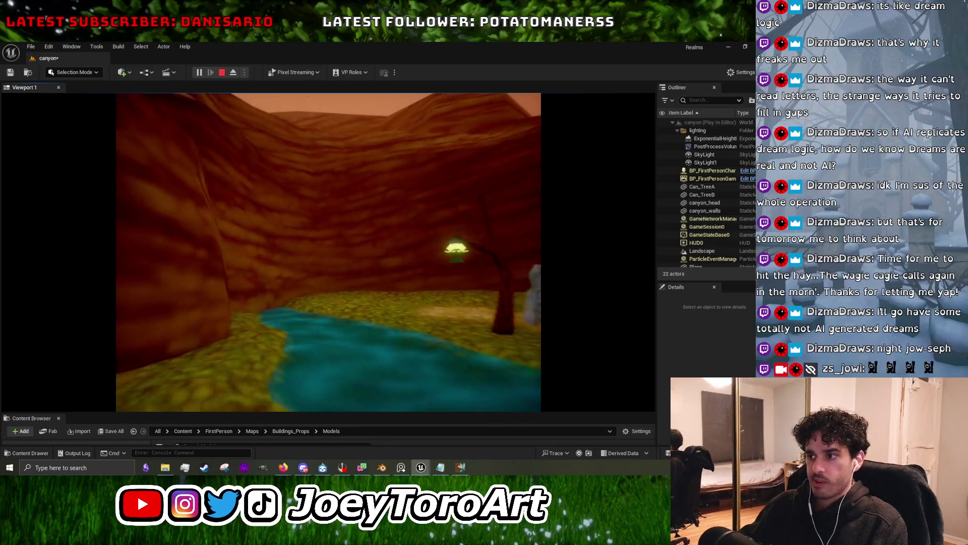
pyautogui.press('w')
pyautogui.press('s')
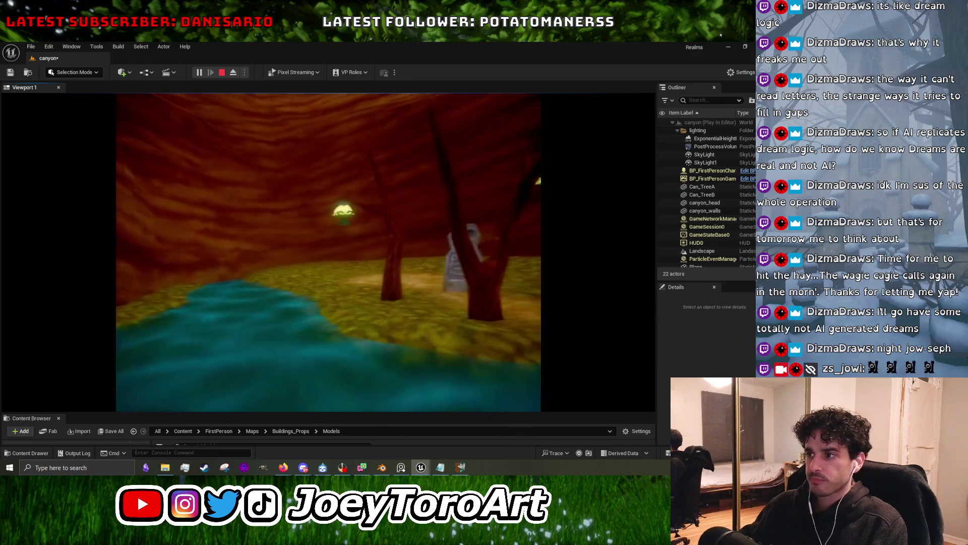
pyautogui.press('w')
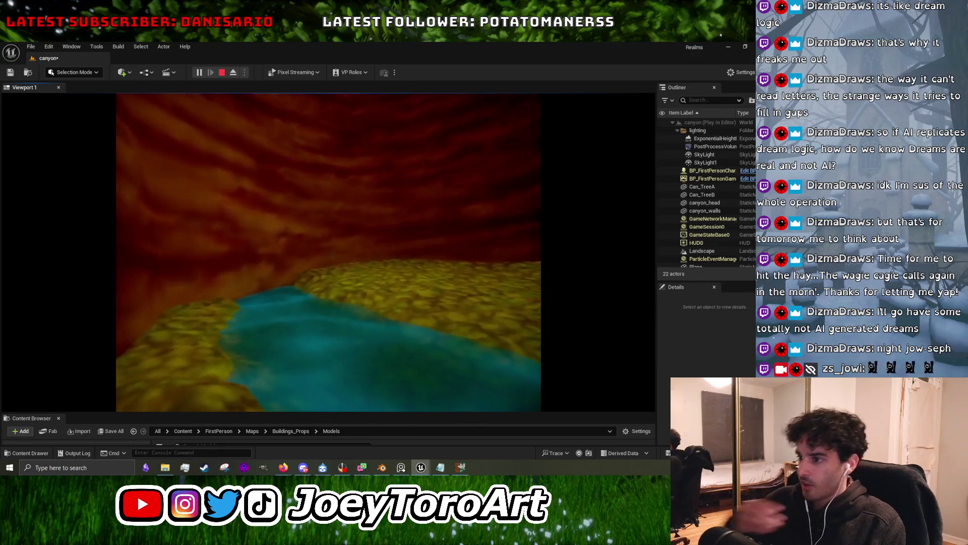
pyautogui.press('w')
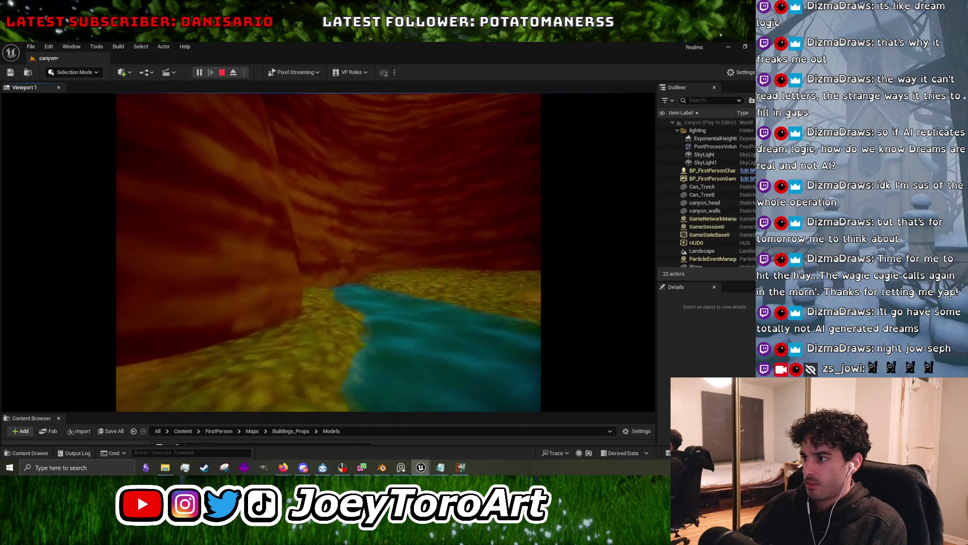
pyautogui.press('w')
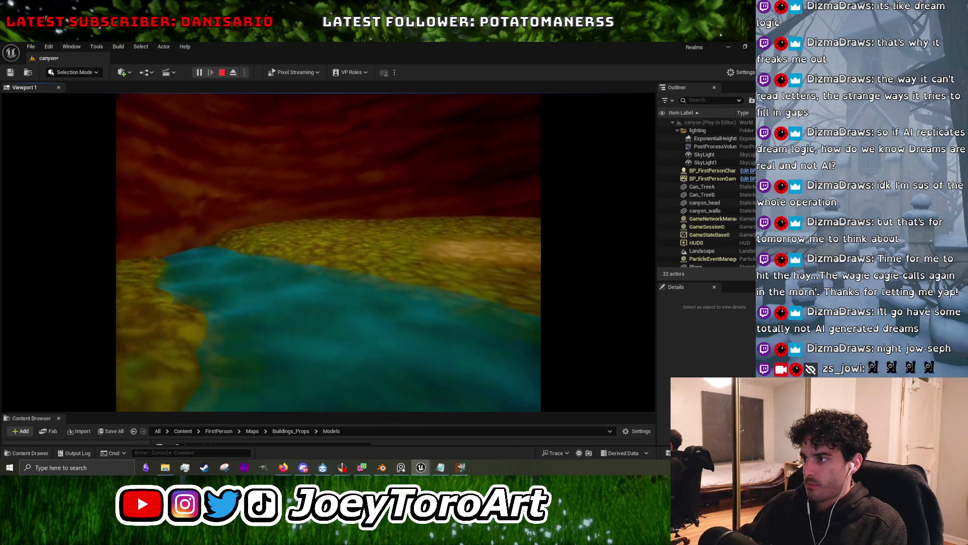
pyautogui.press('w')
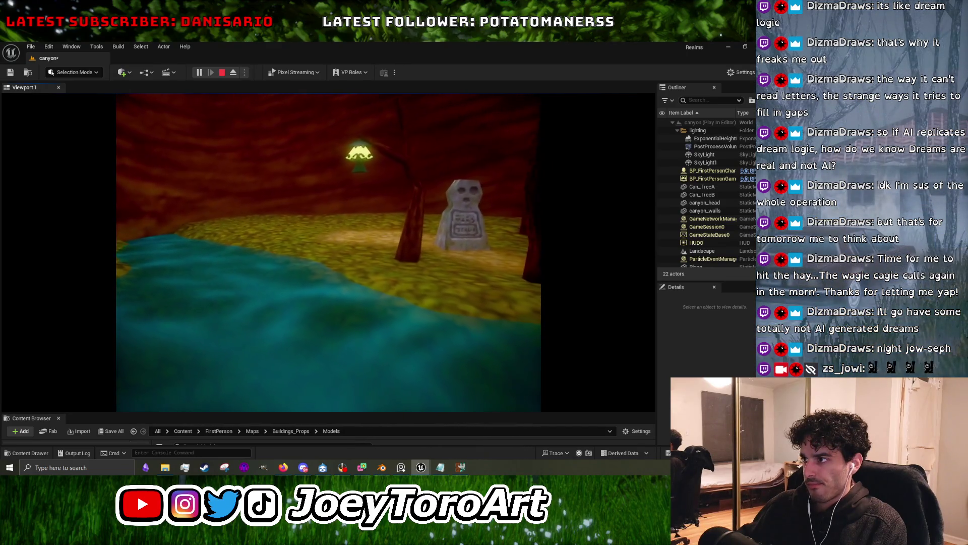
pyautogui.press('Escape')
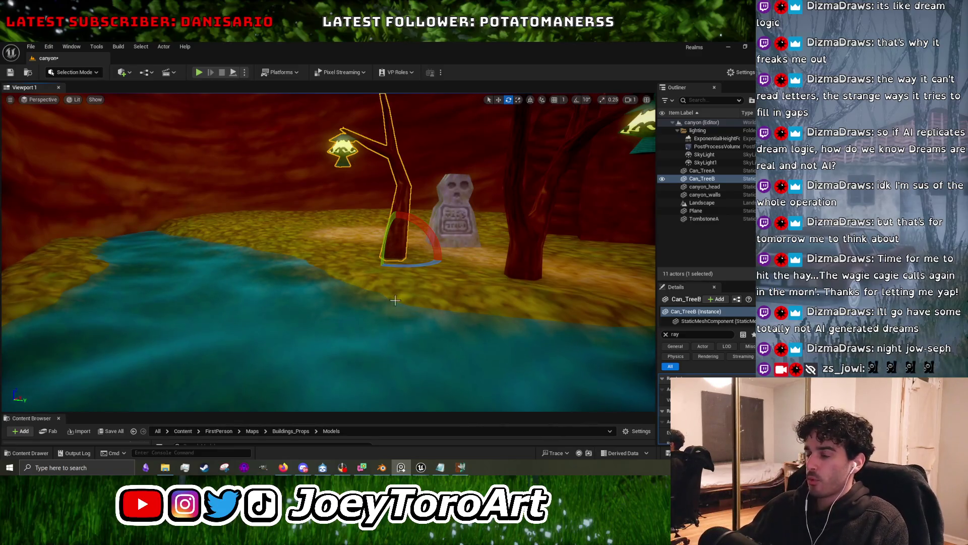
pyautogui.moveTo(328, 227); pyautogui.dragTo(227, 227, button='right')
pyautogui.moveTo(402, 308); pyautogui.dragTo(353, 308, button='right')
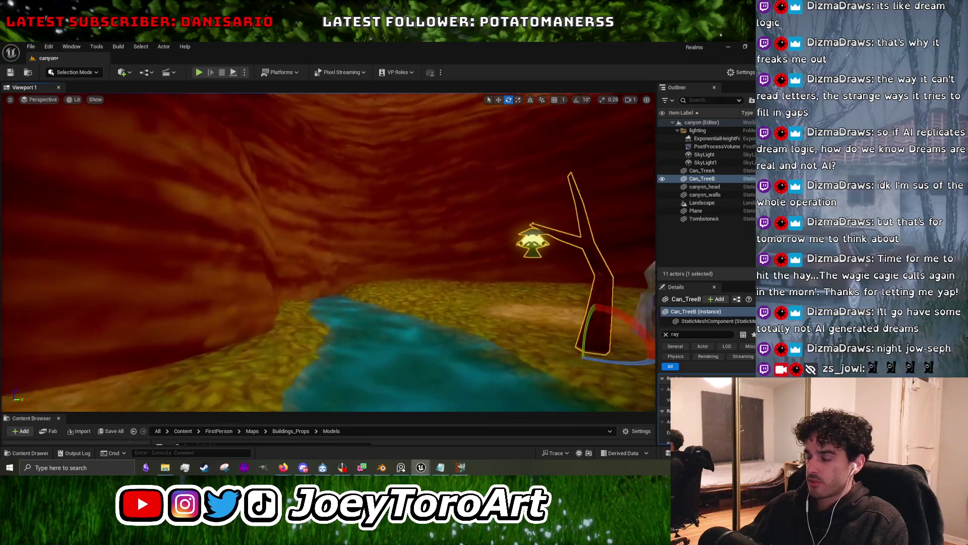
# Minimise Unreal, bring up Blender and shrink the node editor to enlarge the 3D view.
pyautogui.click(727, 48)
pyautogui.click(382, 467)
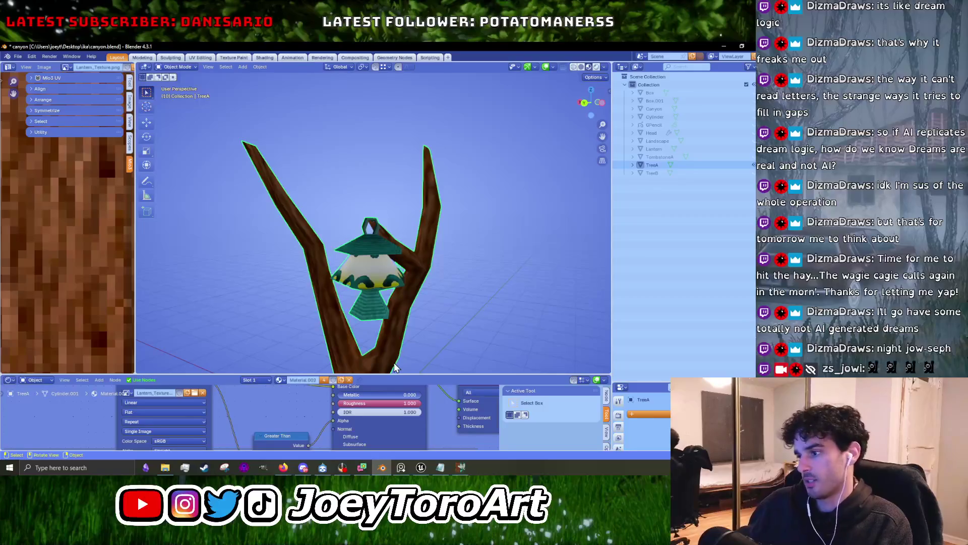
pyautogui.moveTo(395, 376); pyautogui.dragTo(395, 439)
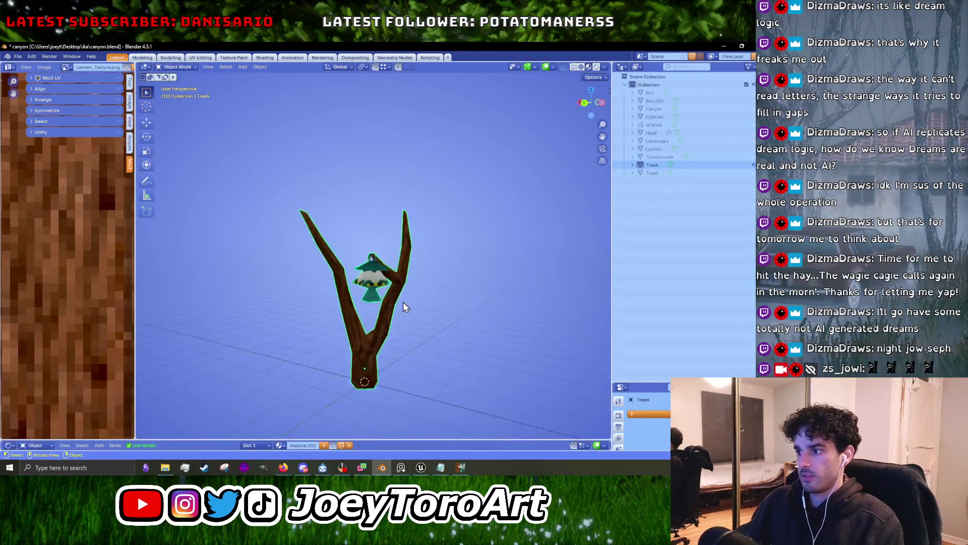
# Hide the tree and lantern, unhide the Canyon mesh, zoom out and select it.
pyautogui.press('h')
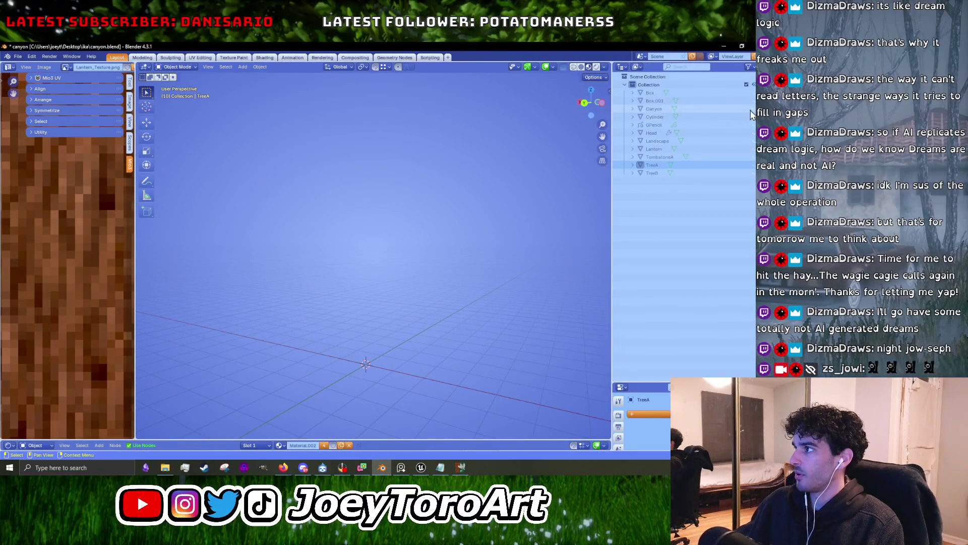
pyautogui.click(654, 108)
pyautogui.scroll(-5, 401, 242)
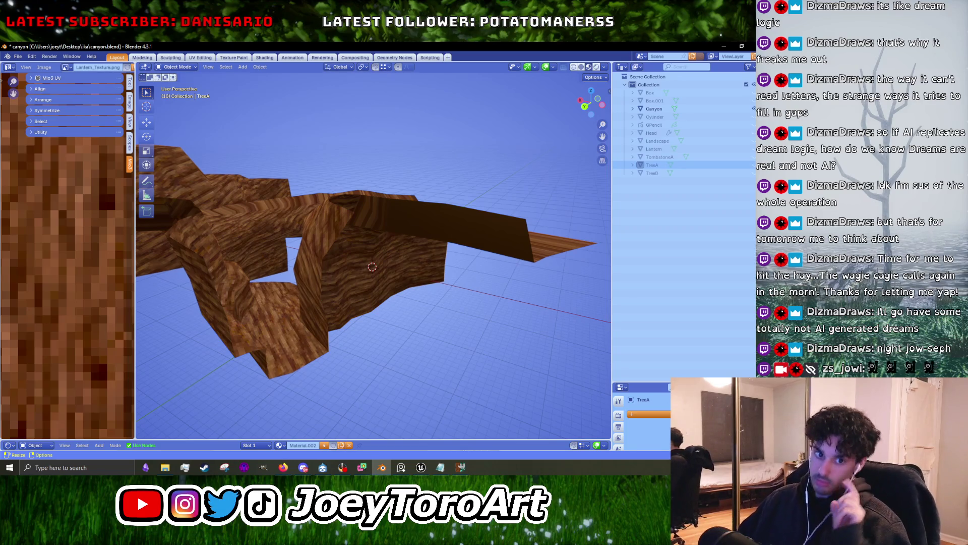
pyautogui.click(404, 278)
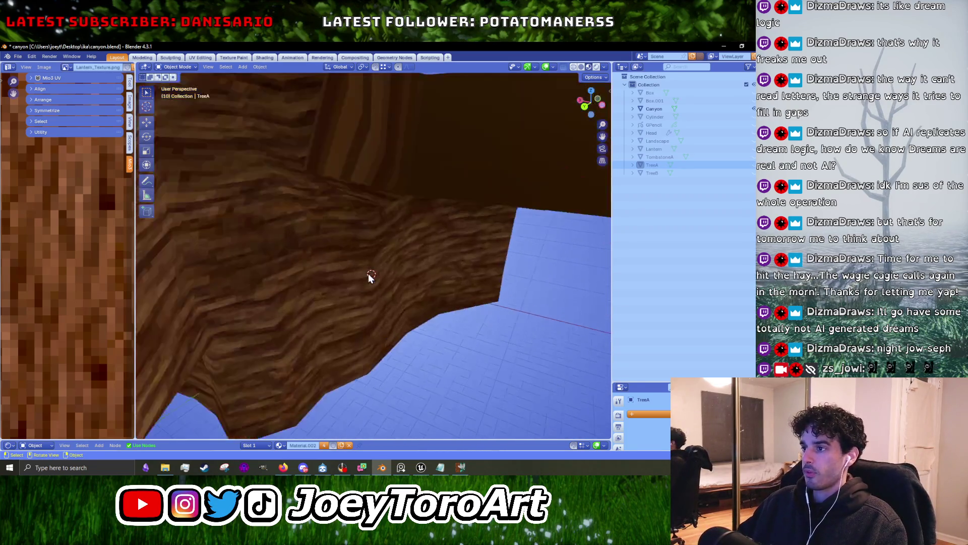
# Put the Canyon mesh in Edit Mode and zoom in on its pixelated bark-textured walls.
pyautogui.moveTo(368, 273)
pyautogui.mouseDown(button='middle')
pyautogui.moveTo(383, 220)
pyautogui.moveTo(322, 271)
pyautogui.moveTo(294, 246)
pyautogui.moveTo(357, 285)
pyautogui.mouseUp(button='middle')
pyautogui.press('Tab')
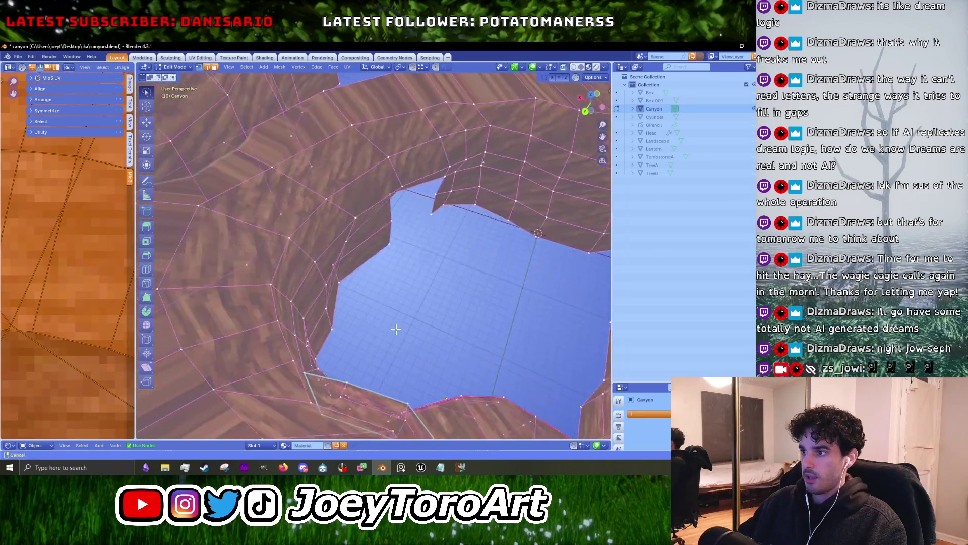
pyautogui.scroll(6, 359, 294)
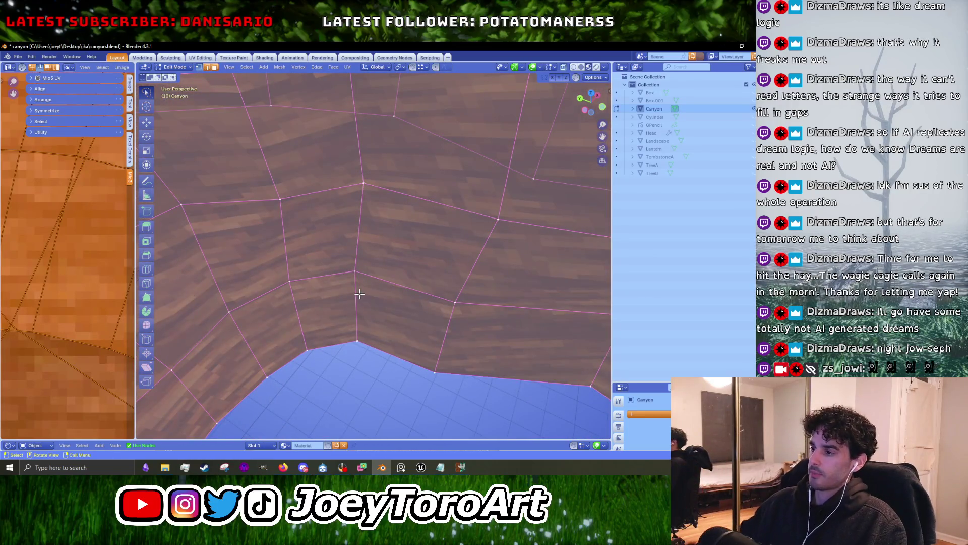
pyautogui.scroll(1, 359, 294)
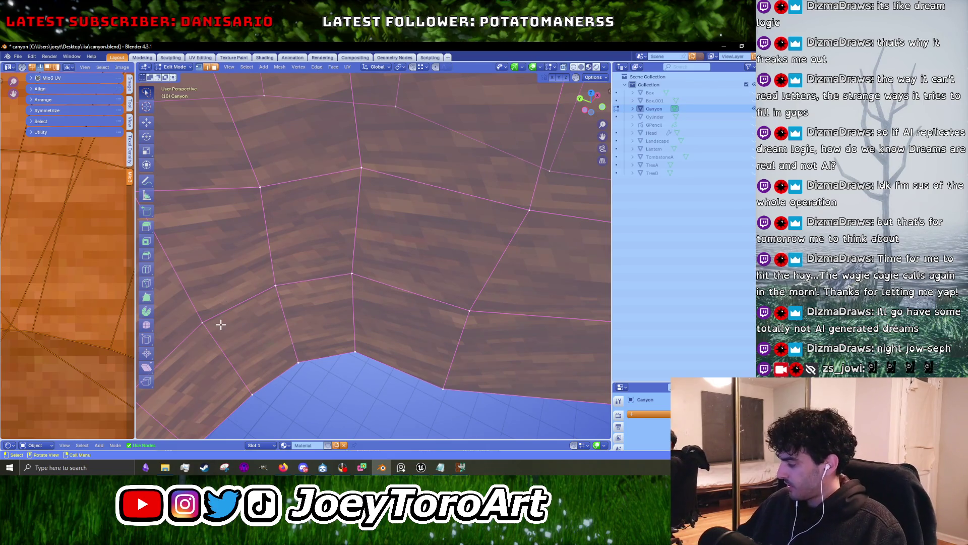
pyautogui.moveTo(232, 342)
pyautogui.mouseDown(button='middle')
pyautogui.moveTo(389, 305)
pyautogui.moveTo(386, 342)
pyautogui.mouseUp(button='middle')
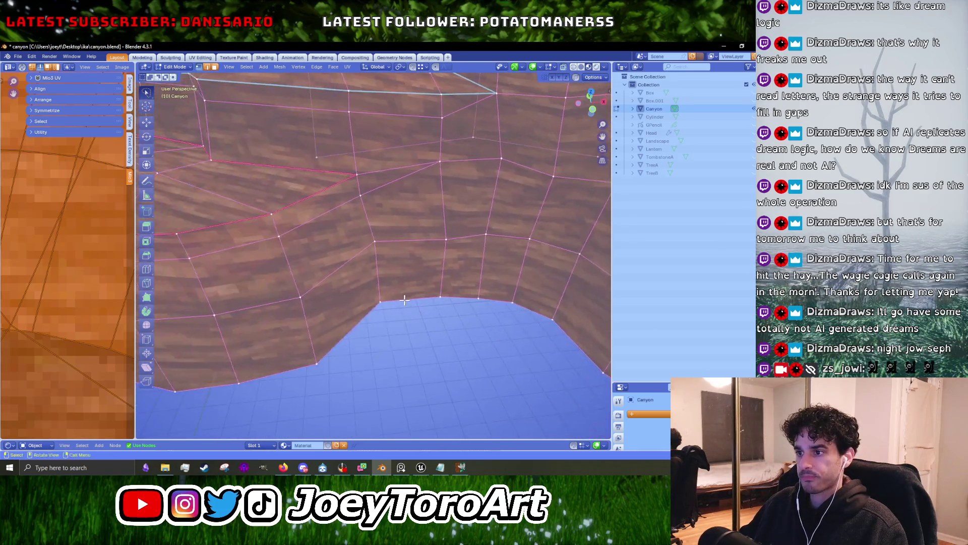
pyautogui.scroll(3, 386, 342)
pyautogui.press('Tab')
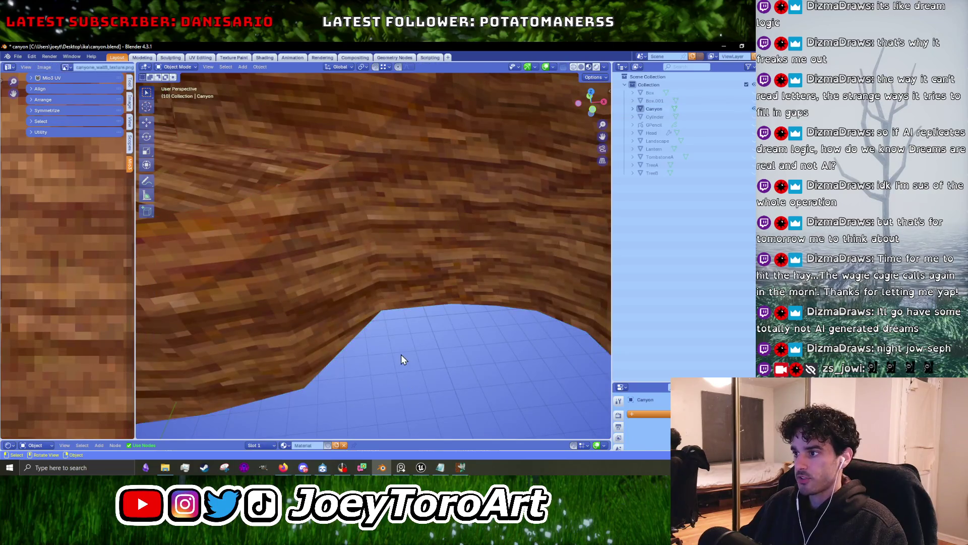
pyautogui.press('Tab')
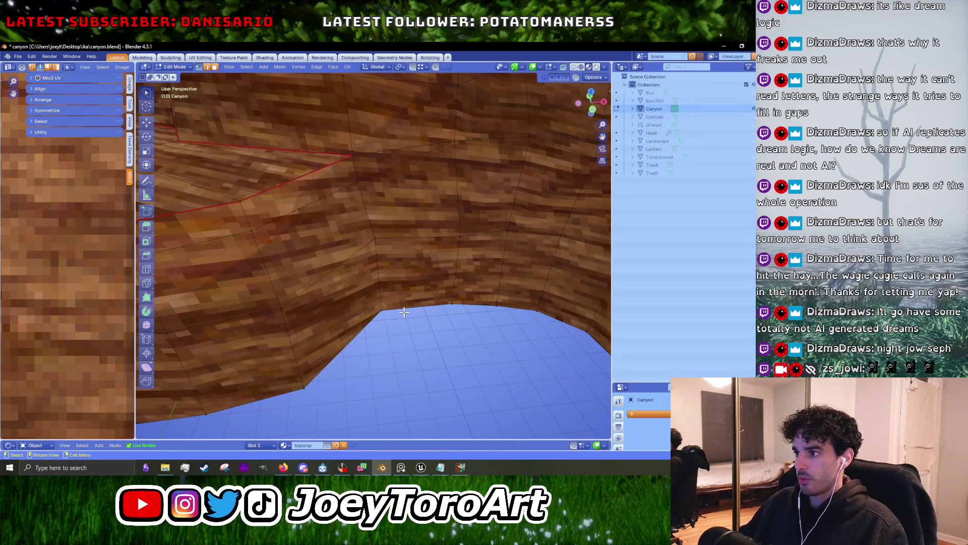
pyautogui.scroll(3, 366, 316)
pyautogui.scroll(-2, 365, 316)
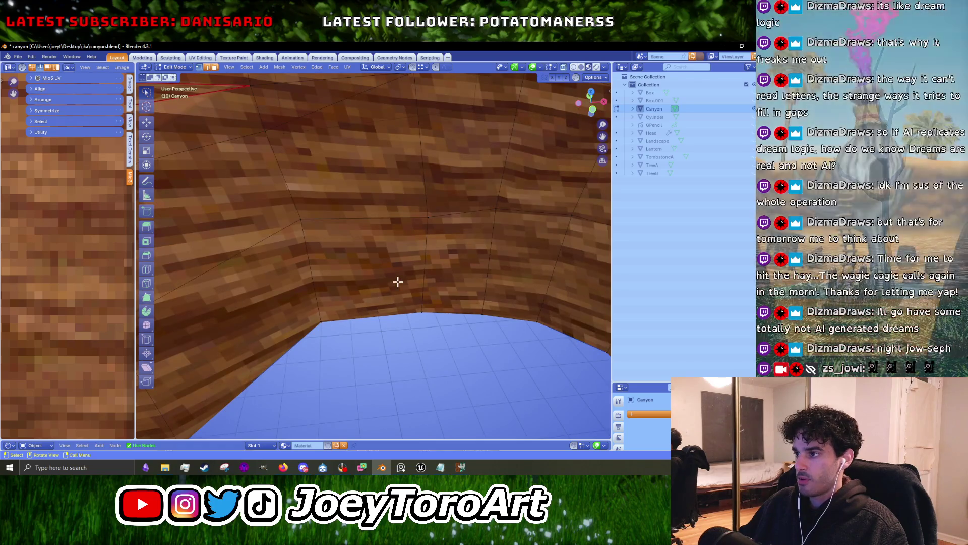
pyautogui.moveTo(398, 281); pyautogui.dragTo(382, 280, button='middle')
# Duplicate a canyon wall face and move the copy about 0.45 m along Y.
pyautogui.click(381, 281)
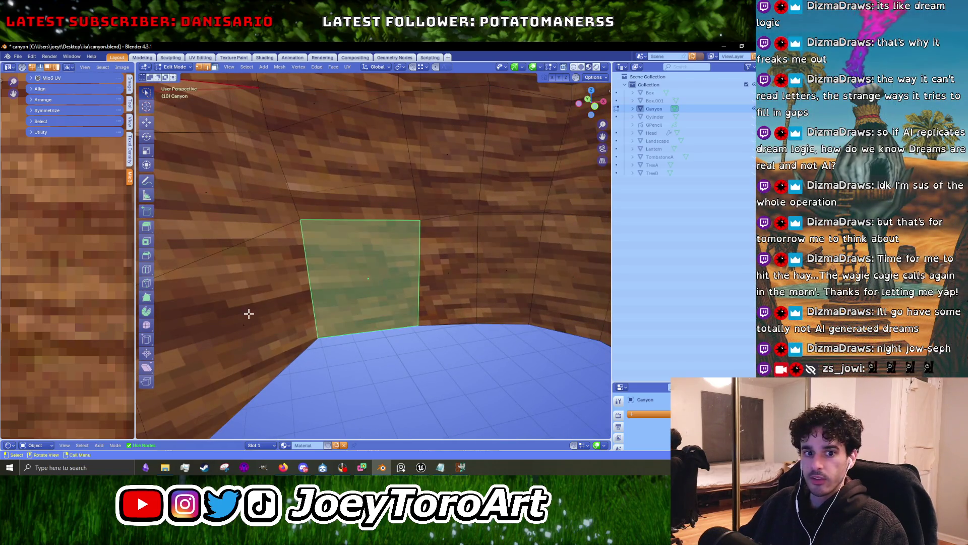
pyautogui.scroll(-3, 324, 292)
pyautogui.moveTo(324, 292)
pyautogui.mouseDown(button='middle')
pyautogui.moveTo(367, 311)
pyautogui.moveTo(391, 298)
pyautogui.mouseUp(button='middle')
pyautogui.scroll(3, 367, 311)
pyautogui.hotkey('shift', 'd')
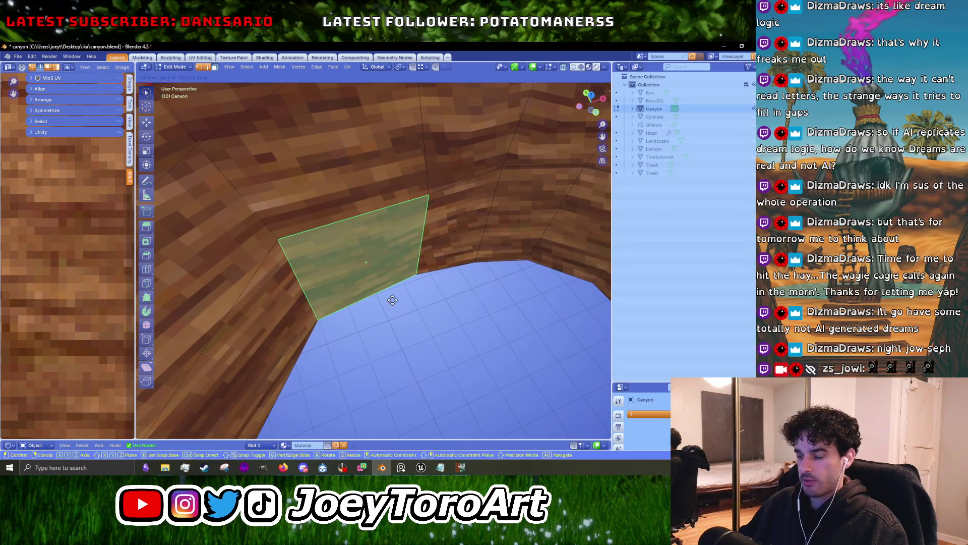
pyautogui.rightClick(396, 303)
pyautogui.press('g')
pyautogui.press('y')
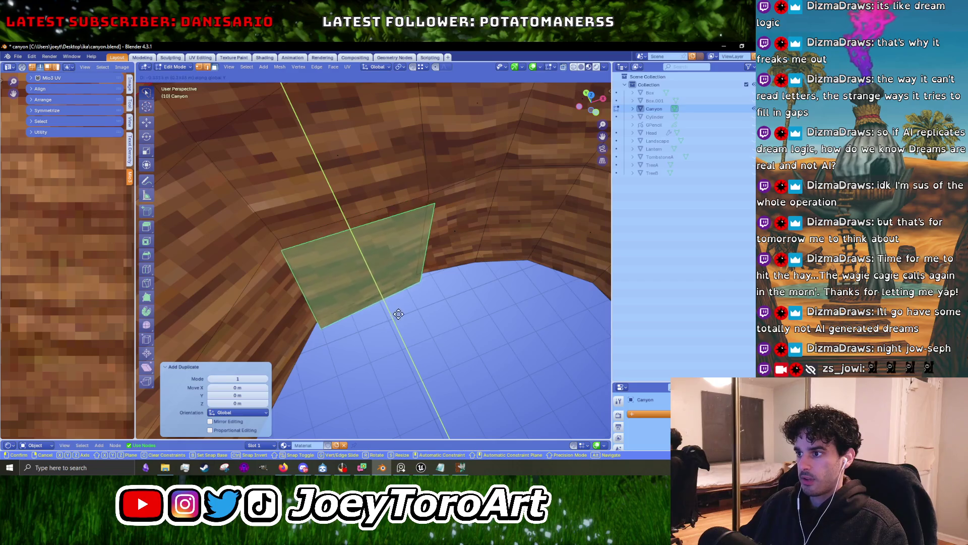
pyautogui.click(402, 315)
# Turn on X-ray and select the duplicated panel's top-left corner vertex.
pyautogui.moveTo(363, 315); pyautogui.dragTo(387, 279, button='middle')
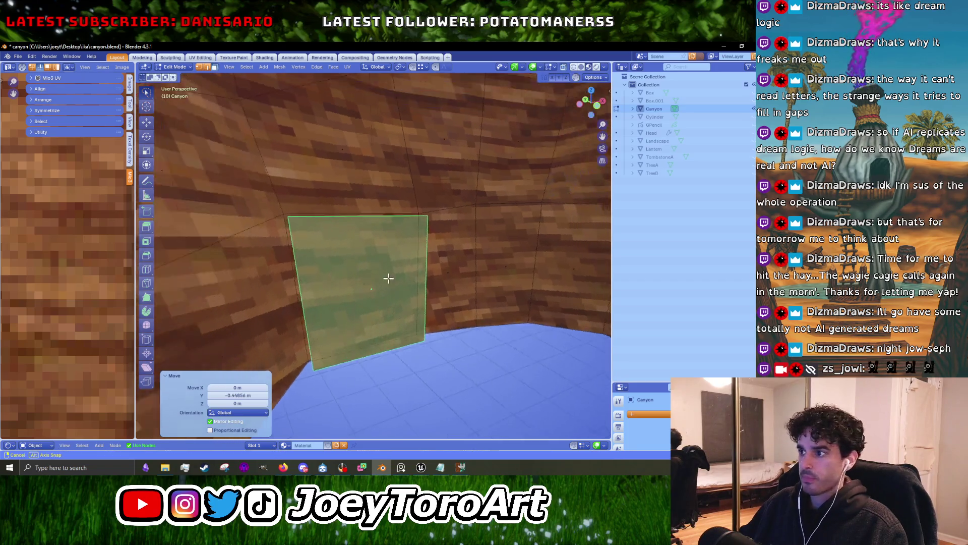
pyautogui.click(564, 66)
pyautogui.moveTo(477, 259); pyautogui.dragTo(386, 216, button='middle')
pyautogui.press('1')
pyautogui.click(361, 195)
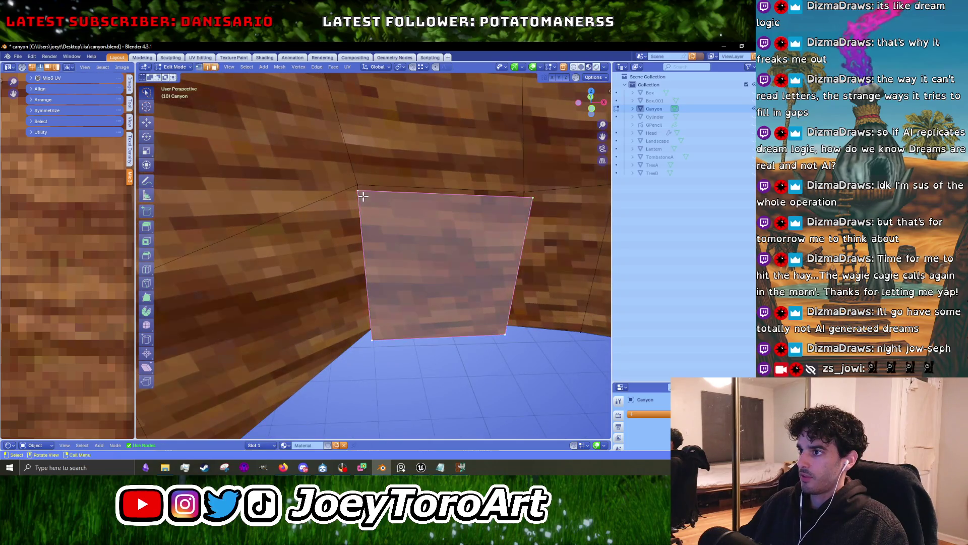
# Switch back to Unreal, move closer to the canyon wall and select canyon_walls.
pyautogui.click(421, 467)
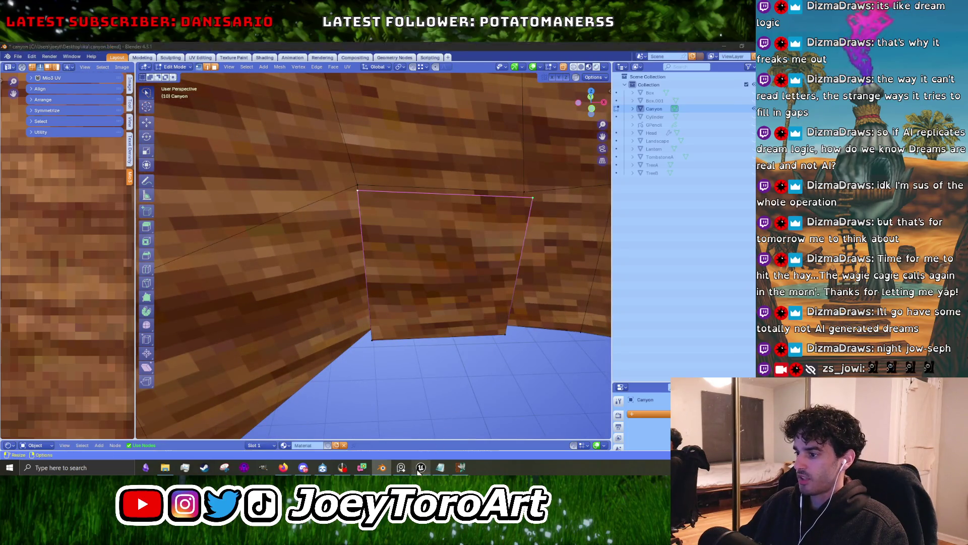
pyautogui.moveTo(322, 312); pyautogui.dragTo(244, 258)
pyautogui.click(244, 257)
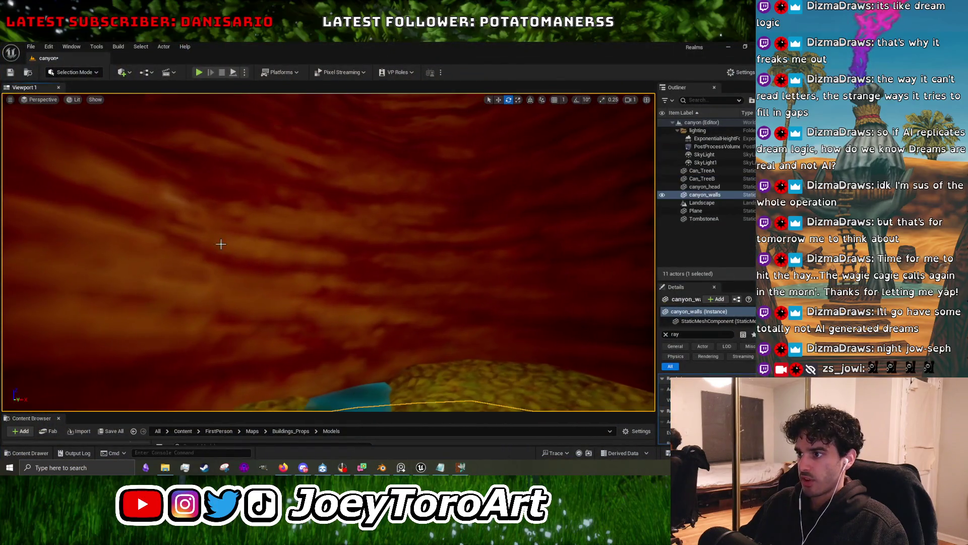
# Set the Unreal viewport view mode to Lit Wireframe.
pyautogui.click(56, 99)
pyautogui.click(80, 101)
pyautogui.click(95, 99)
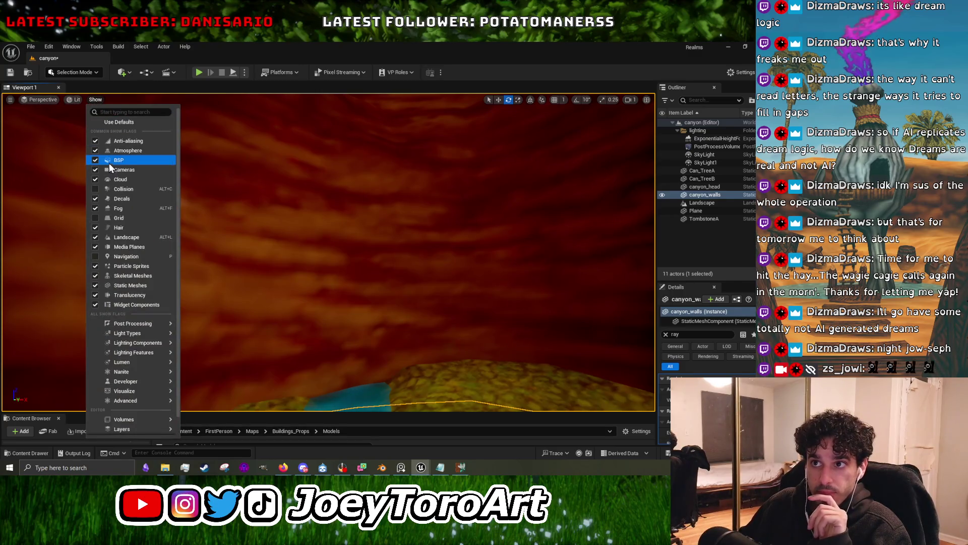
pyautogui.click(75, 100)
pyautogui.click(75, 99)
pyautogui.click(99, 153)
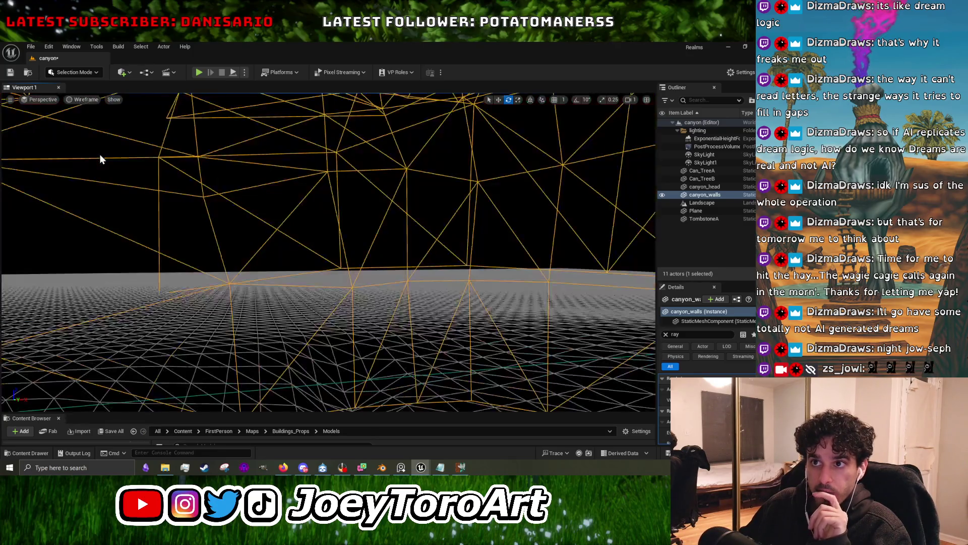
pyautogui.click(101, 160)
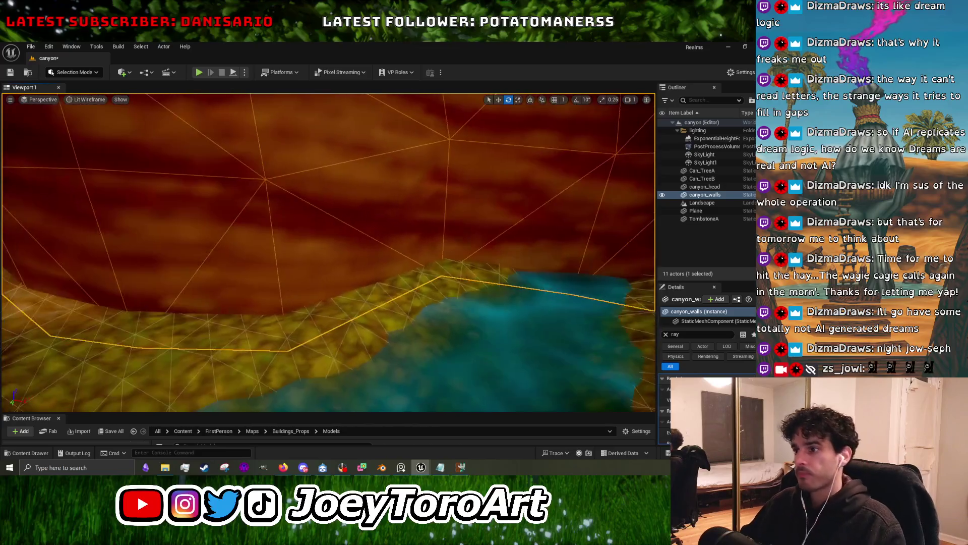
# Fly down the river between the walls, then run and stop a play-test.
pyautogui.moveTo(328, 252); pyautogui.dragTo(363, 237, button='right')
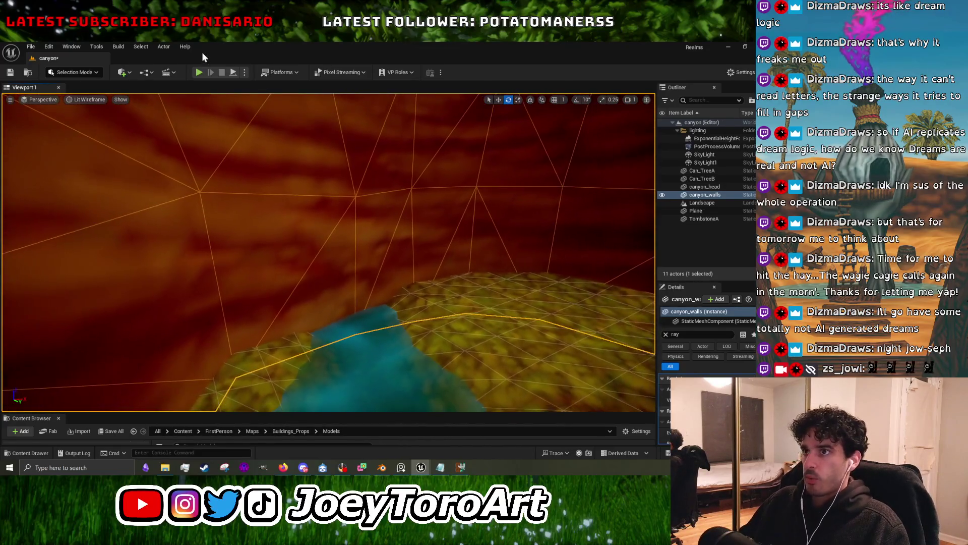
pyautogui.click(198, 73)
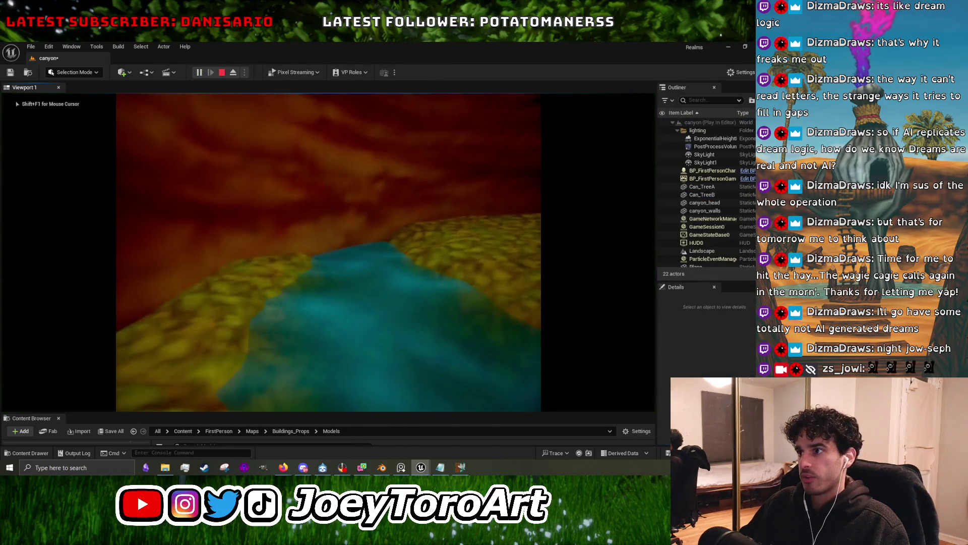
pyautogui.hotkey('shift', 'F1')
pyautogui.press('Escape')
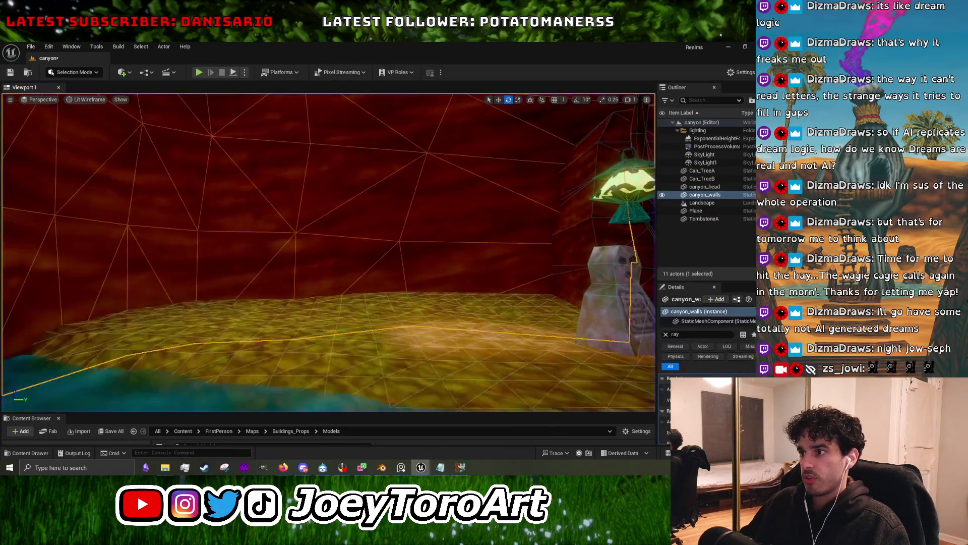
# Fly through the canyon toward the trees and tombstone, then return to Blender's canyon model.
pyautogui.moveTo(361, 106); pyautogui.dragTo(361, 106, button='right')
pyautogui.moveTo(327, 252); pyautogui.dragTo(328, 252, button='right')
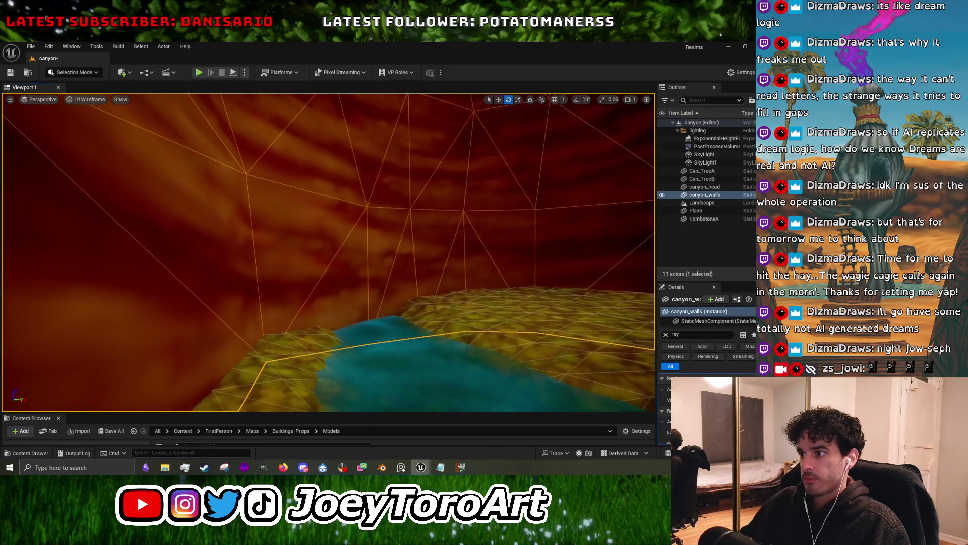
pyautogui.moveTo(329, 253); pyautogui.dragTo(329, 252, button='right')
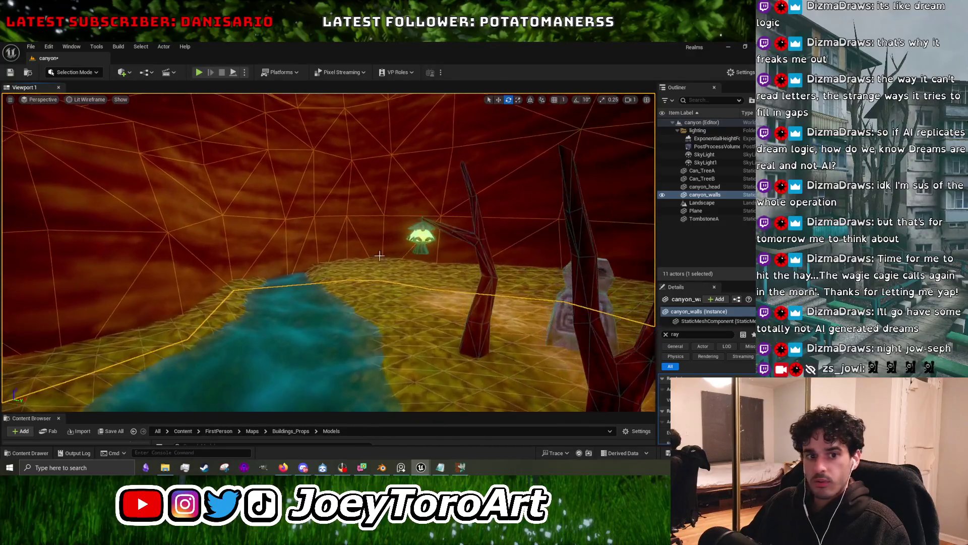
pyautogui.click(731, 47)
pyautogui.moveTo(424, 237)
pyautogui.mouseDown(button='middle')
pyautogui.moveTo(459, 266)
pyautogui.moveTo(373, 273)
pyautogui.mouseUp(button='middle')
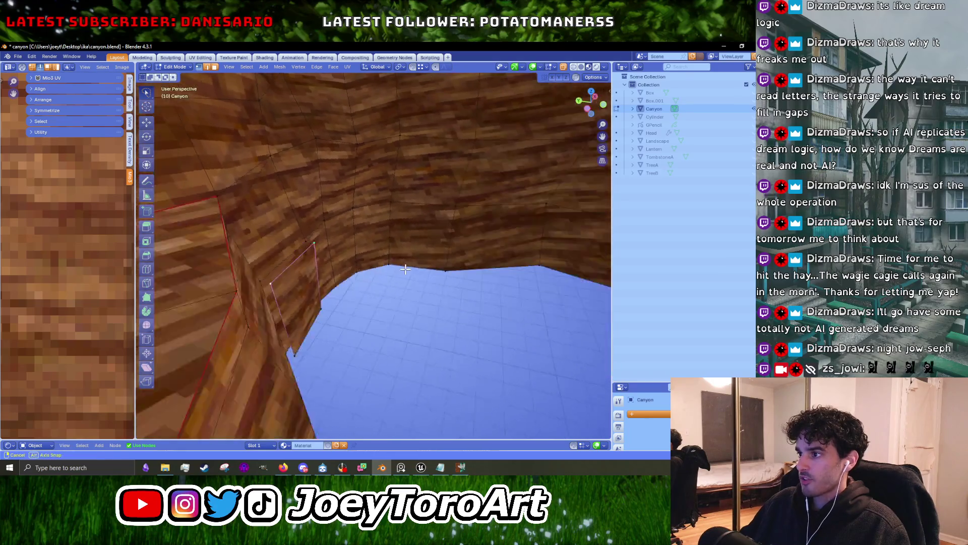
# Select a strip of six faces along the canyon wall.
pyautogui.keyDown('ctrl'); pyautogui.click(374, 273); pyautogui.keyUp('ctrl')
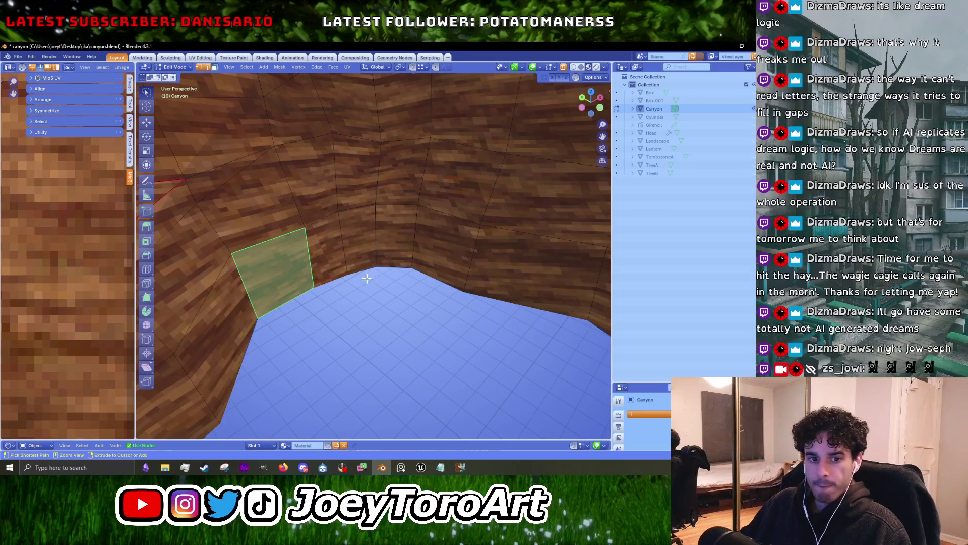
pyautogui.keyDown('shift'); pyautogui.click(328, 247); pyautogui.keyUp('shift')
pyautogui.keyDown('shift'); pyautogui.click(358, 240); pyautogui.keyUp('shift')
pyautogui.keyDown('shift'); pyautogui.click(396, 235); pyautogui.keyUp('shift')
pyautogui.moveTo(396, 236)
pyautogui.mouseDown(button='middle')
pyautogui.moveTo(339, 229)
pyautogui.moveTo(394, 268)
pyautogui.mouseUp(button='middle')
pyautogui.keyDown('shift'); pyautogui.click(339, 229); pyautogui.keyUp('shift')
pyautogui.keyDown('shift'); pyautogui.click(340, 235); pyautogui.keyUp('shift')
# Offset the selected wall faces along Y, about 0.39 m inward.
pyautogui.press('g')
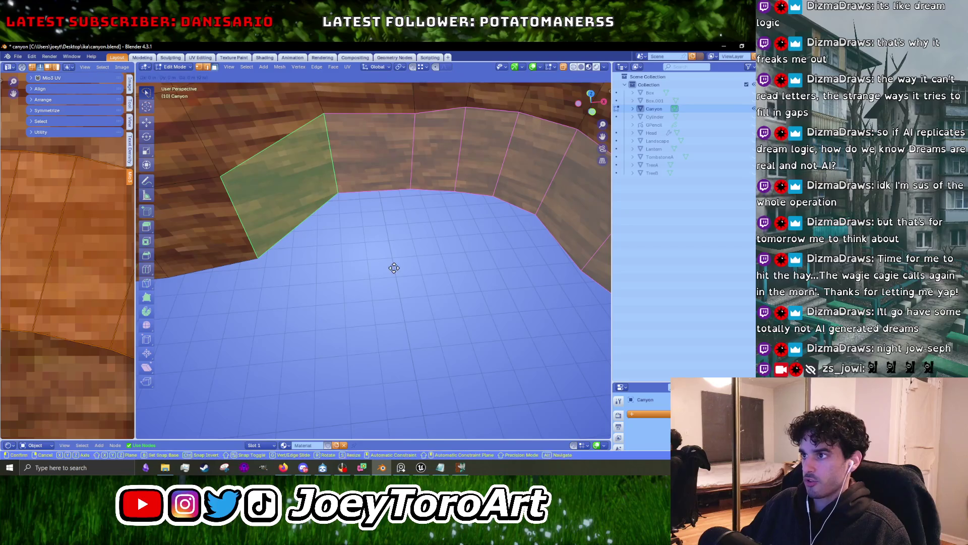
pyautogui.press('y')
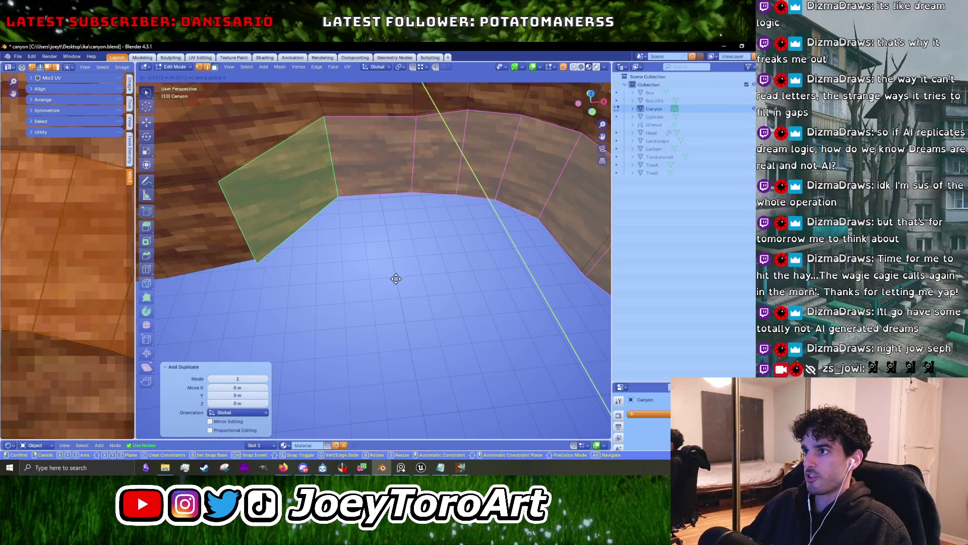
pyautogui.click(396, 279)
pyautogui.moveTo(396, 279)
pyautogui.mouseDown(button='middle')
pyautogui.moveTo(434, 320)
pyautogui.moveTo(434, 291)
pyautogui.moveTo(458, 331)
pyautogui.mouseUp(button='middle')
# Narrow the strip slightly along X, nudge it, and rotate it 0.808°.
pyautogui.press('s')
pyautogui.press('x')
pyautogui.click(458, 331)
pyautogui.press('g')
pyautogui.click(458, 331)
pyautogui.press('r')
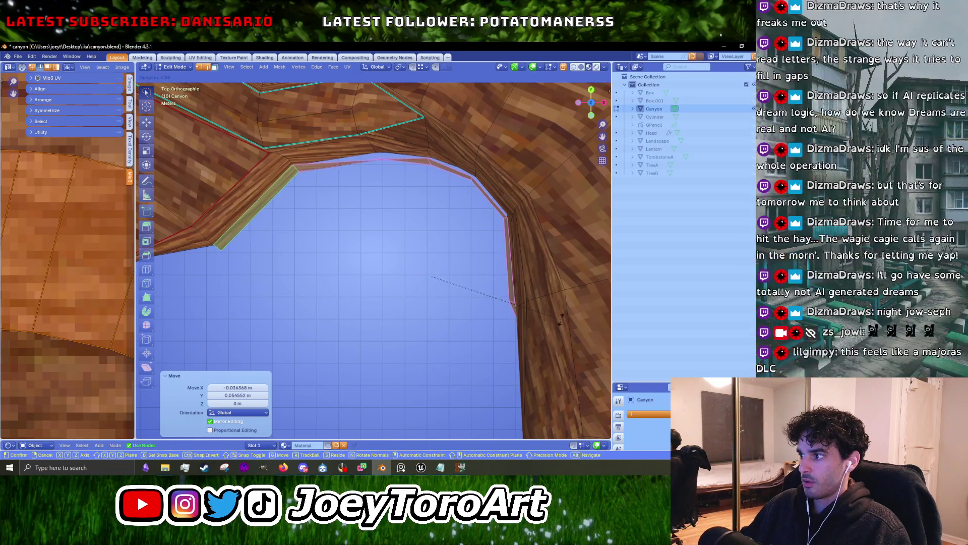
pyautogui.click(561, 319)
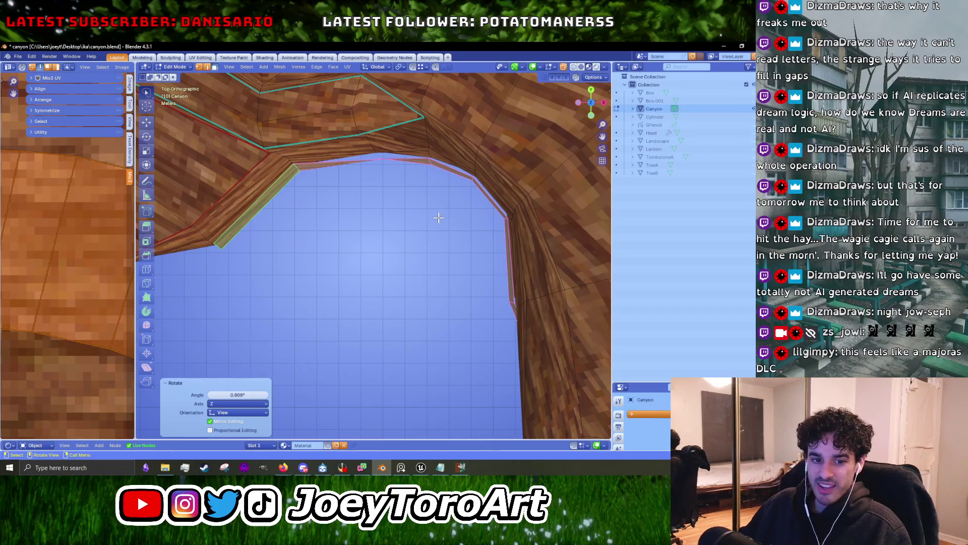
pyautogui.moveTo(408, 232)
pyautogui.mouseDown(button='middle')
pyautogui.moveTo(423, 264)
pyautogui.moveTo(379, 249)
pyautogui.mouseUp(button='middle')
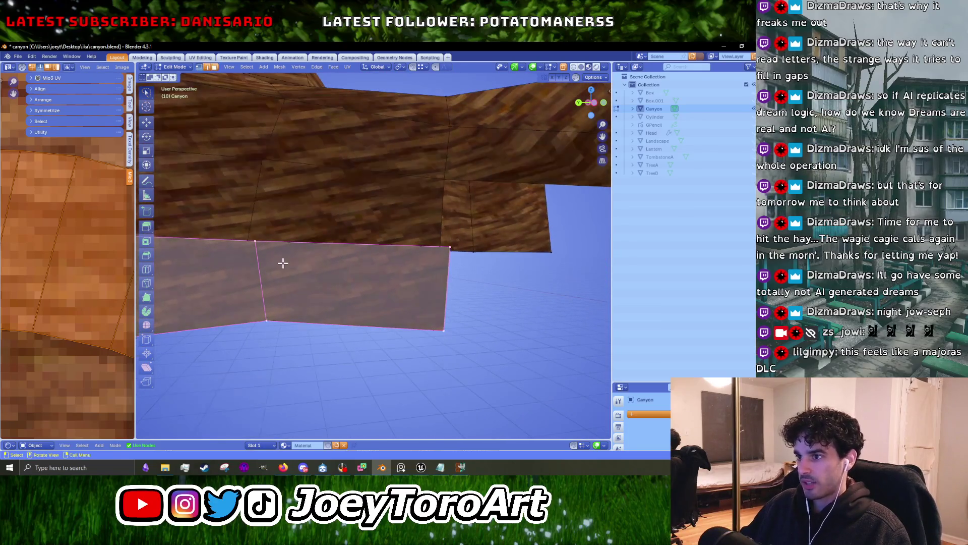
# Nudge the selected wall vertices into new positions, then reposition another single wall vertex.
pyautogui.moveTo(378, 249)
pyautogui.mouseDown(button='middle')
pyautogui.moveTo(361, 247)
pyautogui.moveTo(475, 298)
pyautogui.moveTo(348, 288)
pyautogui.mouseUp(button='middle')
pyautogui.press('g')
pyautogui.click(367, 245)
pyautogui.press('g')
pyautogui.click(475, 296)
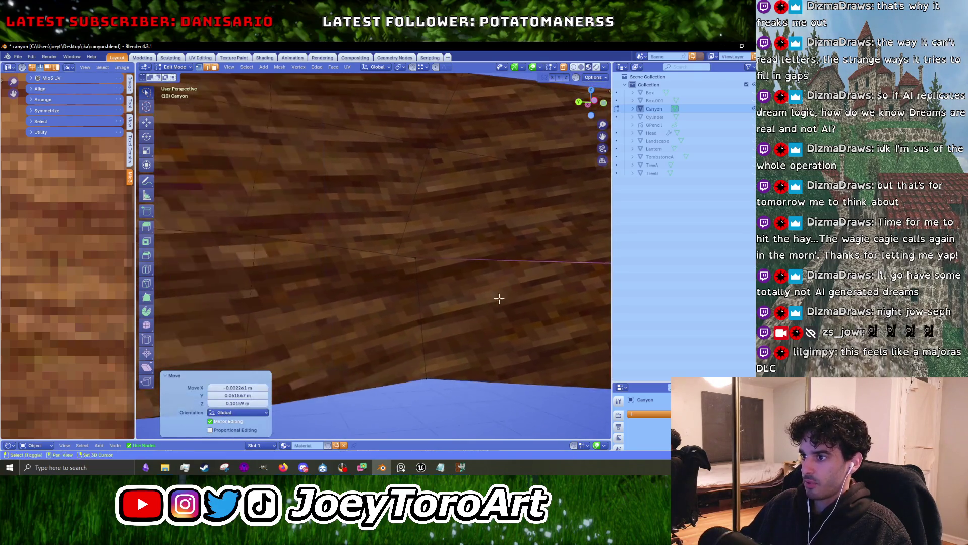
pyautogui.click(261, 248)
pyautogui.moveTo(262, 247); pyautogui.dragTo(400, 275, button='middle')
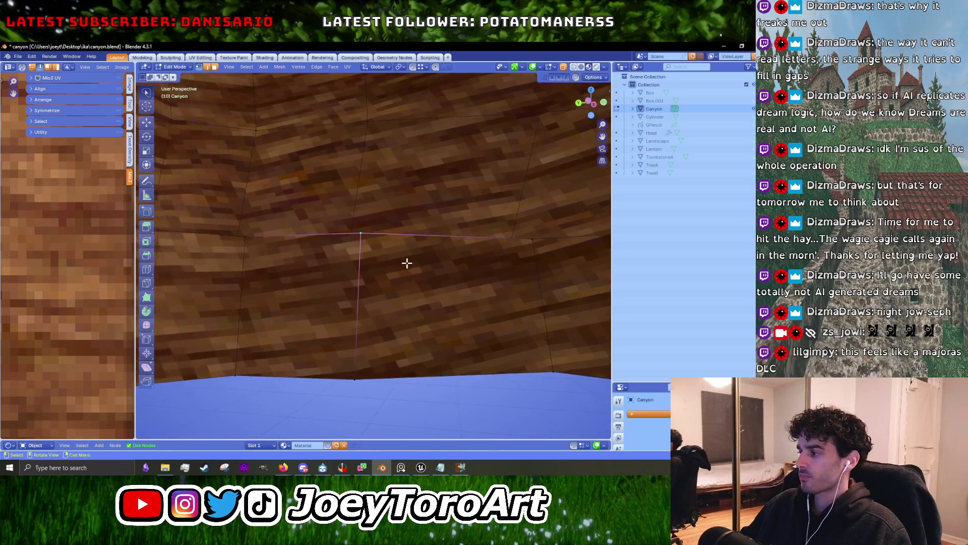
pyautogui.press('g')
pyautogui.click(399, 276)
# Move the bottom wall vertex with its edges and select another wall vertex.
pyautogui.click(382, 343)
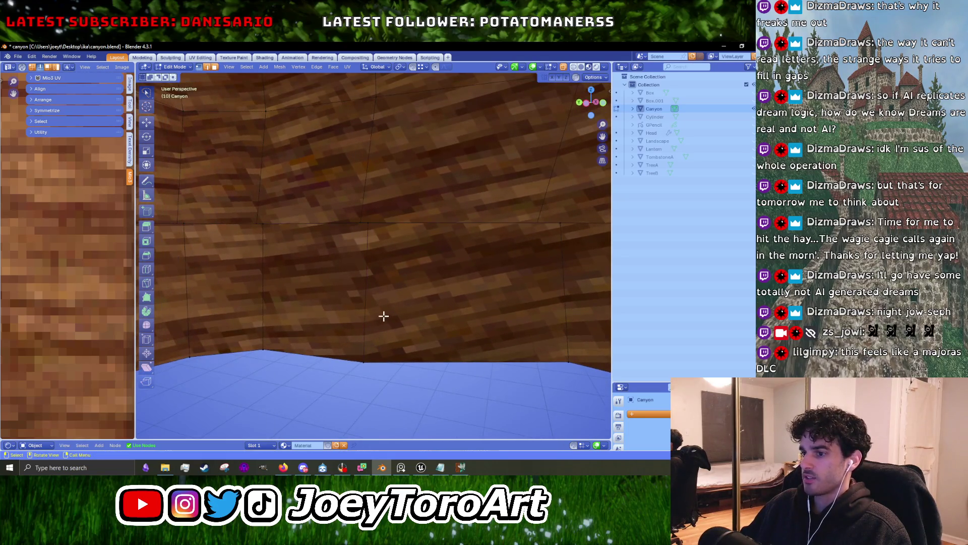
pyautogui.click(351, 369)
pyautogui.press('g')
pyautogui.click(384, 379)
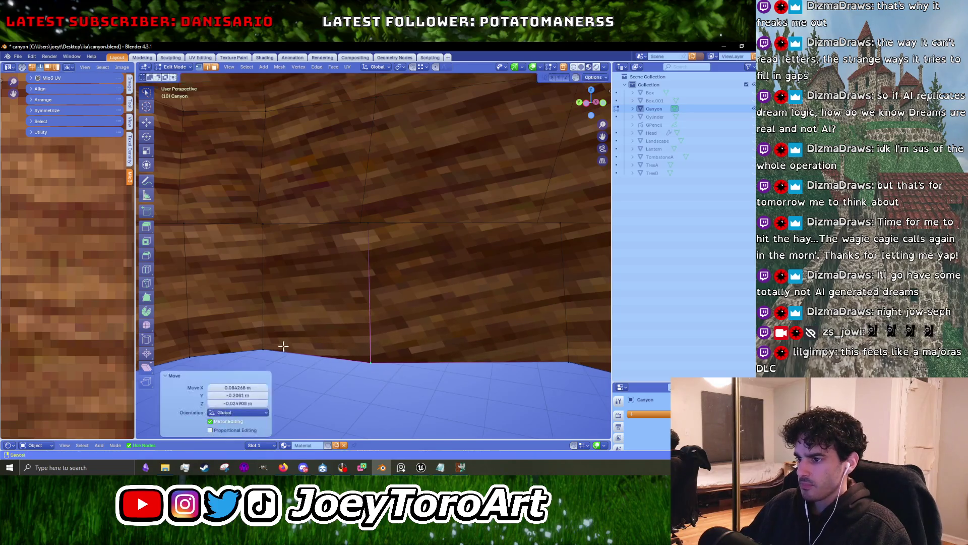
pyautogui.moveTo(281, 346); pyautogui.dragTo(400, 367, button='middle')
pyautogui.click(444, 338)
pyautogui.press('g')
pyautogui.click(444, 338)
pyautogui.moveTo(443, 338); pyautogui.dragTo(509, 324, button='middle')
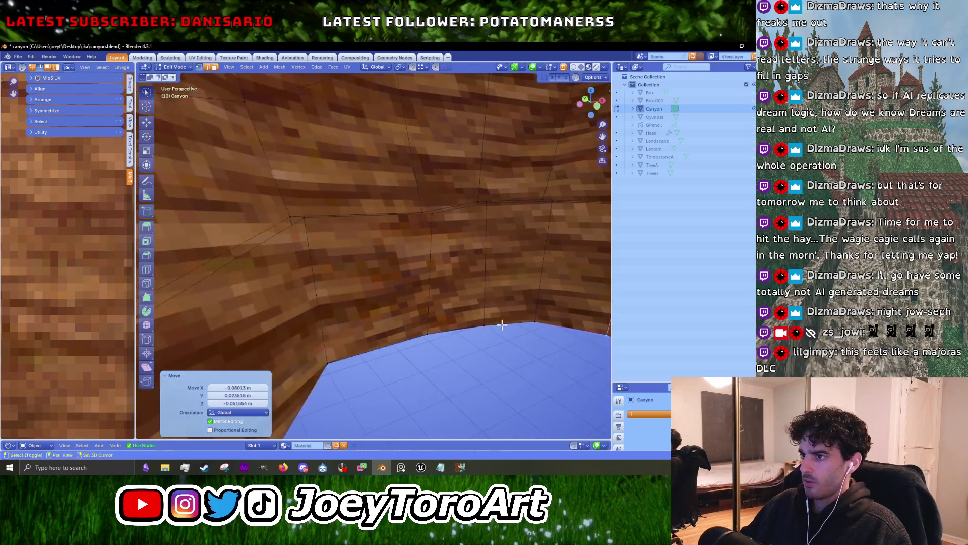
# Raise the wall's top edge and two top vertices vertically along Z.
pyautogui.click(296, 231)
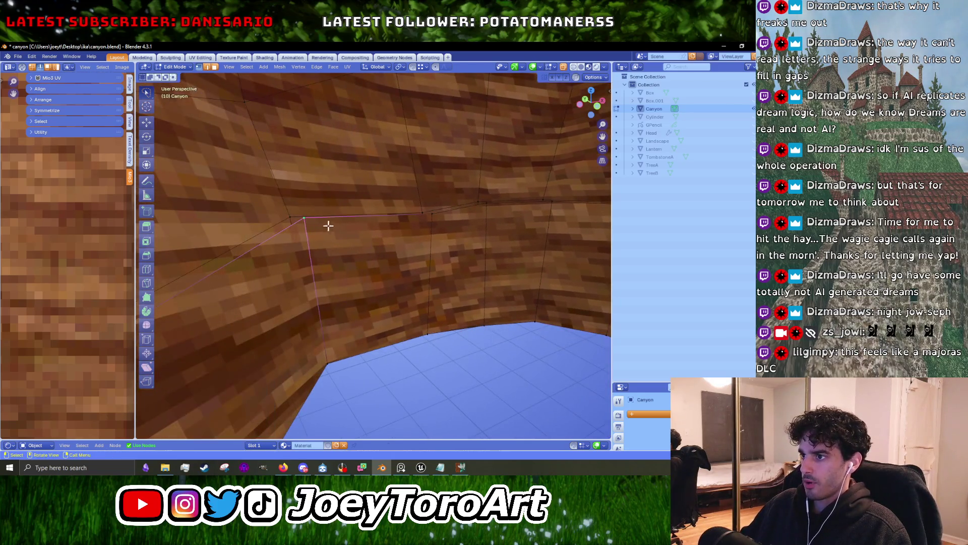
pyautogui.press('g')
pyautogui.press('z')
pyautogui.click(439, 218)
pyautogui.click(431, 222)
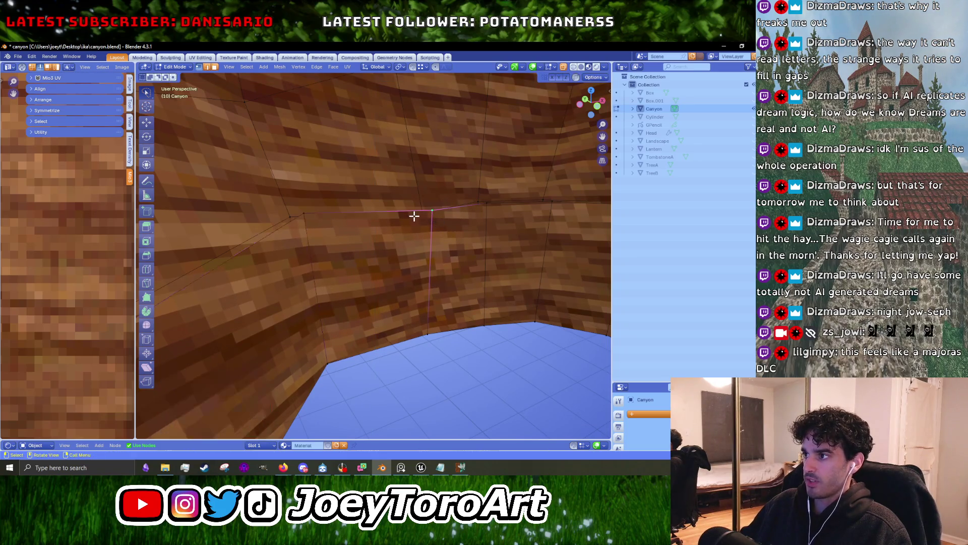
pyautogui.press('g')
pyautogui.press('z')
pyautogui.click(435, 222)
pyautogui.moveTo(435, 222)
pyautogui.mouseDown(button='middle')
pyautogui.moveTo(330, 258)
pyautogui.moveTo(356, 221)
pyautogui.mouseUp(button='middle')
pyautogui.press('g')
pyautogui.press('z')
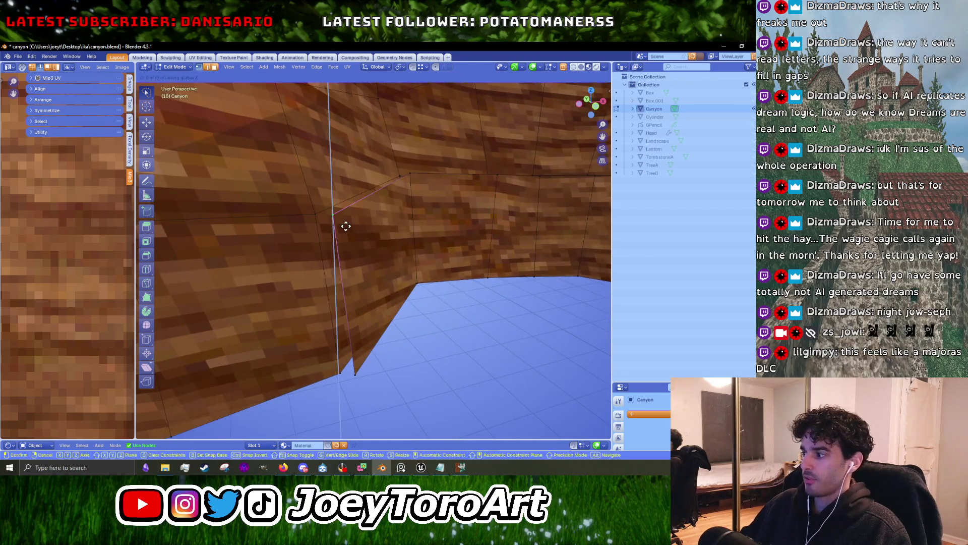
pyautogui.click(356, 223)
# Reposition the wedge tip vertex and raise another vertex along Z.
pyautogui.click(368, 353)
pyautogui.moveTo(368, 353)
pyautogui.mouseDown(button='middle')
pyautogui.moveTo(447, 340)
pyautogui.moveTo(434, 340)
pyautogui.mouseUp(button='middle')
pyautogui.click(448, 340)
pyautogui.press('g')
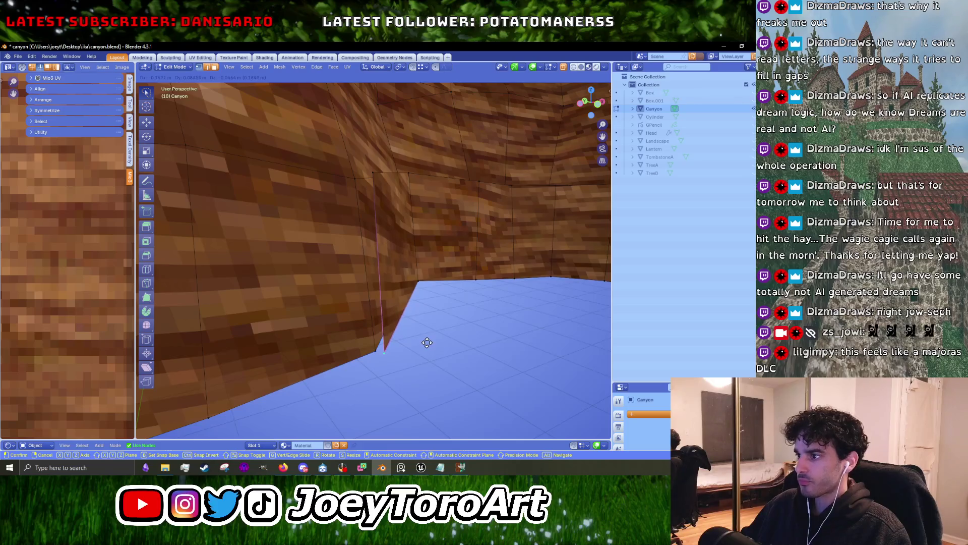
pyautogui.click(428, 342)
pyautogui.moveTo(427, 342); pyautogui.dragTo(385, 231, button='middle')
pyautogui.press('g')
pyautogui.press('z')
pyautogui.click(406, 201)
# Adjust the bottom corner vertex along Z, return to Object Mode and inspect the wall.
pyautogui.click(394, 284)
pyautogui.press('g')
pyautogui.press('z')
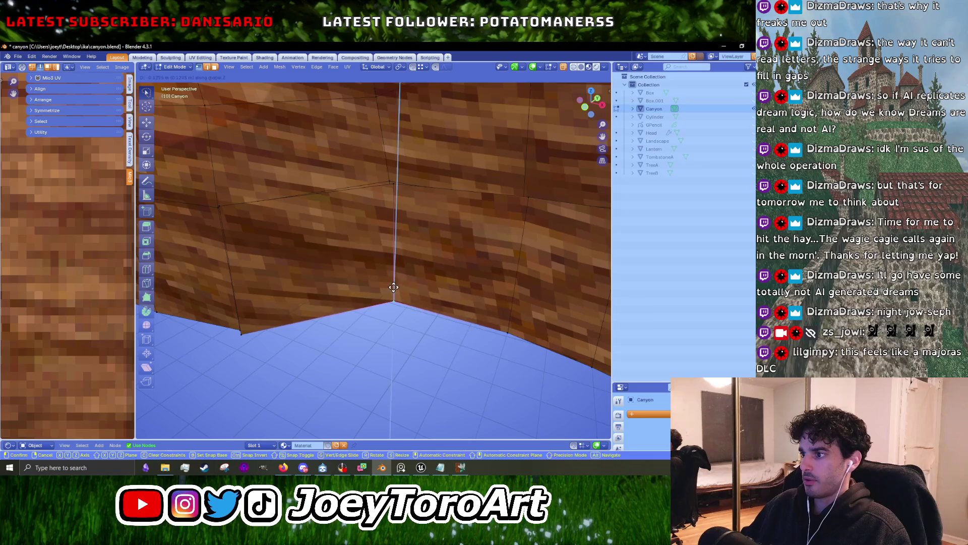
pyautogui.click(394, 287)
pyautogui.press('Tab')
pyautogui.moveTo(394, 289)
pyautogui.mouseDown(button='middle')
pyautogui.moveTo(426, 280)
pyautogui.moveTo(370, 299)
pyautogui.mouseUp(button='middle')
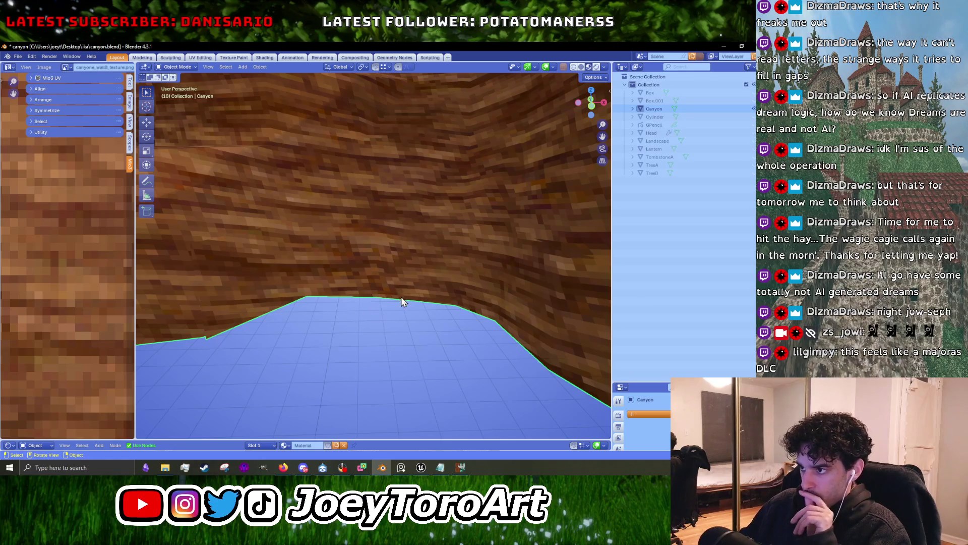
pyautogui.moveTo(483, 301)
pyautogui.mouseDown(button='middle')
pyautogui.moveTo(353, 279)
pyautogui.moveTo(301, 284)
pyautogui.mouseUp(button='middle')
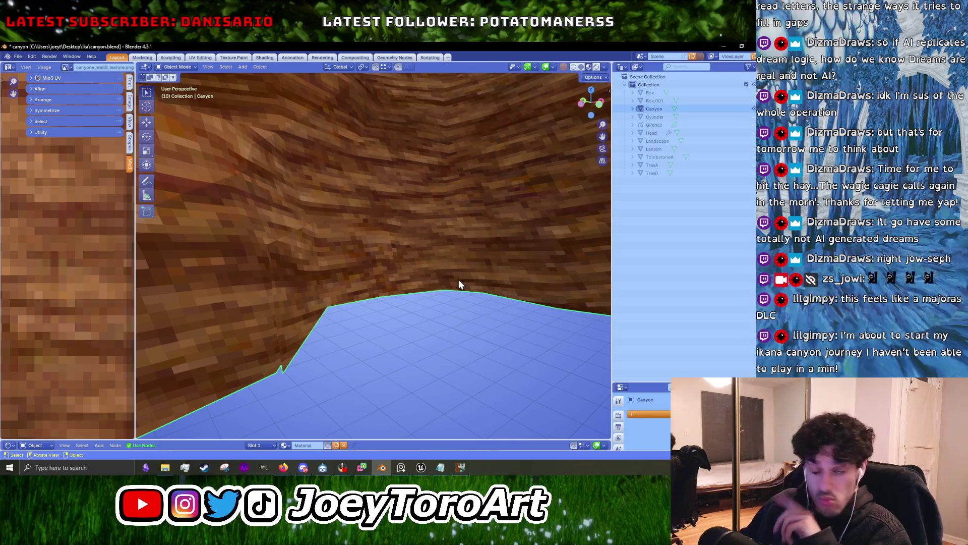
# Switch from Blender to Unreal, briefly play-test the canyon level, then minimise the editor.
pyautogui.click(725, 46)
pyautogui.click(422, 468)
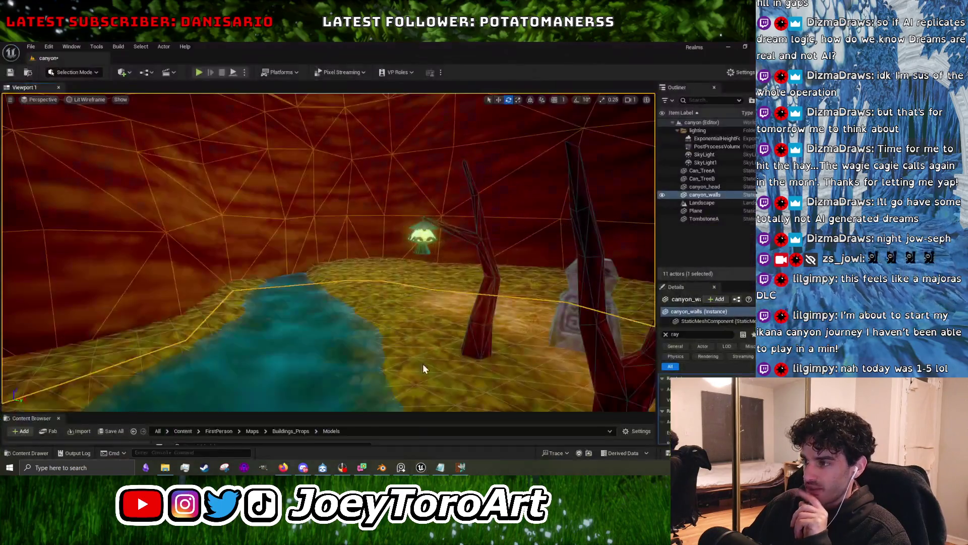
pyautogui.click(201, 75)
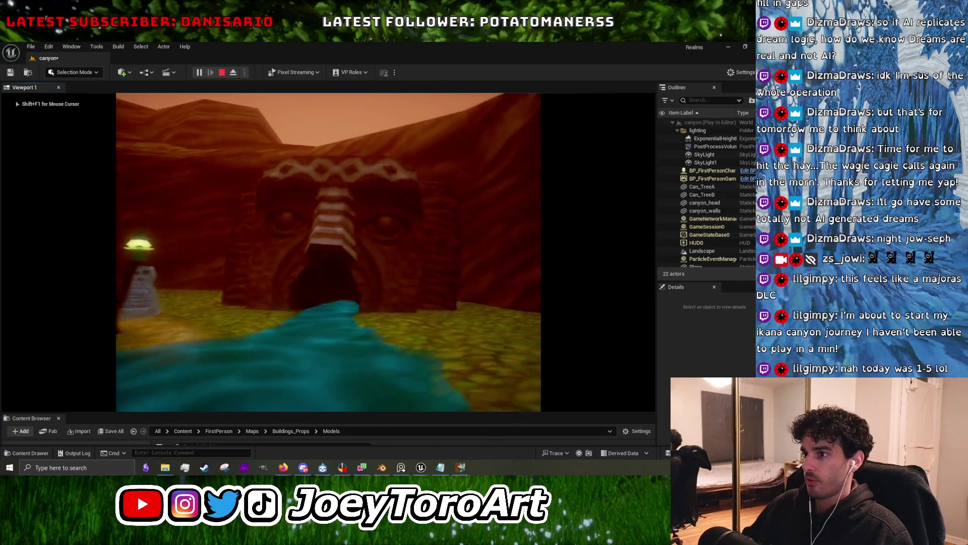
pyautogui.press('Escape')
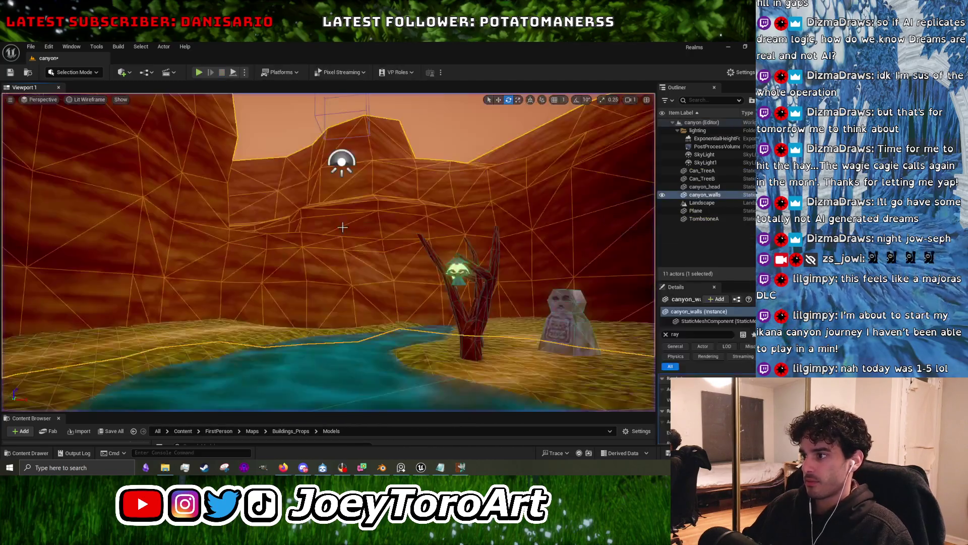
pyautogui.click(728, 48)
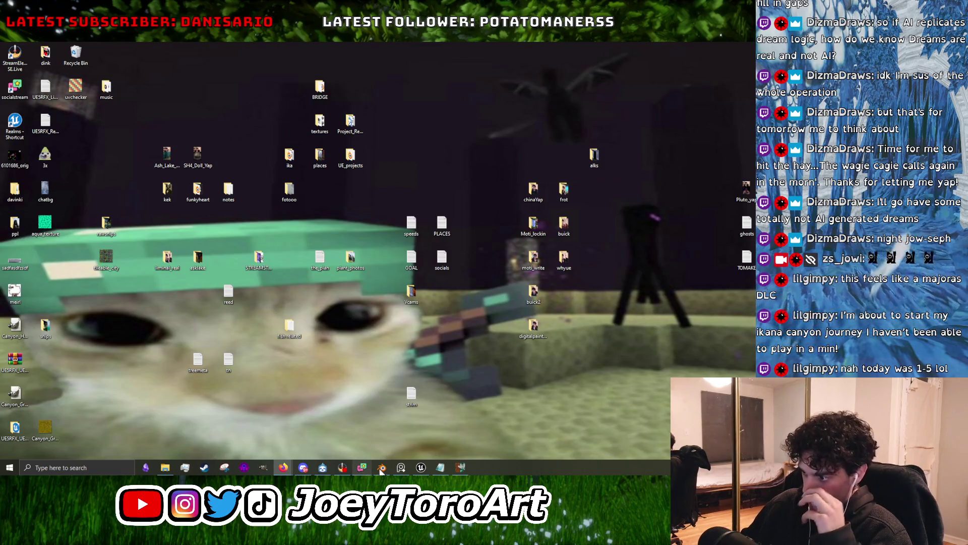
# Restore GIMP from the taskbar to bring back the lantern texture image.
pyautogui.moveTo(356, 471)
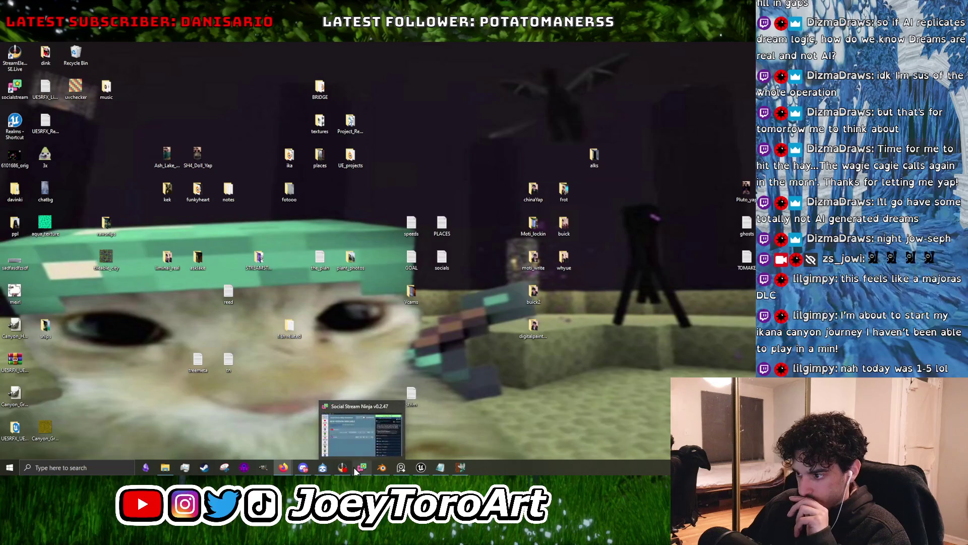
pyautogui.moveTo(388, 470)
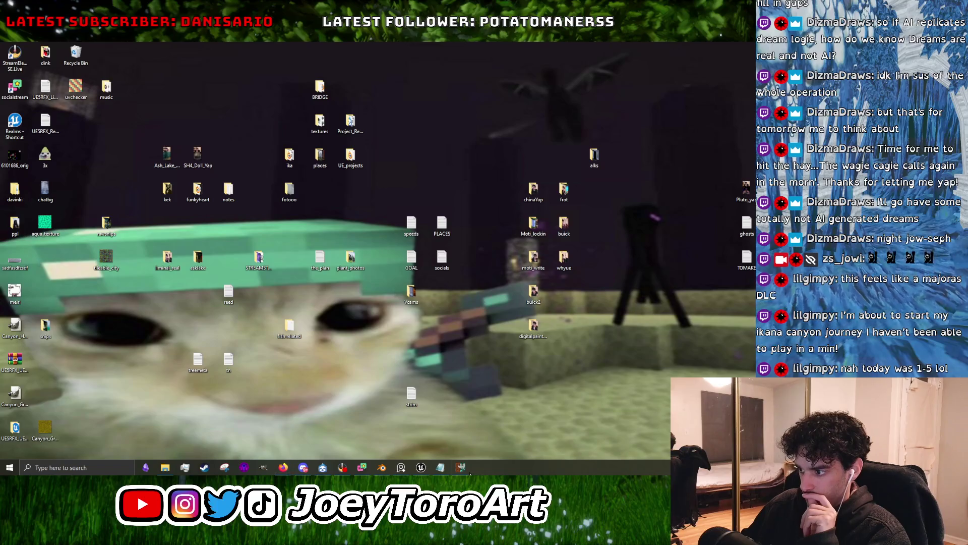
pyautogui.click(461, 468)
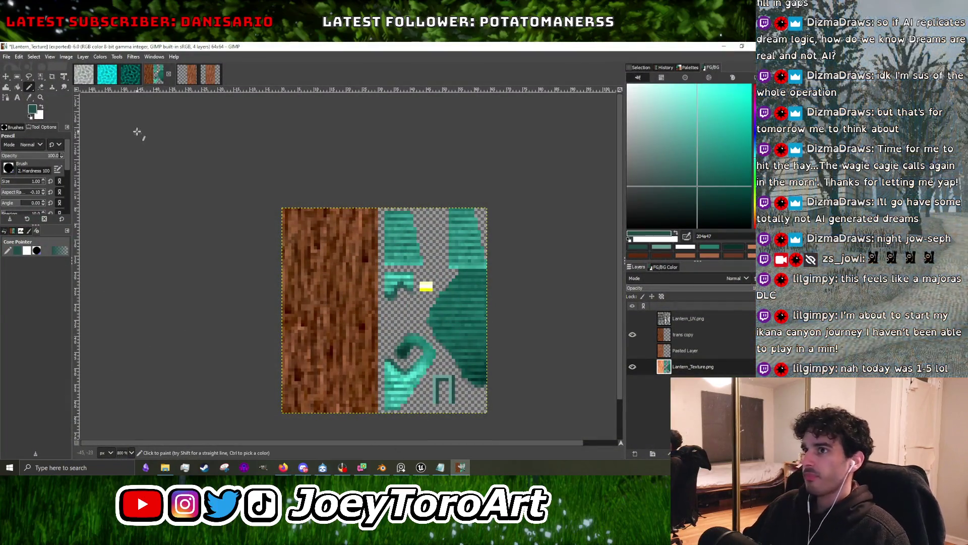
# Make the 'trans copy' layer active and return to the Lantern_Texture image.
pyautogui.click(682, 337)
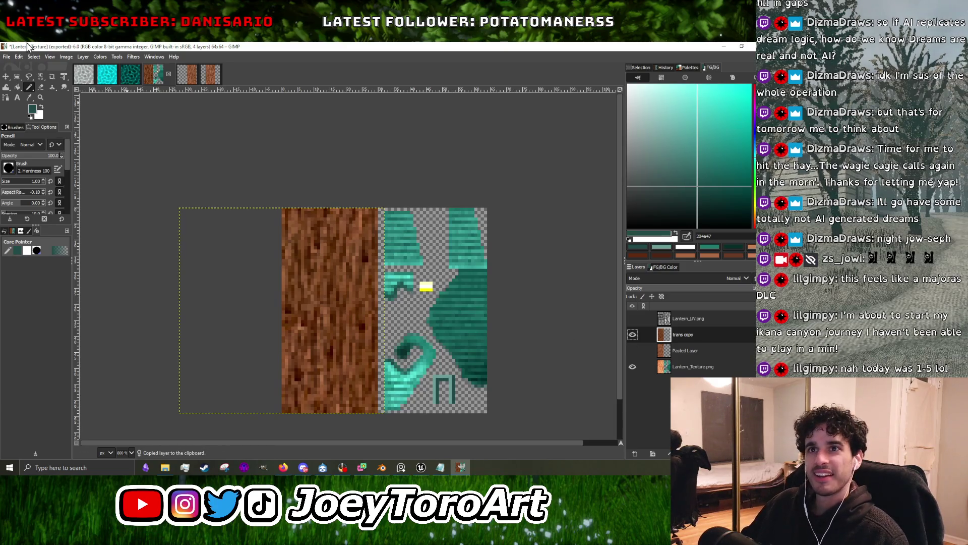
pyautogui.click(209, 75)
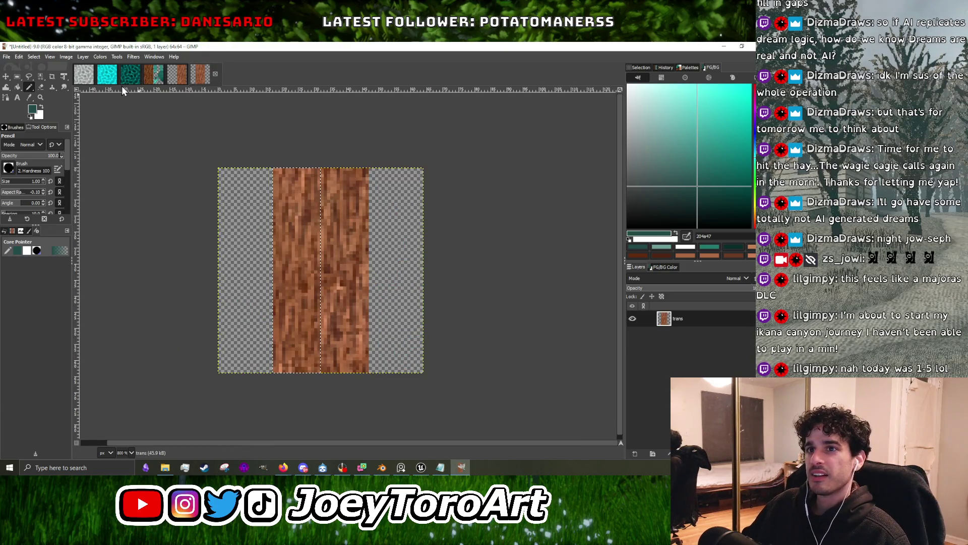
pyautogui.click(153, 75)
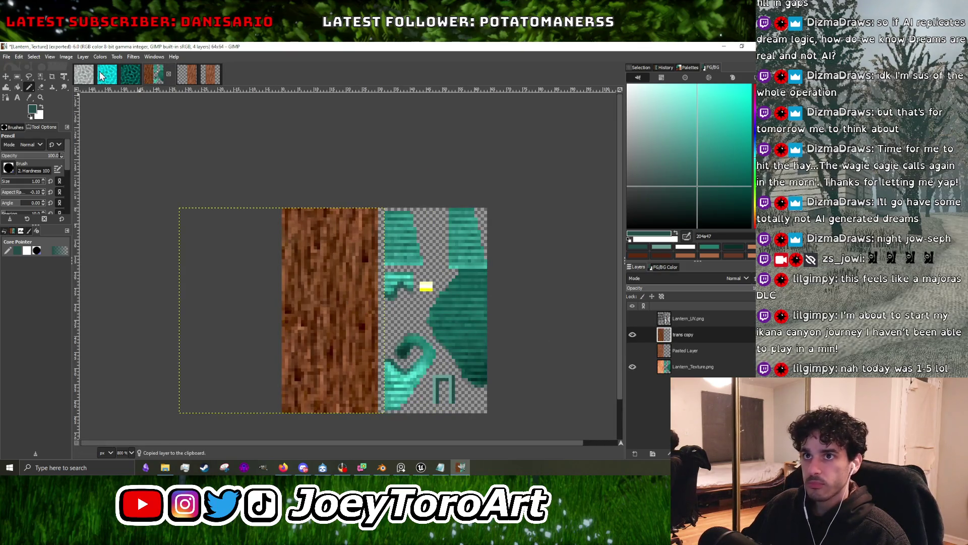
# Create a new 64×64 image.
pyautogui.click(7, 58)
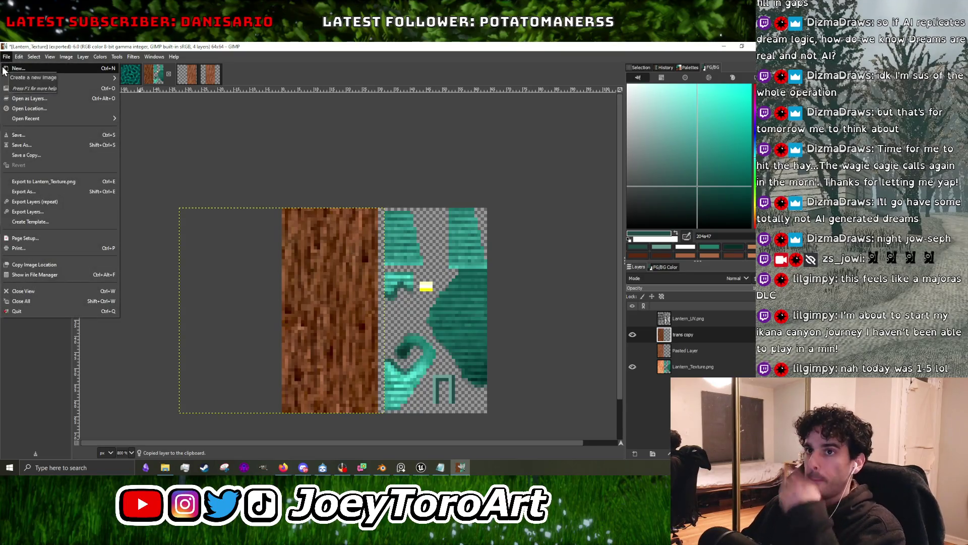
pyautogui.click(19, 68)
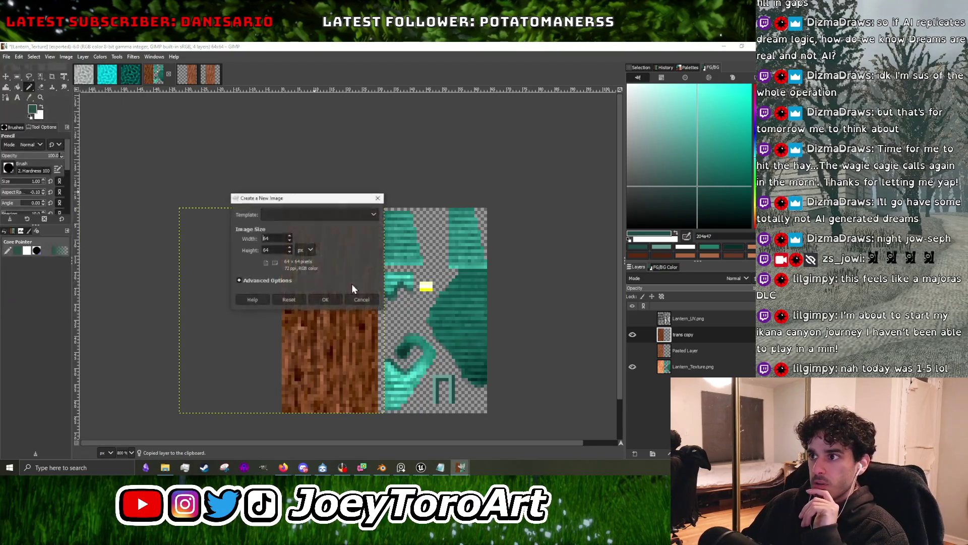
pyautogui.click(330, 301)
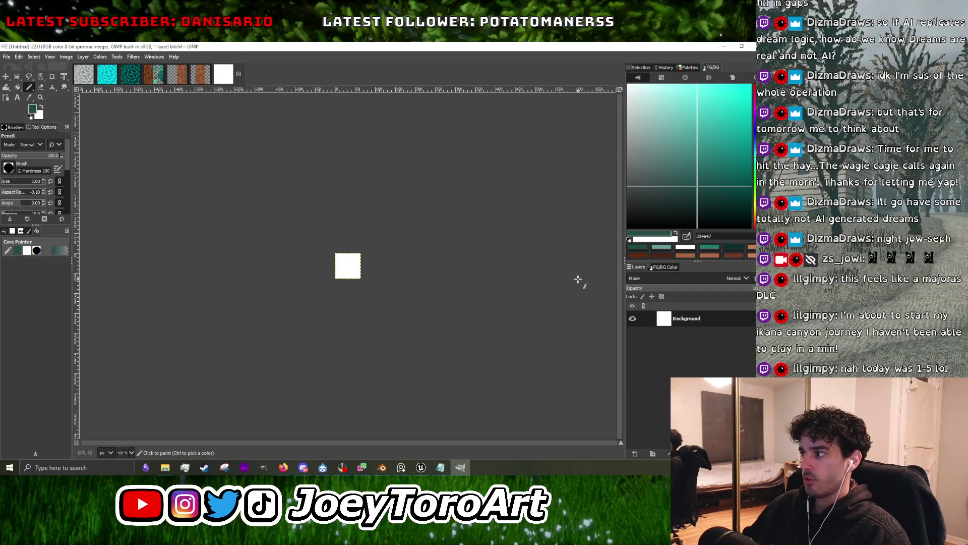
pyautogui.keyDown('ctrl'); pyautogui.scroll(2, 377, 264); pyautogui.keyUp('ctrl')
pyautogui.keyDown('ctrl'); pyautogui.scroll(2, 368, 264); pyautogui.keyUp('ctrl')
pyautogui.keyDown('ctrl'); pyautogui.scroll(2, 318, 268); pyautogui.keyUp('ctrl')
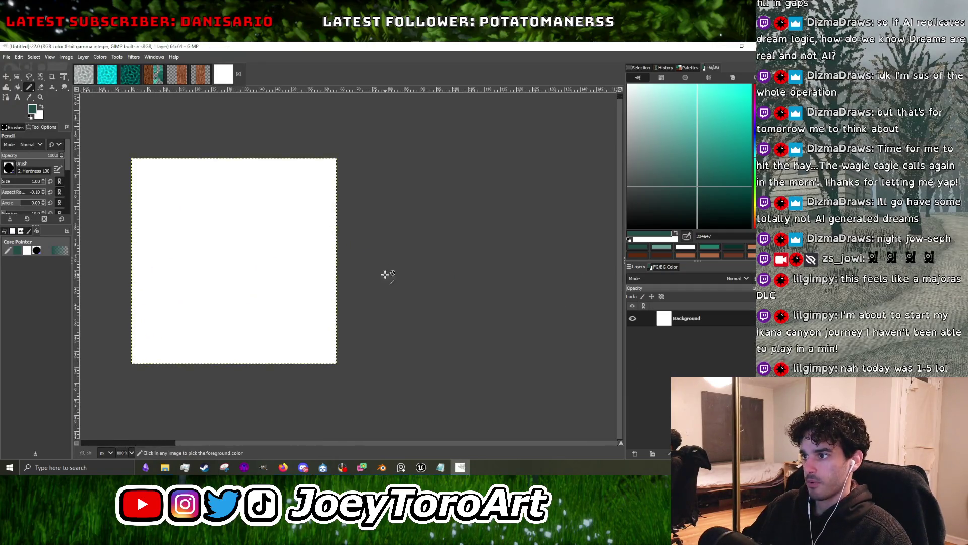
pyautogui.keyDown('ctrl'); pyautogui.scroll(-1, 372, 272); pyautogui.keyUp('ctrl')
# Add a transparent 'trans' layer and delete the white Background layer.
pyautogui.rightClick(706, 317)
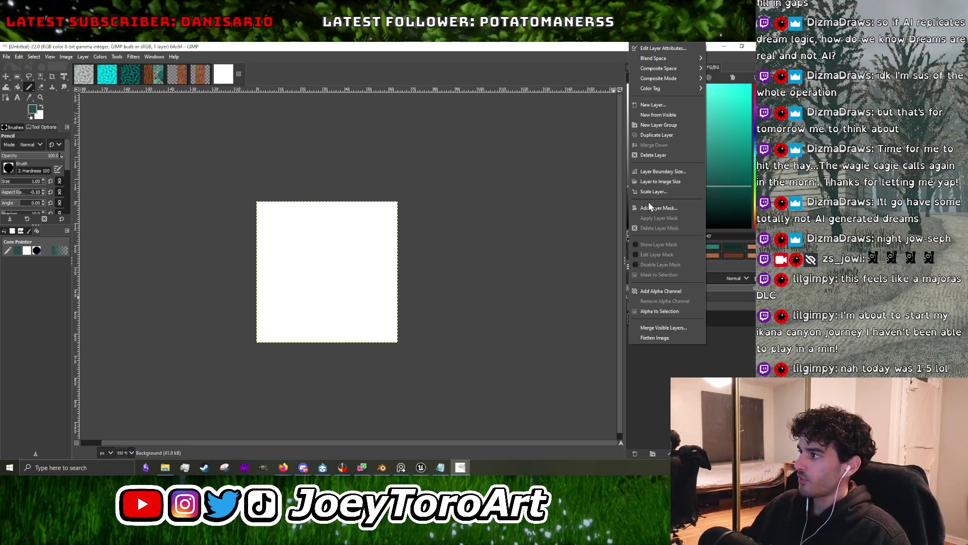
pyautogui.click(654, 105)
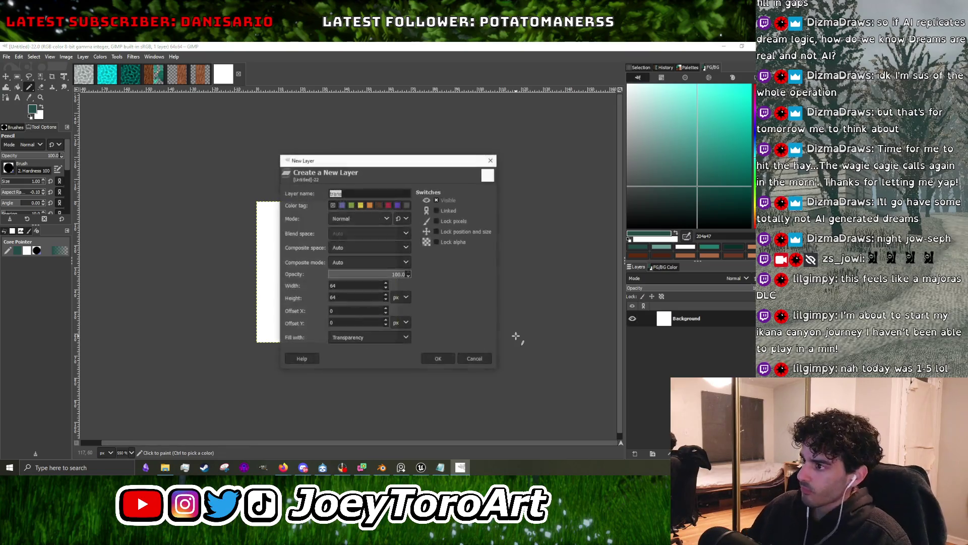
pyautogui.click(438, 359)
pyautogui.rightClick(692, 335)
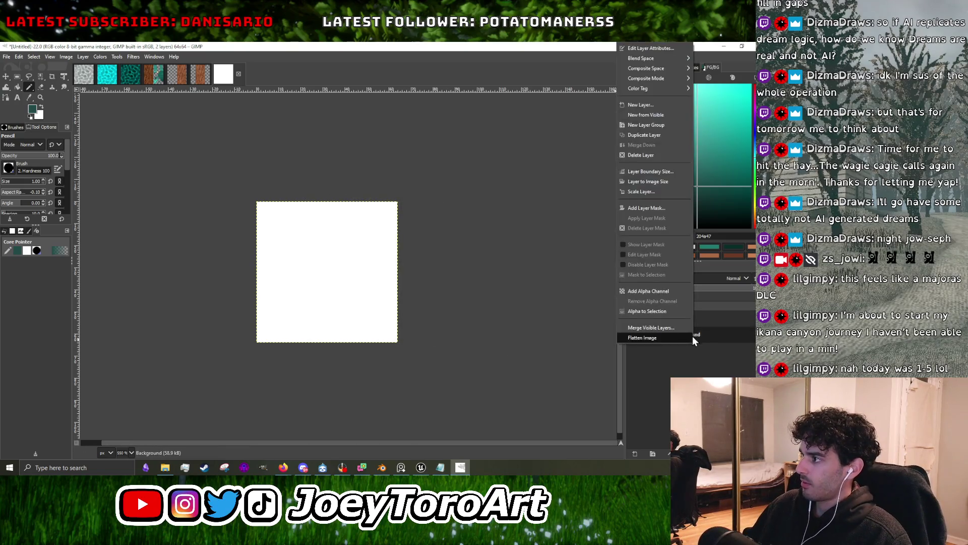
pyautogui.click(665, 154)
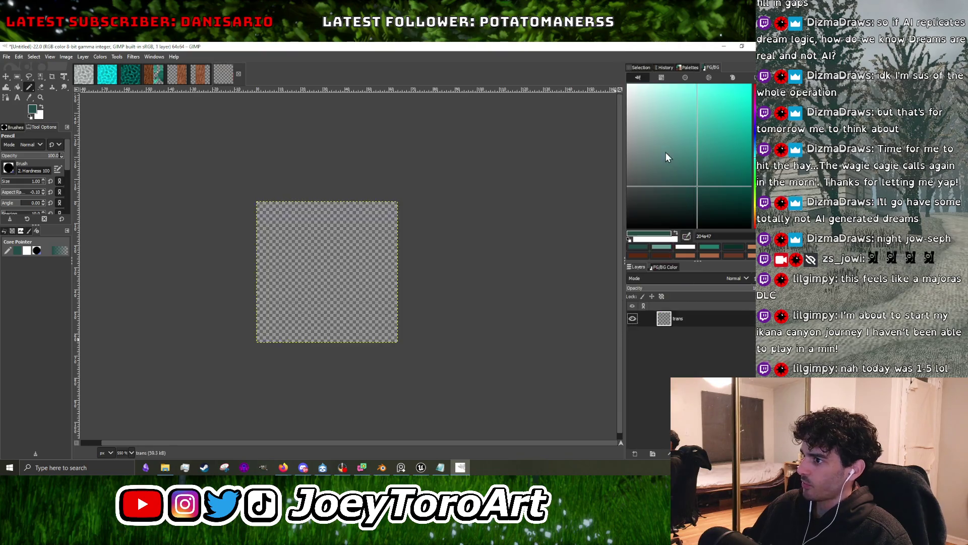
pyautogui.keyDown('ctrl'); pyautogui.scroll(1, 341, 272); pyautogui.keyUp('ctrl')
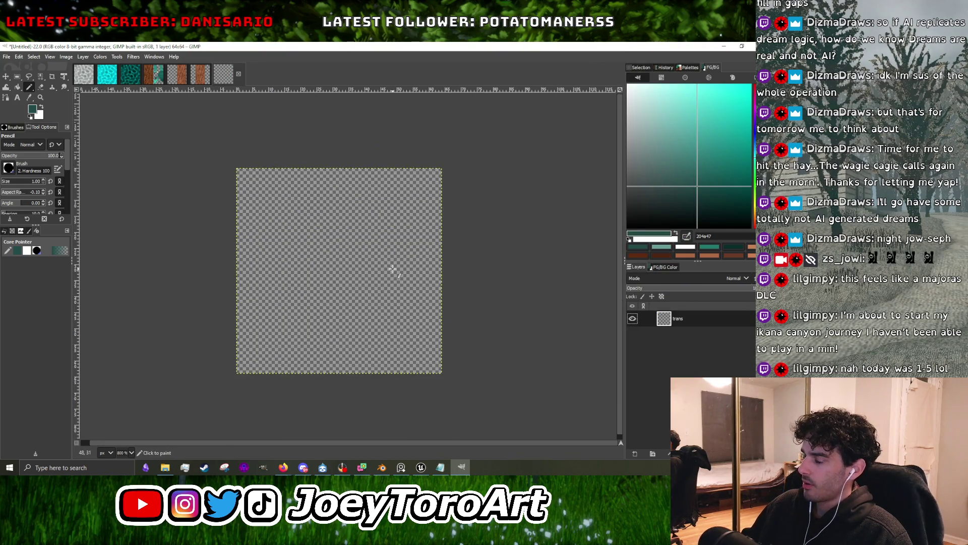
pyautogui.keyDown('ctrl'); pyautogui.scroll(-1, 392, 269); pyautogui.keyUp('ctrl')
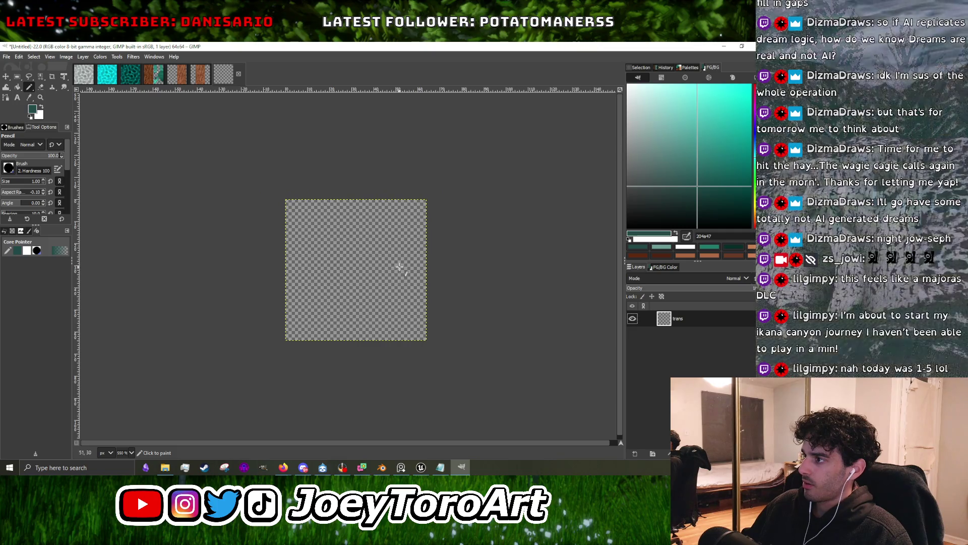
pyautogui.keyDown('ctrl'); pyautogui.scroll(1, 409, 267); pyautogui.keyUp('ctrl')
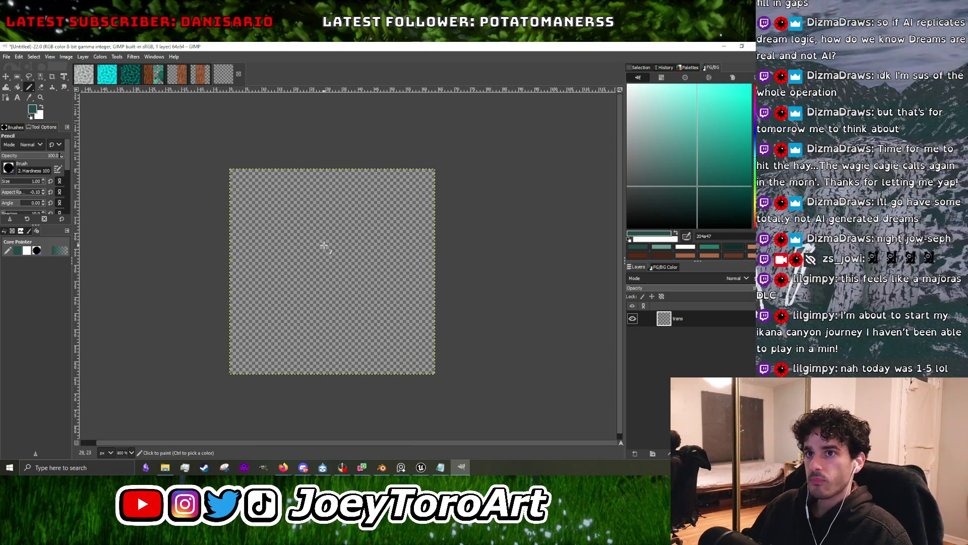
# Paste the bark texture as its own layer and nudge it 2 px right.
pyautogui.hotkey('ctrl', 'v')
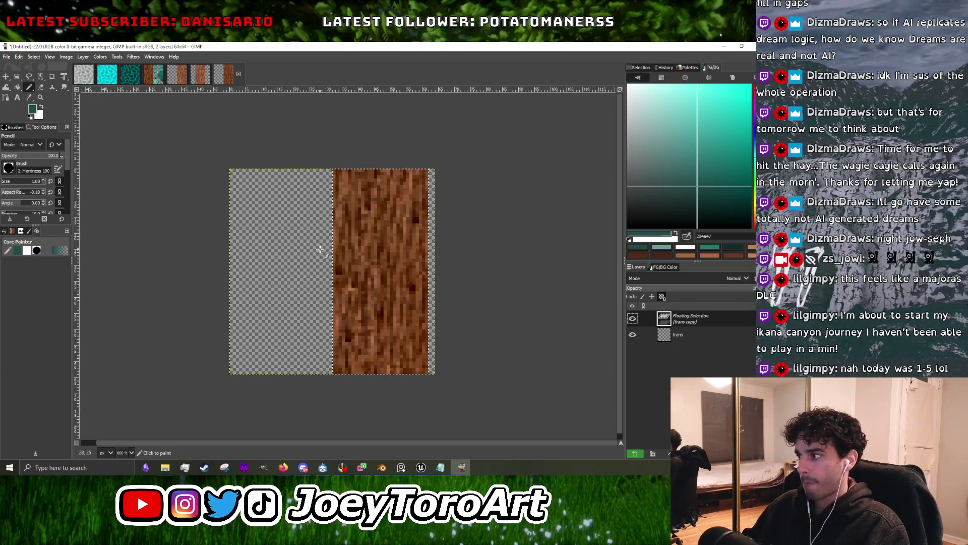
pyautogui.hotkey('shift', 'ctrl', 'n')
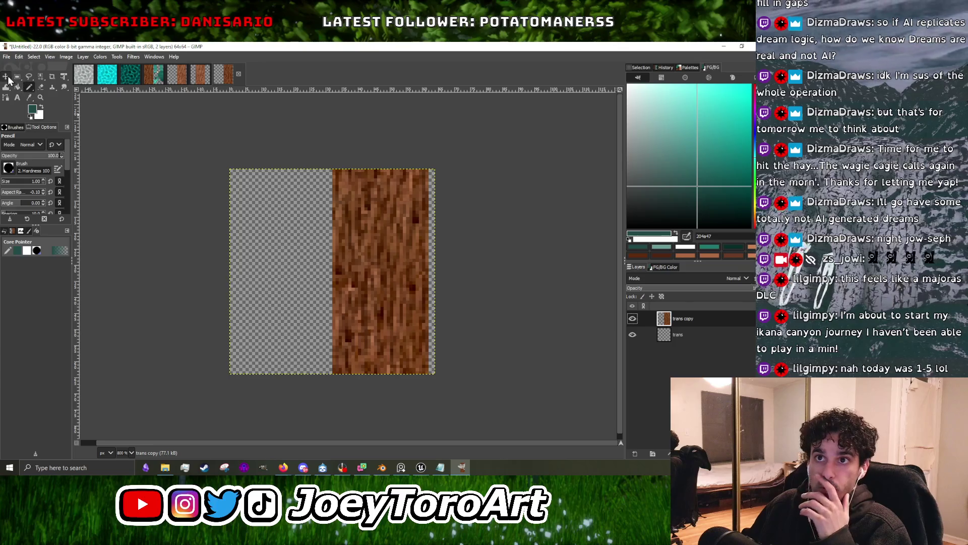
pyautogui.click(6, 77)
pyautogui.moveTo(384, 290); pyautogui.dragTo(390, 290)
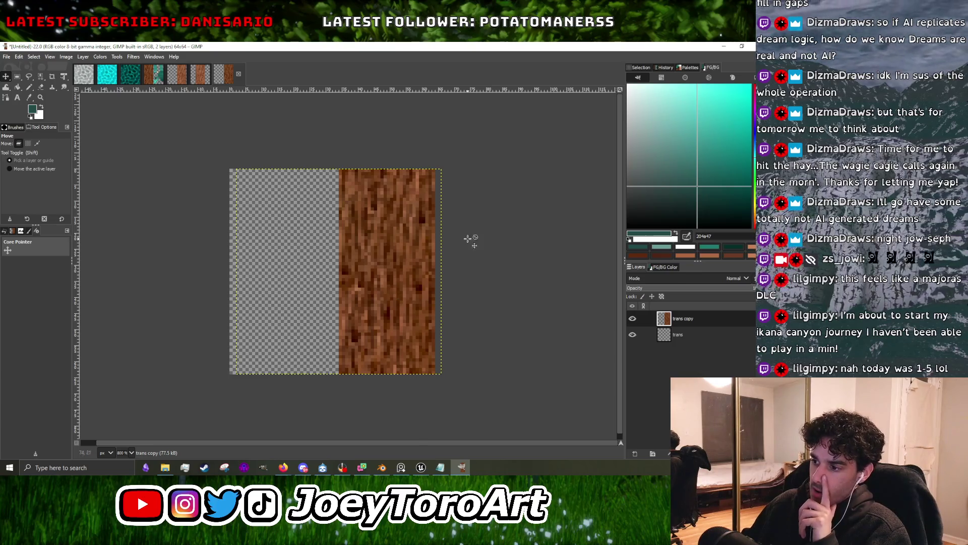
# Move the Unreal Editor viewport camera closer to the canyon wall, then return to GIMP.
pyautogui.moveTo(421, 467)
pyautogui.click(421, 449)
pyautogui.moveTo(327, 252)
pyautogui.mouseDown(button='right')
pyautogui.moveTo(302, 252)
pyautogui.moveTo(302, 262)
pyautogui.mouseUp(button='right')
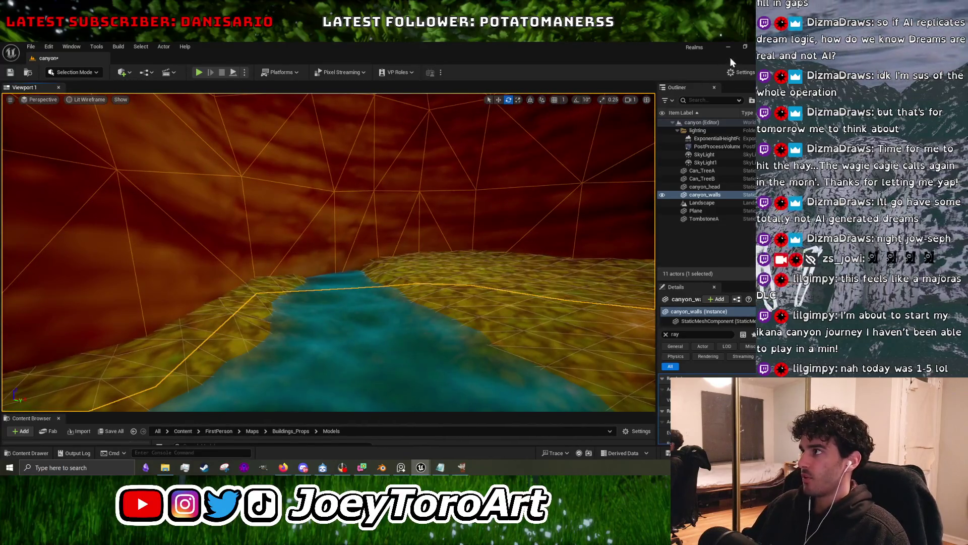
pyautogui.click(729, 46)
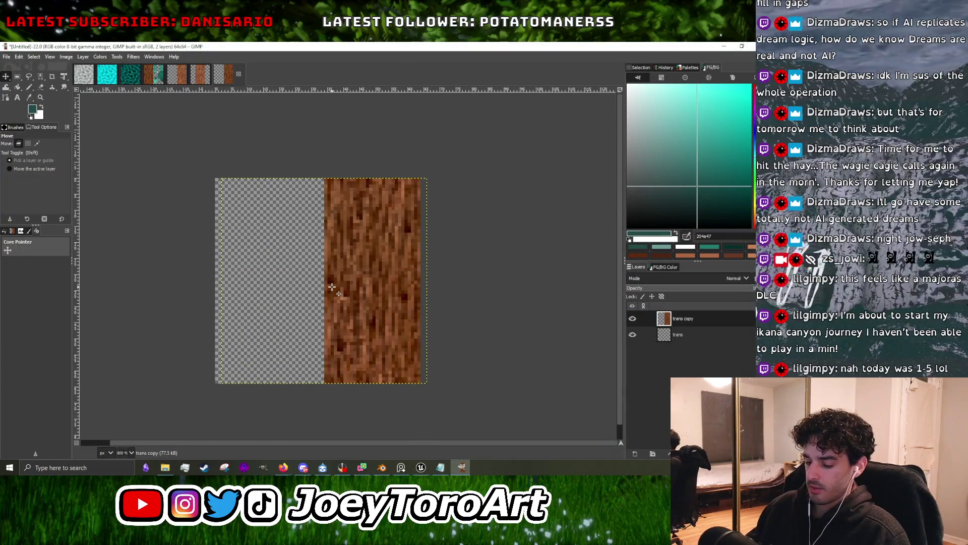
pyautogui.press('/')
# Resize the canvas to 128×64 pixels with the bark strip centred.
pyautogui.write('canva')
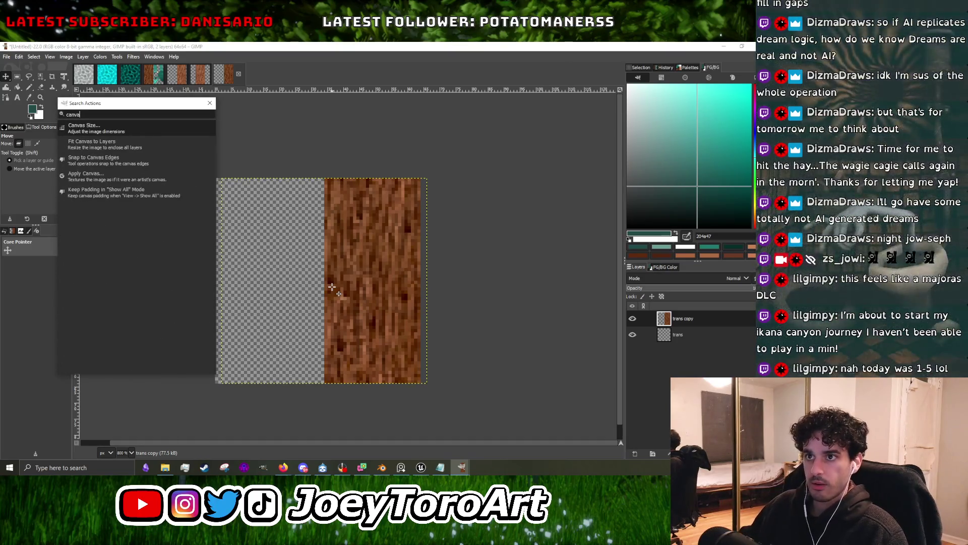
pyautogui.click(112, 132)
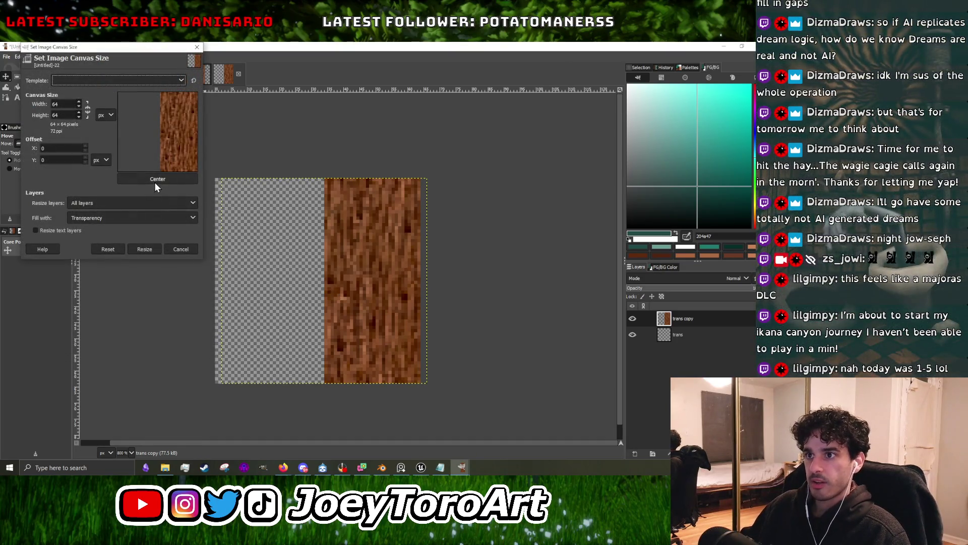
pyautogui.write('128')
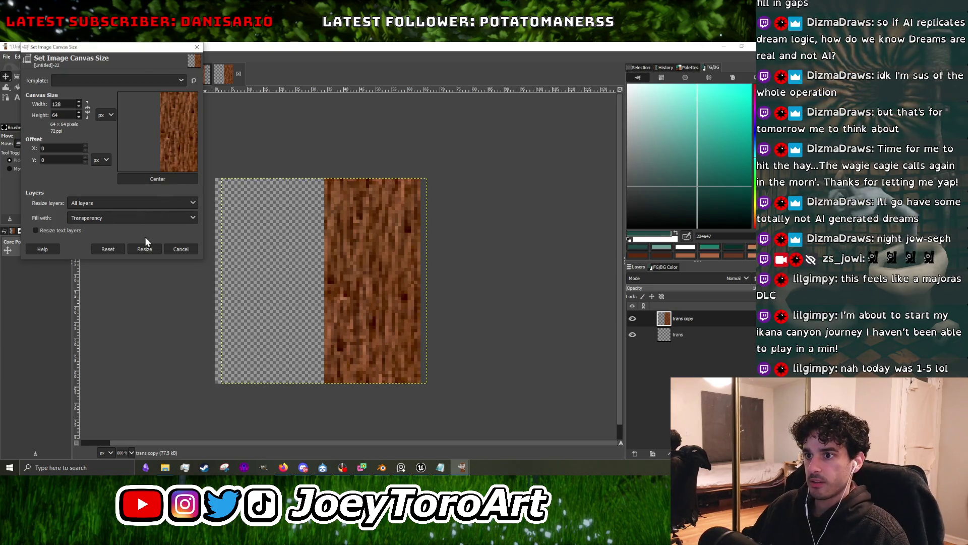
pyautogui.click(60, 114)
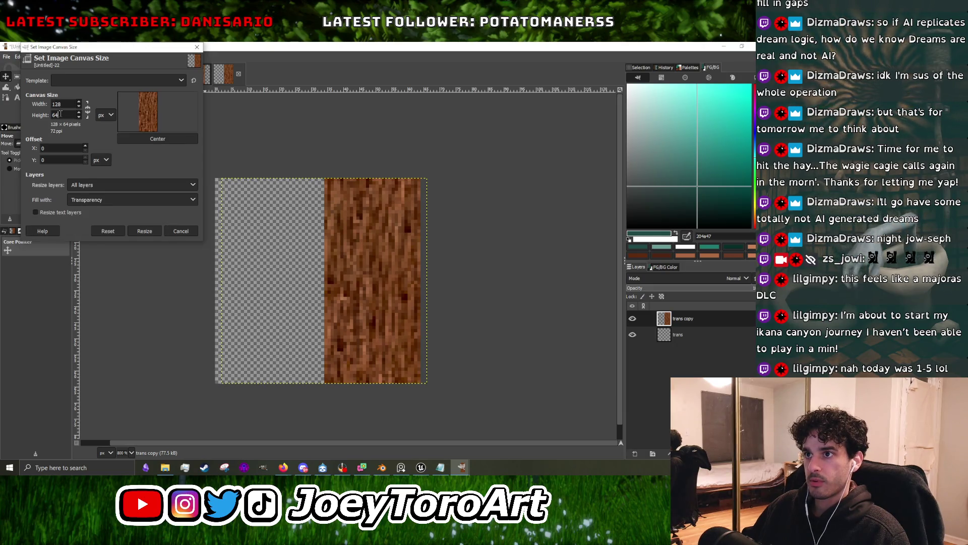
pyautogui.click(163, 138)
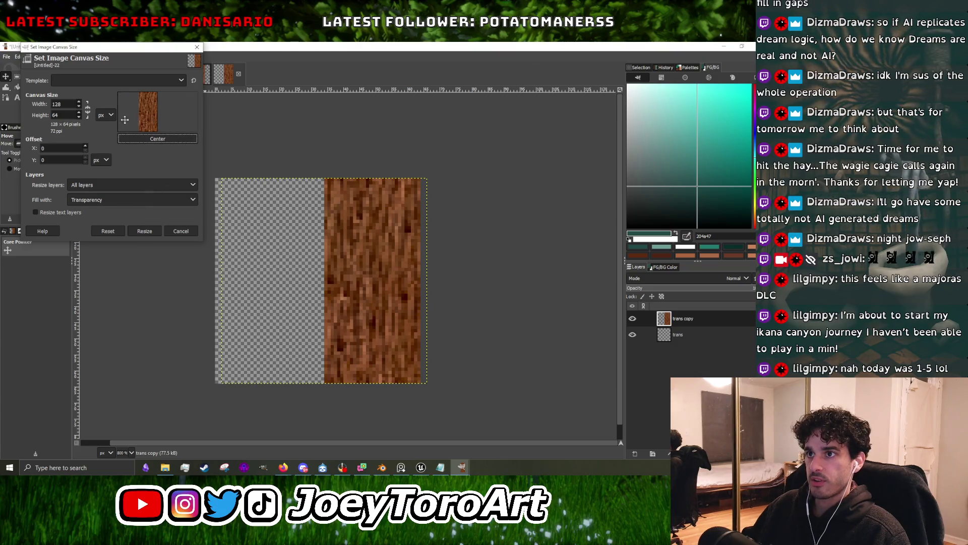
pyautogui.click(154, 233)
pyautogui.keyDown('ctrl'); pyautogui.scroll(-2, 337, 257); pyautogui.keyUp('ctrl')
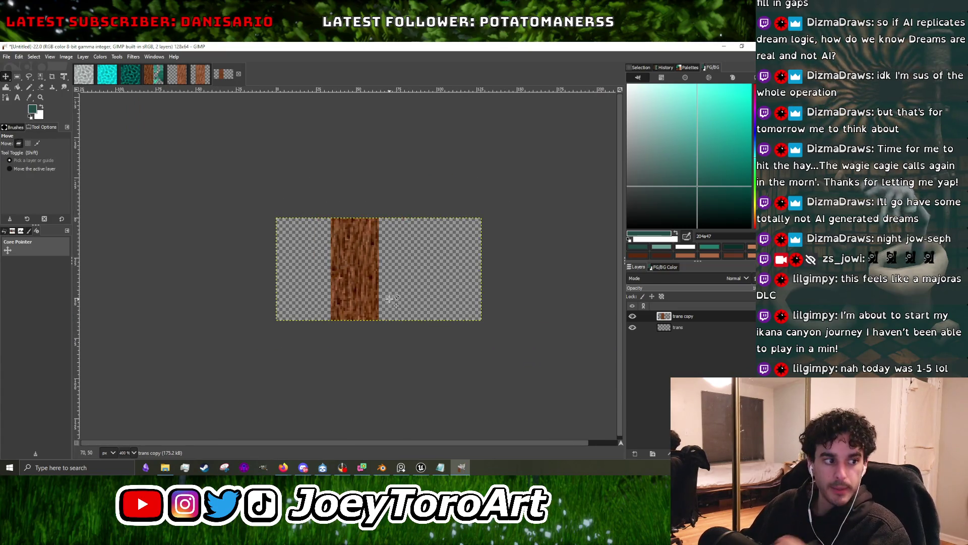
# Draw a rectangular selection tightly around the central bark strip.
pyautogui.keyDown('ctrl'); pyautogui.scroll(1, 271, 240); pyautogui.keyUp('ctrl')
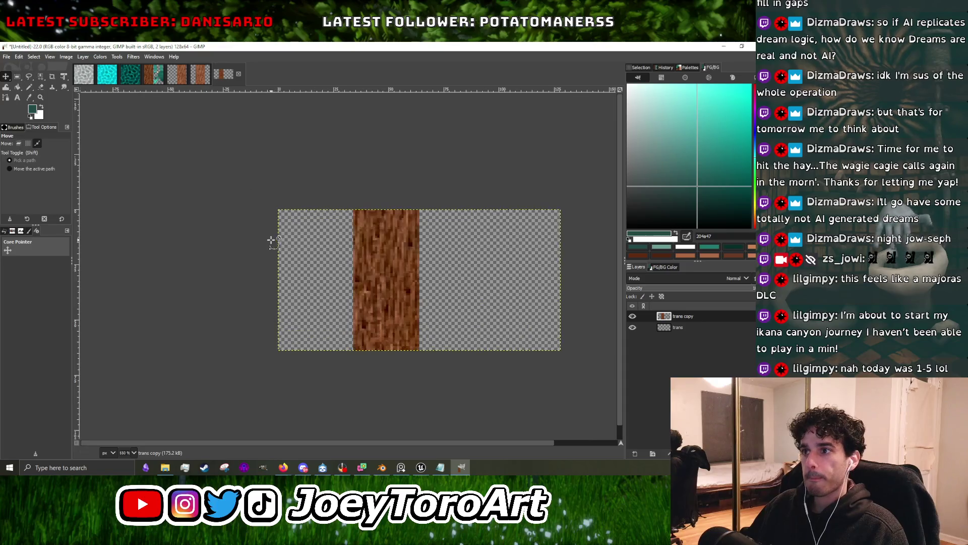
pyautogui.click(16, 77)
pyautogui.moveTo(355, 351); pyautogui.dragTo(413, 210)
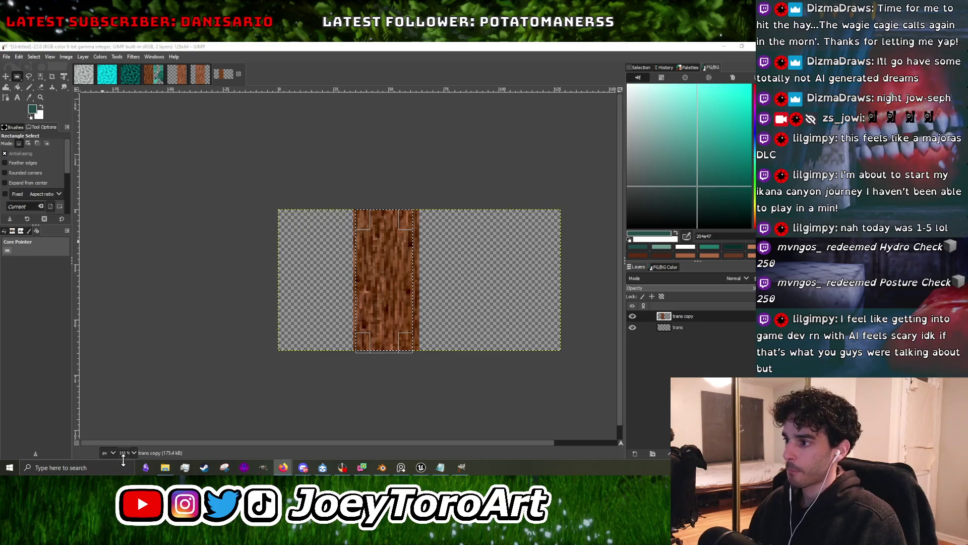
# Copy the bark strip, paste it as a new layer, and move it to the left.
pyautogui.keyDown('ctrl'); pyautogui.scroll(1, 385, 316); pyautogui.keyUp('ctrl')
pyautogui.keyDown('ctrl'); pyautogui.scroll(-1, 386, 316); pyautogui.keyUp('ctrl')
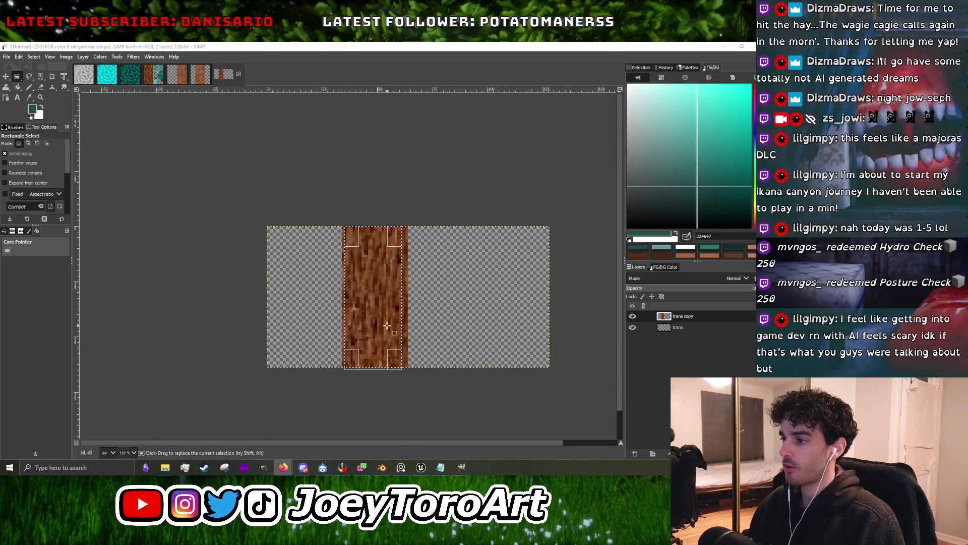
pyautogui.keyDown('ctrl'); pyautogui.scroll(2, 385, 316); pyautogui.keyUp('ctrl')
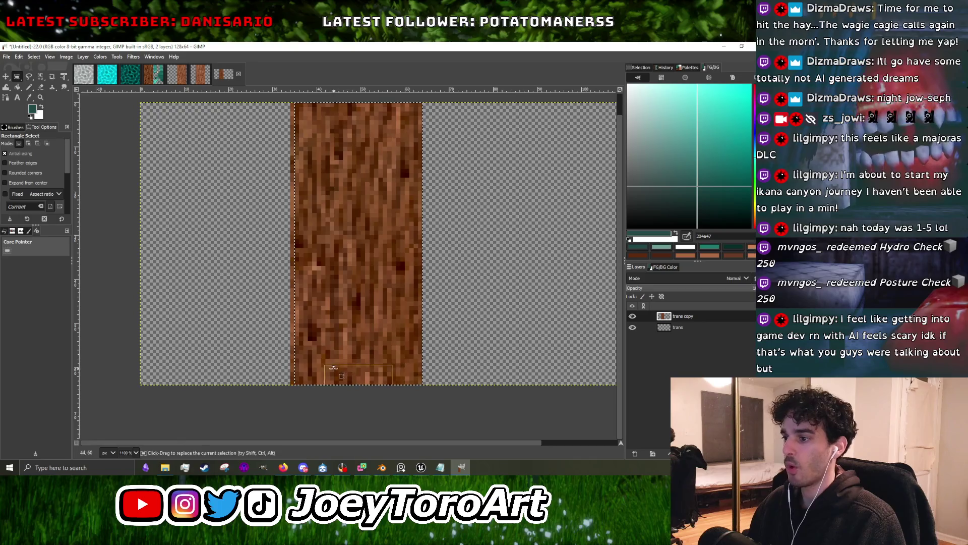
pyautogui.keyDown('ctrl'); pyautogui.scroll(-3, 358, 288); pyautogui.keyUp('ctrl')
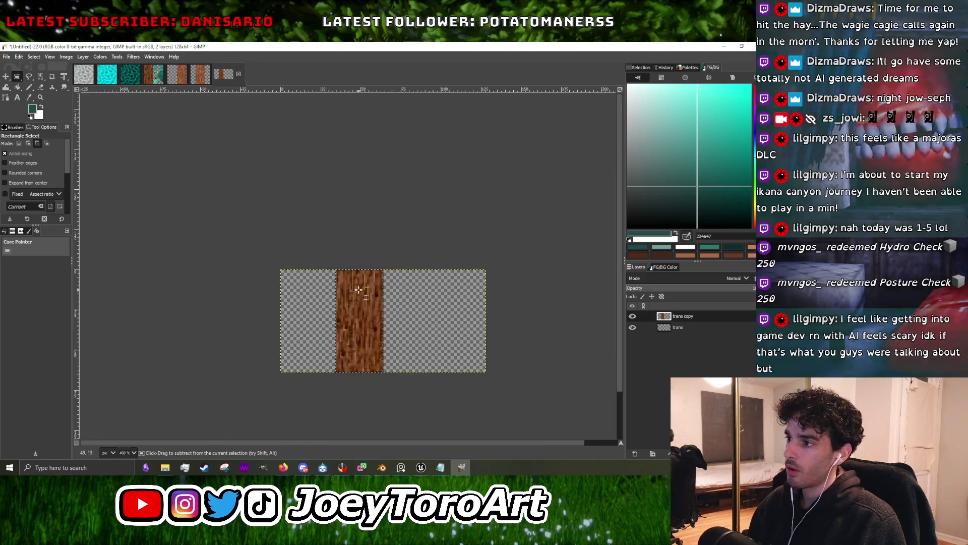
pyautogui.keyDown('ctrl'); pyautogui.scroll(3, 359, 288); pyautogui.keyUp('ctrl')
pyautogui.hotkey('ctrl', 'c')
pyautogui.hotkey('ctrl', 'v')
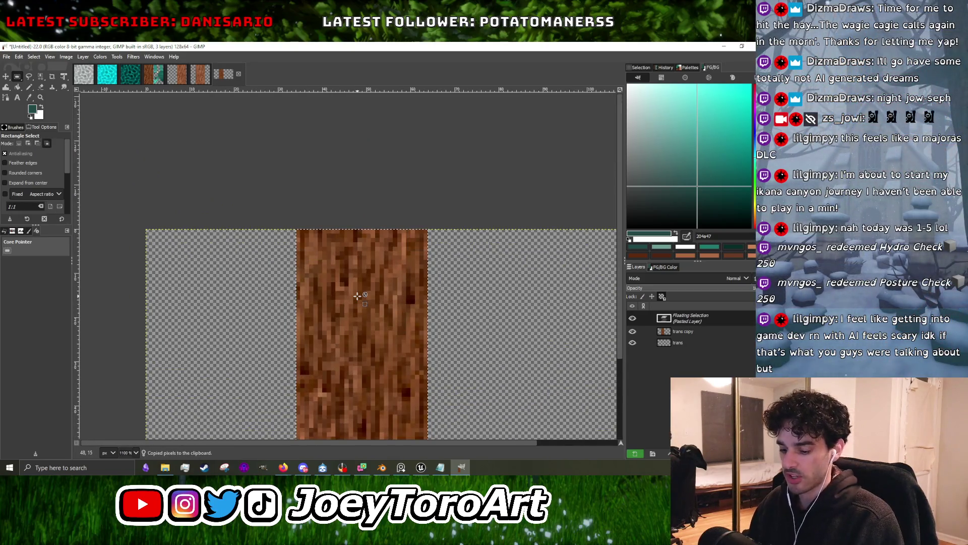
pyautogui.hotkey('shift', 'ctrl', 'n')
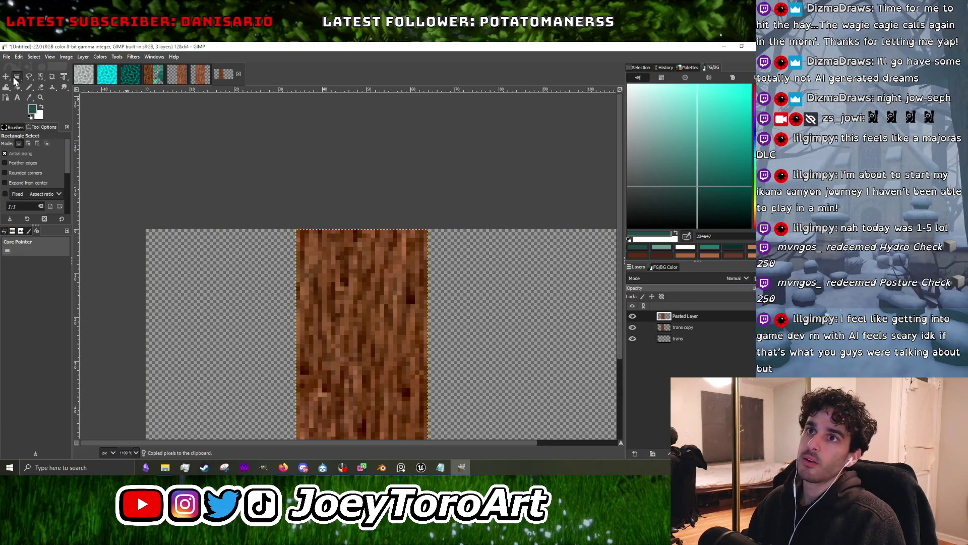
pyautogui.click(6, 79)
pyautogui.moveTo(341, 326); pyautogui.dragTo(208, 325)
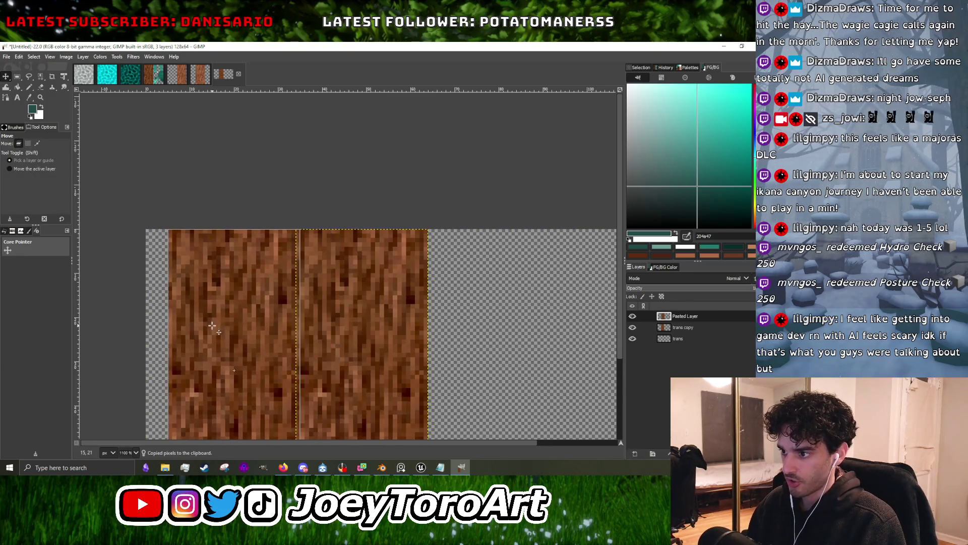
pyautogui.keyDown('ctrl'); pyautogui.scroll(-2, 301, 281); pyautogui.keyUp('ctrl')
pyautogui.keyDown('ctrl'); pyautogui.scroll(2, 253, 326); pyautogui.keyUp('ctrl')
pyautogui.moveTo(292, 305); pyautogui.dragTo(277, 305)
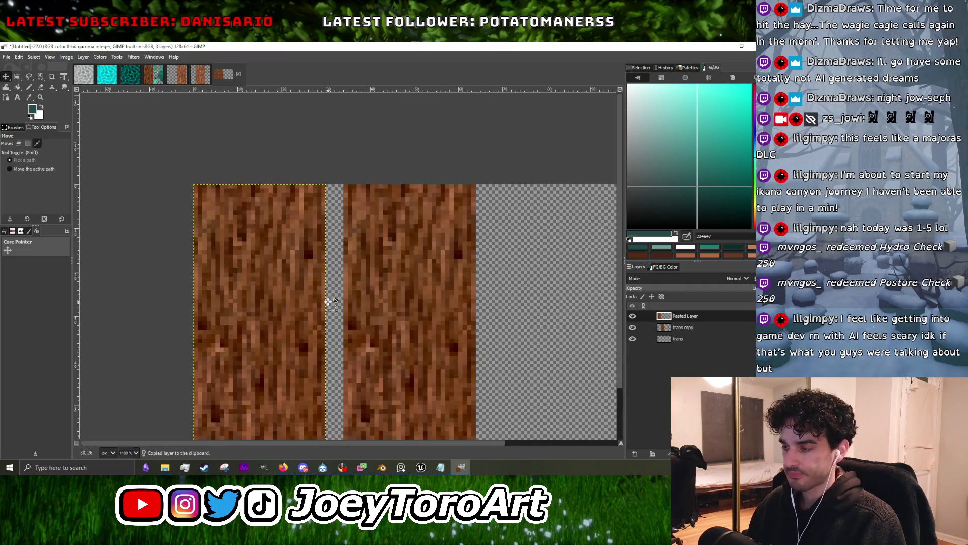
# Duplicate the pasted strip, shift it right to fill the gap, and merge both down.
pyautogui.hotkey('ctrl', 'shift', 'd')
pyautogui.moveTo(290, 301)
pyautogui.mouseDown()
pyautogui.moveTo(382, 297)
pyautogui.moveTo(388, 286)
pyautogui.mouseUp()
pyautogui.keyDown('ctrl'); pyautogui.scroll(-2, 379, 298); pyautogui.keyUp('ctrl')
pyautogui.keyDown('ctrl'); pyautogui.scroll(1, 378, 298); pyautogui.keyUp('ctrl')
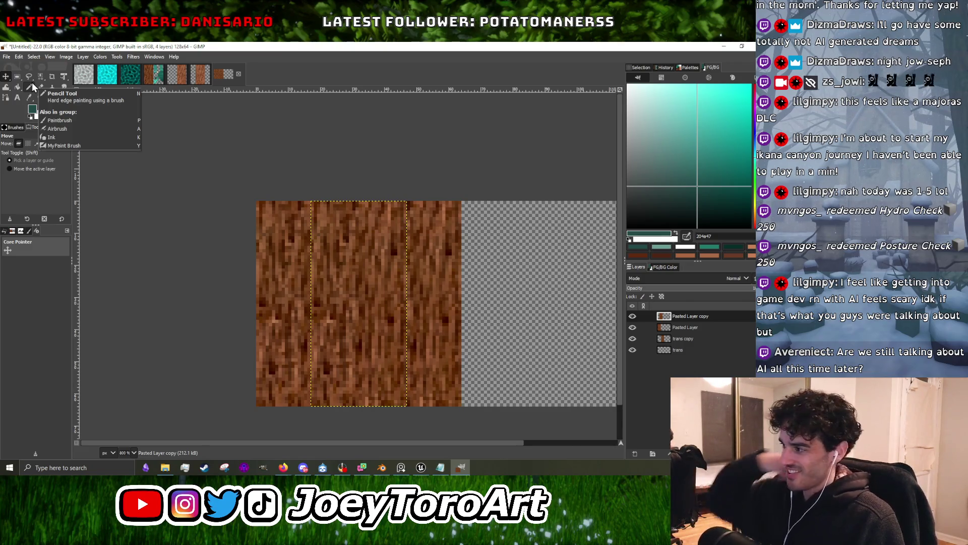
pyautogui.rightClick(715, 316)
pyautogui.click(676, 143)
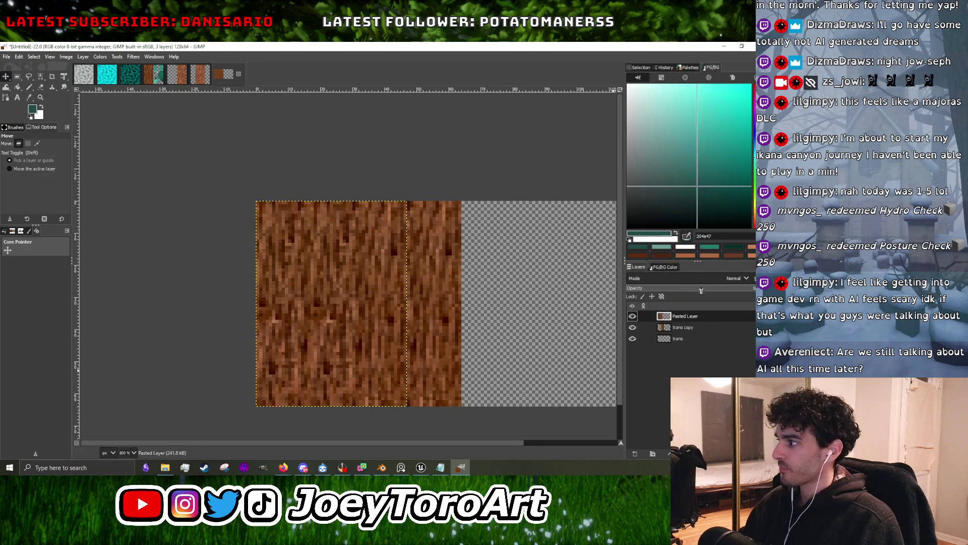
pyautogui.rightClick(694, 323)
pyautogui.click(658, 145)
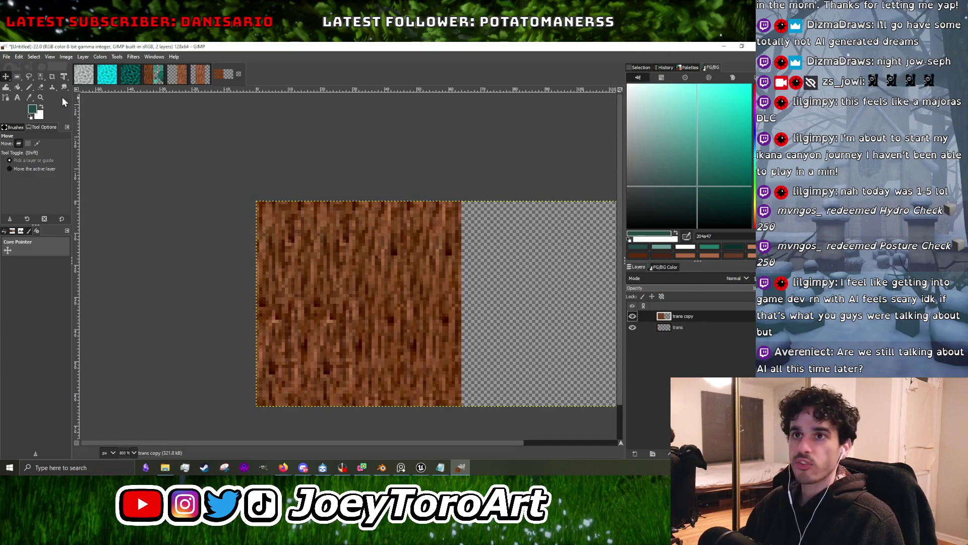
pyautogui.click(34, 89)
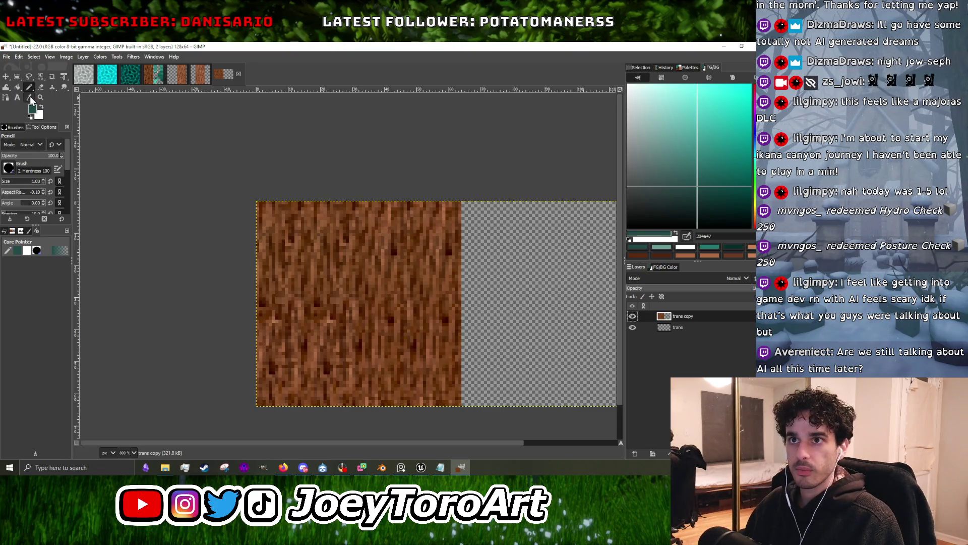
# Erase a jagged run of pixels along the bark's top-left edge.
pyautogui.click(42, 89)
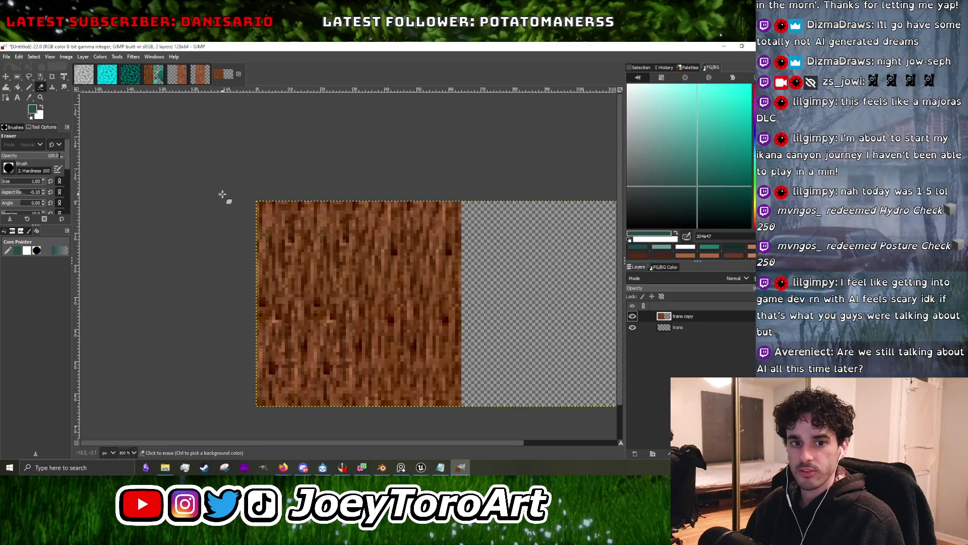
pyautogui.keyDown('ctrl'); pyautogui.scroll(2, 310, 230); pyautogui.keyUp('ctrl')
pyautogui.keyDown('ctrl'); pyautogui.scroll(-3, 310, 230); pyautogui.keyUp('ctrl')
pyautogui.keyDown('ctrl'); pyautogui.scroll(4, 260, 212); pyautogui.keyUp('ctrl')
pyautogui.moveTo(212, 196); pyautogui.dragTo(286, 202)
pyautogui.click(312, 212)
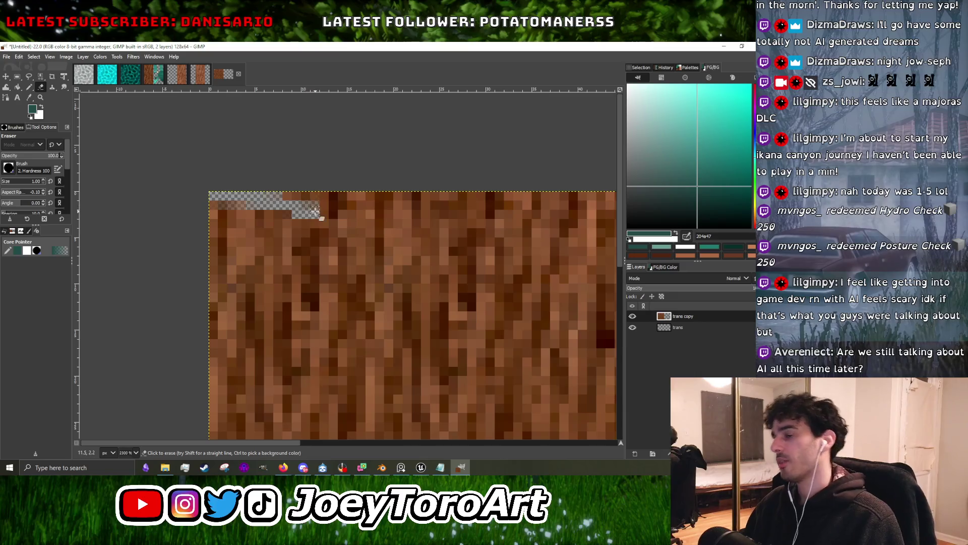
pyautogui.keyDown('ctrl'); pyautogui.scroll(-2, 323, 205); pyautogui.keyUp('ctrl')
pyautogui.keyDown('ctrl'); pyautogui.scroll(1, 325, 204); pyautogui.keyUp('ctrl')
pyautogui.click(324, 204)
# Extend the ragged erased top edge further right across the bark.
pyautogui.keyDown('ctrl'); pyautogui.scroll(-1, 326, 207); pyautogui.keyUp('ctrl')
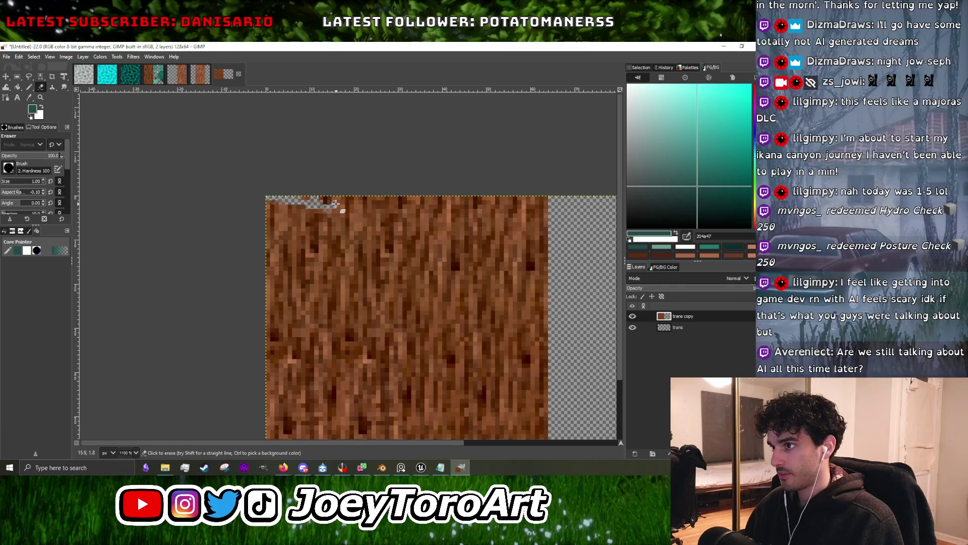
pyautogui.keyDown('ctrl'); pyautogui.scroll(3, 318, 199); pyautogui.keyUp('ctrl')
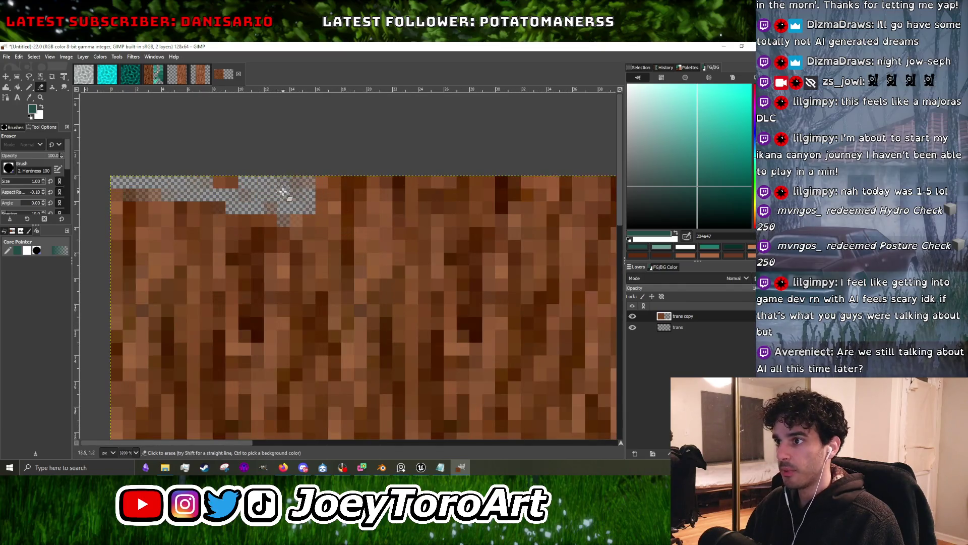
pyautogui.keyDown('ctrl'); pyautogui.scroll(-4, 248, 189); pyautogui.keyUp('ctrl')
pyautogui.keyDown('ctrl'); pyautogui.scroll(4, 252, 191); pyautogui.keyUp('ctrl')
pyautogui.moveTo(273, 195); pyautogui.dragTo(357, 194)
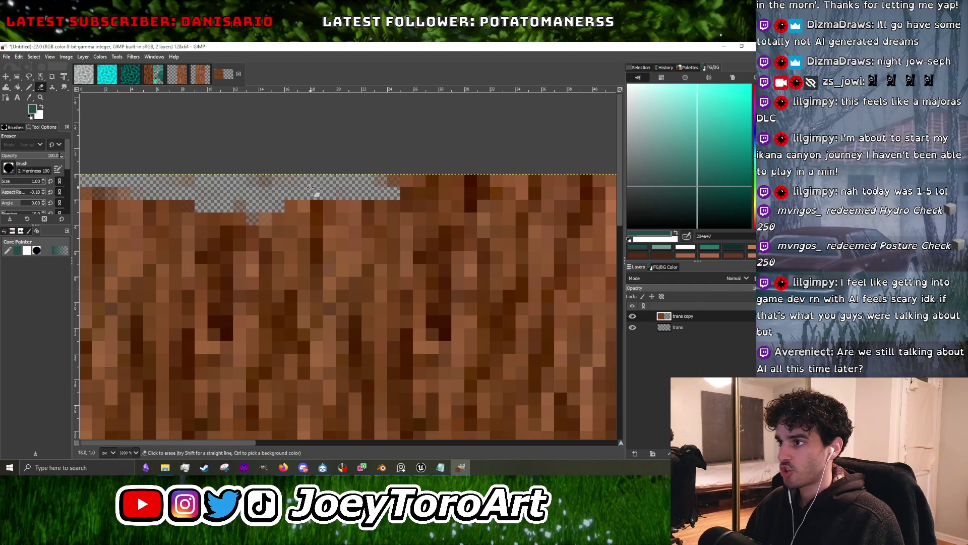
pyautogui.hscroll(3, 356, 194)
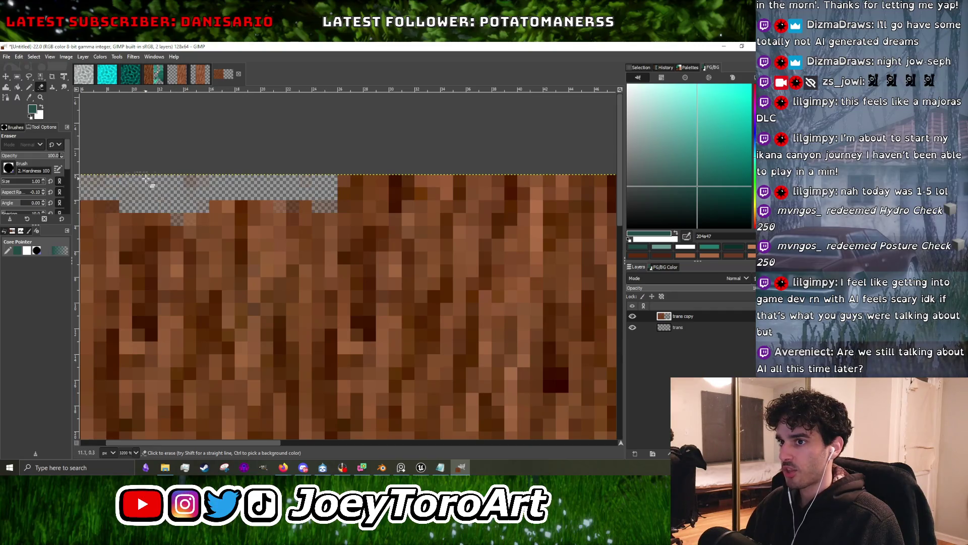
pyautogui.keyDown('ctrl'); pyautogui.scroll(1, 243, 187); pyautogui.keyUp('ctrl')
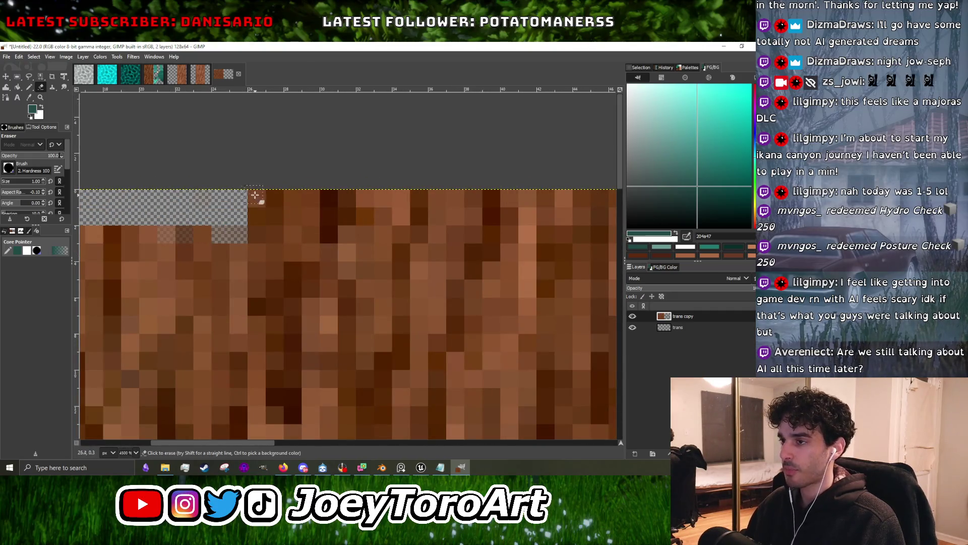
pyautogui.moveTo(241, 211); pyautogui.dragTo(399, 191)
pyautogui.keyDown('ctrl'); pyautogui.scroll(-5, 329, 217); pyautogui.keyUp('ctrl')
pyautogui.keyDown('ctrl'); pyautogui.scroll(4, 420, 198); pyautogui.keyUp('ctrl')
pyautogui.keyDown('ctrl'); pyautogui.scroll(-4, 421, 197); pyautogui.keyUp('ctrl')
pyautogui.keyDown('ctrl'); pyautogui.scroll(4, 392, 196); pyautogui.keyUp('ctrl')
pyautogui.keyDown('ctrl'); pyautogui.scroll(-4, 441, 193); pyautogui.keyUp('ctrl')
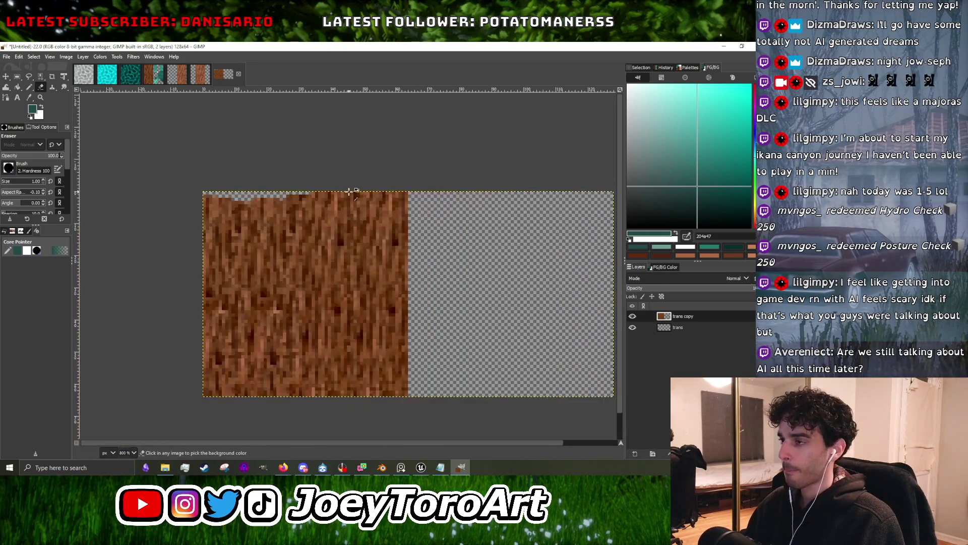
pyautogui.keyDown('ctrl'); pyautogui.scroll(5, 353, 190); pyautogui.keyUp('ctrl')
pyautogui.keyDown('ctrl'); pyautogui.scroll(-2, 359, 200); pyautogui.keyUp('ctrl')
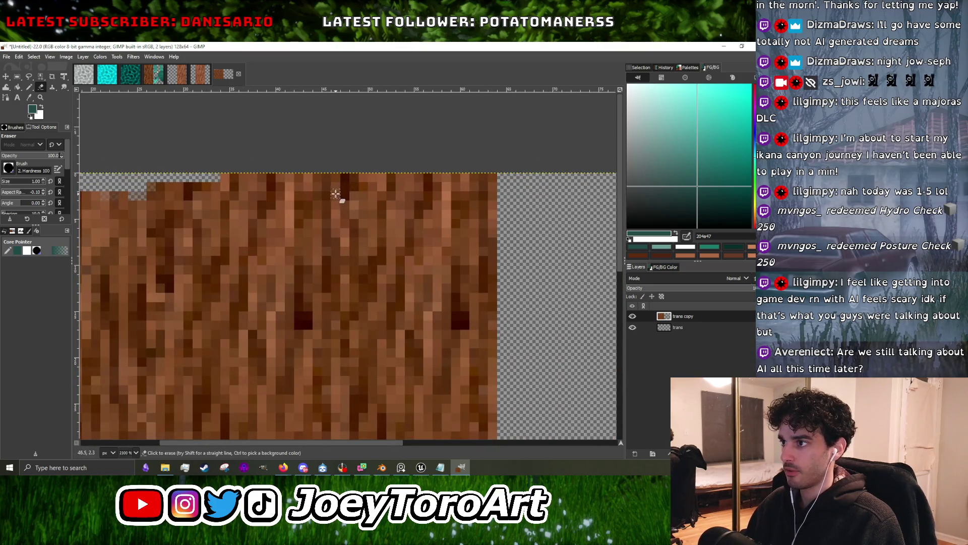
pyautogui.keyDown('ctrl'); pyautogui.scroll(-3, 306, 192); pyautogui.keyUp('ctrl')
pyautogui.keyDown('ctrl'); pyautogui.scroll(2, 353, 194); pyautogui.keyUp('ctrl')
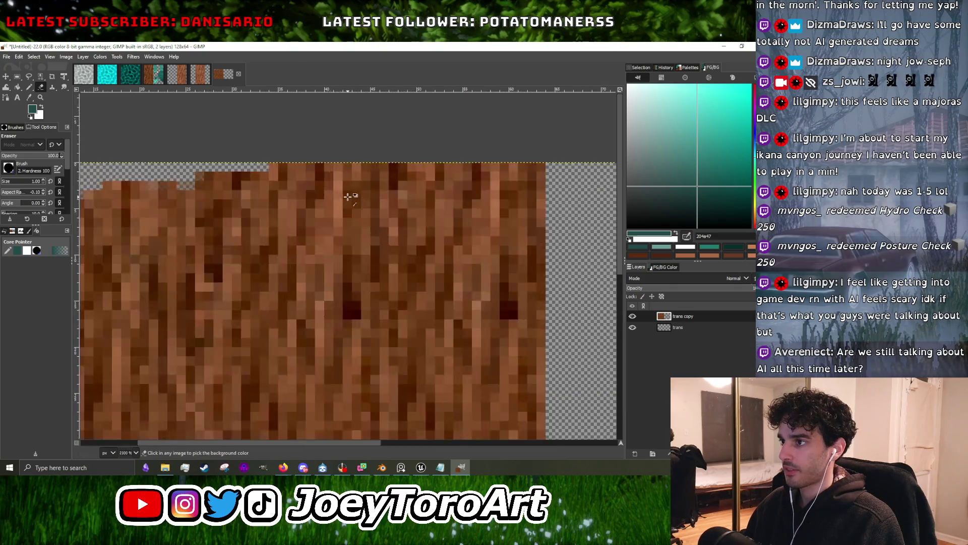
pyautogui.keyDown('ctrl'); pyautogui.scroll(-2, 346, 199); pyautogui.keyUp('ctrl')
pyautogui.keyDown('ctrl'); pyautogui.scroll(1, 364, 194); pyautogui.keyUp('ctrl')
pyautogui.keyDown('ctrl'); pyautogui.scroll(1, 364, 193); pyautogui.keyUp('ctrl')
pyautogui.keyDown('ctrl'); pyautogui.scroll(1, 364, 191); pyautogui.keyUp('ctrl')
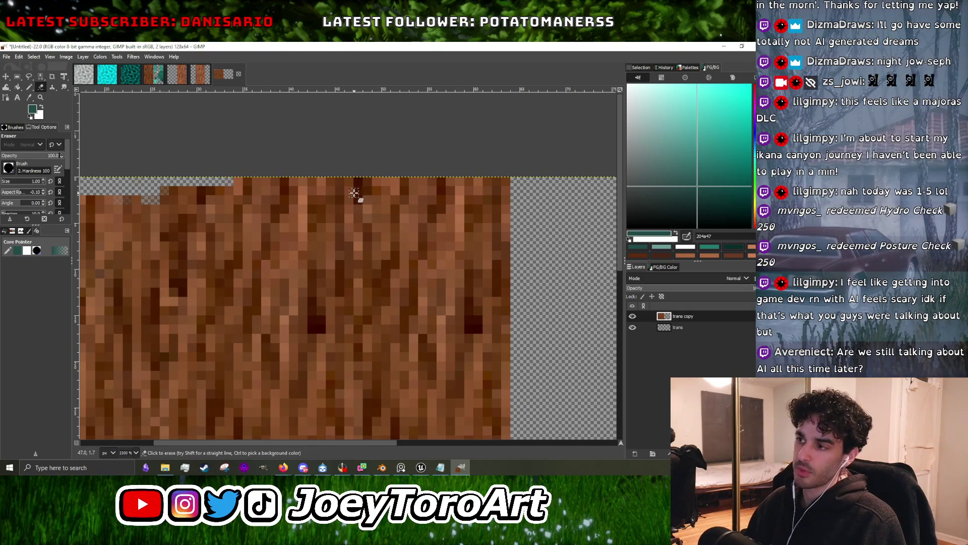
pyautogui.keyDown('ctrl'); pyautogui.scroll(-2, 352, 196); pyautogui.keyUp('ctrl')
pyautogui.keyDown('ctrl'); pyautogui.scroll(-3, 368, 209); pyautogui.keyUp('ctrl')
pyautogui.keyDown('ctrl'); pyautogui.scroll(3, 392, 198); pyautogui.keyUp('ctrl')
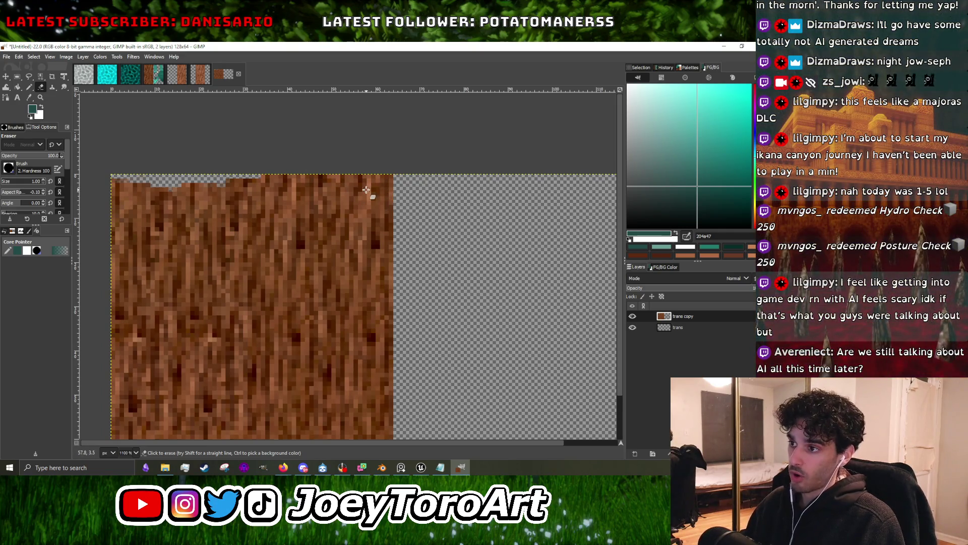
pyautogui.keyDown('ctrl'); pyautogui.scroll(-1, 366, 190); pyautogui.keyUp('ctrl')
pyautogui.keyDown('ctrl'); pyautogui.scroll(2, 363, 188); pyautogui.keyUp('ctrl')
pyautogui.keyDown('ctrl'); pyautogui.scroll(-1, 360, 187); pyautogui.keyUp('ctrl')
pyautogui.keyDown('ctrl'); pyautogui.scroll(1, 328, 186); pyautogui.keyUp('ctrl')
pyautogui.keyDown('ctrl'); pyautogui.scroll(-1, 266, 184); pyautogui.keyUp('ctrl')
pyautogui.keyDown('ctrl'); pyautogui.scroll(2, 179, 188); pyautogui.keyUp('ctrl')
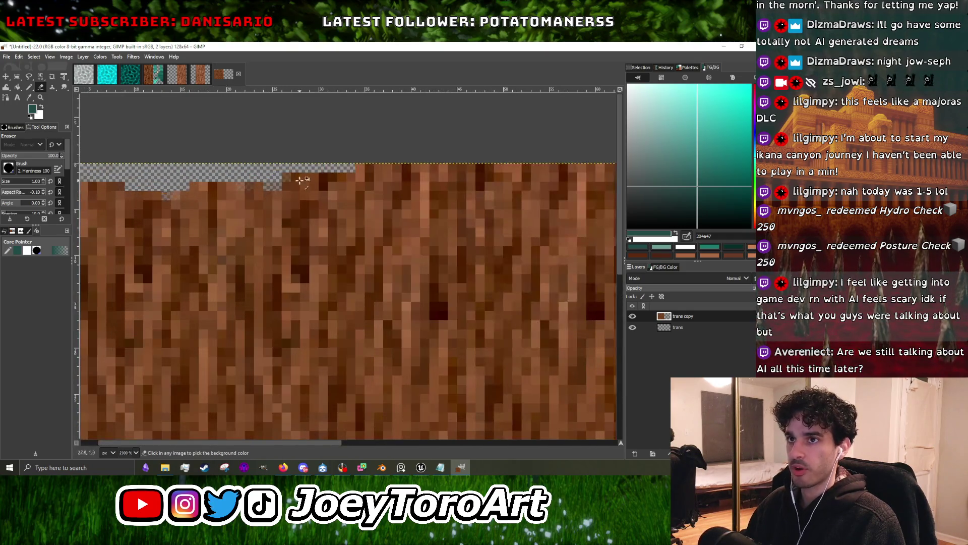
# Paint a short vertical Pencil stroke in dark brown sampled from the bark.
pyautogui.click(29, 87)
pyautogui.keyDown('ctrl'); pyautogui.scroll(-4, 263, 252); pyautogui.keyUp('ctrl')
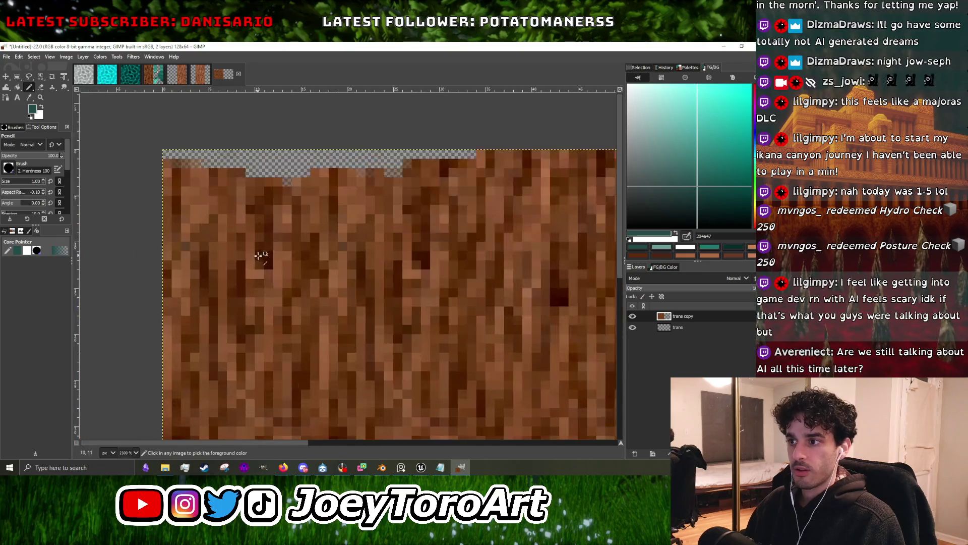
pyautogui.keyDown('ctrl'); pyautogui.scroll(4, 267, 256); pyautogui.keyUp('ctrl')
pyautogui.keyDown('ctrl'); pyautogui.click(266, 256); pyautogui.keyUp('ctrl')
pyautogui.moveTo(286, 208); pyautogui.dragTo(291, 231)
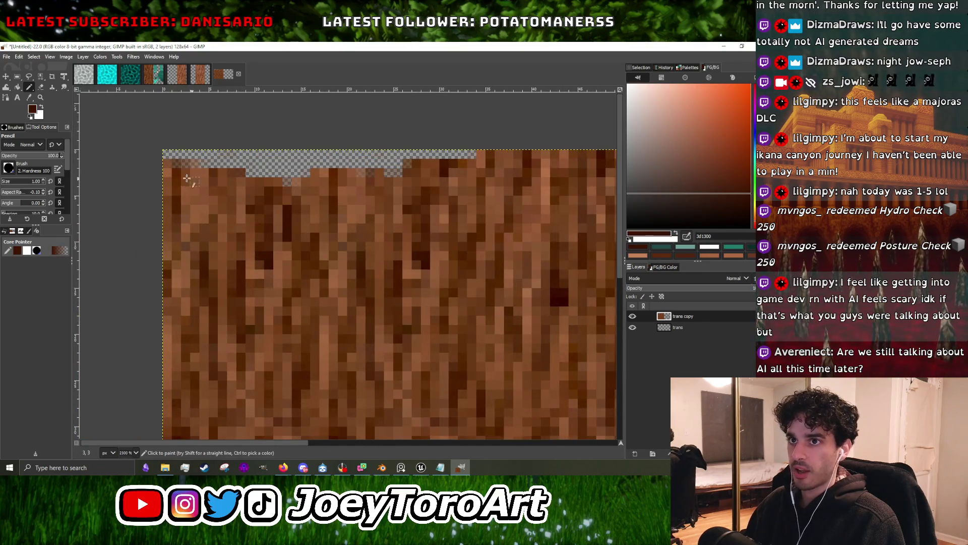
pyautogui.press('p')
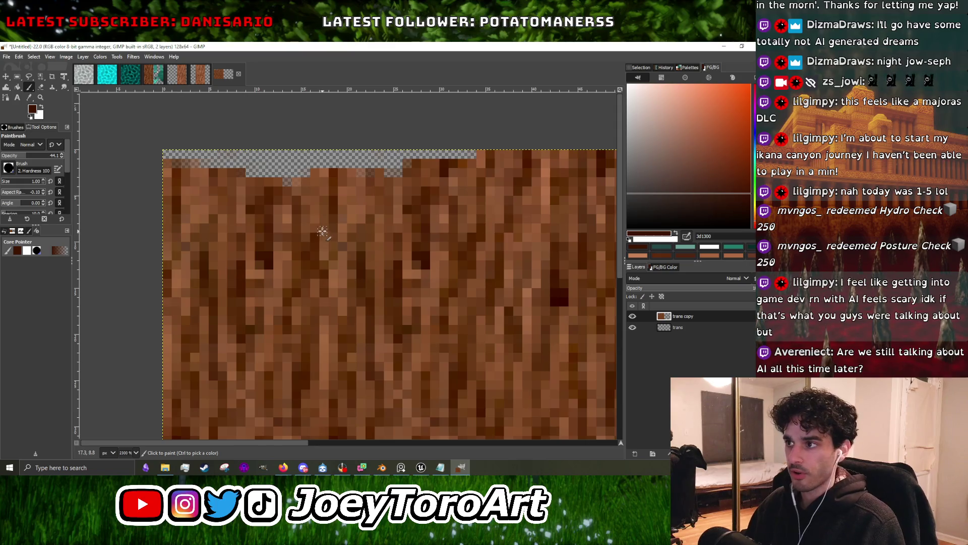
pyautogui.moveTo(297, 197); pyautogui.dragTo(298, 238)
pyautogui.keyDown('ctrl'); pyautogui.scroll(-3, 298, 237); pyautogui.keyUp('ctrl')
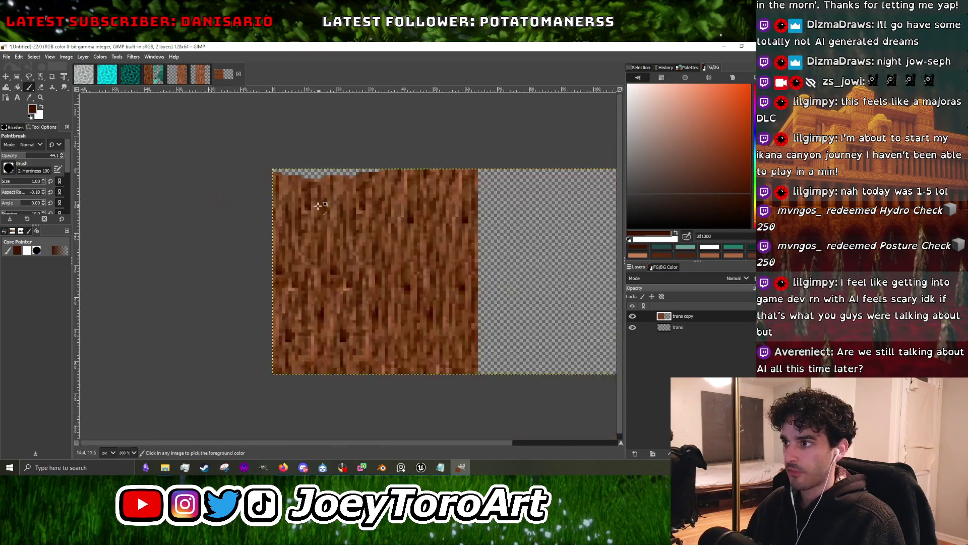
pyautogui.keyDown('ctrl'); pyautogui.scroll(3, 307, 164); pyautogui.keyUp('ctrl')
pyautogui.moveTo(317, 197); pyautogui.dragTo(310, 323)
pyautogui.keyDown('ctrl'); pyautogui.scroll(-3, 317, 237); pyautogui.keyUp('ctrl')
pyautogui.keyDown('ctrl'); pyautogui.scroll(3, 318, 199); pyautogui.keyUp('ctrl')
pyautogui.keyDown('ctrl'); pyautogui.scroll(-3, 309, 323); pyautogui.keyUp('ctrl')
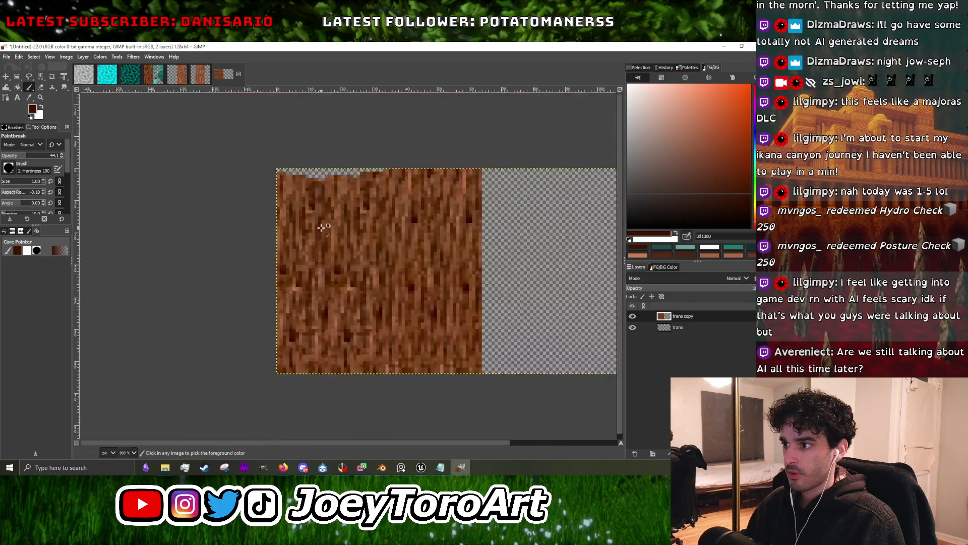
pyautogui.keyDown('ctrl'); pyautogui.scroll(3, 318, 267); pyautogui.keyUp('ctrl')
pyautogui.keyDown('ctrl'); pyautogui.scroll(-1, 324, 264); pyautogui.keyUp('ctrl')
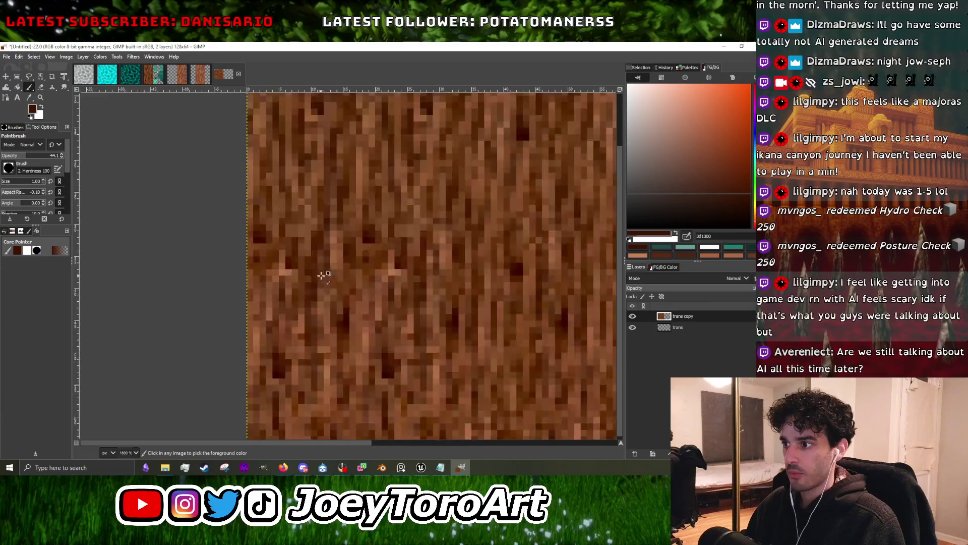
pyautogui.keyDown('ctrl'); pyautogui.scroll(-2, 318, 337); pyautogui.keyUp('ctrl')
pyautogui.keyDown('ctrl'); pyautogui.scroll(2, 318, 336); pyautogui.keyUp('ctrl')
pyautogui.keyDown('ctrl'); pyautogui.scroll(-2, 323, 328); pyautogui.keyUp('ctrl')
pyautogui.keyDown('ctrl'); pyautogui.scroll(3, 337, 318); pyautogui.keyUp('ctrl')
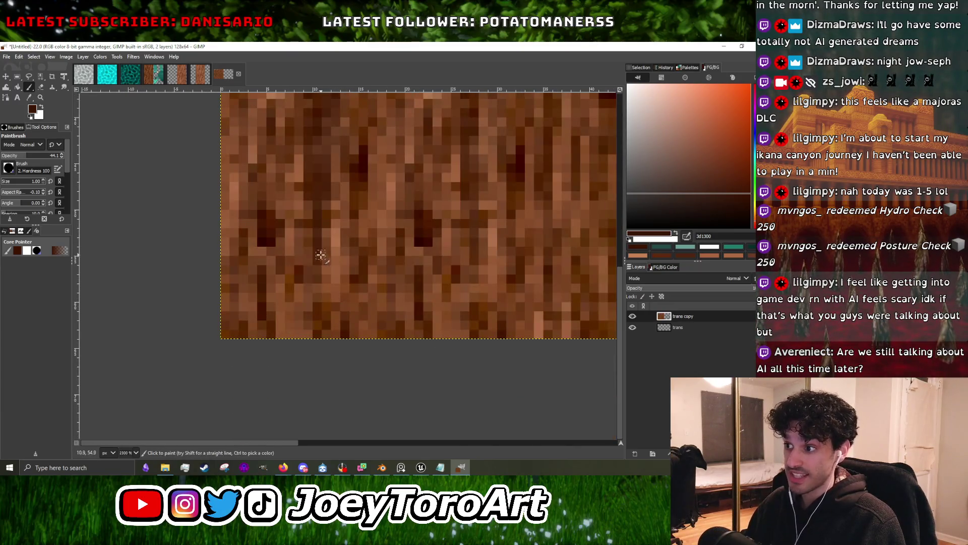
pyautogui.keyDown('ctrl'); pyautogui.scroll(-4, 321, 315); pyautogui.keyUp('ctrl')
pyautogui.keyDown('ctrl'); pyautogui.scroll(4, 334, 222); pyautogui.keyUp('ctrl')
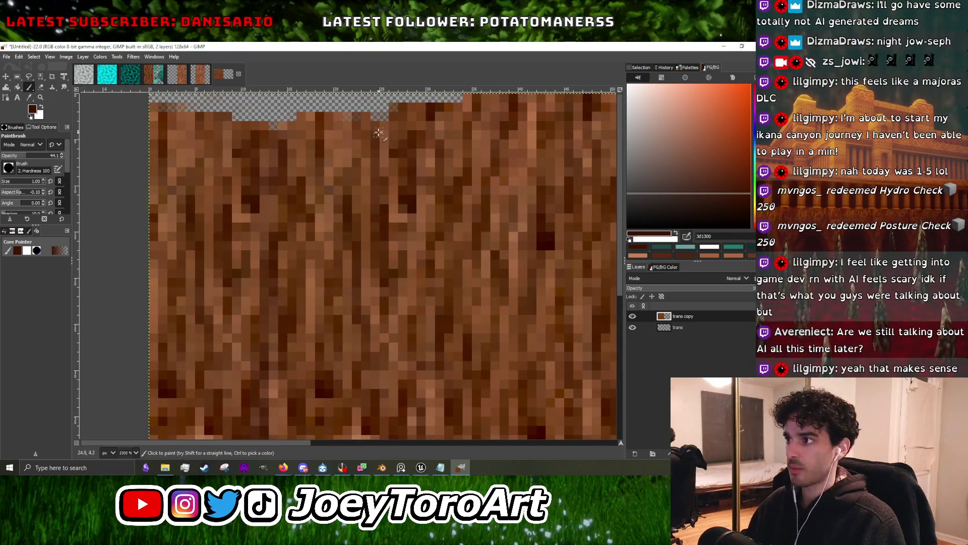
pyautogui.keyDown('ctrl'); pyautogui.scroll(-4, 372, 205); pyautogui.keyUp('ctrl')
pyautogui.keyDown('ctrl'); pyautogui.scroll(4, 376, 226); pyautogui.keyUp('ctrl')
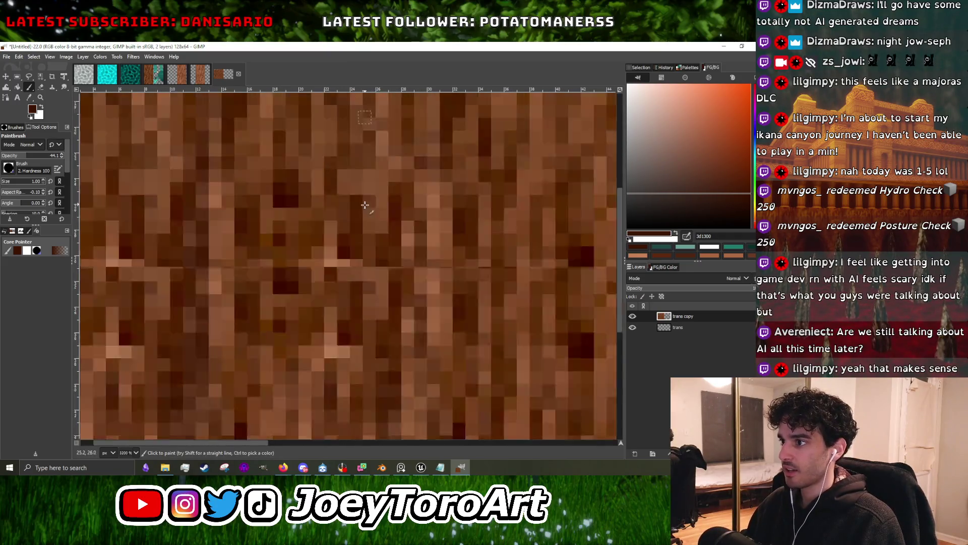
pyautogui.keyDown('ctrl'); pyautogui.scroll(-4, 370, 182); pyautogui.keyUp('ctrl')
pyautogui.keyDown('ctrl'); pyautogui.scroll(3, 369, 183); pyautogui.keyUp('ctrl')
pyautogui.keyDown('ctrl'); pyautogui.scroll(-2, 361, 162); pyautogui.keyUp('ctrl')
pyautogui.keyDown('ctrl'); pyautogui.scroll(2, 358, 153); pyautogui.keyUp('ctrl')
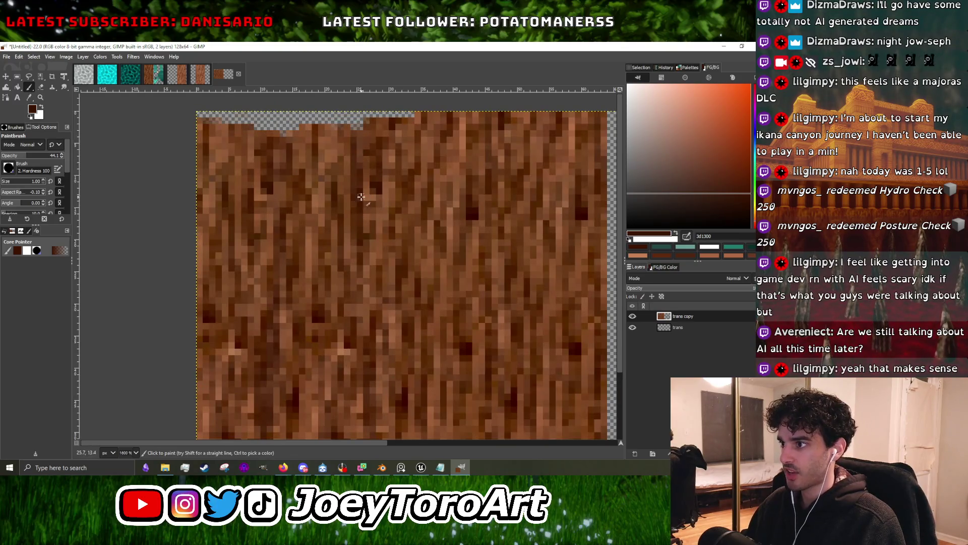
pyautogui.keyDown('ctrl'); pyautogui.scroll(-3, 361, 271); pyautogui.keyUp('ctrl')
pyautogui.keyDown('ctrl'); pyautogui.scroll(3, 363, 252); pyautogui.keyUp('ctrl')
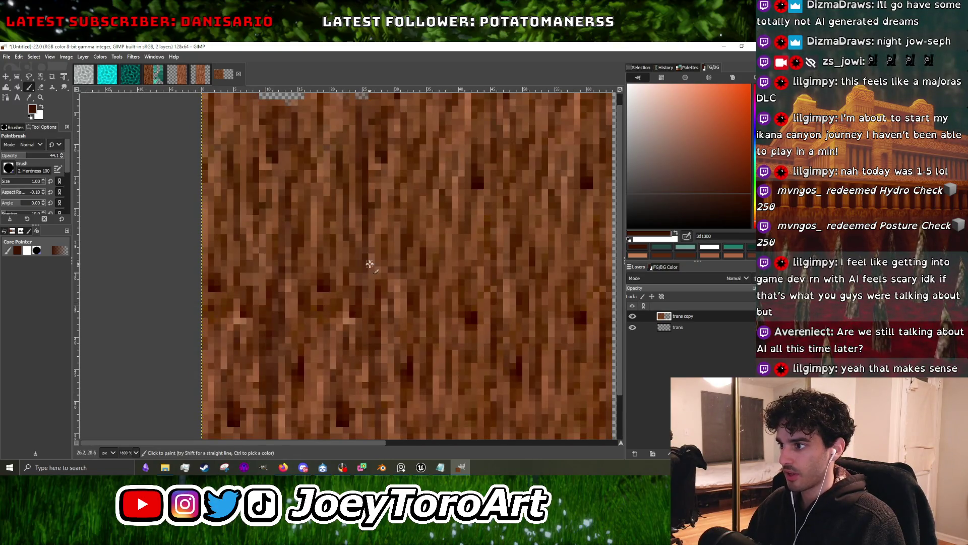
pyautogui.scroll(-2, 364, 293)
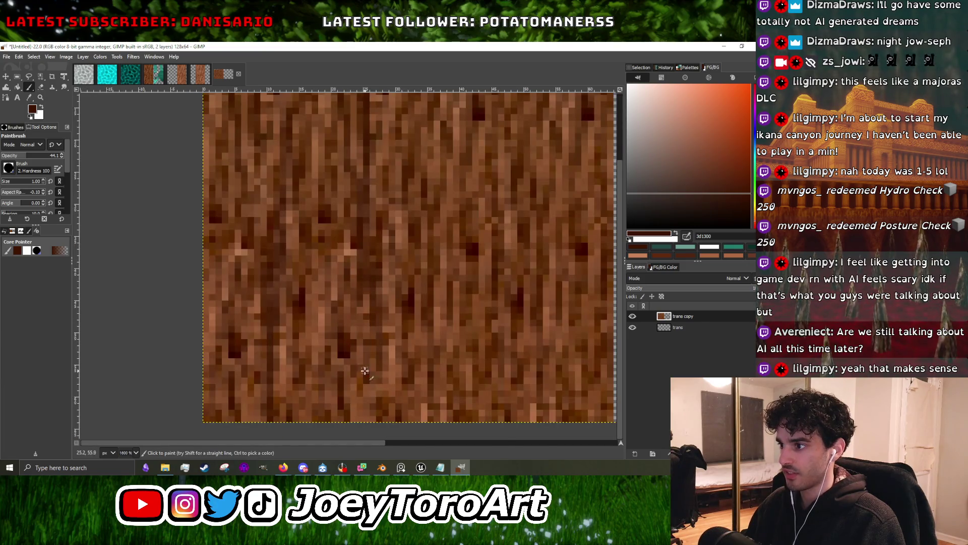
pyautogui.keyDown('ctrl'); pyautogui.scroll(-4, 383, 360); pyautogui.keyUp('ctrl')
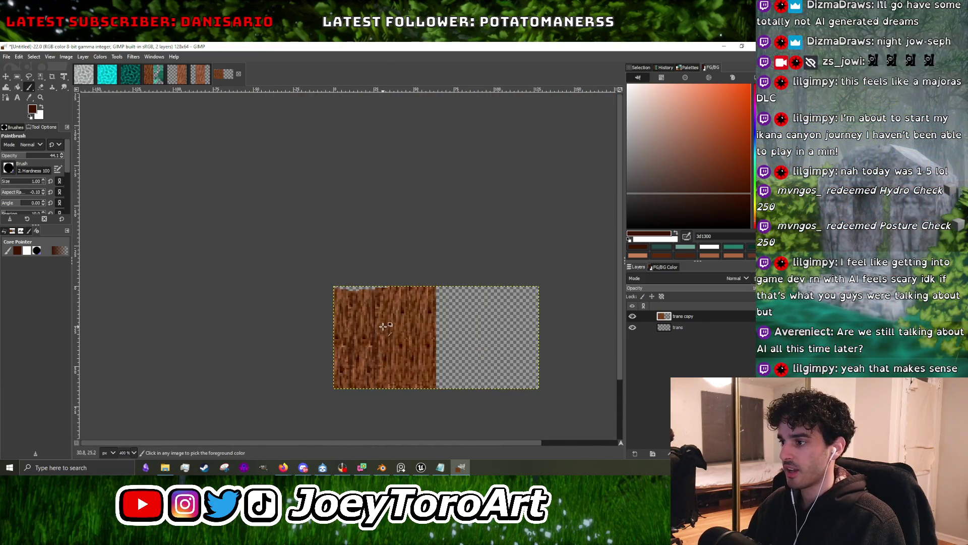
pyautogui.keyDown('ctrl'); pyautogui.scroll(4, 385, 327); pyautogui.keyUp('ctrl')
pyautogui.keyDown('ctrl'); pyautogui.scroll(1, 334, 289); pyautogui.keyUp('ctrl')
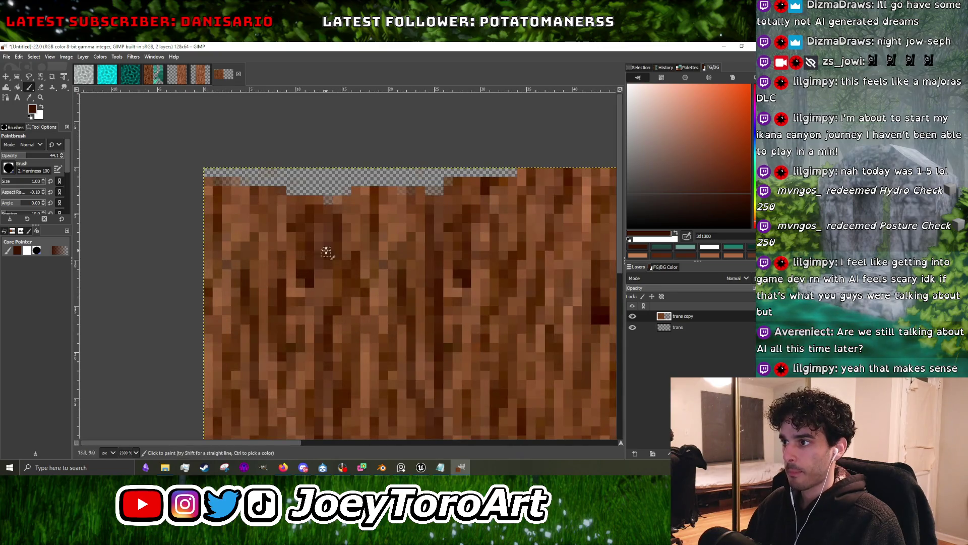
pyautogui.keyDown('ctrl'); pyautogui.scroll(-3, 348, 273); pyautogui.keyUp('ctrl')
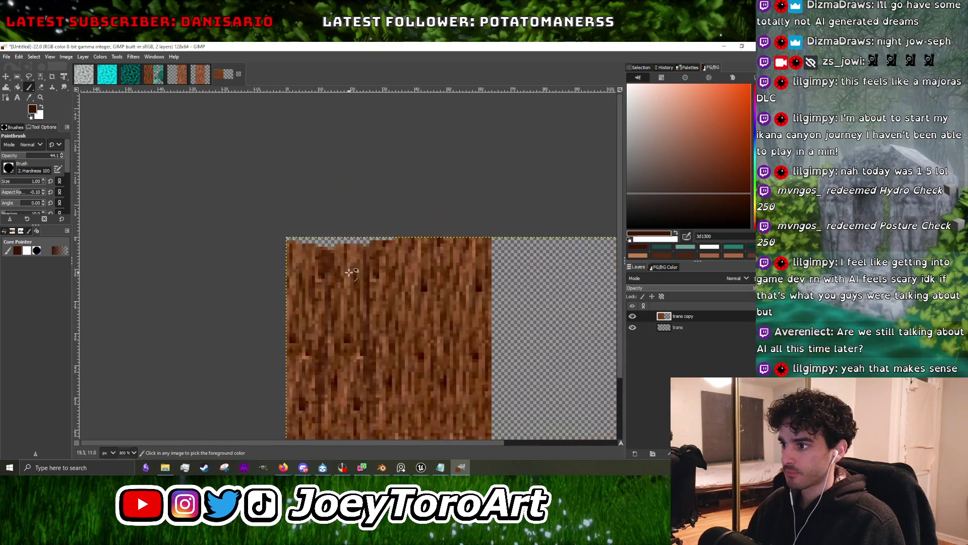
pyautogui.keyDown('ctrl'); pyautogui.scroll(3, 336, 292); pyautogui.keyUp('ctrl')
pyautogui.keyDown('ctrl'); pyautogui.scroll(-3, 320, 376); pyautogui.keyUp('ctrl')
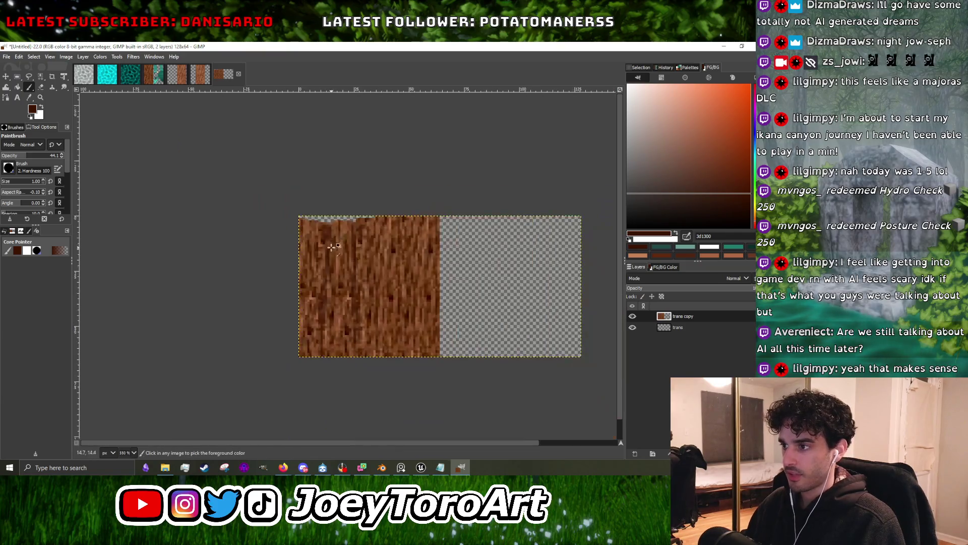
pyautogui.keyDown('ctrl'); pyautogui.scroll(3, 328, 285); pyautogui.keyUp('ctrl')
pyautogui.keyDown('ctrl'); pyautogui.scroll(-3, 329, 309); pyautogui.keyUp('ctrl')
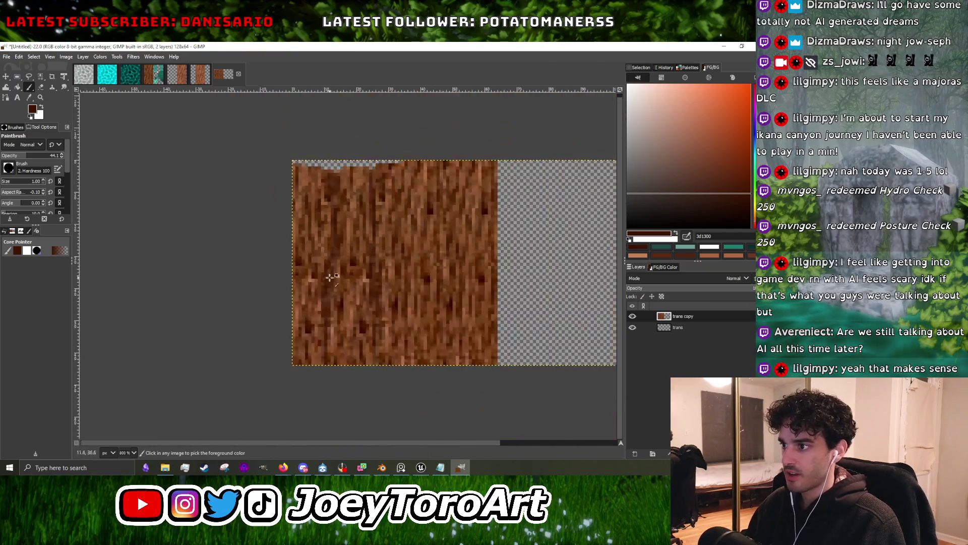
pyautogui.keyDown('ctrl'); pyautogui.scroll(2, 335, 222); pyautogui.keyUp('ctrl')
pyautogui.keyDown('ctrl'); pyautogui.scroll(-2, 355, 248); pyautogui.keyUp('ctrl')
pyautogui.keyDown('ctrl'); pyautogui.scroll(3, 355, 248); pyautogui.keyUp('ctrl')
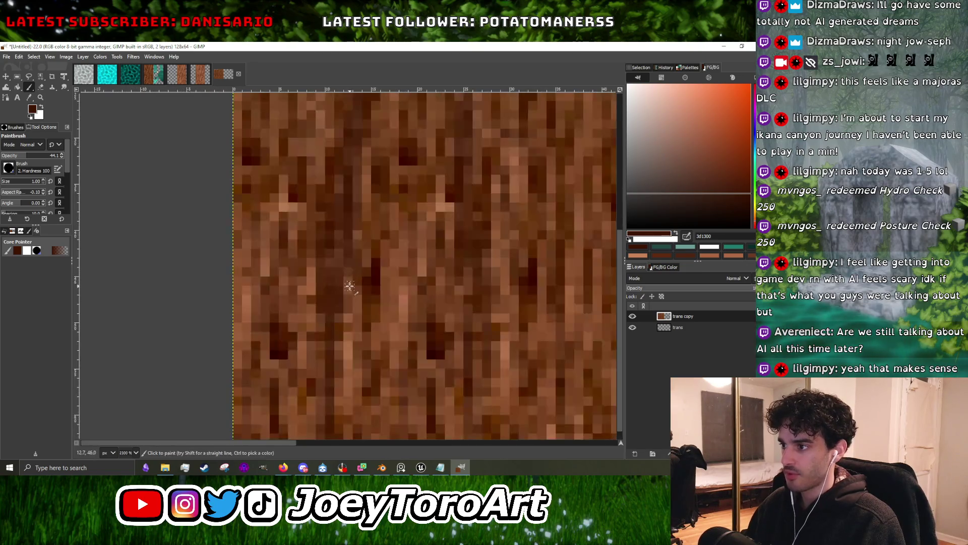
pyautogui.keyDown('ctrl'); pyautogui.scroll(-3, 352, 295); pyautogui.keyUp('ctrl')
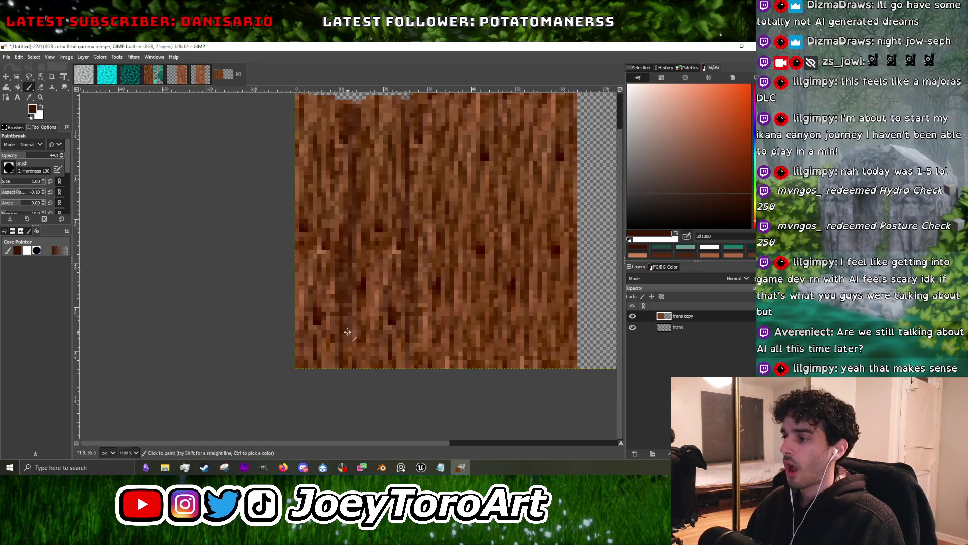
pyautogui.keyDown('ctrl'); pyautogui.scroll(3, 352, 331); pyautogui.keyUp('ctrl')
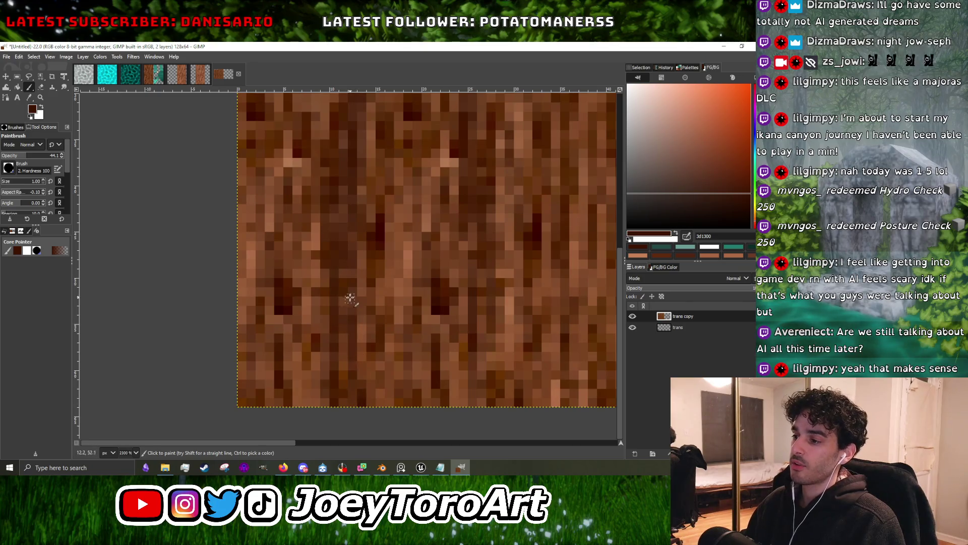
# Pick mid, lighter and very dark brown colours from the bark with Ctrl-click.
pyautogui.keyDown('ctrl'); pyautogui.click(330, 348); pyautogui.keyUp('ctrl')
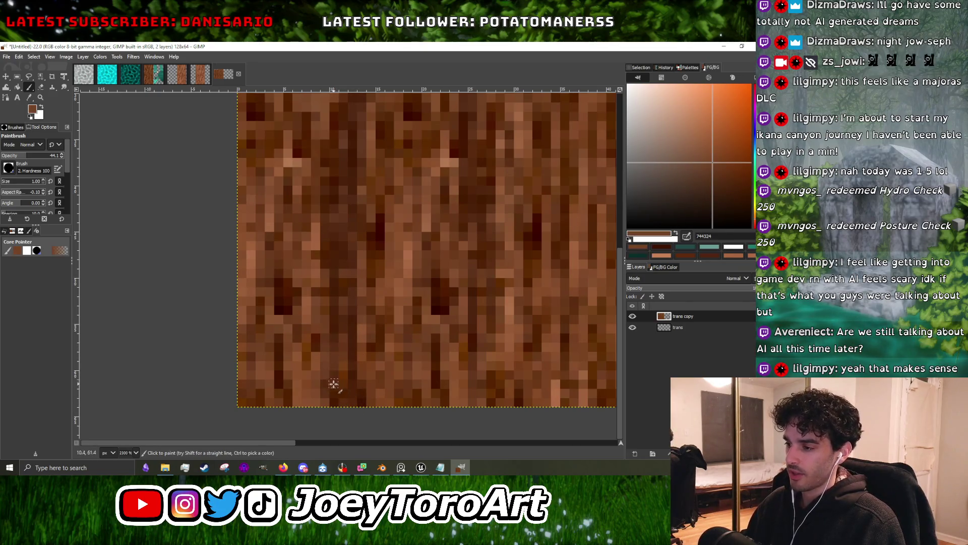
pyautogui.keyDown('ctrl'); pyautogui.scroll(-4, 332, 337); pyautogui.keyUp('ctrl')
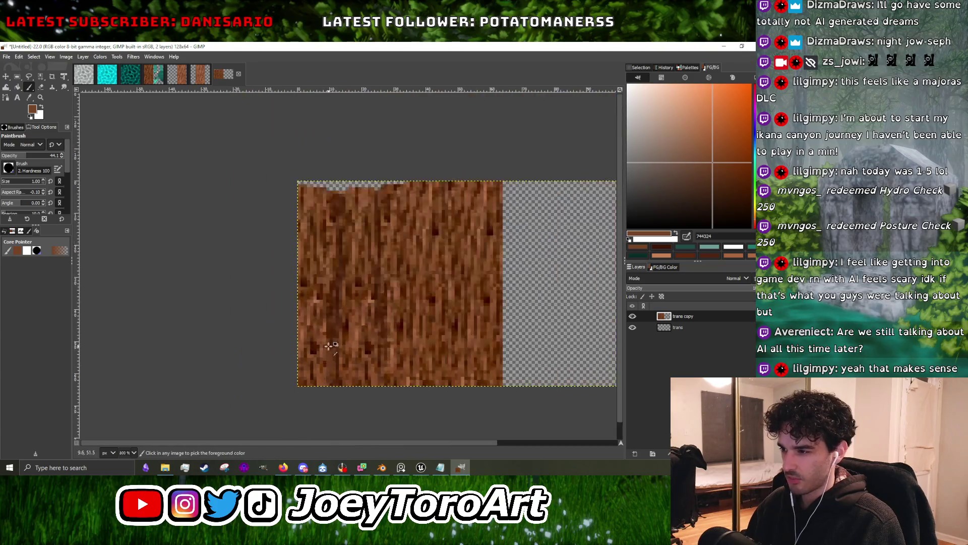
pyautogui.keyDown('ctrl'); pyautogui.scroll(3, 327, 346); pyautogui.keyUp('ctrl')
pyautogui.keyDown('ctrl'); pyautogui.click(324, 311); pyautogui.keyUp('ctrl')
pyautogui.keyDown('ctrl'); pyautogui.scroll(2, 325, 315); pyautogui.keyUp('ctrl')
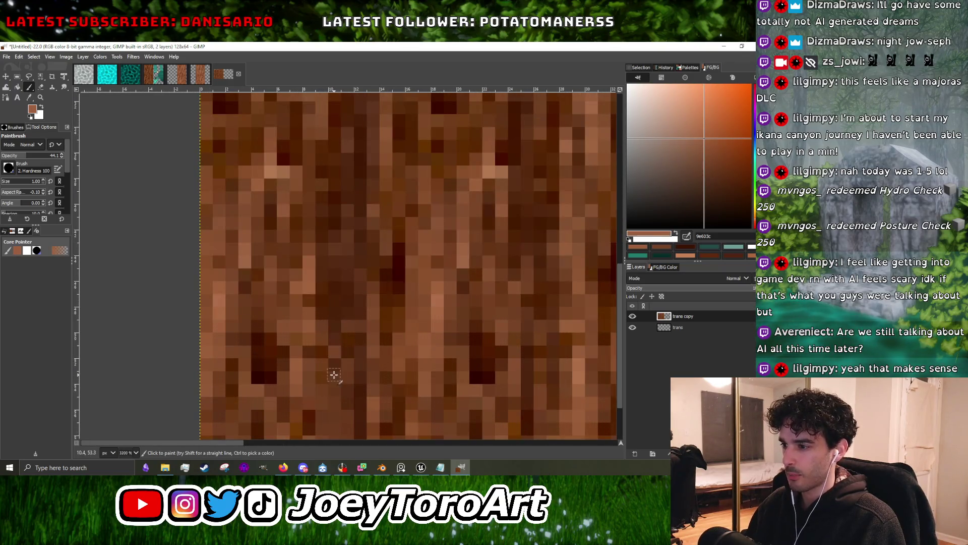
pyautogui.keyDown('ctrl'); pyautogui.scroll(-1, 333, 333); pyautogui.keyUp('ctrl')
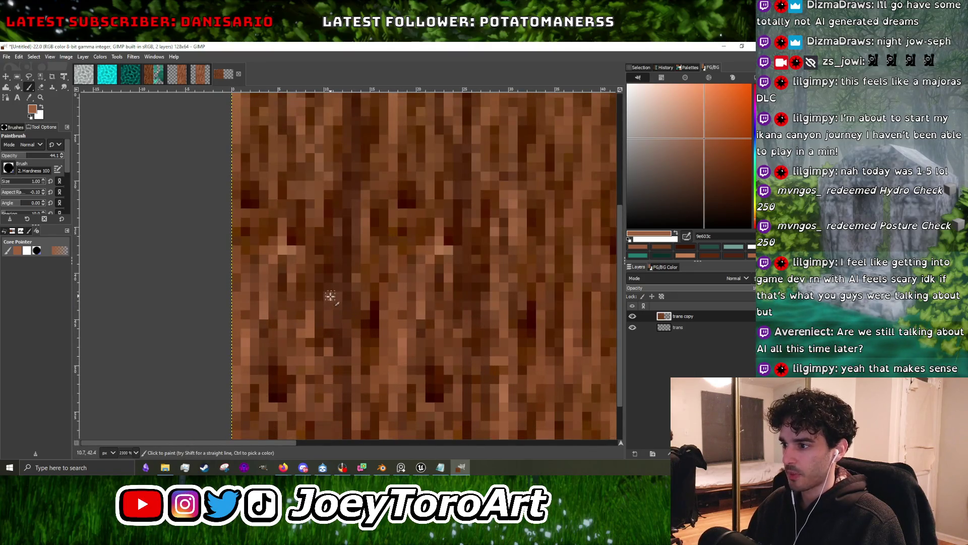
pyautogui.keyDown('ctrl'); pyautogui.scroll(-2, 327, 333); pyautogui.keyUp('ctrl')
pyautogui.keyDown('ctrl'); pyautogui.scroll(3, 321, 353); pyautogui.keyUp('ctrl')
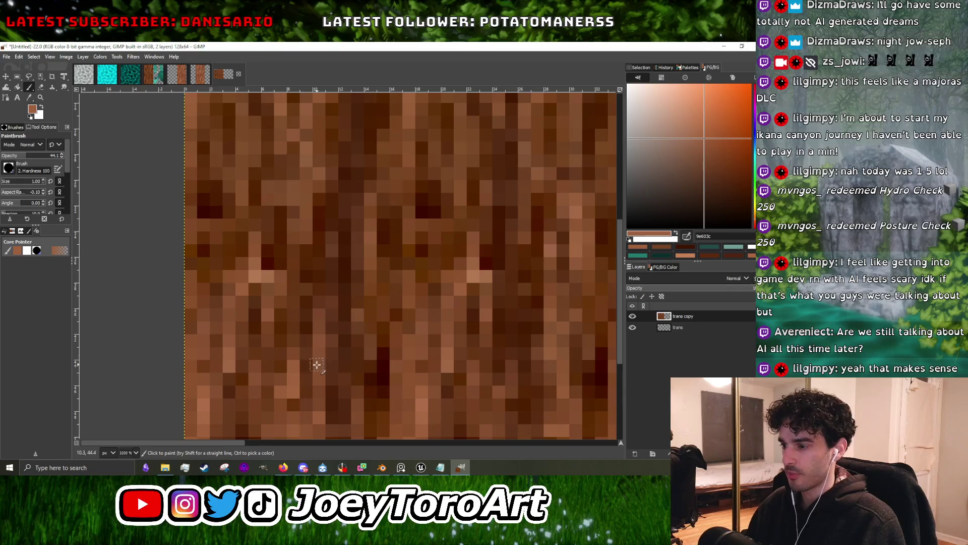
pyautogui.keyDown('ctrl'); pyautogui.scroll(-2, 302, 290); pyautogui.keyUp('ctrl')
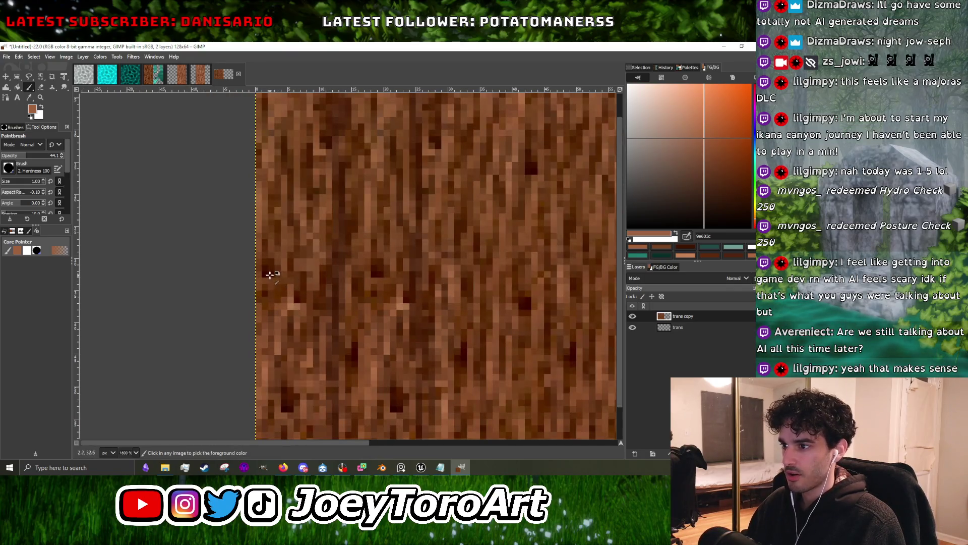
pyautogui.keyDown('ctrl'); pyautogui.click(270, 275); pyautogui.keyUp('ctrl')
pyautogui.keyDown('ctrl'); pyautogui.scroll(-2, 332, 305); pyautogui.keyUp('ctrl')
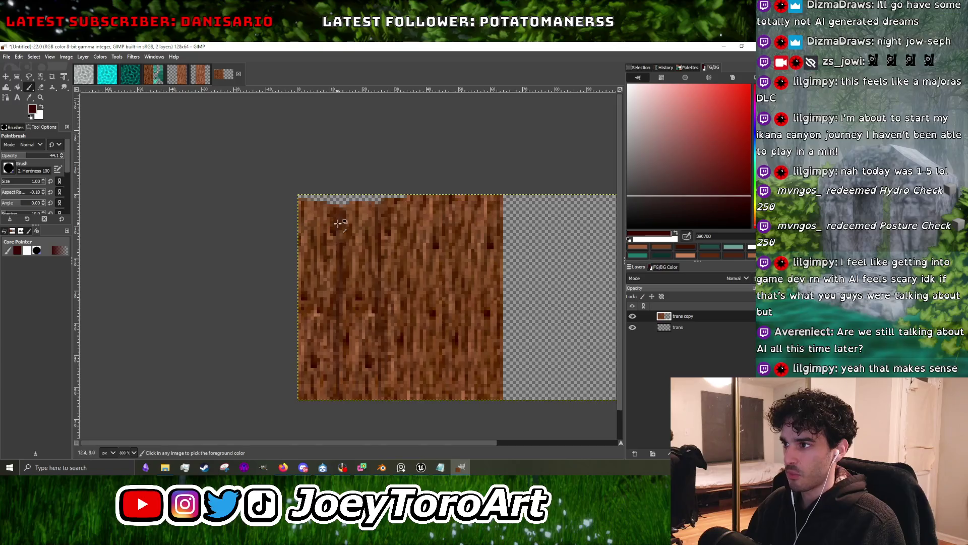
pyautogui.keyDown('ctrl'); pyautogui.scroll(4, 338, 224); pyautogui.keyUp('ctrl')
# Paint a very dark brown vertical streak down the grain in two low-opacity strokes.
pyautogui.moveTo(349, 177); pyautogui.dragTo(353, 268)
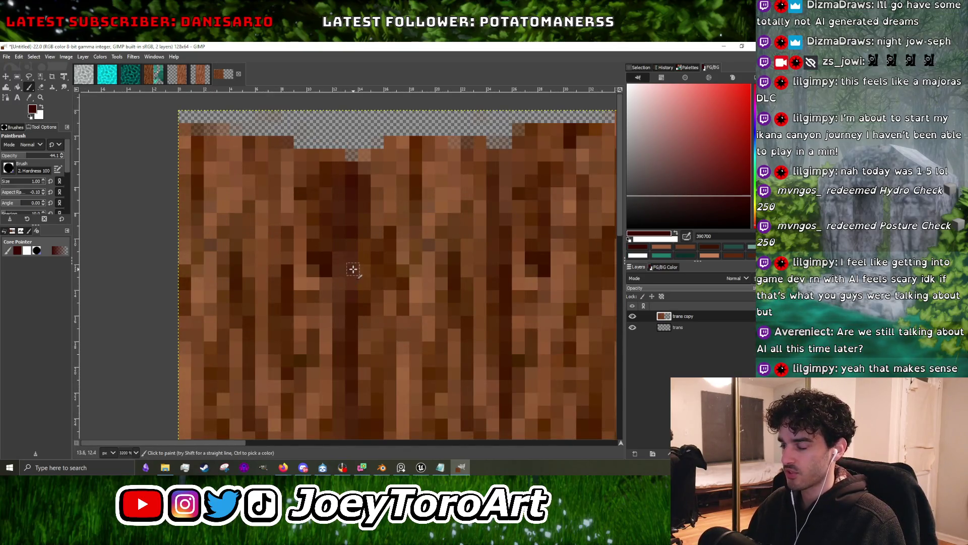
pyautogui.scroll(-2, 353, 283)
pyautogui.moveTo(353, 268); pyautogui.dragTo(350, 364)
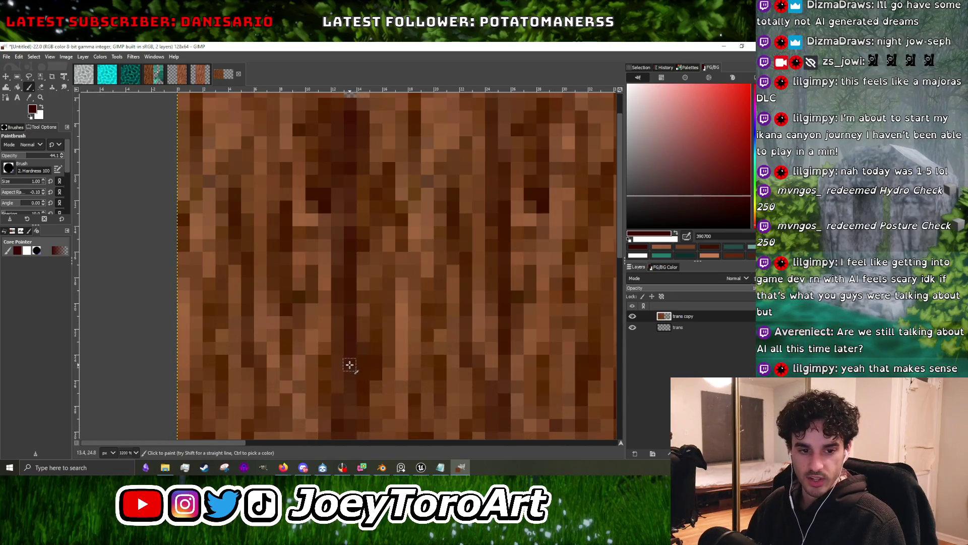
pyautogui.keyDown('ctrl'); pyautogui.scroll(-1, 351, 360); pyautogui.keyUp('ctrl')
pyautogui.keyDown('ctrl'); pyautogui.scroll(-1, 353, 348); pyautogui.keyUp('ctrl')
pyautogui.keyDown('ctrl'); pyautogui.scroll(2, 357, 335); pyautogui.keyUp('ctrl')
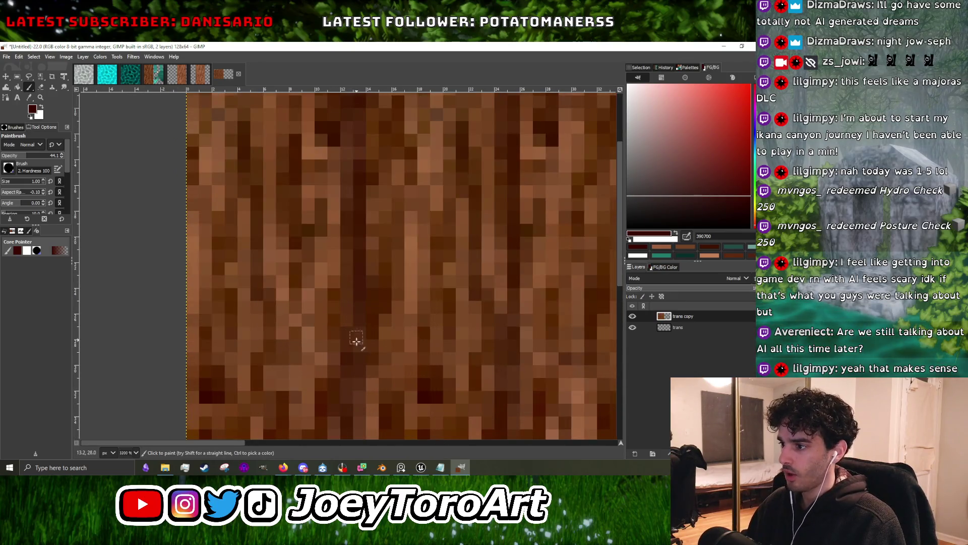
pyautogui.keyDown('ctrl'); pyautogui.scroll(-2, 357, 334); pyautogui.keyUp('ctrl')
pyautogui.keyDown('ctrl'); pyautogui.scroll(1, 365, 297); pyautogui.keyUp('ctrl')
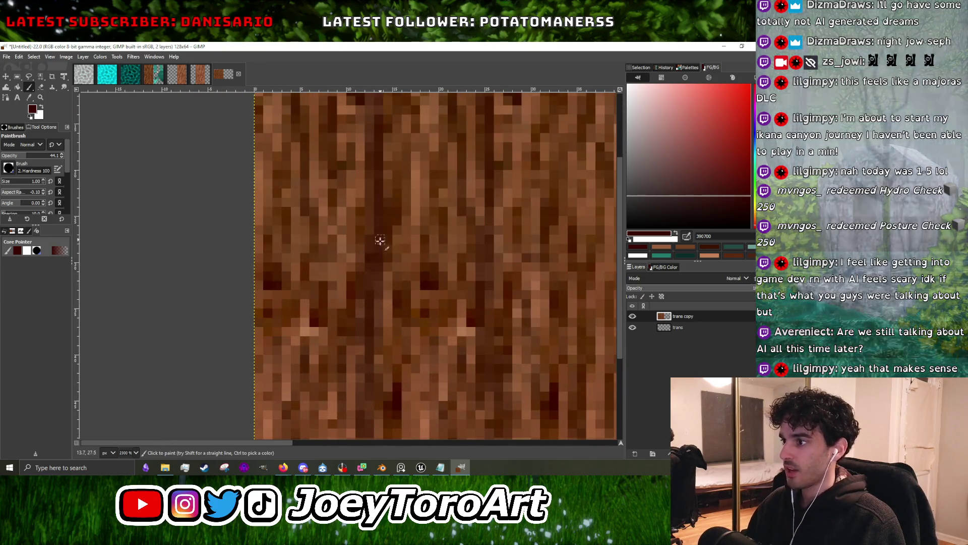
pyautogui.keyDown('ctrl'); pyautogui.scroll(-2, 380, 240); pyautogui.keyUp('ctrl')
pyautogui.keyDown('ctrl'); pyautogui.scroll(2, 413, 178); pyautogui.keyUp('ctrl')
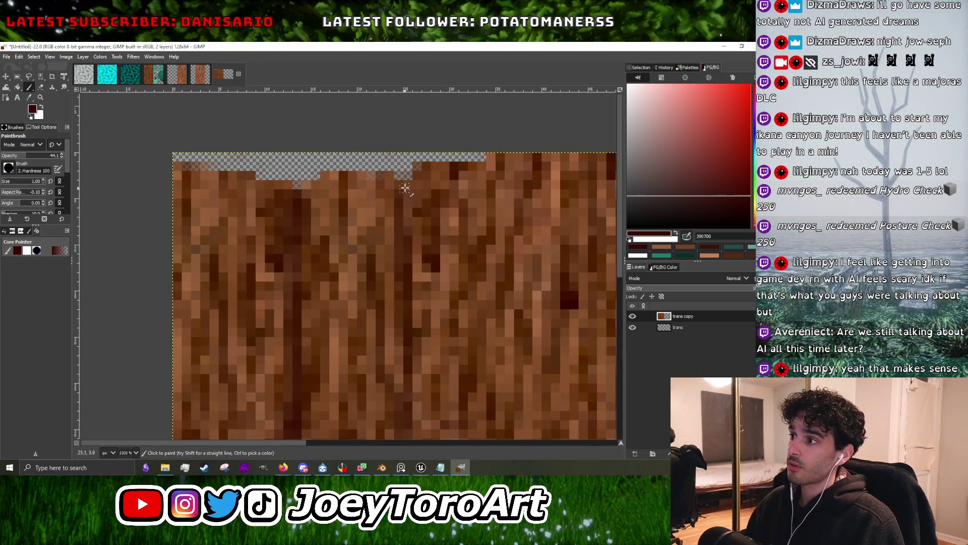
pyautogui.keyDown('ctrl'); pyautogui.scroll(-2, 407, 238); pyautogui.keyUp('ctrl')
pyautogui.keyDown('ctrl'); pyautogui.scroll(2, 402, 281); pyautogui.keyUp('ctrl')
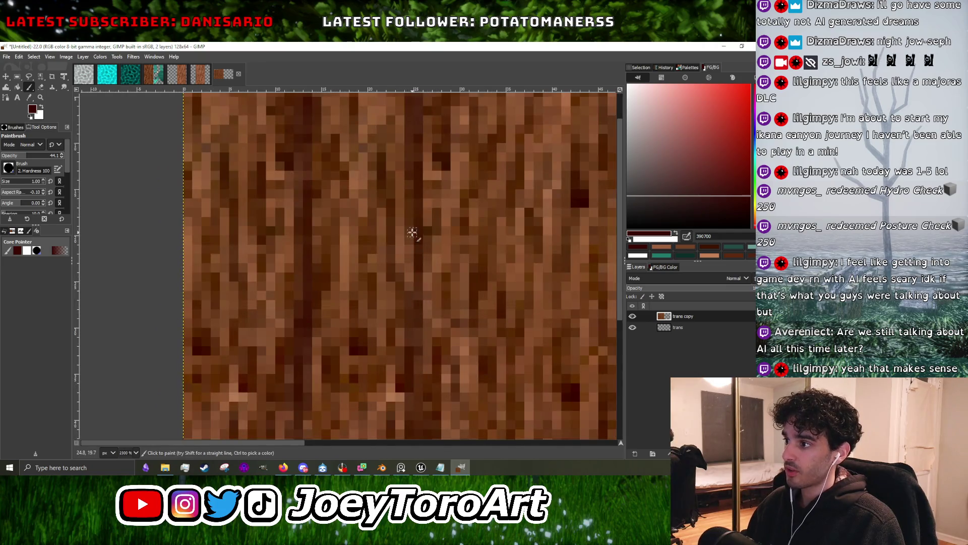
pyautogui.keyDown('ctrl'); pyautogui.scroll(-2, 419, 282); pyautogui.keyUp('ctrl')
pyautogui.keyDown('ctrl'); pyautogui.scroll(2, 418, 319); pyautogui.keyUp('ctrl')
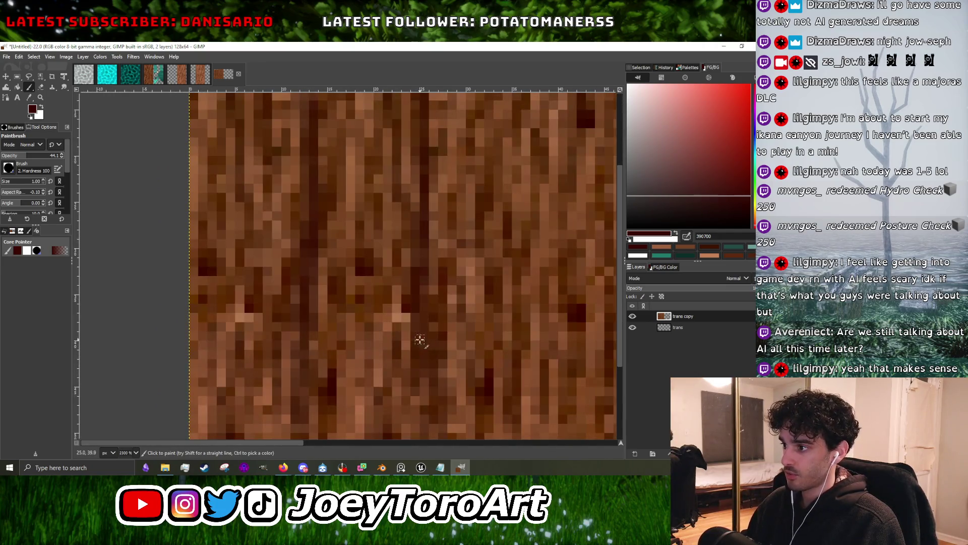
pyautogui.keyDown('ctrl'); pyautogui.scroll(-2, 424, 341); pyautogui.keyUp('ctrl')
pyautogui.keyDown('ctrl'); pyautogui.scroll(2, 418, 365); pyautogui.keyUp('ctrl')
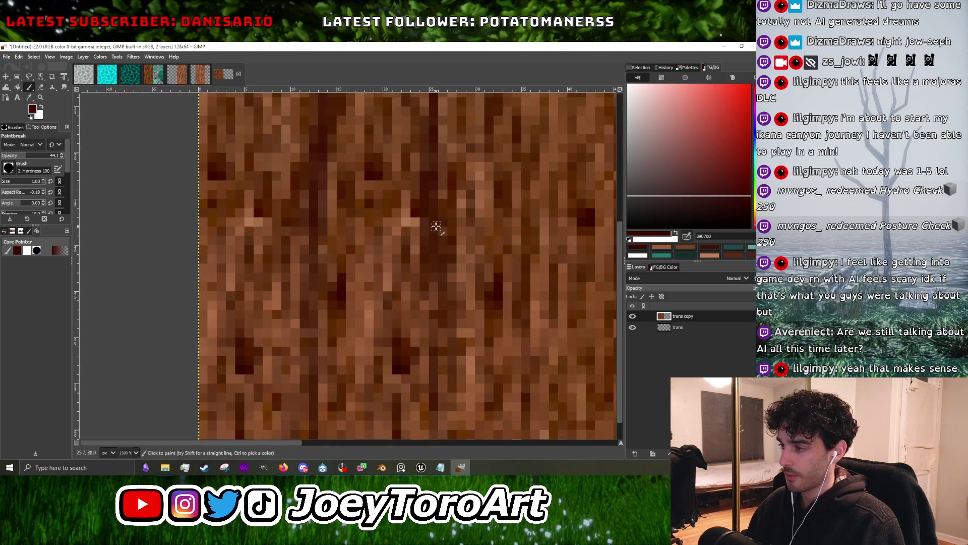
pyautogui.keyDown('ctrl'); pyautogui.scroll(-2, 432, 282); pyautogui.keyUp('ctrl')
pyautogui.keyDown('ctrl'); pyautogui.scroll(2, 428, 281); pyautogui.keyUp('ctrl')
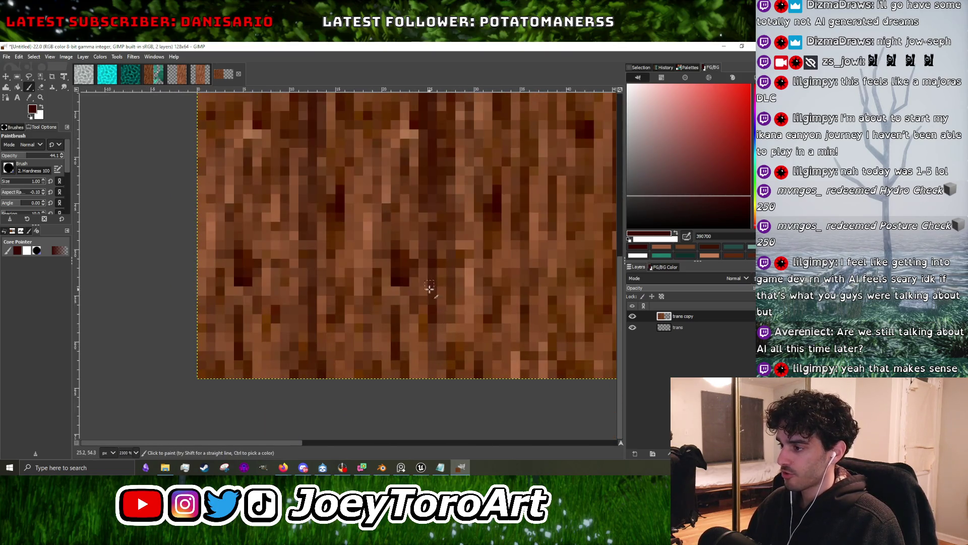
pyautogui.keyDown('ctrl'); pyautogui.scroll(-2, 431, 353); pyautogui.keyUp('ctrl')
pyautogui.keyDown('ctrl'); pyautogui.scroll(1, 363, 371); pyautogui.keyUp('ctrl')
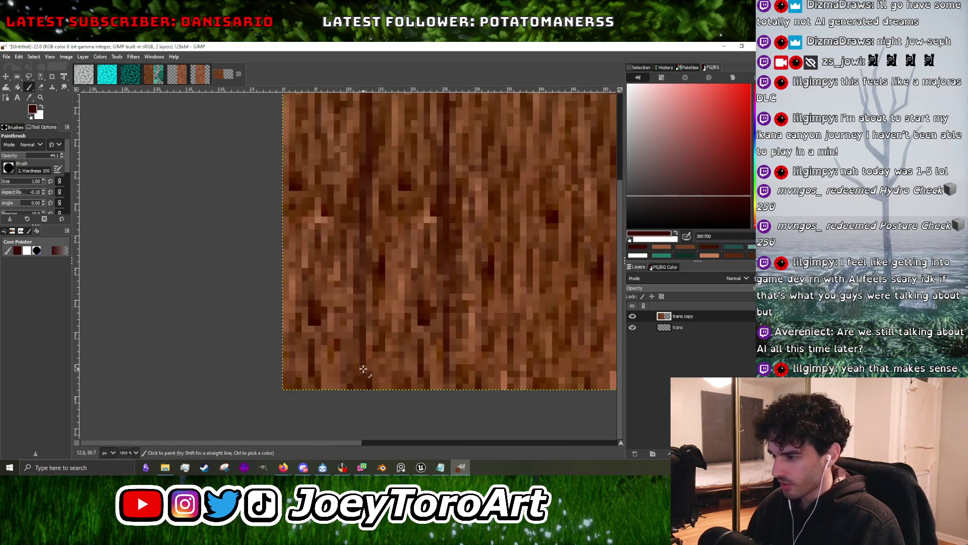
pyautogui.keyDown('ctrl'); pyautogui.scroll(-3, 362, 374); pyautogui.keyUp('ctrl')
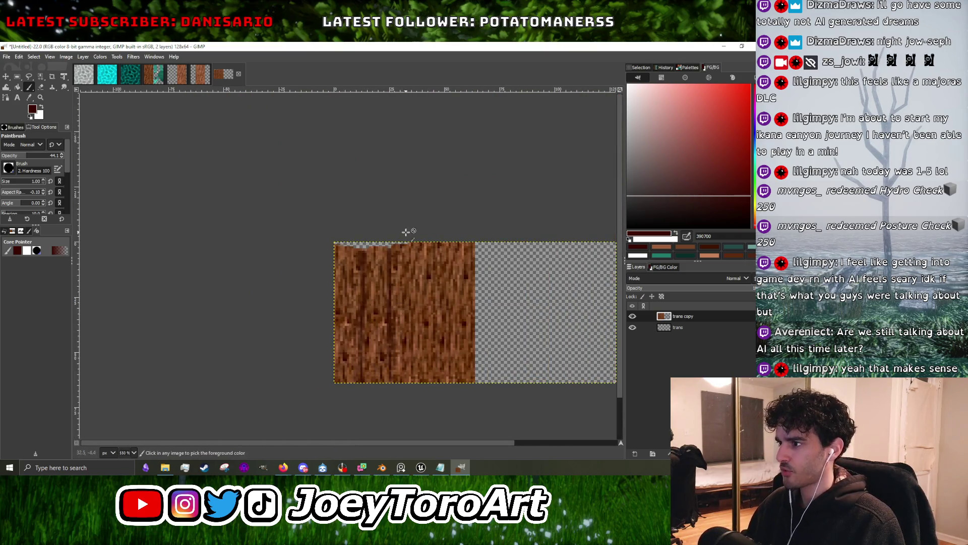
pyautogui.keyDown('ctrl'); pyautogui.scroll(2, 406, 233); pyautogui.keyUp('ctrl')
pyautogui.keyDown('ctrl'); pyautogui.scroll(-1, 383, 247); pyautogui.keyUp('ctrl')
pyautogui.keyDown('ctrl'); pyautogui.scroll(2, 368, 253); pyautogui.keyUp('ctrl')
# Sample a bark brown, then a lighter brown near the ragged top edge.
pyautogui.click(373, 262)
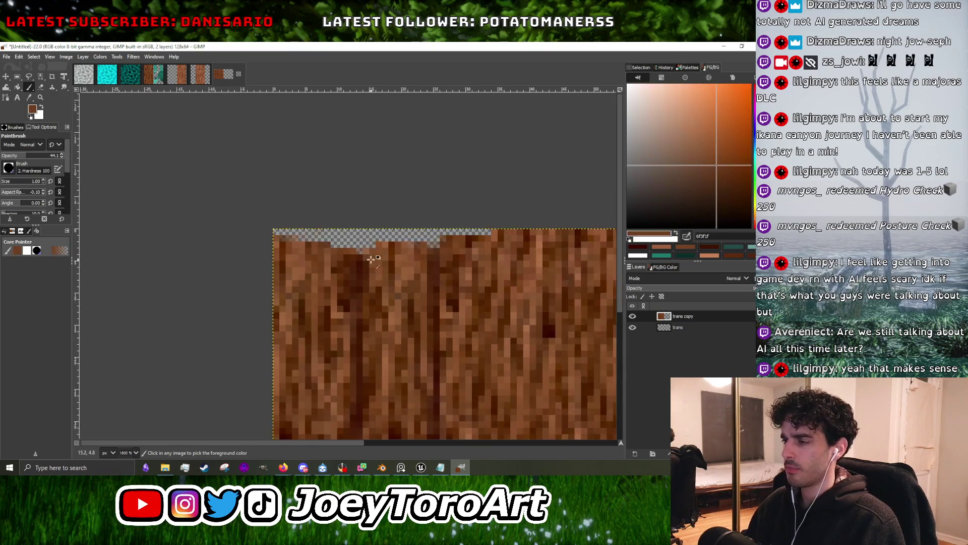
pyautogui.keyDown('ctrl'); pyautogui.scroll(3, 373, 265); pyautogui.keyUp('ctrl')
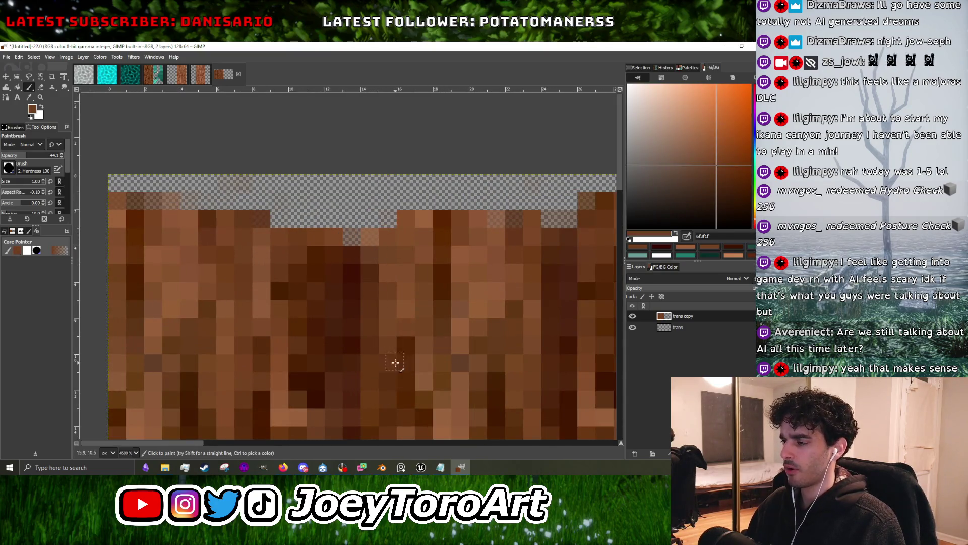
pyautogui.keyDown('ctrl'); pyautogui.scroll(-1, 394, 362); pyautogui.keyUp('ctrl')
pyautogui.keyDown('ctrl'); pyautogui.click(398, 283); pyautogui.keyUp('ctrl')
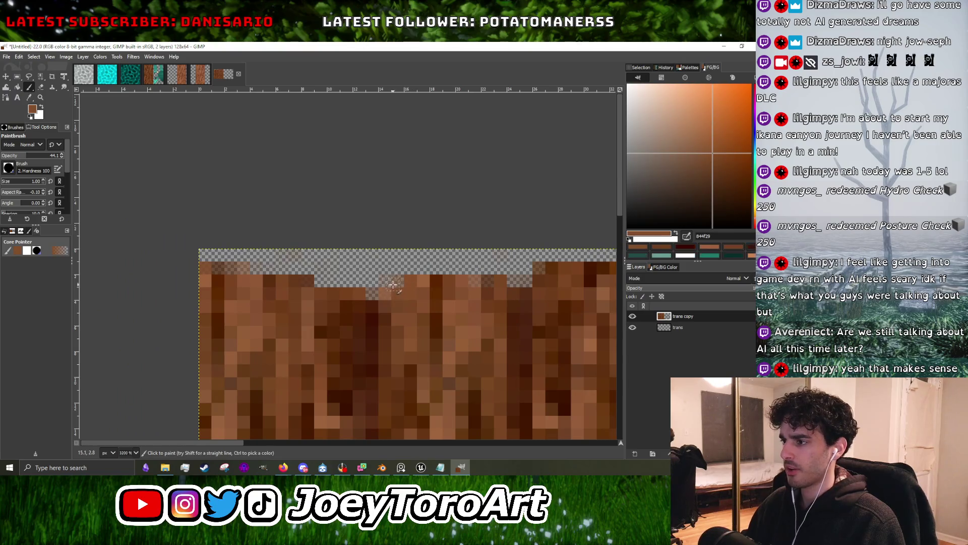
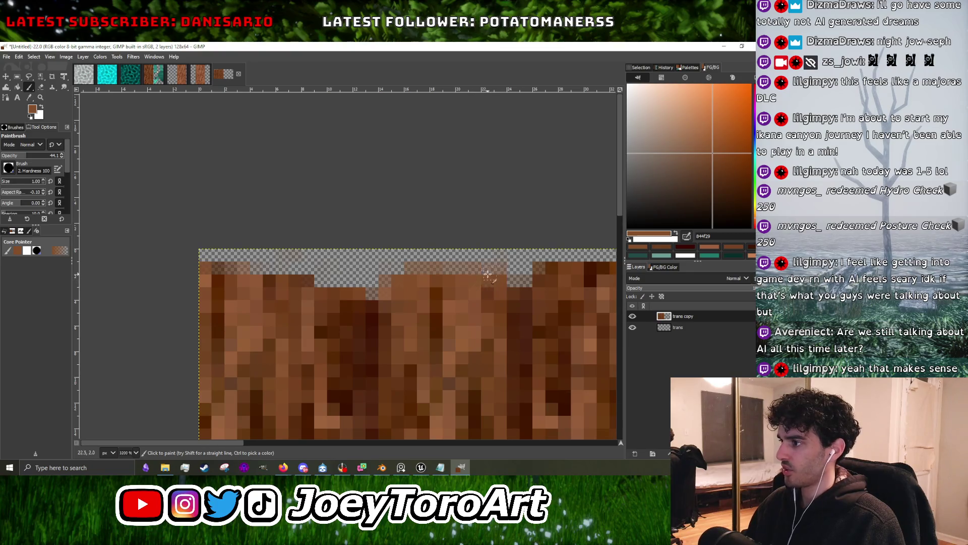
# Pick a dark brown from the wood planks as the foreground colour.
pyautogui.keyDown('ctrl'); pyautogui.scroll(1, 479, 280); pyautogui.keyUp('ctrl')
pyautogui.keyDown('ctrl'); pyautogui.click(357, 290); pyautogui.keyUp('ctrl')
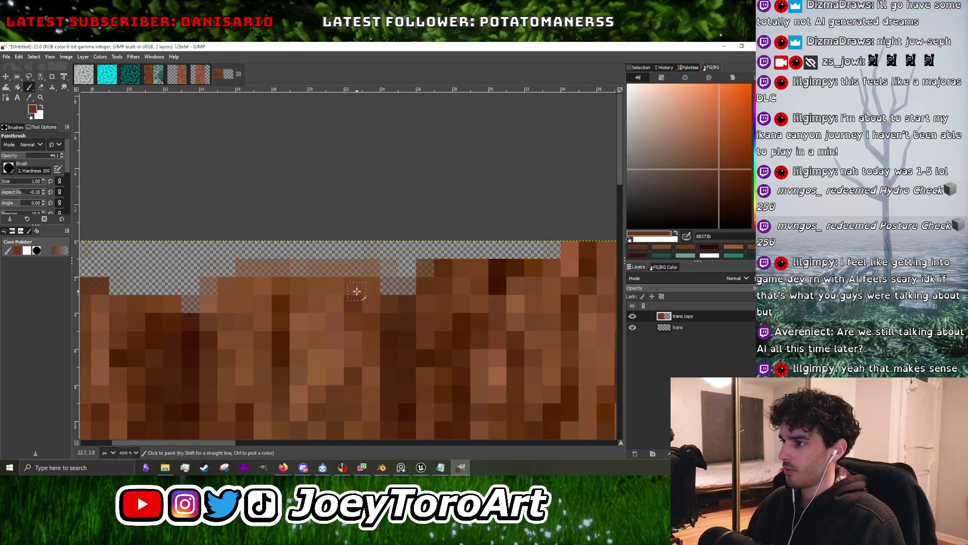
pyautogui.keyDown('ctrl'); pyautogui.click(277, 299); pyautogui.keyUp('ctrl')
pyautogui.keyDown('ctrl'); pyautogui.scroll(-3, 275, 295); pyautogui.keyUp('ctrl')
pyautogui.keyDown('ctrl'); pyautogui.scroll(-3, 202, 146); pyautogui.keyUp('ctrl')
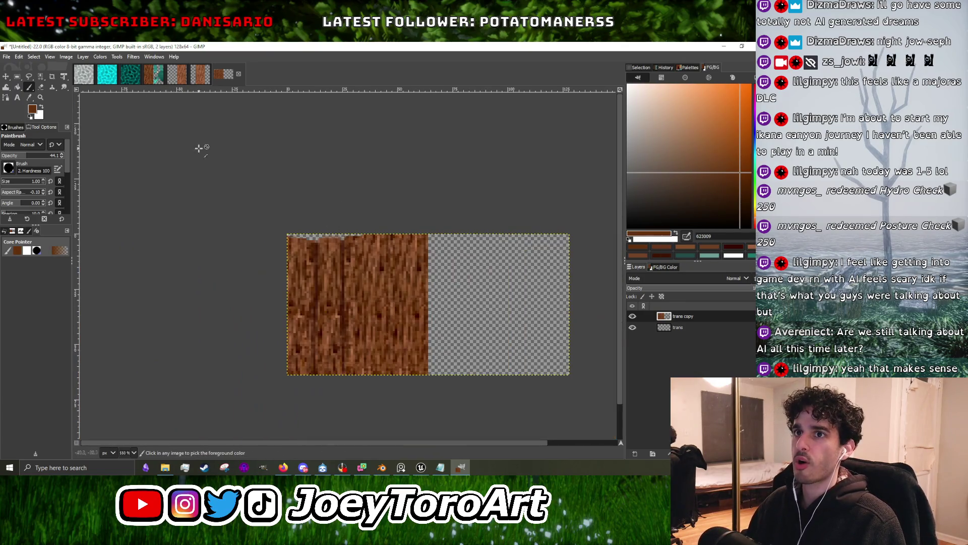
# Select a narrow 12x63 full-height strip over one plank near the left side.
pyautogui.click(18, 76)
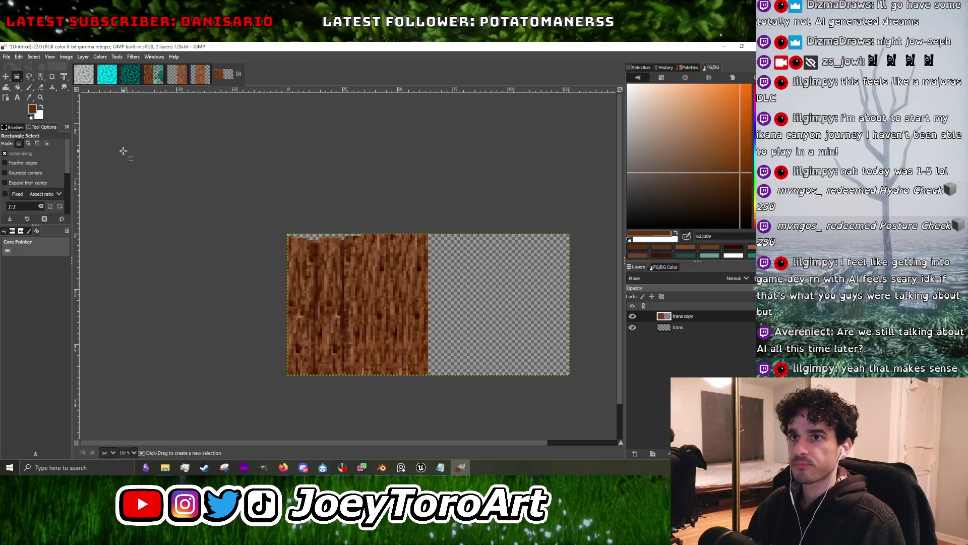
pyautogui.keyDown('ctrl'); pyautogui.scroll(1, 357, 309); pyautogui.keyUp('ctrl')
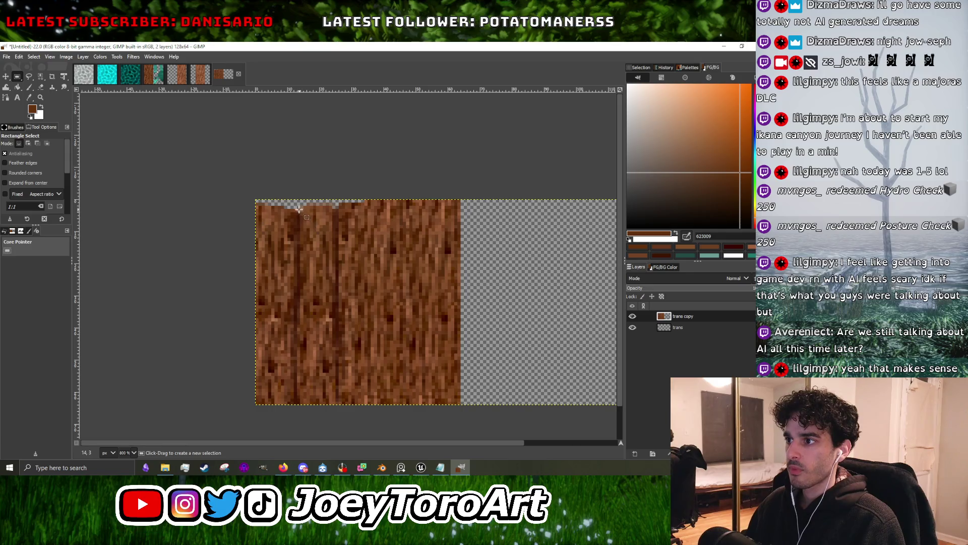
pyautogui.moveTo(299, 204); pyautogui.dragTo(339, 405)
pyautogui.moveTo(308, 326)
pyautogui.mouseDown()
pyautogui.moveTo(333, 321)
pyautogui.moveTo(301, 327)
pyautogui.mouseUp()
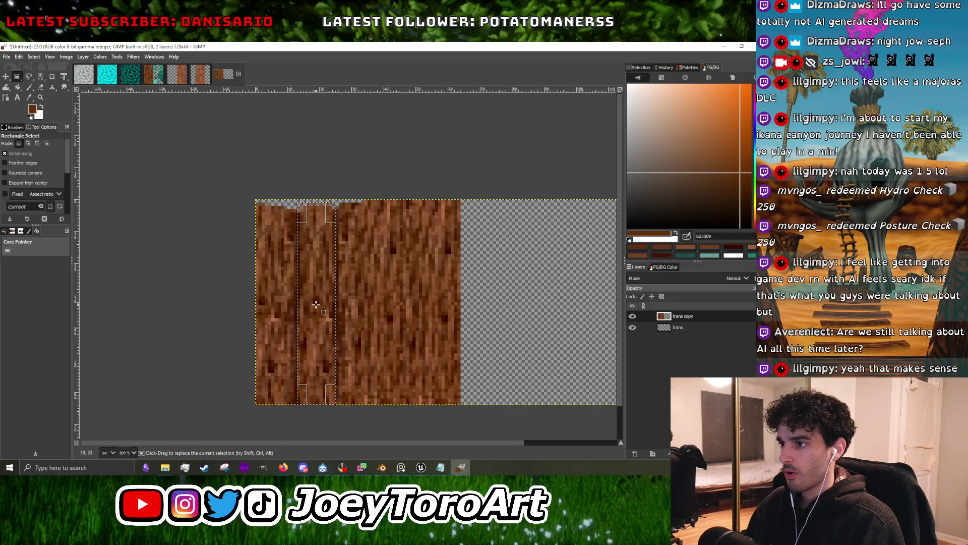
pyautogui.click(99, 57)
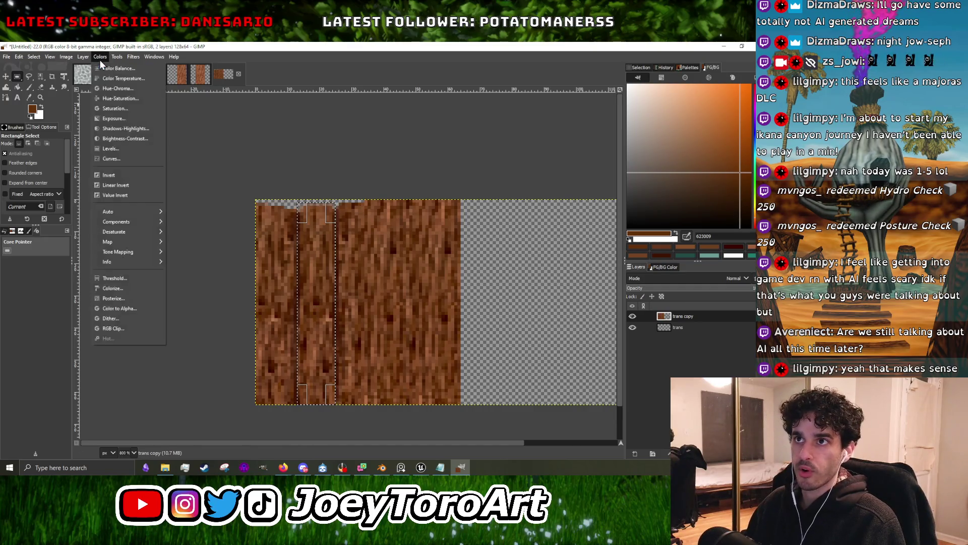
# Raise the exposure of the selected plank strip to brighten it.
pyautogui.click(114, 117)
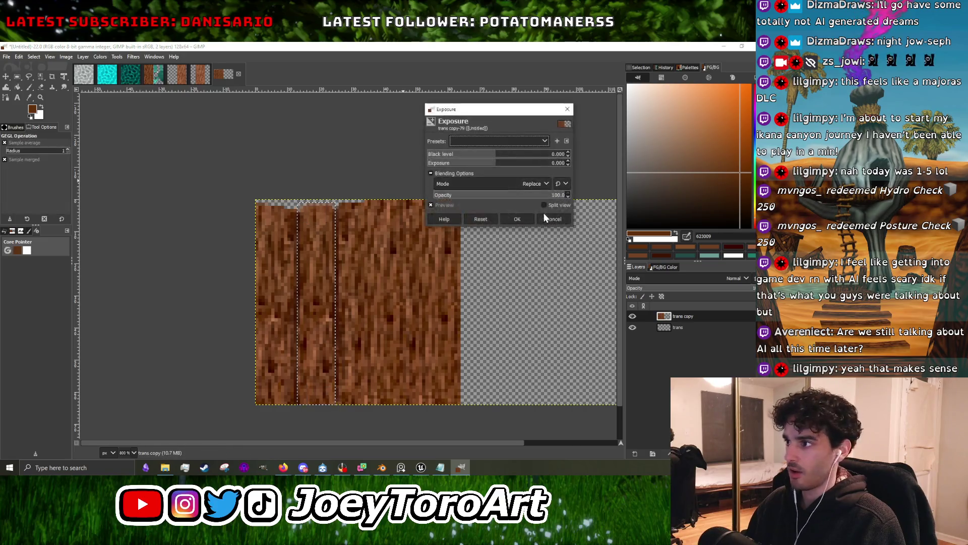
pyautogui.moveTo(497, 164); pyautogui.dragTo(502, 167)
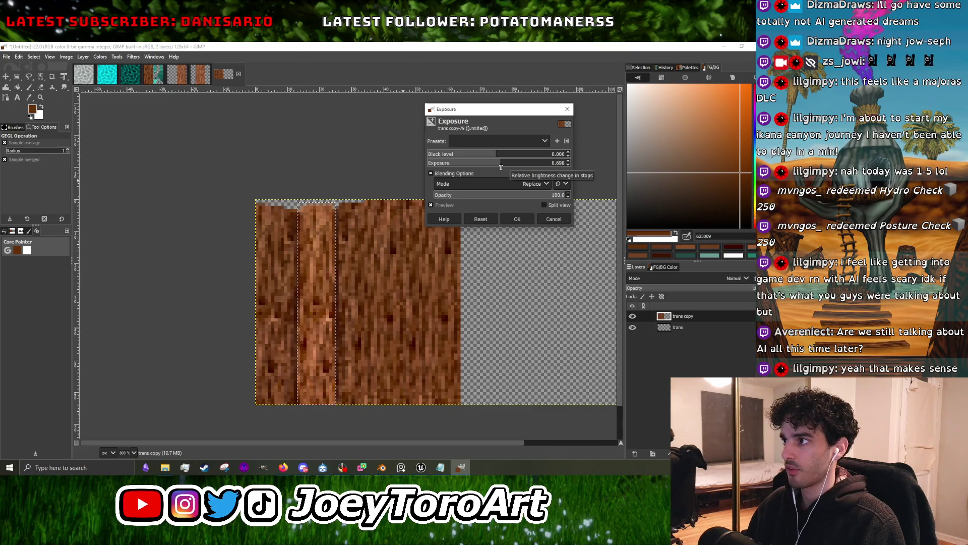
pyautogui.click(517, 218)
# Apply a Hue-Chroma adjustment to the strip with hue about +5 and chroma about −1.7.
pyautogui.click(100, 56)
pyautogui.click(108, 96)
pyautogui.moveTo(499, 164); pyautogui.dragTo(502, 165)
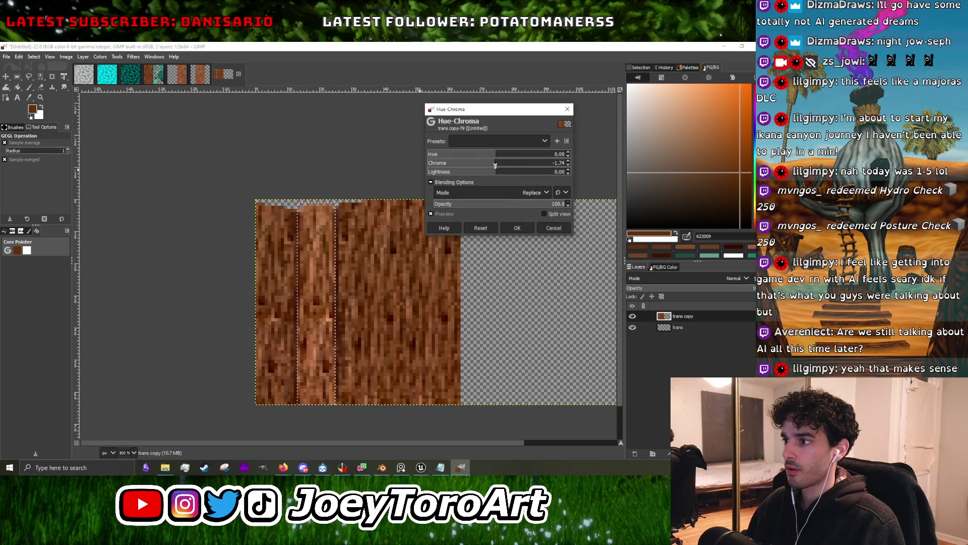
pyautogui.moveTo(495, 156); pyautogui.dragTo(496, 156)
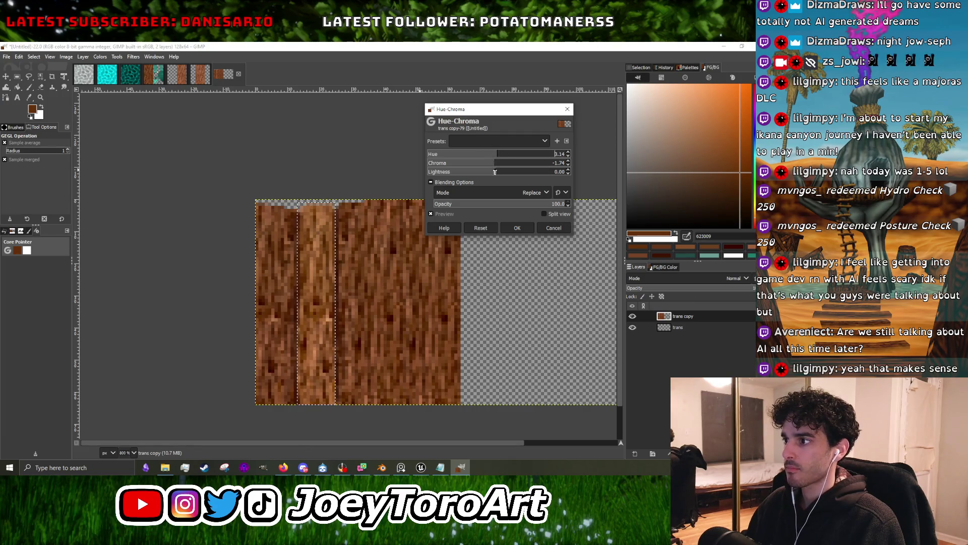
pyautogui.click(514, 228)
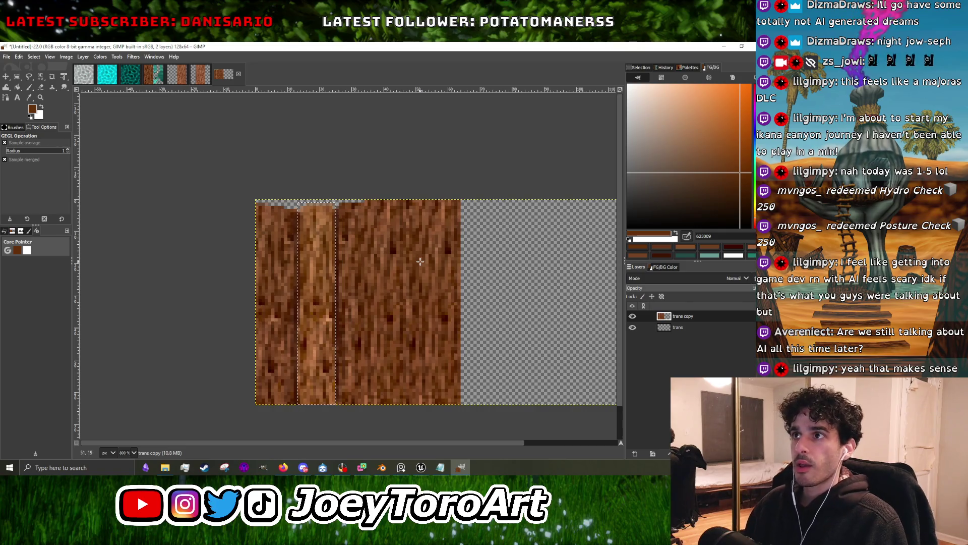
pyautogui.hotkey('ctrl', 'shift', 'f')
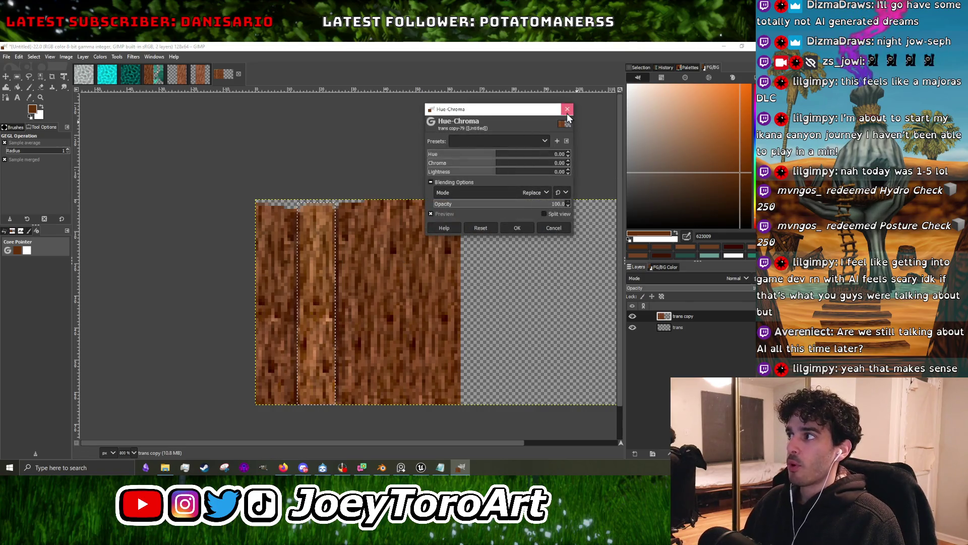
pyautogui.click(567, 112)
pyautogui.click(7, 76)
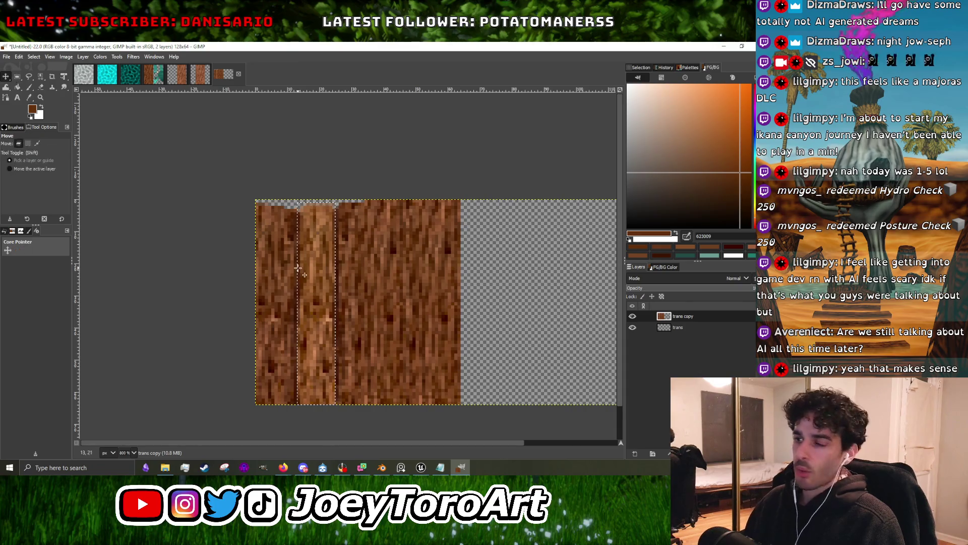
# Undo the accidental layer shift and select the next full-height plank strip to the right.
pyautogui.moveTo(318, 278); pyautogui.dragTo(335, 277)
pyautogui.hotkey('ctrl', 'z')
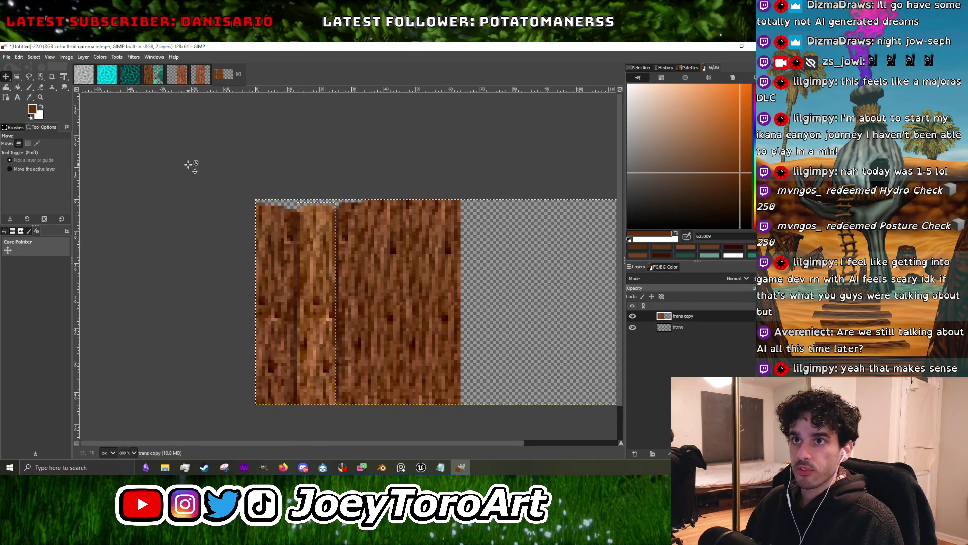
pyautogui.click(17, 76)
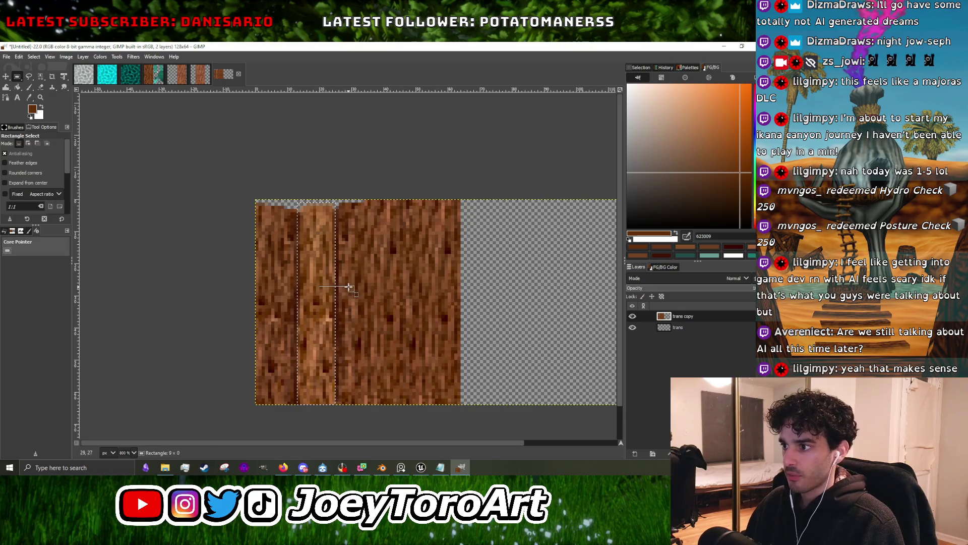
pyautogui.moveTo(338, 201); pyautogui.dragTo(383, 407)
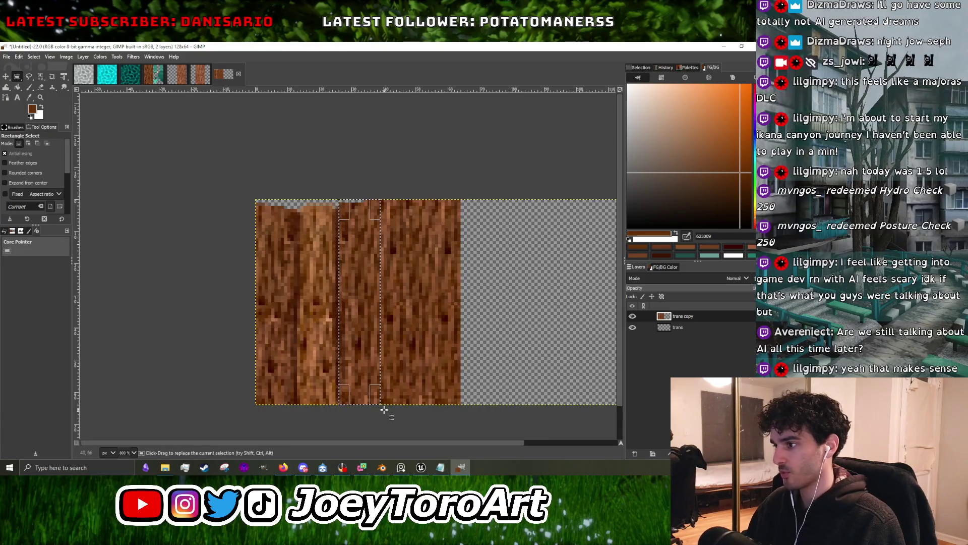
pyautogui.keyDown('ctrl'); pyautogui.scroll(2, 398, 368); pyautogui.keyUp('ctrl')
pyautogui.keyDown('ctrl'); pyautogui.scroll(-2, 383, 302); pyautogui.keyUp('ctrl')
pyautogui.keyDown('ctrl'); pyautogui.scroll(2, 369, 252); pyautogui.keyUp('ctrl')
pyautogui.keyDown('ctrl'); pyautogui.scroll(-1, 353, 237); pyautogui.keyUp('ctrl')
pyautogui.keyDown('ctrl'); pyautogui.scroll(1, 338, 242); pyautogui.keyUp('ctrl')
pyautogui.keyDown('ctrl'); pyautogui.scroll(-1, 328, 247); pyautogui.keyUp('ctrl')
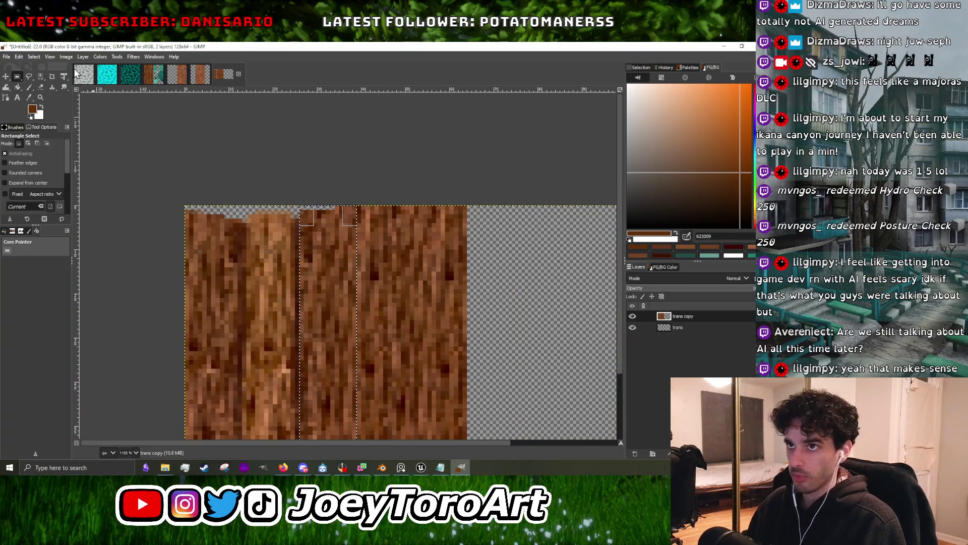
pyautogui.keyDown('ctrl'); pyautogui.scroll(-2, 339, 190); pyautogui.keyUp('ctrl')
pyautogui.keyDown('ctrl'); pyautogui.scroll(2, 336, 261); pyautogui.keyUp('ctrl')
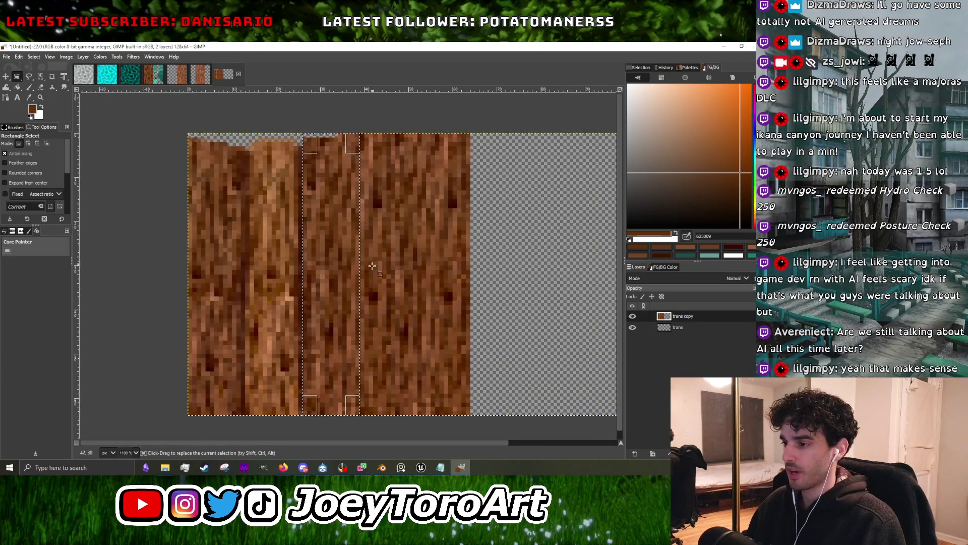
pyautogui.keyDown('ctrl'); pyautogui.scroll(-1, 377, 235); pyautogui.keyUp('ctrl')
pyautogui.keyDown('ctrl'); pyautogui.scroll(2, 348, 328); pyautogui.keyUp('ctrl')
pyautogui.keyDown('ctrl'); pyautogui.scroll(-2, 349, 328); pyautogui.keyUp('ctrl')
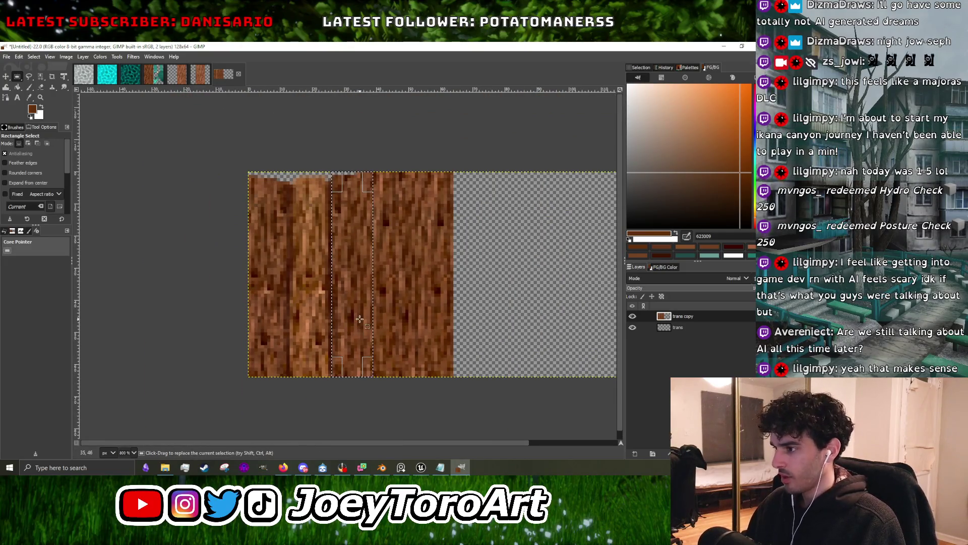
pyautogui.keyDown('ctrl'); pyautogui.scroll(2, 359, 320); pyautogui.keyUp('ctrl')
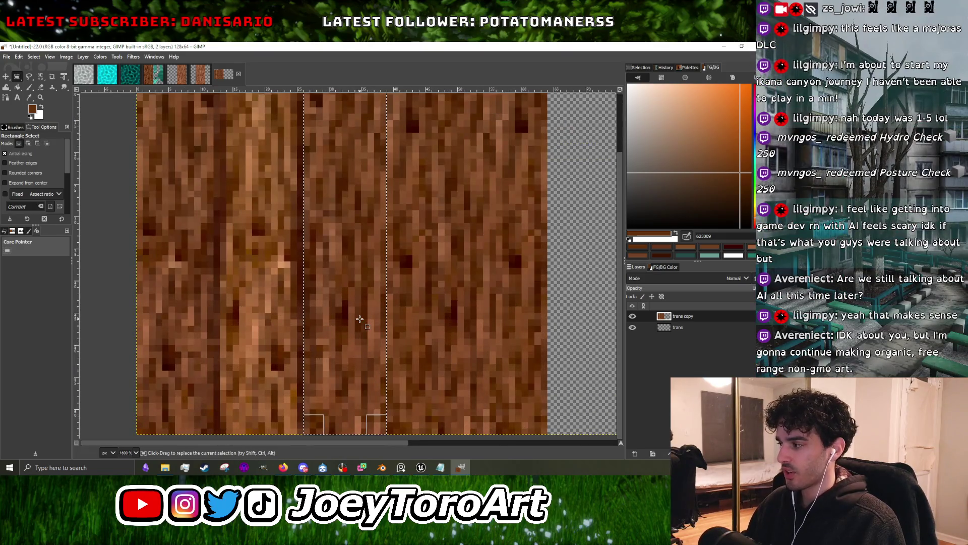
pyautogui.keyDown('ctrl'); pyautogui.scroll(-2, 360, 318); pyautogui.keyUp('ctrl')
pyautogui.keyDown('ctrl'); pyautogui.scroll(3, 359, 307); pyautogui.keyUp('ctrl')
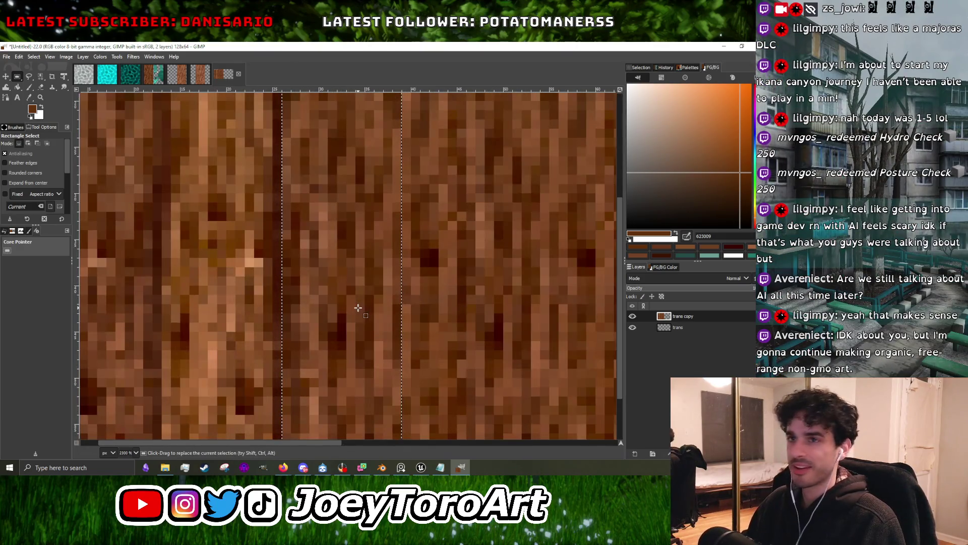
pyautogui.click(100, 57)
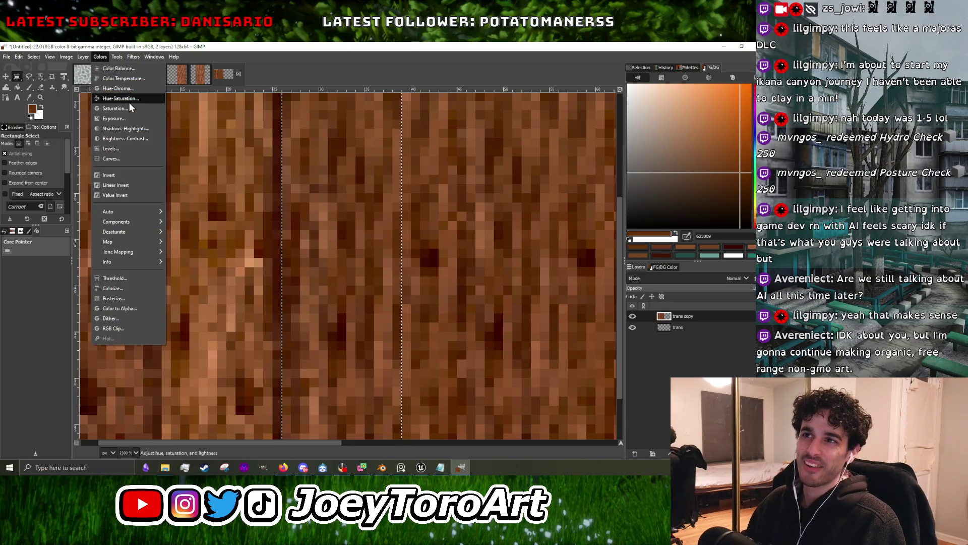
# Shift the middle plank's hue and chroma with a Hue-Chroma adjustment.
pyautogui.click(136, 90)
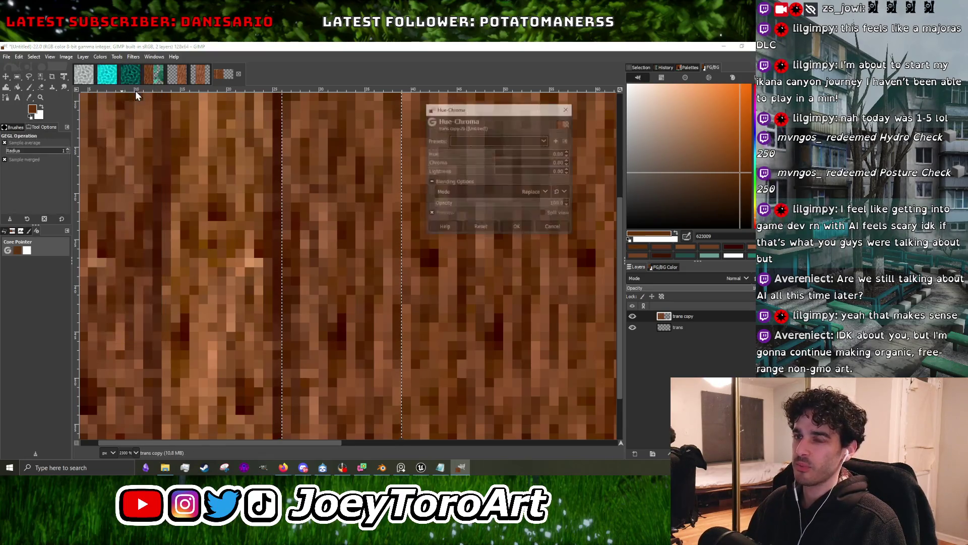
pyautogui.keyDown('ctrl'); pyautogui.scroll(-3, 327, 252); pyautogui.keyUp('ctrl')
pyautogui.keyDown('ctrl'); pyautogui.scroll(2, 300, 230); pyautogui.keyUp('ctrl')
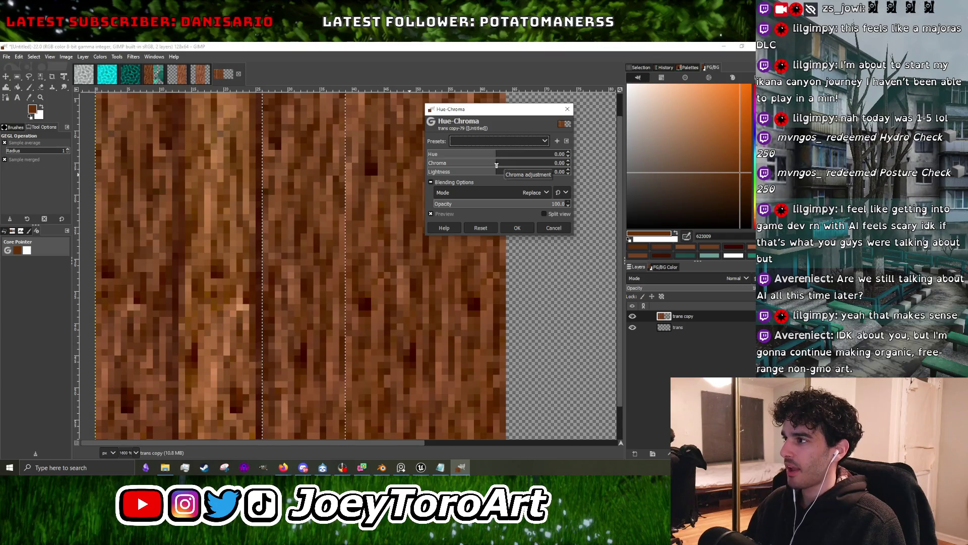
pyautogui.click(497, 165)
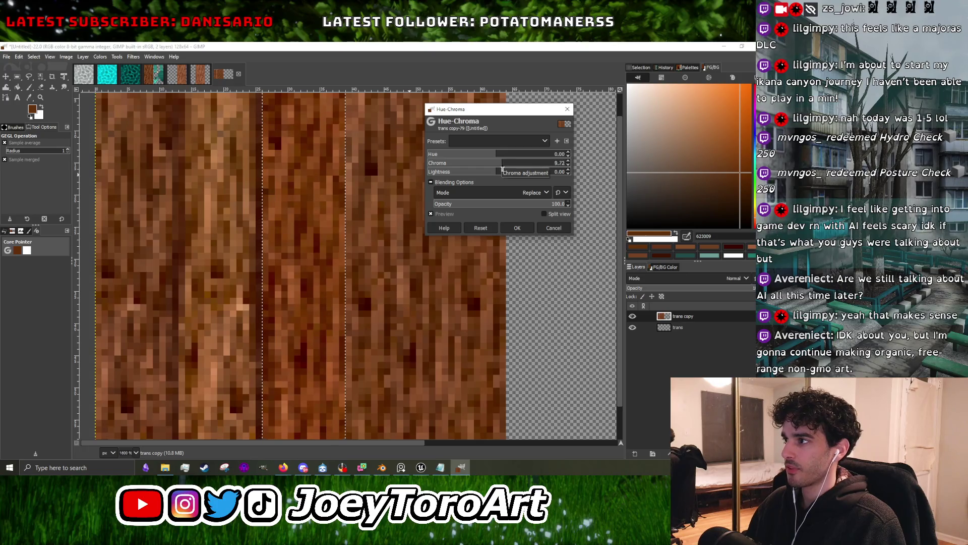
pyautogui.click(492, 172)
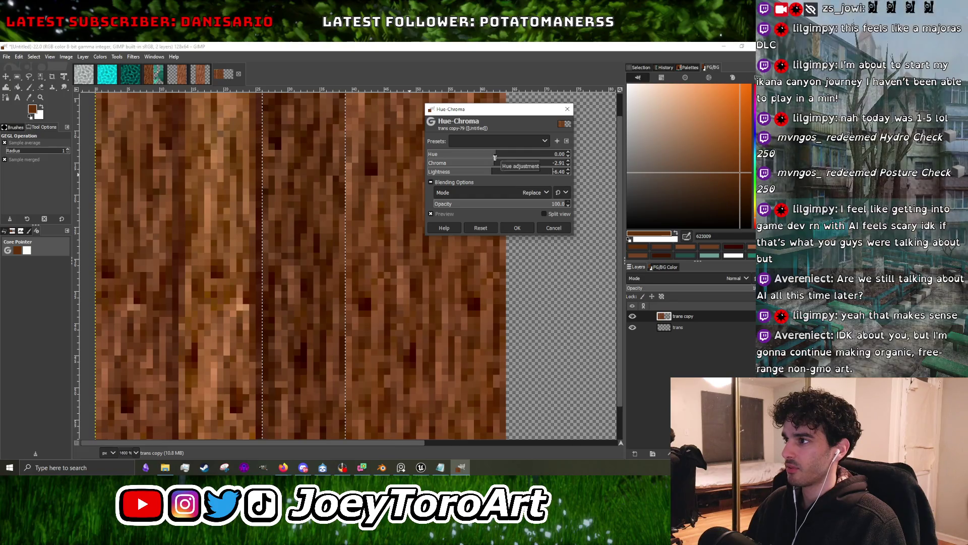
pyautogui.click(498, 158)
pyautogui.moveTo(498, 160); pyautogui.dragTo(499, 162)
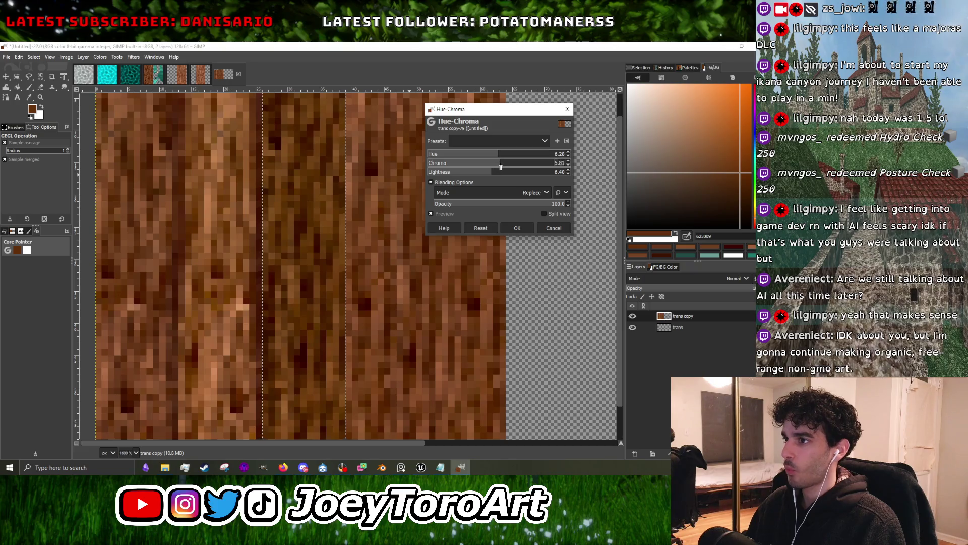
pyautogui.click(495, 172)
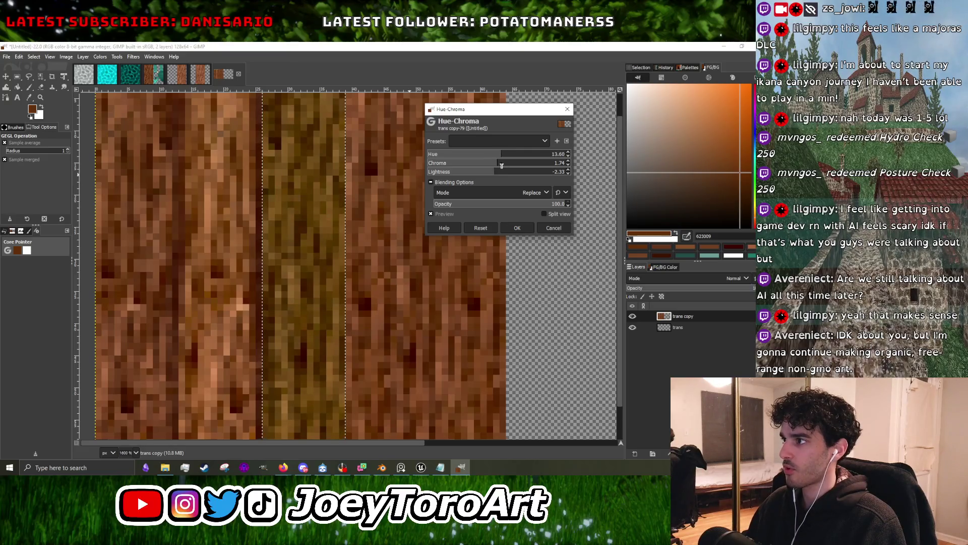
pyautogui.keyDown('ctrl'); pyautogui.scroll(-1, 265, 232); pyautogui.keyUp('ctrl')
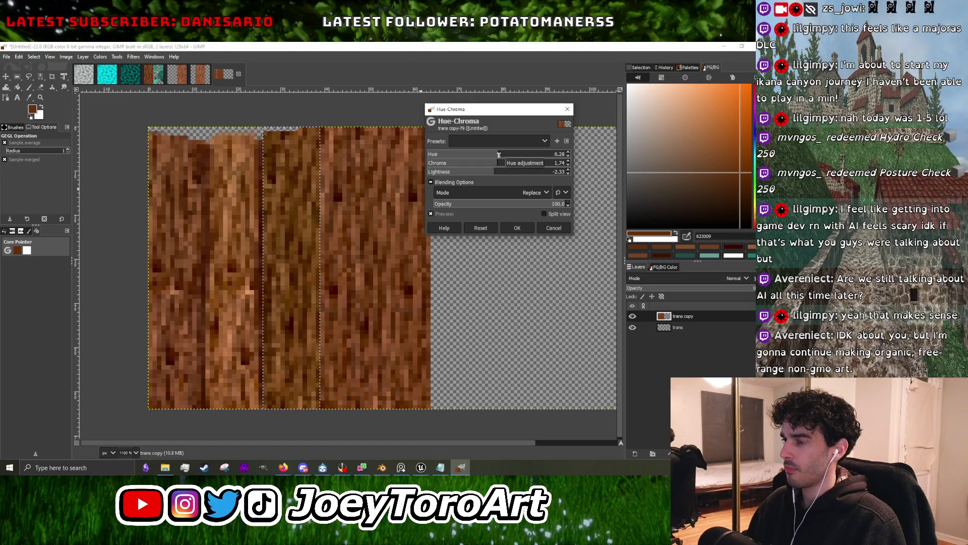
pyautogui.click(516, 228)
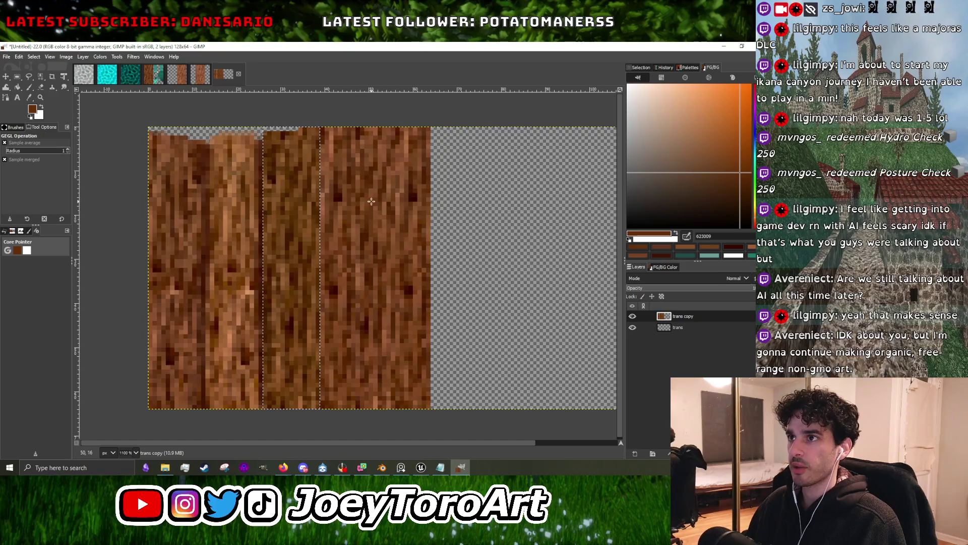
# Raise the plank's lightness to 5.23 in a second Hue-Chroma pass.
pyautogui.hotkey('shift', 'ctrl', 'f')
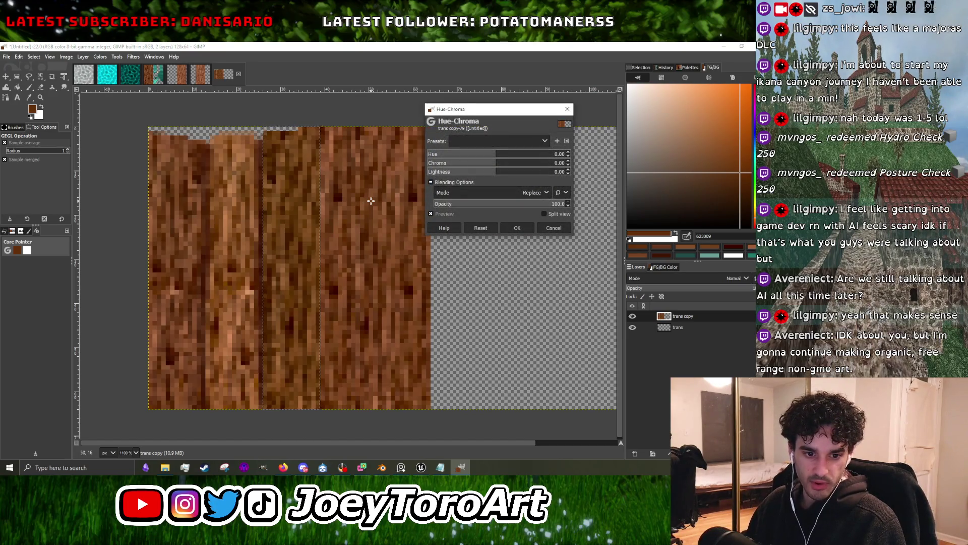
pyautogui.keyDown('ctrl'); pyautogui.scroll(1, 369, 204); pyautogui.keyUp('ctrl')
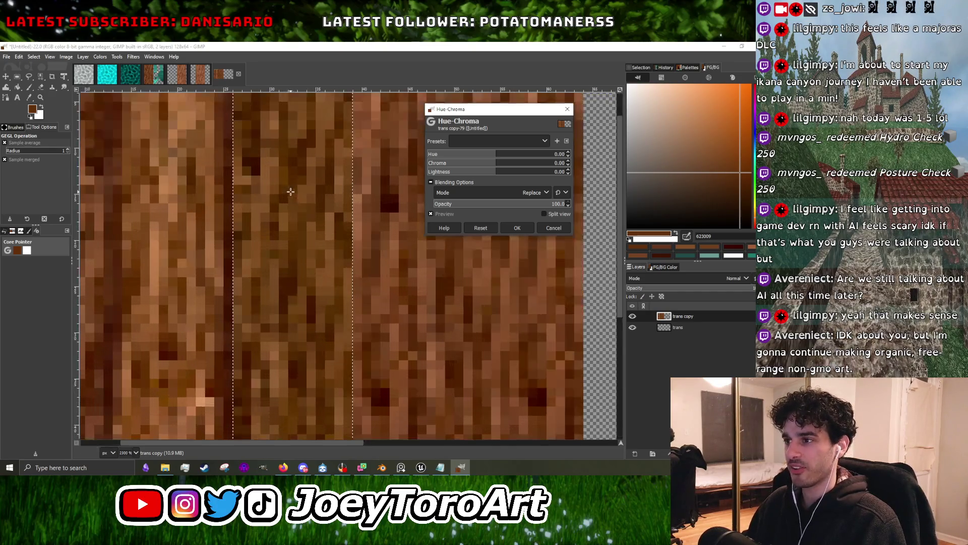
pyautogui.keyDown('ctrl'); pyautogui.scroll(-1, 301, 189); pyautogui.keyUp('ctrl')
pyautogui.moveTo(497, 172); pyautogui.dragTo(501, 172)
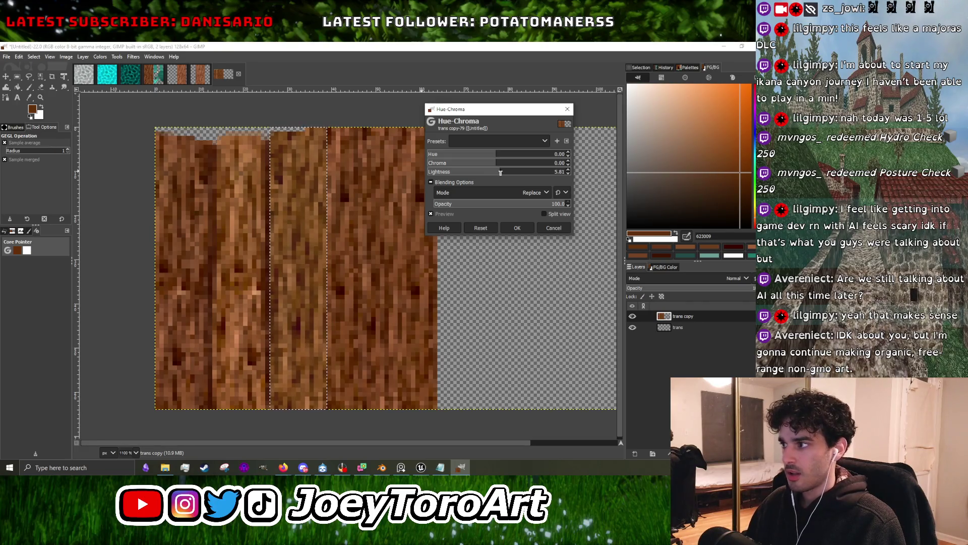
pyautogui.click(518, 228)
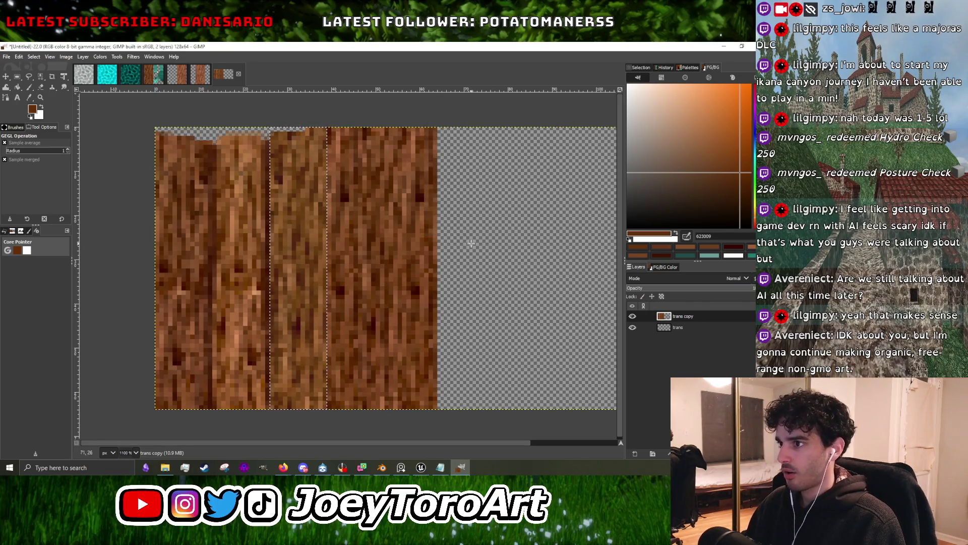
# Deselect, choose the Paintbrush, and sample the darkest brown from the wood.
pyautogui.click(18, 76)
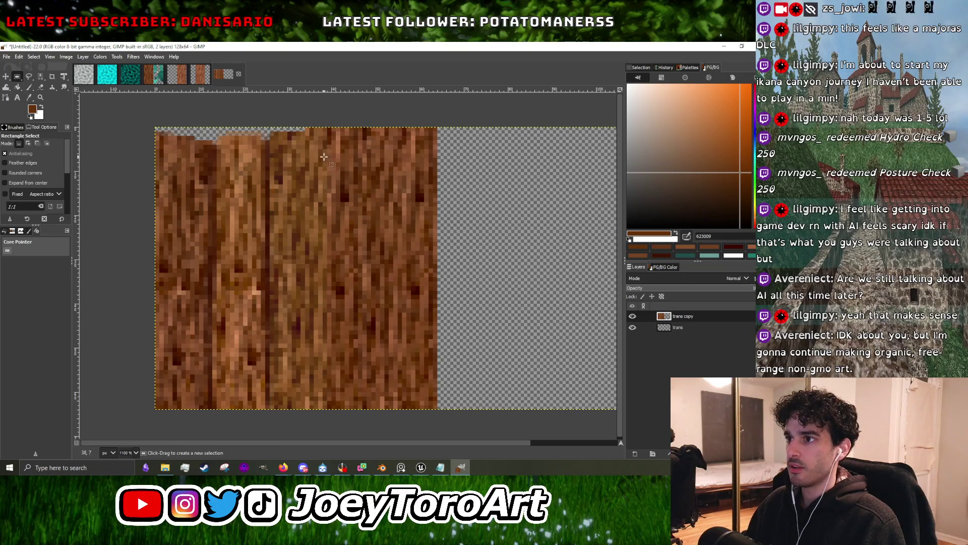
pyautogui.click(29, 87)
pyautogui.keyDown('ctrl'); pyautogui.scroll(2, 257, 202); pyautogui.keyUp('ctrl')
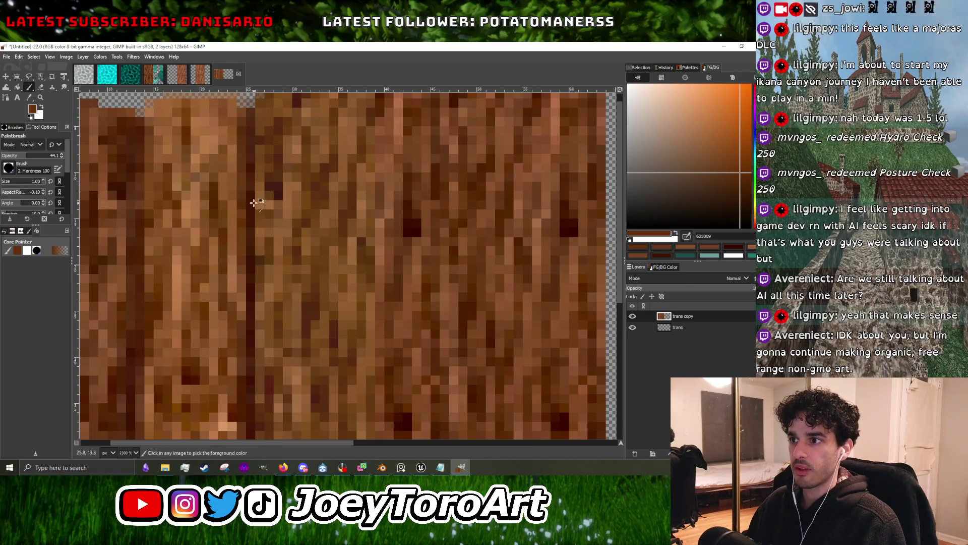
pyautogui.keyDown('ctrl'); pyautogui.click(255, 203); pyautogui.keyUp('ctrl')
pyautogui.keyDown('ctrl'); pyautogui.scroll(-3, 281, 223); pyautogui.keyUp('ctrl')
pyautogui.keyDown('ctrl'); pyautogui.scroll(3, 310, 200); pyautogui.keyUp('ctrl')
# Paint dark brown vertical lines down the plank seams.
pyautogui.moveTo(317, 132); pyautogui.dragTo(313, 317)
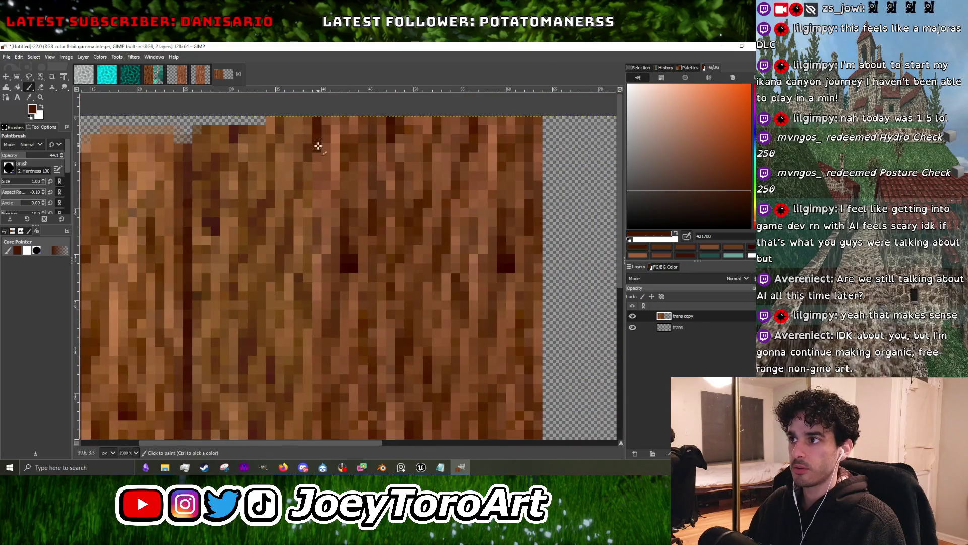
pyautogui.keyDown('ctrl'); pyautogui.scroll(-3, 314, 317); pyautogui.keyUp('ctrl')
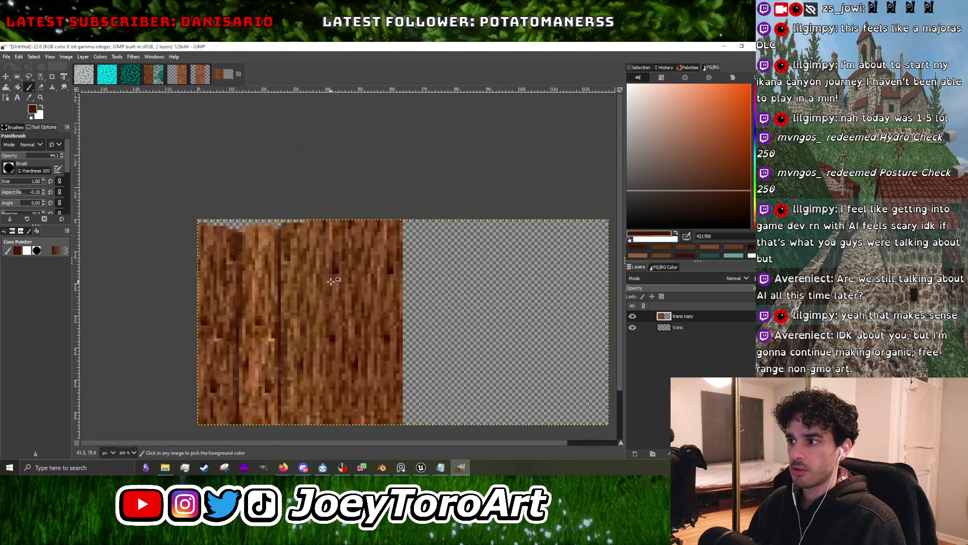
pyautogui.keyDown('ctrl'); pyautogui.scroll(3, 307, 272); pyautogui.keyUp('ctrl')
pyautogui.moveTo(304, 233); pyautogui.dragTo(301, 330)
pyautogui.moveTo(304, 260); pyautogui.dragTo(305, 331)
pyautogui.moveTo(304, 286); pyautogui.dragTo(304, 350)
pyautogui.keyDown('ctrl'); pyautogui.scroll(-3, 312, 242); pyautogui.keyUp('ctrl')
pyautogui.keyDown('ctrl'); pyautogui.scroll(3, 308, 262); pyautogui.keyUp('ctrl')
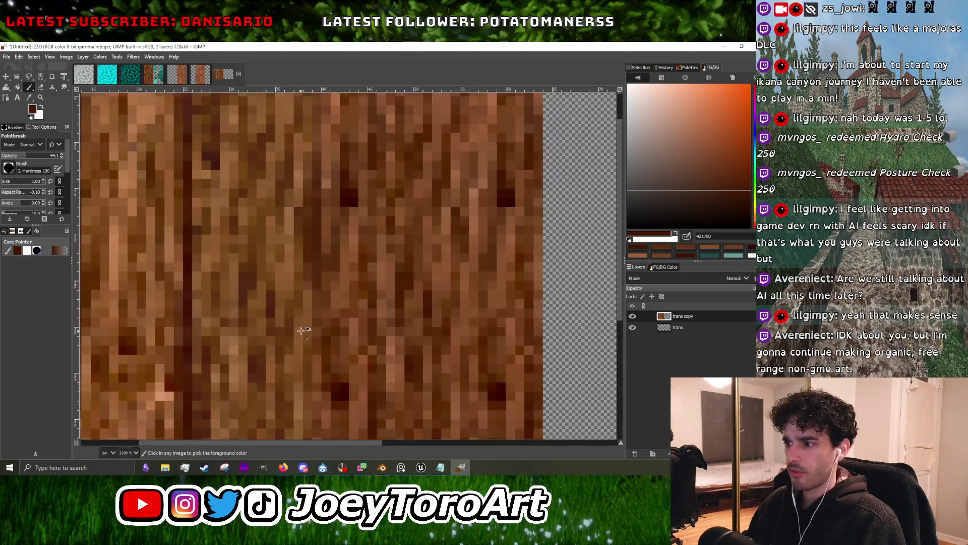
pyautogui.keyDown('ctrl'); pyautogui.scroll(-3, 318, 299); pyautogui.keyUp('ctrl')
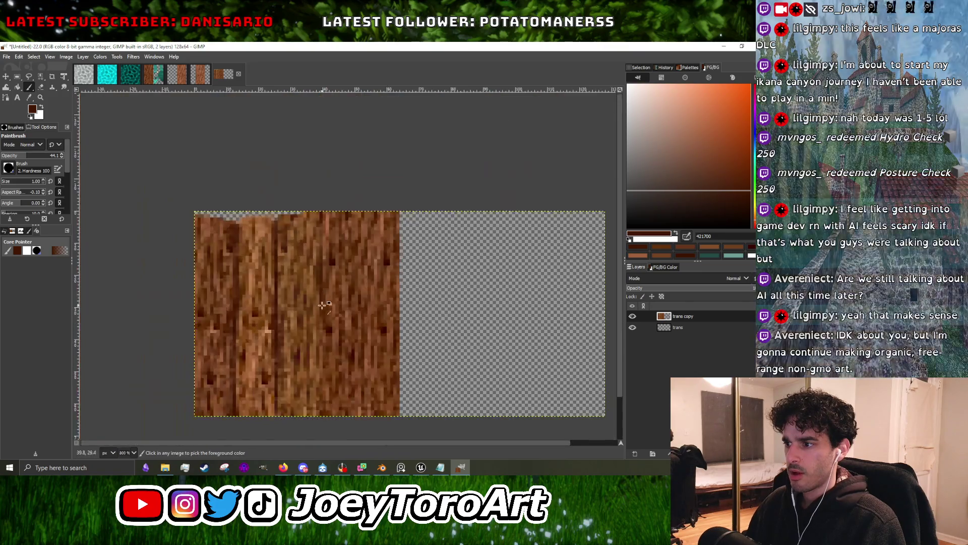
pyautogui.keyDown('ctrl'); pyautogui.scroll(3, 316, 275); pyautogui.keyUp('ctrl')
pyautogui.keyDown('ctrl'); pyautogui.scroll(2, 317, 256); pyautogui.keyUp('ctrl')
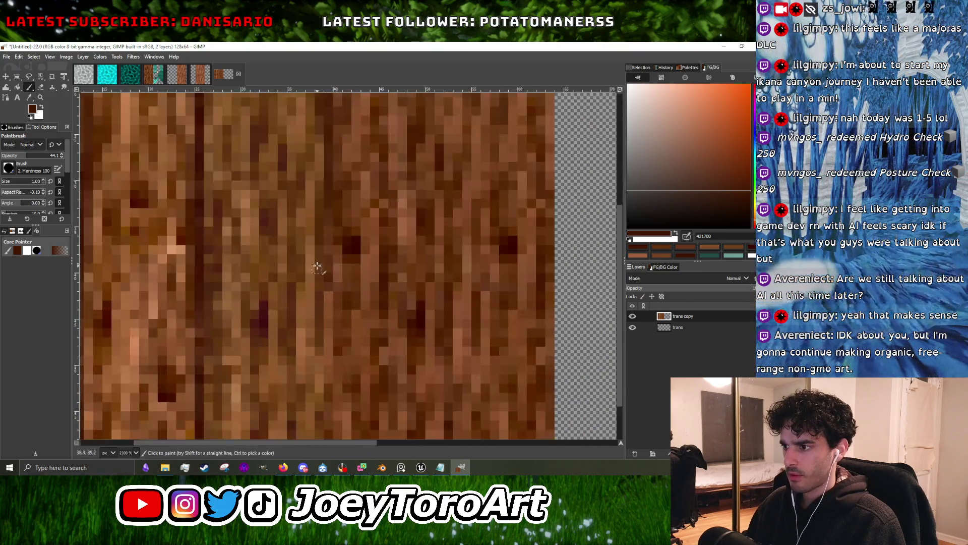
pyautogui.keyDown('ctrl'); pyautogui.scroll(-2, 333, 255); pyautogui.keyUp('ctrl')
pyautogui.keyDown('ctrl'); pyautogui.scroll(3, 332, 254); pyautogui.keyUp('ctrl')
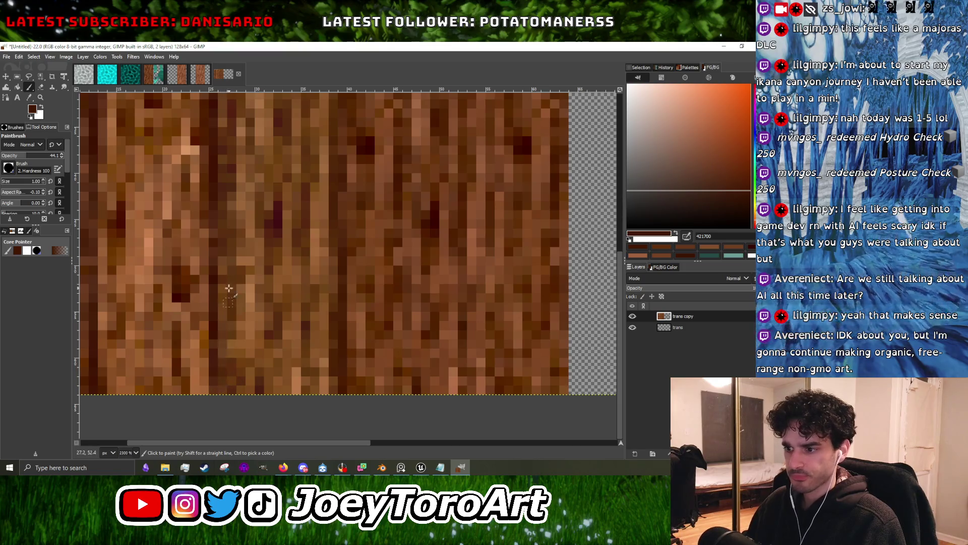
pyautogui.keyDown('ctrl'); pyautogui.scroll(-4, 228, 275); pyautogui.keyUp('ctrl')
pyautogui.keyDown('ctrl'); pyautogui.scroll(5, 217, 331); pyautogui.keyUp('ctrl')
pyautogui.keyDown('ctrl'); pyautogui.scroll(-2, 222, 291); pyautogui.keyUp('ctrl')
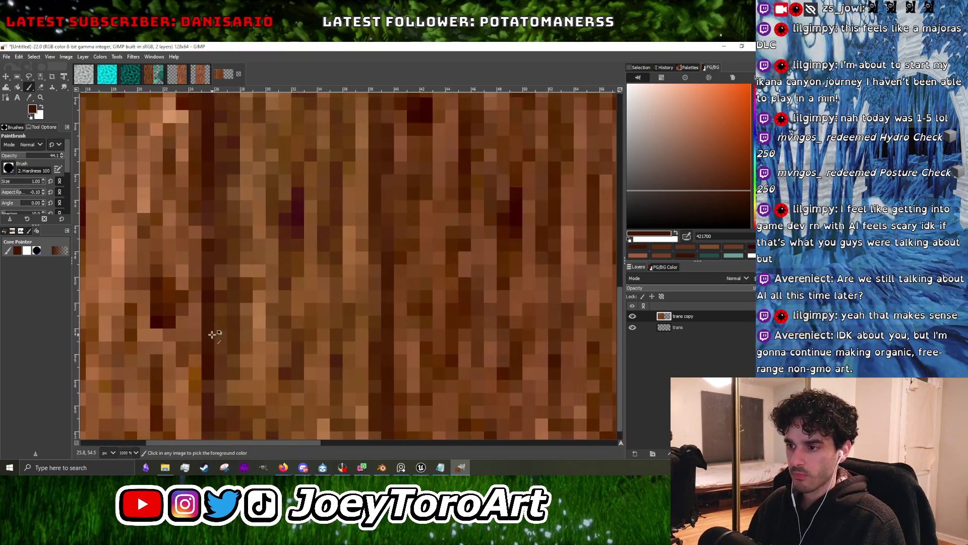
pyautogui.keyDown('ctrl'); pyautogui.scroll(-3, 201, 352); pyautogui.keyUp('ctrl')
pyautogui.keyDown('ctrl'); pyautogui.scroll(5, 216, 296); pyautogui.keyUp('ctrl')
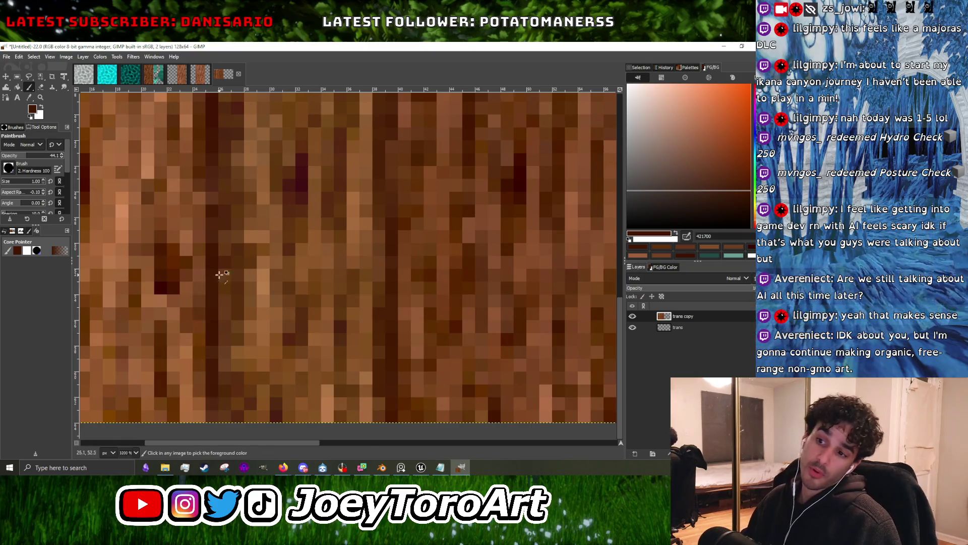
pyautogui.keyDown('ctrl'); pyautogui.scroll(-2, 216, 313); pyautogui.keyUp('ctrl')
pyautogui.keyDown('ctrl'); pyautogui.scroll(4, 216, 328); pyautogui.keyUp('ctrl')
pyautogui.keyDown('ctrl'); pyautogui.scroll(-4, 208, 343); pyautogui.keyUp('ctrl')
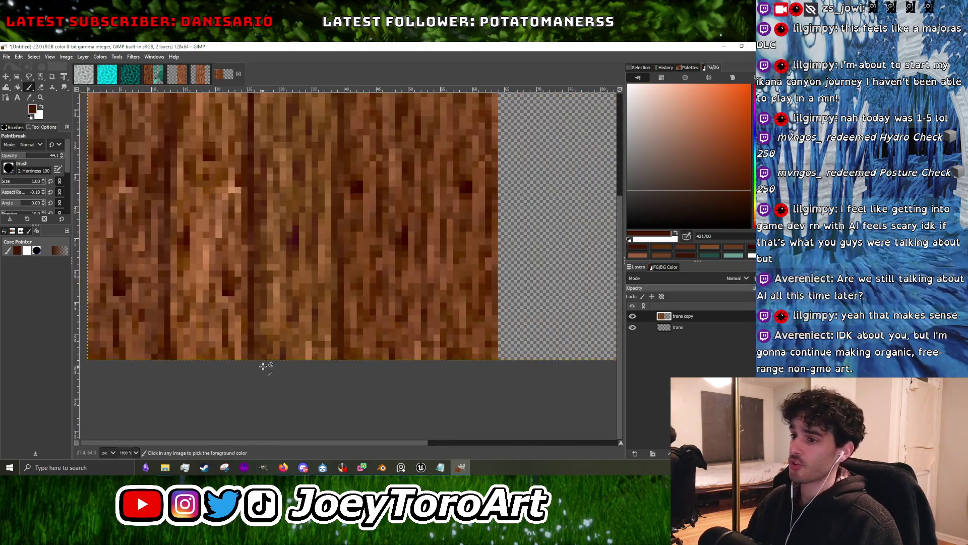
pyautogui.keyDown('ctrl'); pyautogui.scroll(-1, 263, 368); pyautogui.keyUp('ctrl')
pyautogui.keyDown('ctrl'); pyautogui.scroll(-3, 250, 361); pyautogui.keyUp('ctrl')
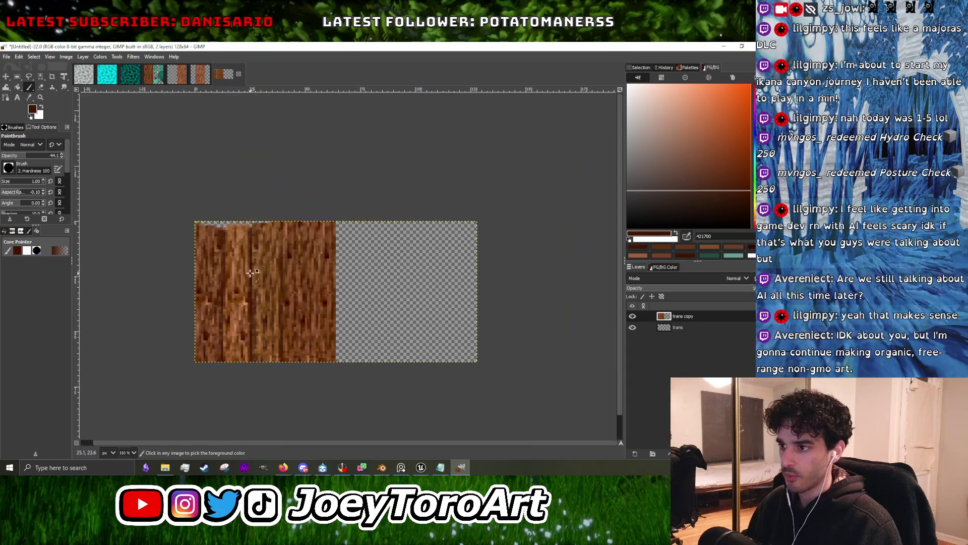
pyautogui.keyDown('ctrl'); pyautogui.scroll(4, 241, 176); pyautogui.keyUp('ctrl')
pyautogui.keyDown('ctrl'); pyautogui.scroll(-2, 237, 227); pyautogui.keyUp('ctrl')
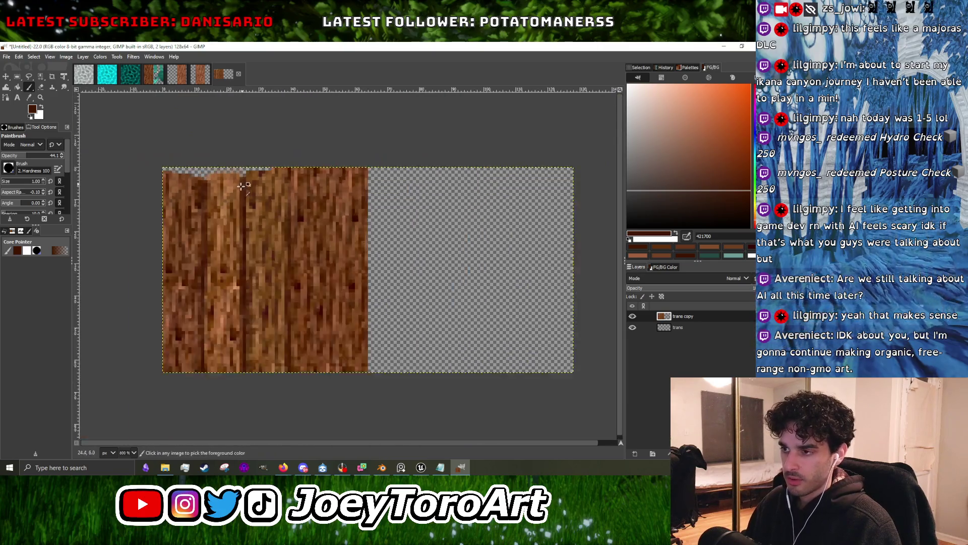
pyautogui.keyDown('ctrl'); pyautogui.scroll(1, 225, 338); pyautogui.keyUp('ctrl')
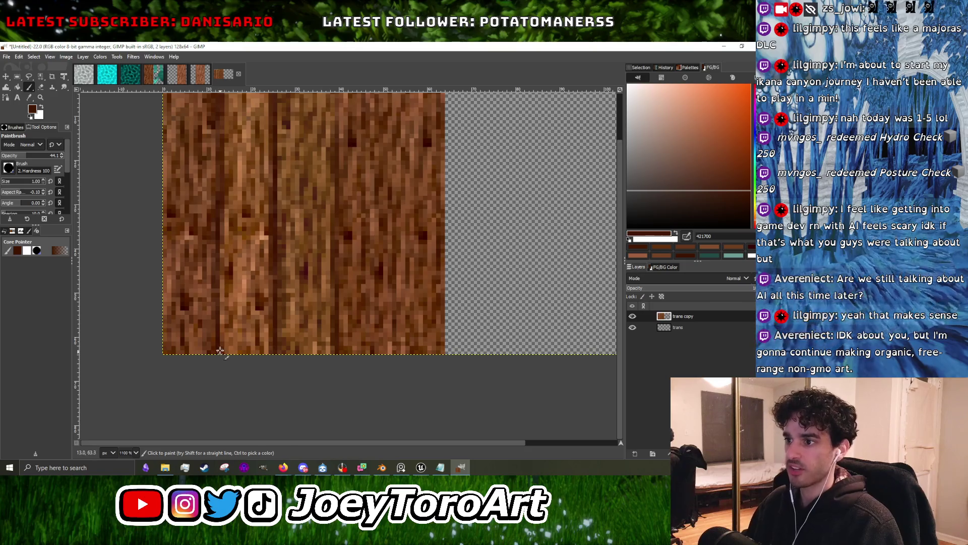
pyautogui.keyDown('ctrl'); pyautogui.scroll(-3, 258, 225); pyautogui.keyUp('ctrl')
pyautogui.keyDown('ctrl'); pyautogui.scroll(3, 250, 184); pyautogui.keyUp('ctrl')
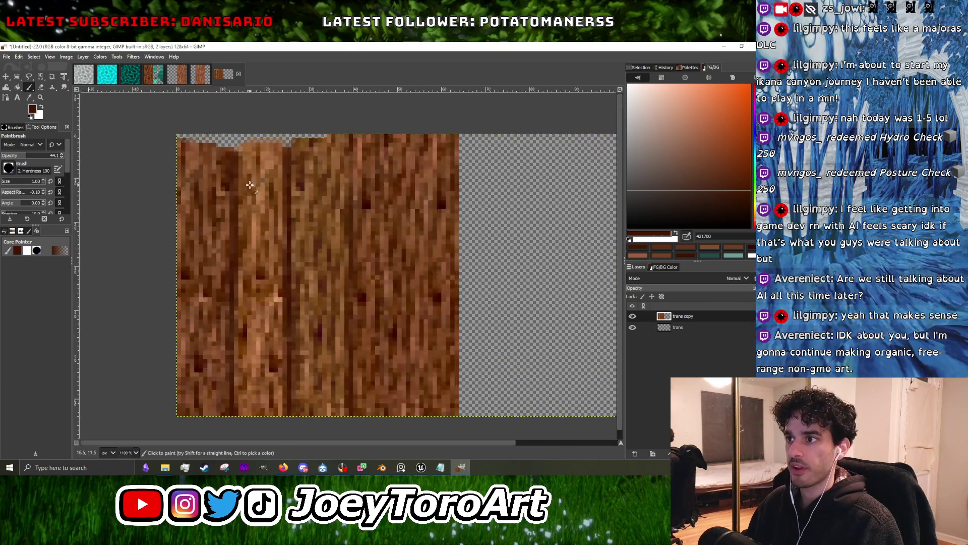
pyautogui.keyDown('ctrl'); pyautogui.scroll(3, 235, 159); pyautogui.keyUp('ctrl')
pyautogui.hotkey('shift', 'e')
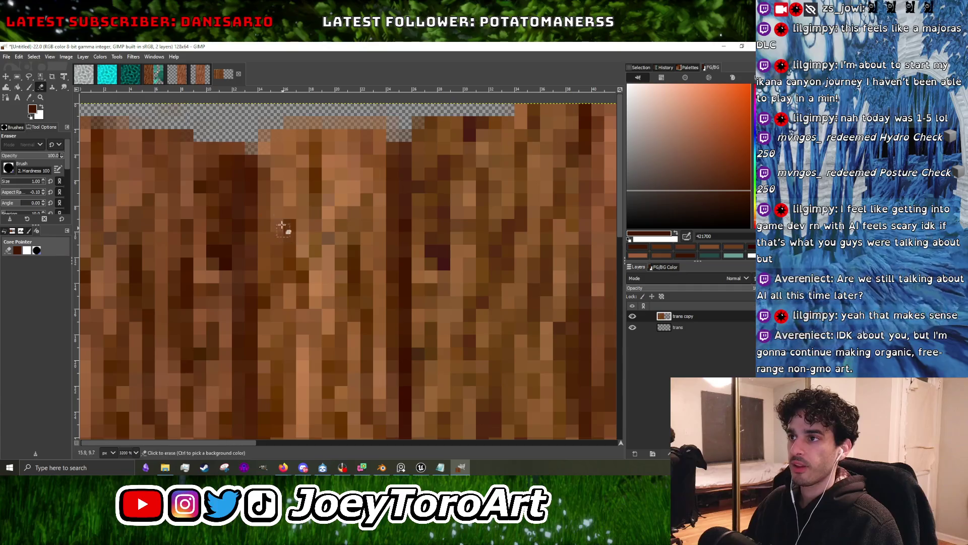
# Erase a strip of pixels and the faint top row along the texture's top edge.
pyautogui.click(237, 149)
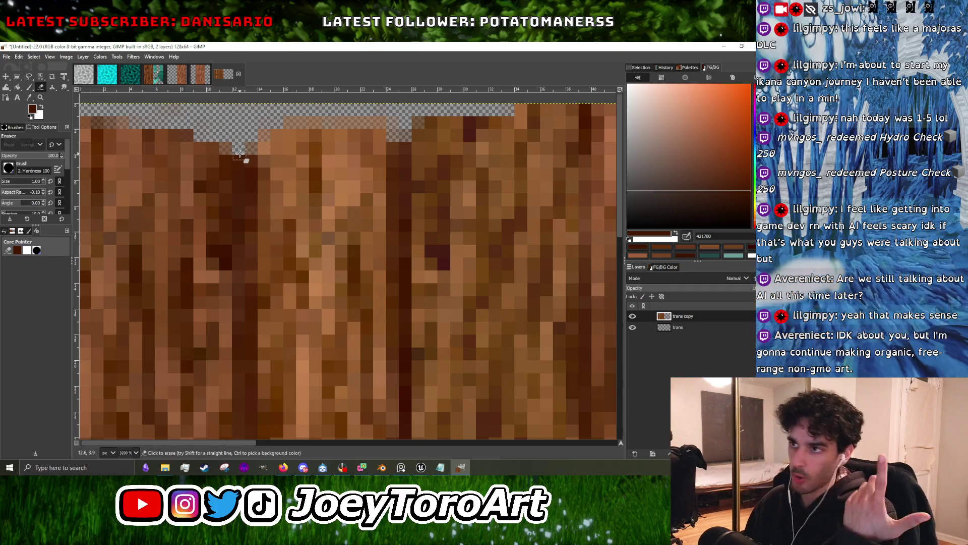
pyautogui.moveTo(240, 152); pyautogui.dragTo(162, 130)
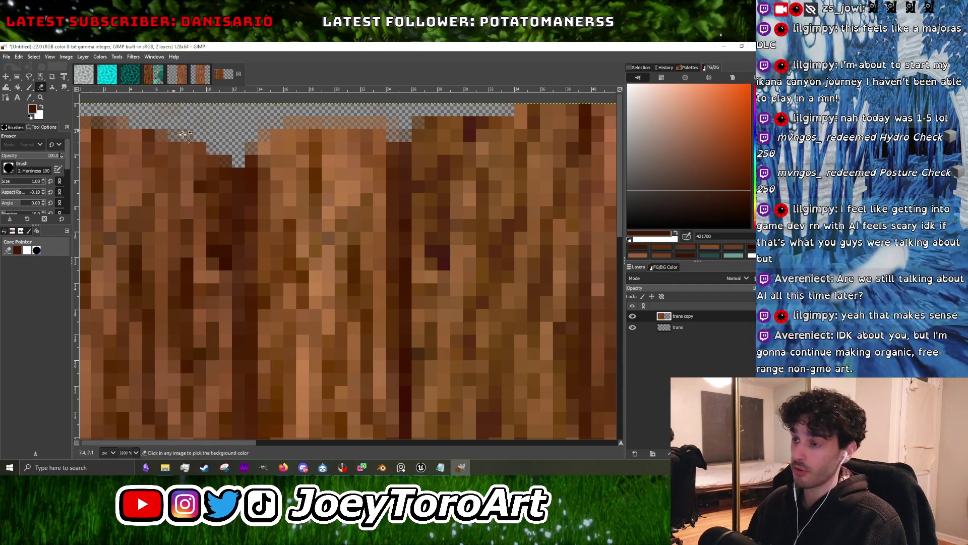
pyautogui.keyDown('ctrl'); pyautogui.scroll(1, 273, 162); pyautogui.keyUp('ctrl')
pyautogui.moveTo(285, 126); pyautogui.dragTo(460, 125)
# Carve more notches into the top edge for an uneven, stepped plank outline.
pyautogui.hscroll(2, 327, 140)
pyautogui.moveTo(356, 138); pyautogui.dragTo(391, 121)
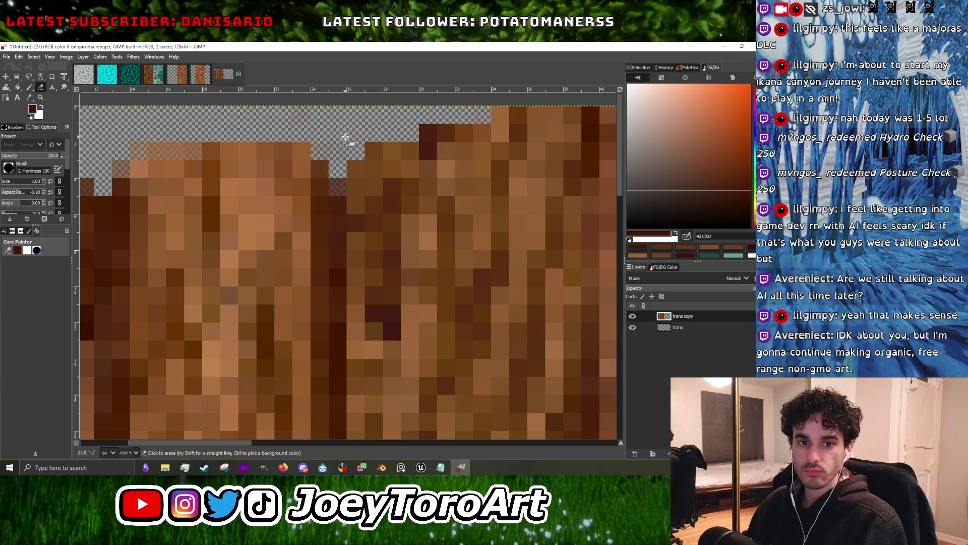
pyautogui.keyDown('ctrl'); pyautogui.scroll(-4, 383, 139); pyautogui.keyUp('ctrl')
pyautogui.keyDown('ctrl'); pyautogui.scroll(-3, 400, 137); pyautogui.keyUp('ctrl')
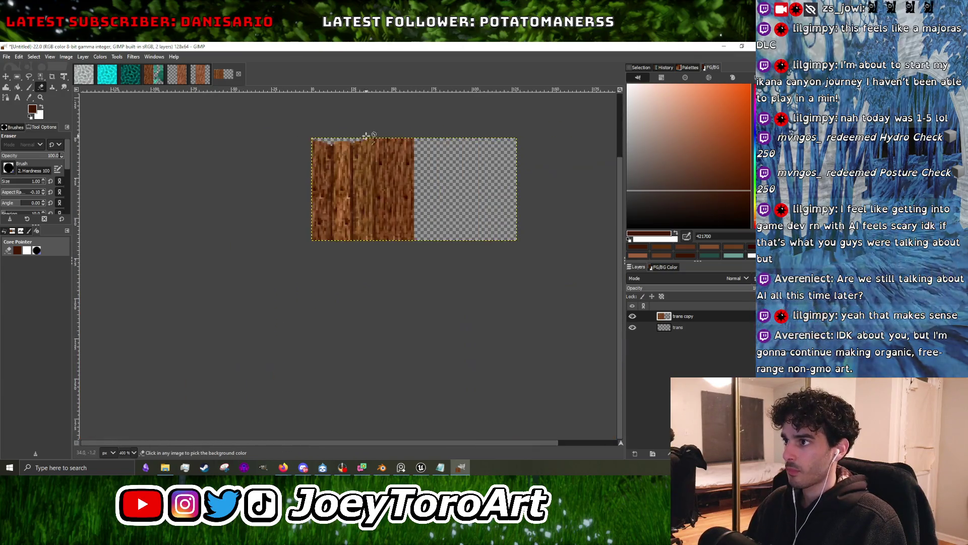
pyautogui.keyDown('ctrl'); pyautogui.scroll(6, 322, 151); pyautogui.keyUp('ctrl')
pyautogui.moveTo(251, 166); pyautogui.dragTo(353, 159)
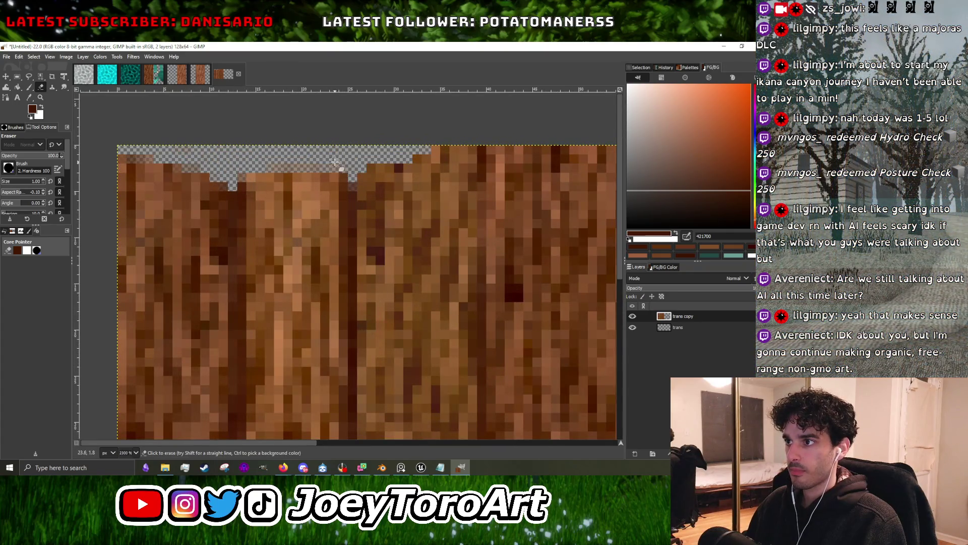
pyautogui.keyDown('ctrl'); pyautogui.scroll(-2, 379, 152); pyautogui.keyUp('ctrl')
pyautogui.keyDown('ctrl'); pyautogui.scroll(2, 454, 149); pyautogui.keyUp('ctrl')
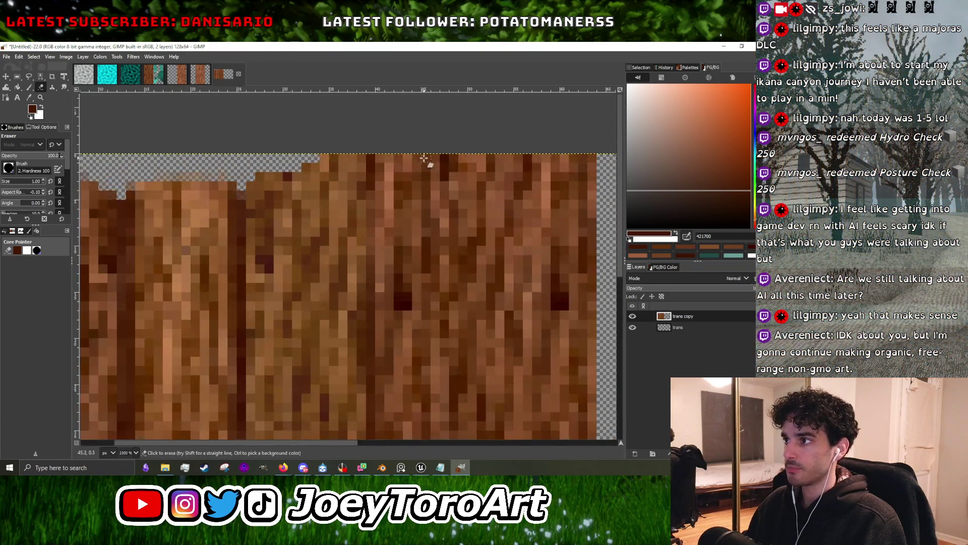
pyautogui.press('p')
pyautogui.keyDown('ctrl'); pyautogui.scroll(1, 273, 196); pyautogui.keyUp('ctrl')
# Repaint gaps along the jagged top edge with a medium brown sampled from the wood.
pyautogui.keyDown('ctrl'); pyautogui.click(272, 196); pyautogui.keyUp('ctrl')
pyautogui.moveTo(252, 165); pyautogui.dragTo(308, 154)
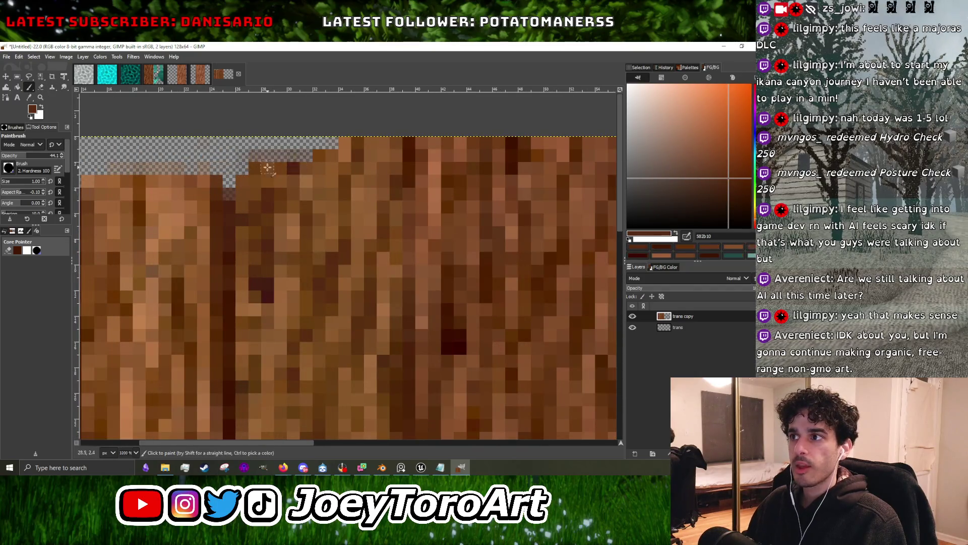
pyautogui.keyDown('ctrl'); pyautogui.click(257, 172); pyautogui.keyUp('ctrl')
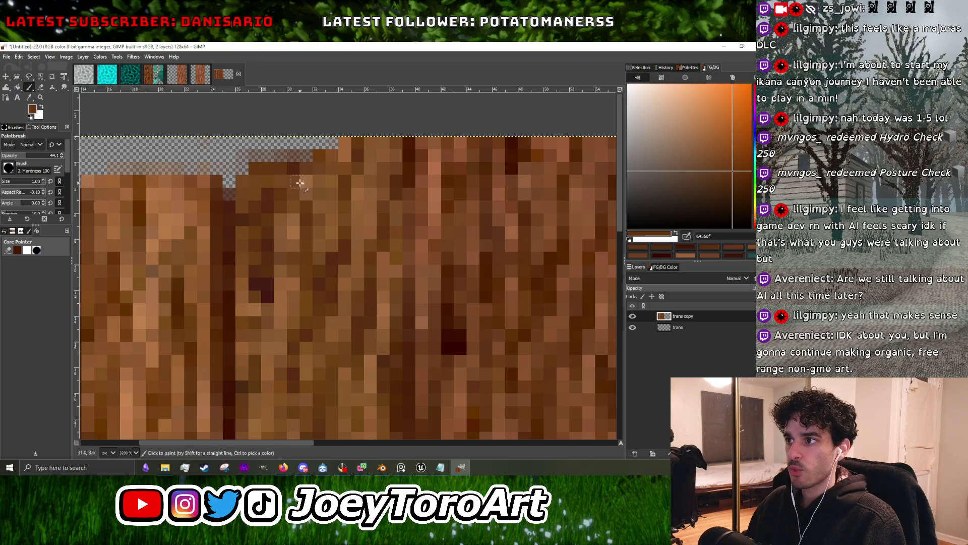
pyautogui.keyDown('ctrl'); pyautogui.scroll(-4, 278, 217); pyautogui.keyUp('ctrl')
pyautogui.keyDown('ctrl'); pyautogui.scroll(1, 276, 222); pyautogui.keyUp('ctrl')
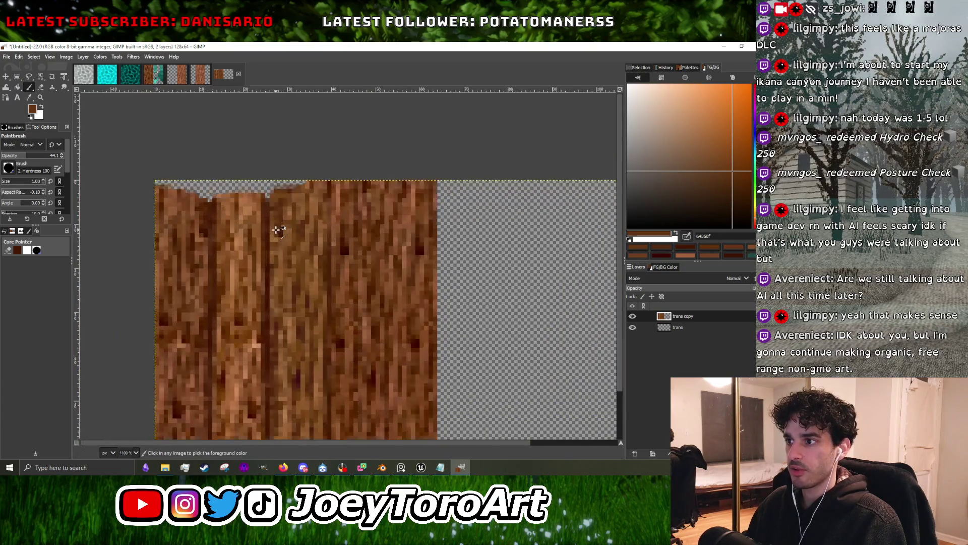
# Paint a lighter mid-brown streak over dark pixels in the plank grain.
pyautogui.keyDown('ctrl'); pyautogui.click(280, 234); pyautogui.keyUp('ctrl')
pyautogui.keyDown('ctrl'); pyautogui.scroll(3, 307, 383); pyautogui.keyUp('ctrl')
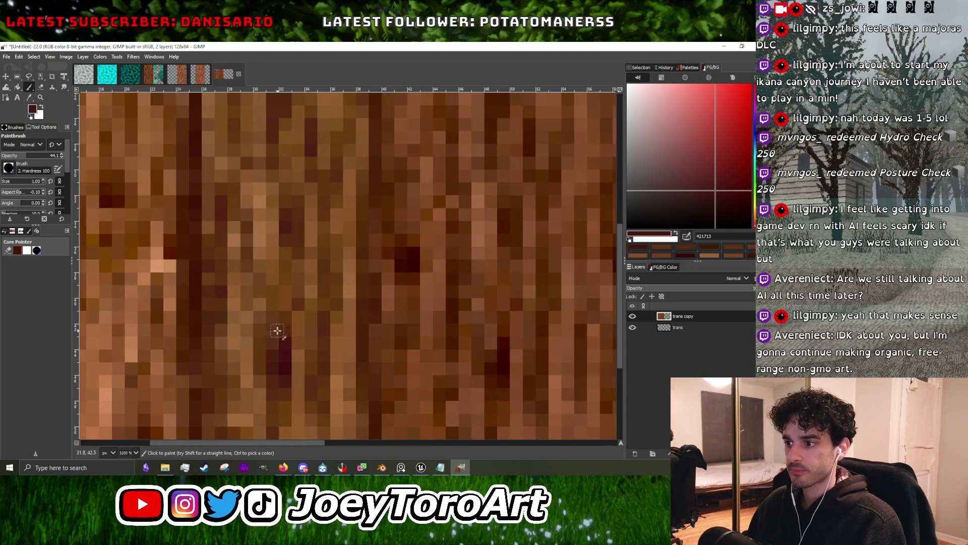
pyautogui.keyDown('ctrl'); pyautogui.click(299, 319); pyautogui.keyUp('ctrl')
pyautogui.moveTo(299, 319)
pyautogui.mouseDown()
pyautogui.moveTo(277, 402)
pyautogui.moveTo(296, 248)
pyautogui.mouseUp()
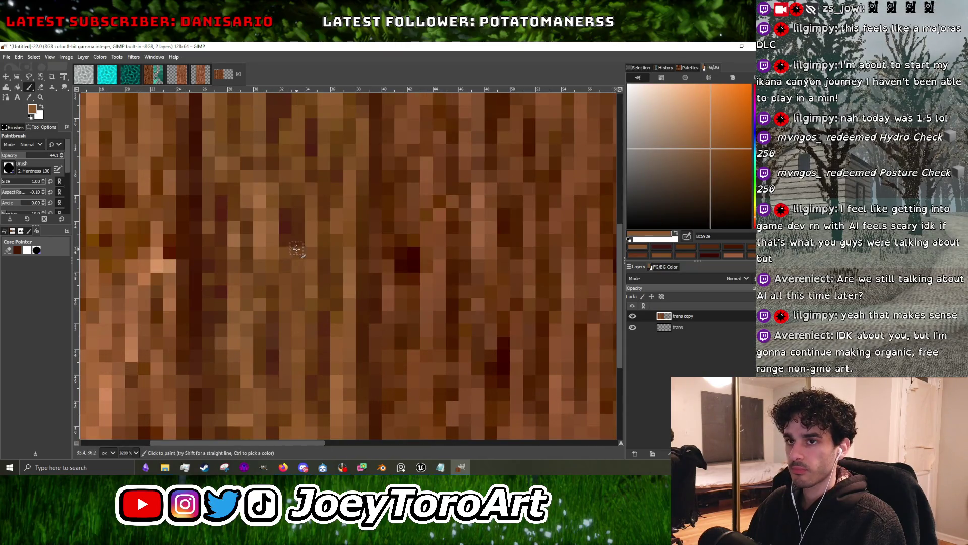
pyautogui.keyDown('ctrl'); pyautogui.scroll(-1, 299, 301); pyautogui.keyUp('ctrl')
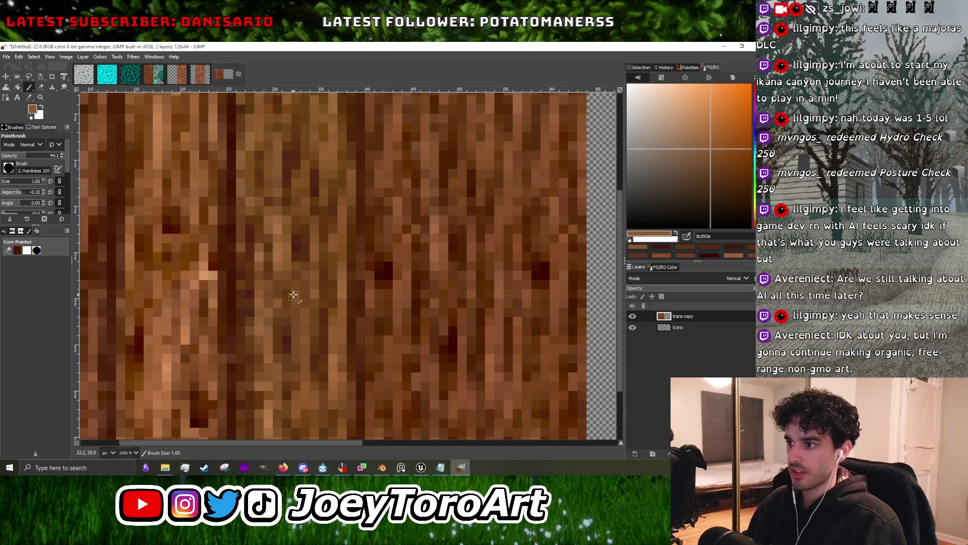
pyautogui.keyDown('ctrl'); pyautogui.scroll(-2, 299, 279); pyautogui.keyUp('ctrl')
pyautogui.keyDown('ctrl'); pyautogui.scroll(3, 301, 272); pyautogui.keyUp('ctrl')
pyautogui.keyDown('ctrl'); pyautogui.scroll(-3, 310, 283); pyautogui.keyUp('ctrl')
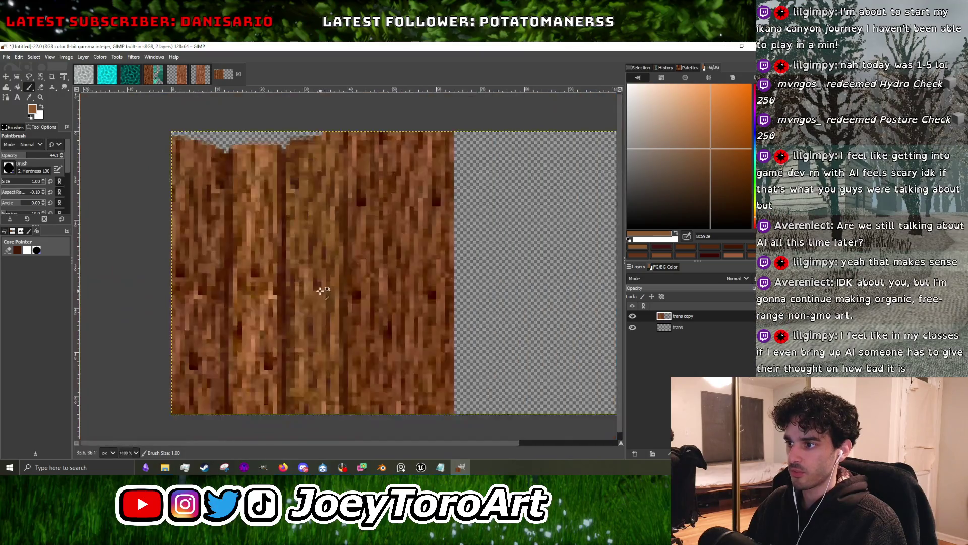
pyautogui.keyDown('ctrl'); pyautogui.scroll(3, 302, 286); pyautogui.keyUp('ctrl')
# Add a short light tan streak into the grain using a tan sampled from the planks.
pyautogui.keyDown('ctrl'); pyautogui.click(298, 287); pyautogui.keyUp('ctrl')
pyautogui.scroll(-2, 336, 341)
pyautogui.keyDown('ctrl'); pyautogui.scroll(-3, 348, 343); pyautogui.keyUp('ctrl')
pyautogui.keyDown('ctrl'); pyautogui.scroll(3, 372, 281); pyautogui.keyUp('ctrl')
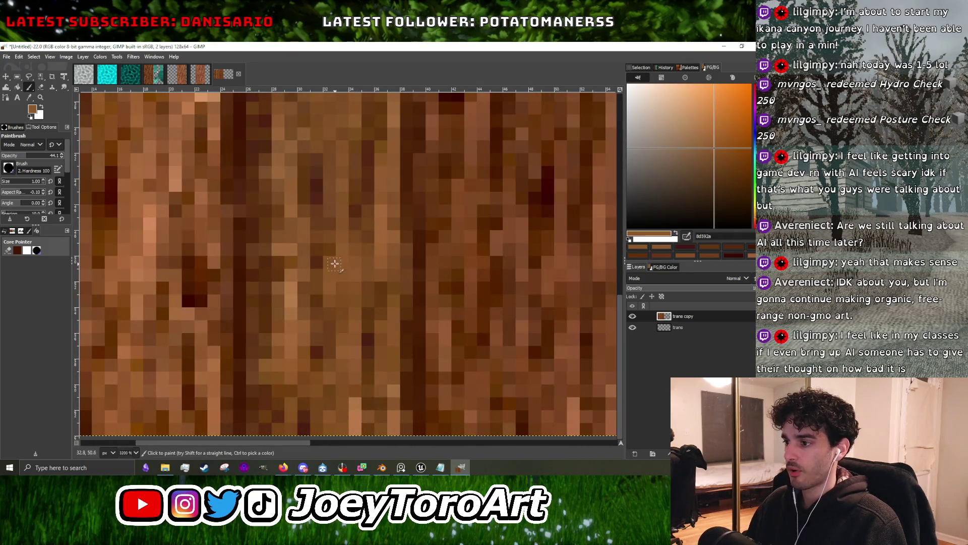
pyautogui.keyDown('ctrl'); pyautogui.scroll(-3, 327, 251); pyautogui.keyUp('ctrl')
pyautogui.keyDown('ctrl'); pyautogui.scroll(3, 309, 275); pyautogui.keyUp('ctrl')
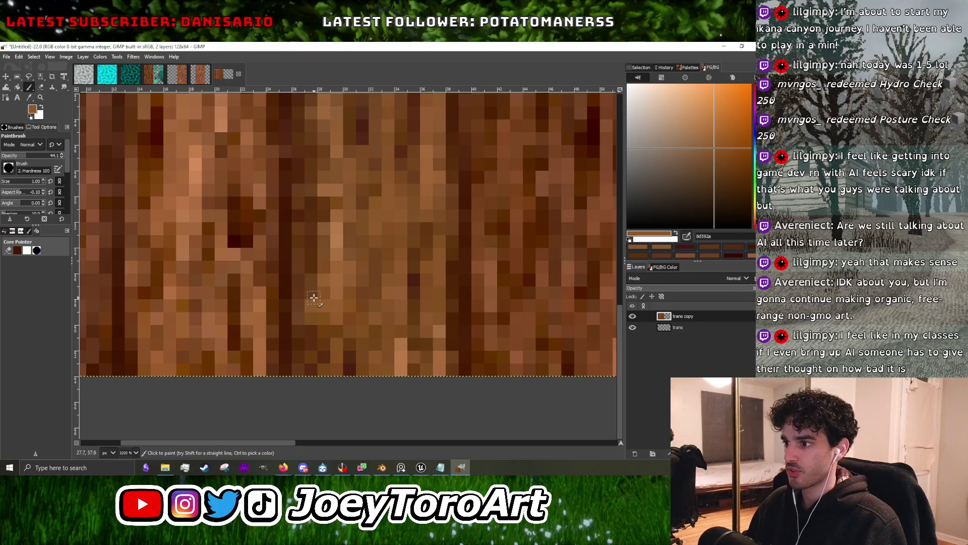
pyautogui.keyDown('ctrl'); pyautogui.click(291, 300); pyautogui.keyUp('ctrl')
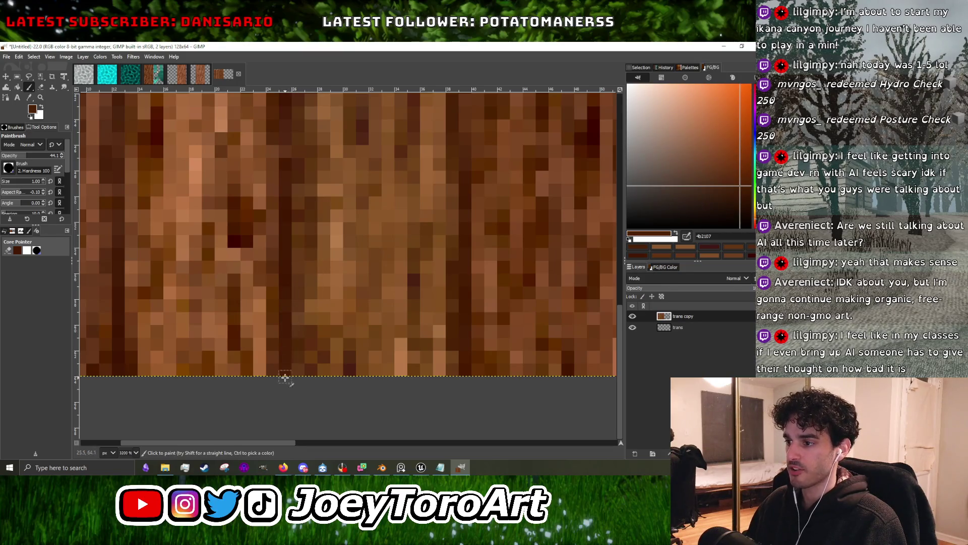
pyautogui.keyDown('ctrl'); pyautogui.scroll(-3, 285, 376); pyautogui.keyUp('ctrl')
pyautogui.keyDown('ctrl'); pyautogui.scroll(3, 325, 378); pyautogui.keyUp('ctrl')
pyautogui.keyDown('ctrl'); pyautogui.click(376, 370); pyautogui.keyUp('ctrl')
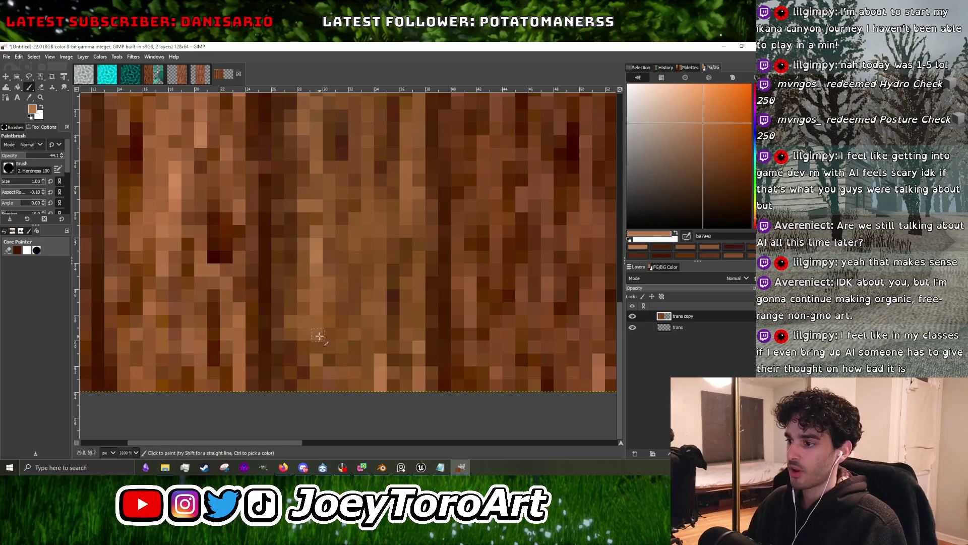
pyautogui.moveTo(372, 277); pyautogui.dragTo(360, 363)
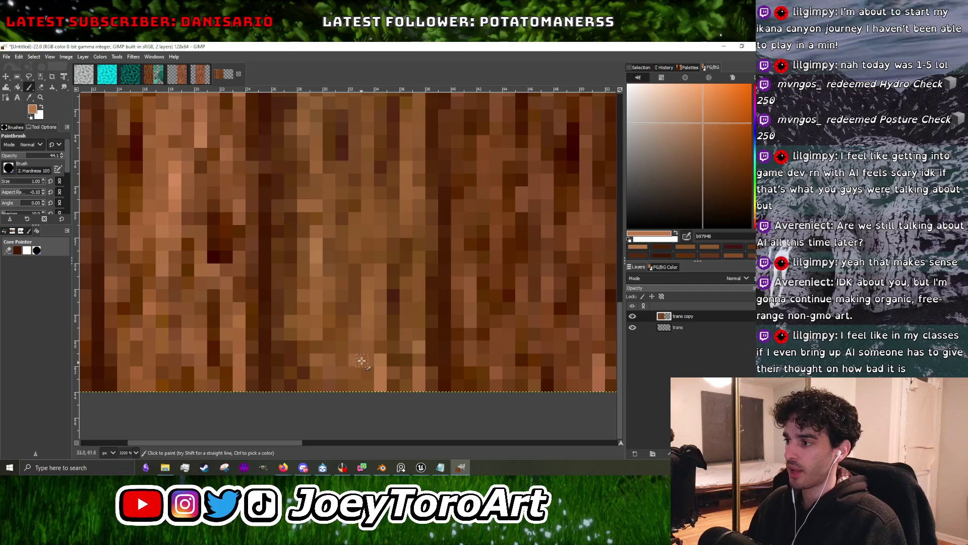
pyautogui.keyDown('ctrl'); pyautogui.scroll(-3, 381, 212); pyautogui.keyUp('ctrl')
pyautogui.keyDown('ctrl'); pyautogui.scroll(3, 381, 270); pyautogui.keyUp('ctrl')
# Darken pixels along a grain line with a dark brown sampled from a knot.
pyautogui.keyDown('ctrl'); pyautogui.click(359, 307); pyautogui.keyUp('ctrl')
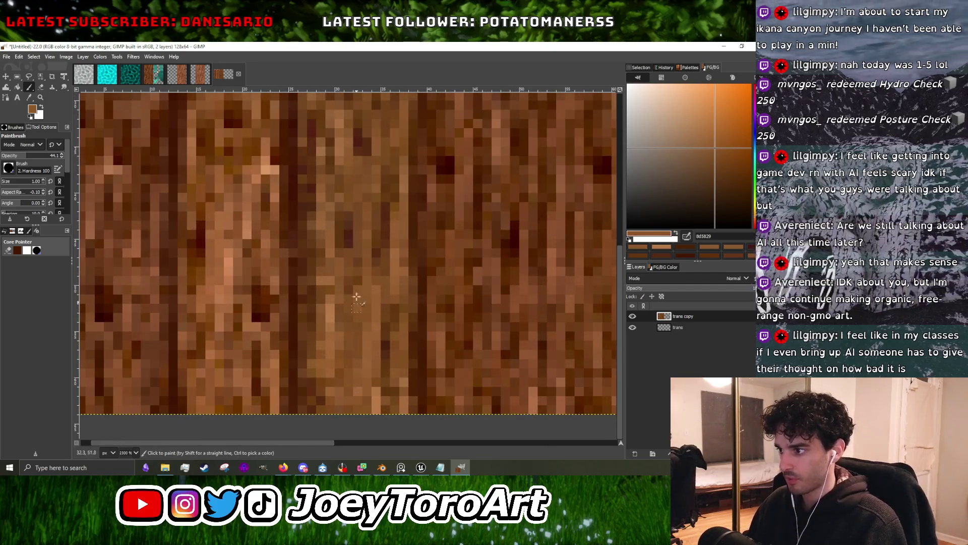
pyautogui.keyDown('ctrl'); pyautogui.click(352, 233); pyautogui.keyUp('ctrl')
pyautogui.keyDown('ctrl'); pyautogui.scroll(-3, 352, 234); pyautogui.keyUp('ctrl')
pyautogui.keyDown('ctrl'); pyautogui.scroll(4, 352, 282); pyautogui.keyUp('ctrl')
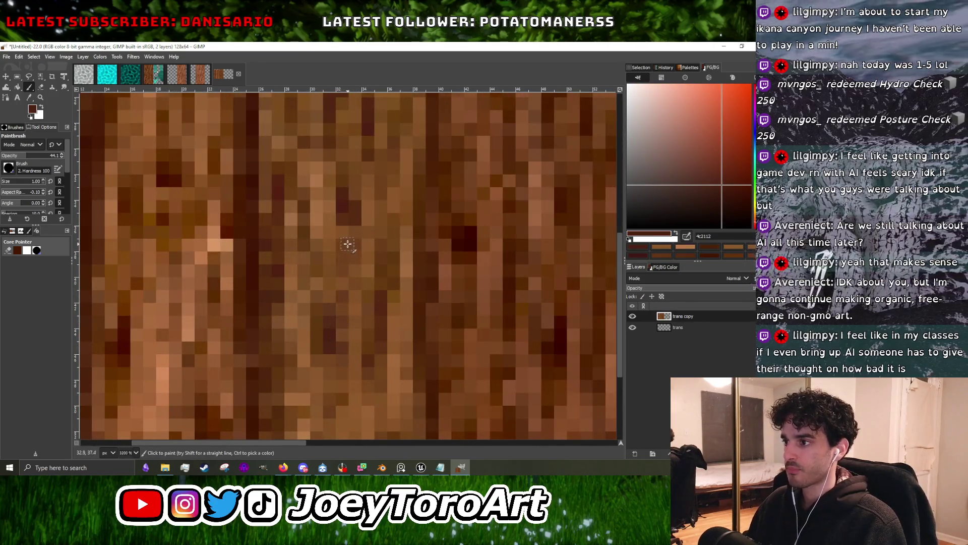
pyautogui.keyDown('ctrl'); pyautogui.click(364, 240); pyautogui.keyUp('ctrl')
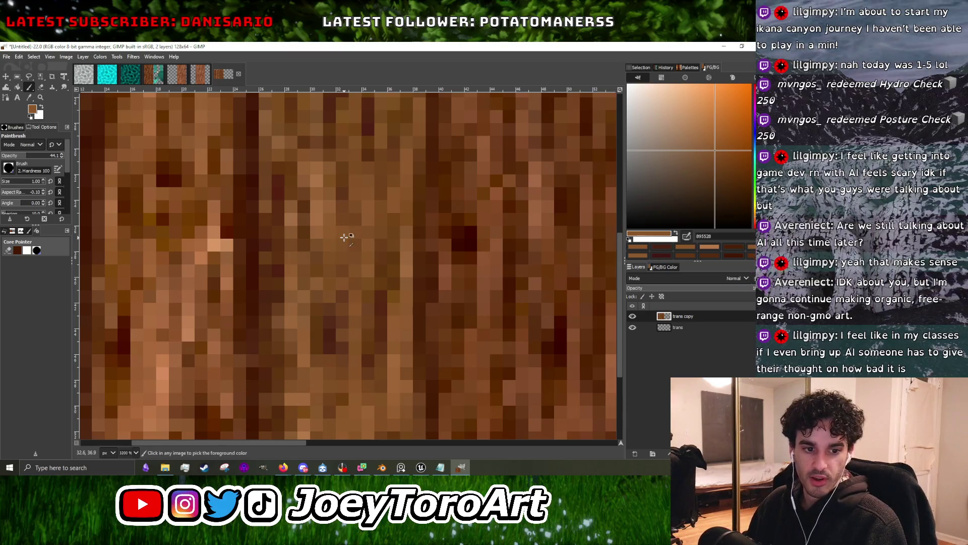
pyautogui.keyDown('ctrl'); pyautogui.scroll(-5, 345, 238); pyautogui.keyUp('ctrl')
pyautogui.keyDown('ctrl'); pyautogui.scroll(4, 344, 253); pyautogui.keyUp('ctrl')
pyautogui.keyDown('ctrl'); pyautogui.scroll(2, 345, 263); pyautogui.keyUp('ctrl')
pyautogui.keyDown('ctrl'); pyautogui.click(345, 263); pyautogui.keyUp('ctrl')
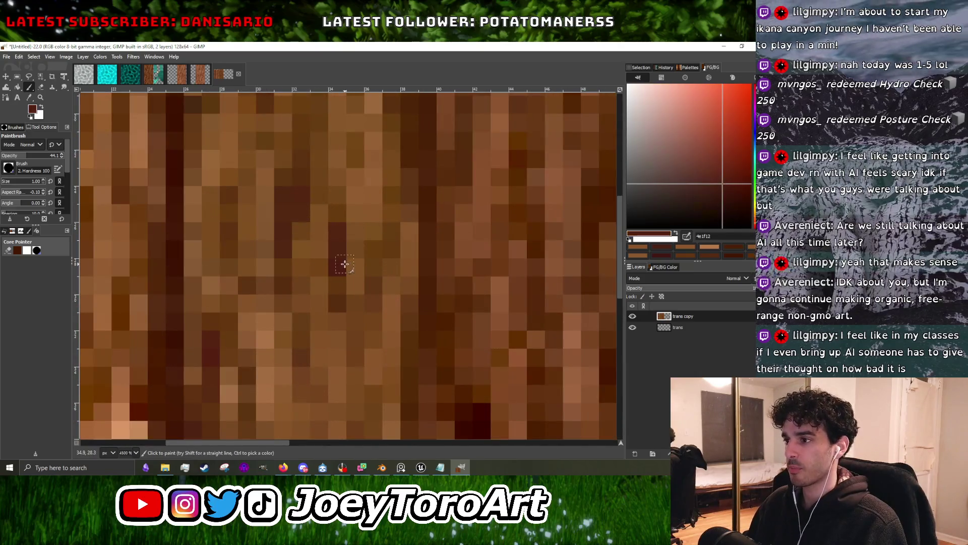
pyautogui.moveTo(344, 264); pyautogui.dragTo(310, 370)
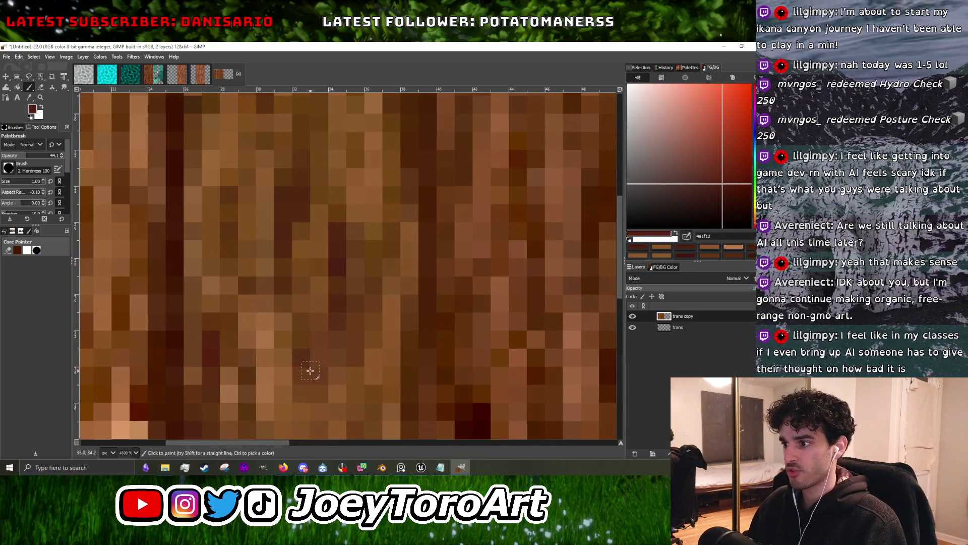
pyautogui.keyDown('ctrl'); pyautogui.scroll(-5, 334, 327); pyautogui.keyUp('ctrl')
pyautogui.keyDown('ctrl'); pyautogui.scroll(4, 339, 332); pyautogui.keyUp('ctrl')
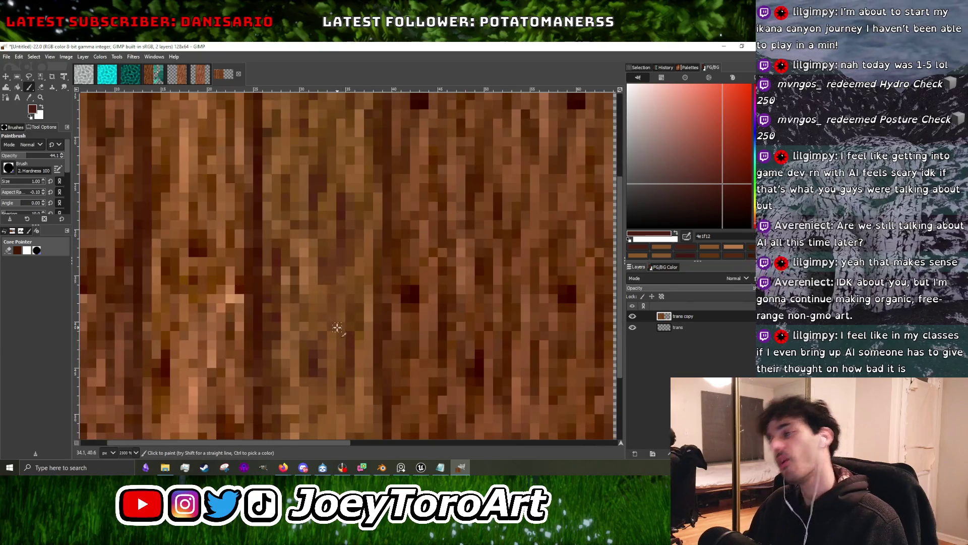
pyautogui.keyDown('ctrl'); pyautogui.scroll(-2, 334, 327); pyautogui.keyUp('ctrl')
pyautogui.keyDown('ctrl'); pyautogui.scroll(2, 333, 328); pyautogui.keyUp('ctrl')
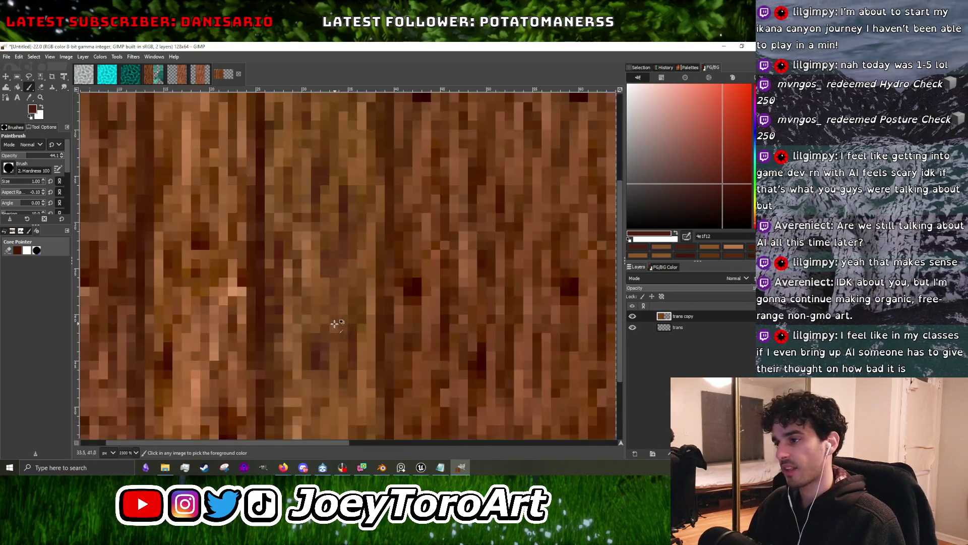
pyautogui.keyDown('ctrl'); pyautogui.scroll(-2, 241, 267); pyautogui.keyUp('ctrl')
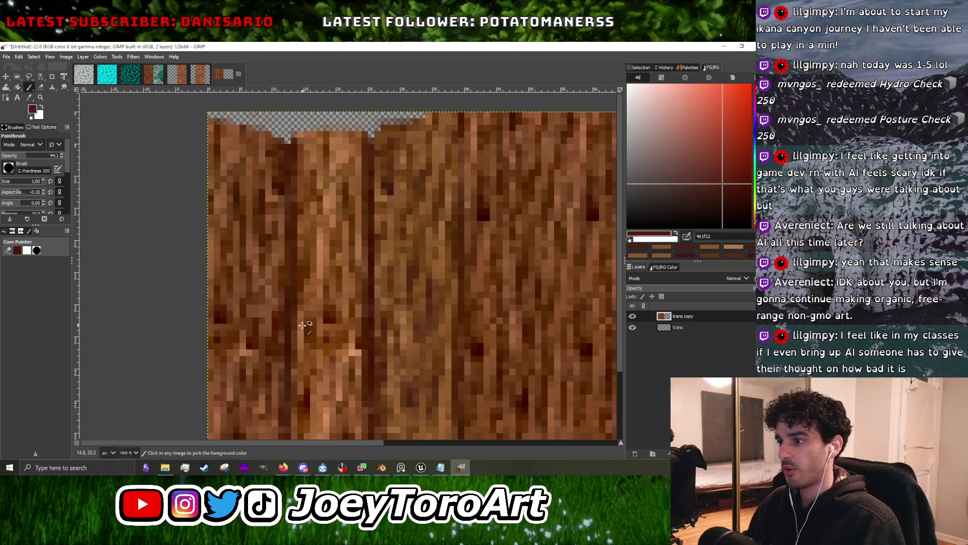
# Sample a warm mid brown from the texture for further grain touch-ups.
pyautogui.keyDown('ctrl'); pyautogui.click(324, 321); pyautogui.keyUp('ctrl')
pyautogui.keyDown('ctrl'); pyautogui.scroll(3, 325, 320); pyautogui.keyUp('ctrl')
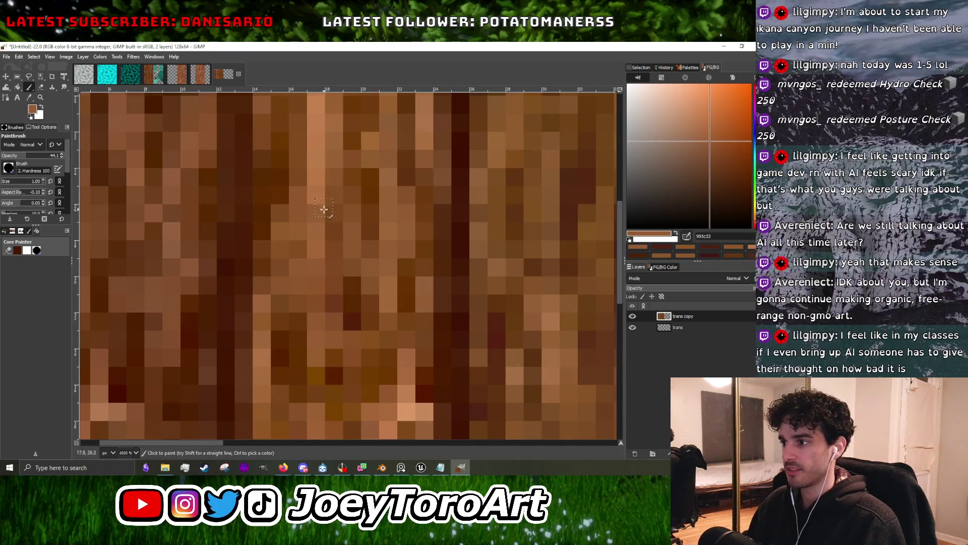
pyautogui.keyDown('ctrl'); pyautogui.scroll(-2, 338, 253); pyautogui.keyUp('ctrl')
pyautogui.keyDown('ctrl'); pyautogui.scroll(1, 353, 282); pyautogui.keyUp('ctrl')
pyautogui.keyDown('ctrl'); pyautogui.scroll(-2, 356, 287); pyautogui.keyUp('ctrl')
pyautogui.keyDown('ctrl'); pyautogui.scroll(-1, 367, 357); pyautogui.keyUp('ctrl')
pyautogui.keyDown('ctrl'); pyautogui.scroll(1, 349, 364); pyautogui.keyUp('ctrl')
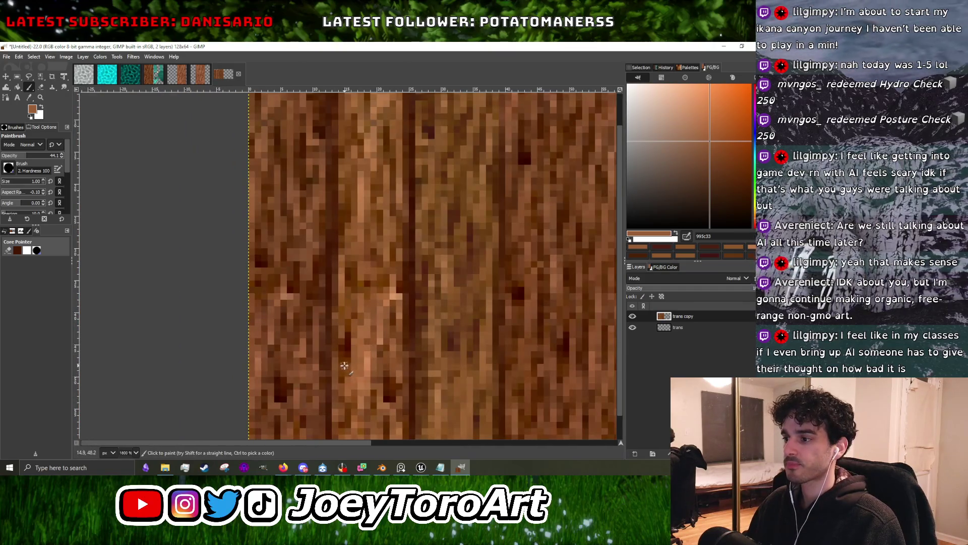
pyautogui.keyDown('ctrl'); pyautogui.scroll(-3, 346, 373); pyautogui.keyUp('ctrl')
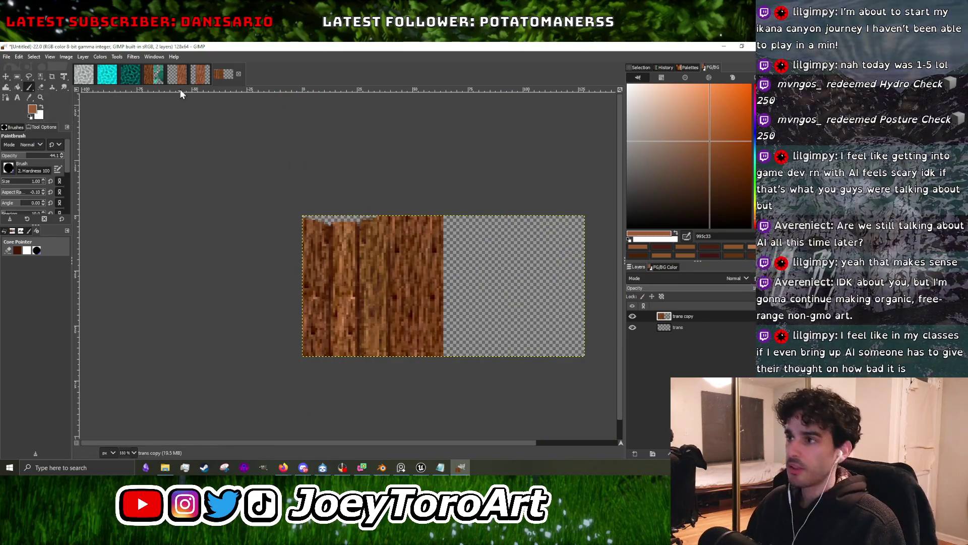
pyautogui.click(17, 76)
# Box-select one narrow 12-pixel-wide plank strip from bottom to top.
pyautogui.keyDown('ctrl'); pyautogui.scroll(2, 440, 240); pyautogui.keyUp('ctrl')
pyautogui.keyDown('ctrl'); pyautogui.scroll(-2, 440, 240); pyautogui.keyUp('ctrl')
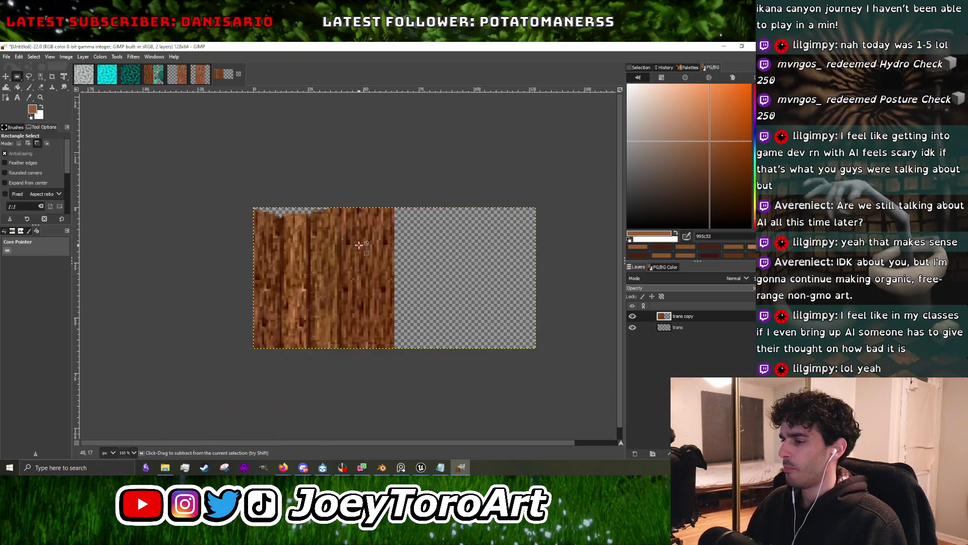
pyautogui.keyDown('ctrl'); pyautogui.scroll(2, 372, 336); pyautogui.keyUp('ctrl')
pyautogui.keyDown('ctrl'); pyautogui.scroll(-1, 339, 396); pyautogui.keyUp('ctrl')
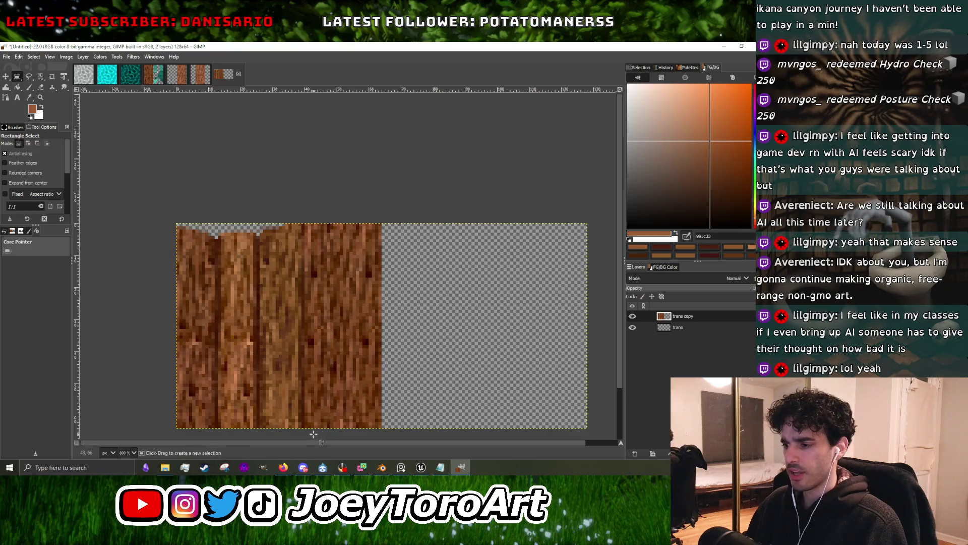
pyautogui.moveTo(304, 429); pyautogui.dragTo(342, 227)
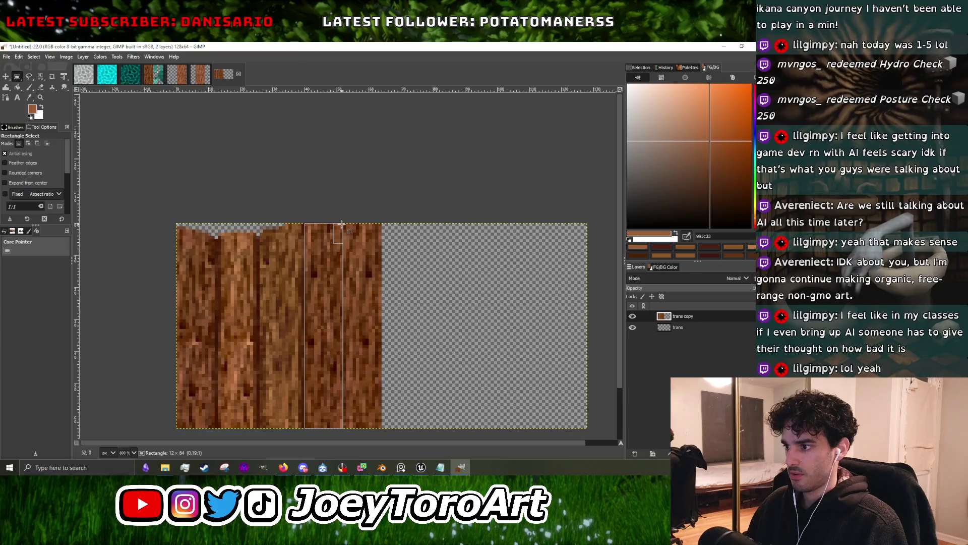
pyautogui.moveTo(341, 225); pyautogui.dragTo(340, 227)
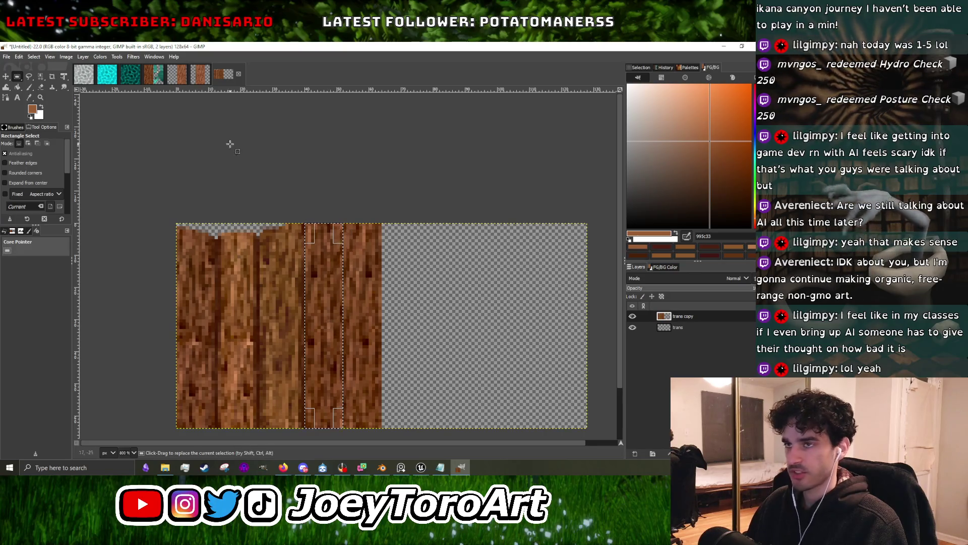
# In Colors > Exposure, nudge the black level slightly and raise exposure to about 0.465.
pyautogui.click(98, 56)
pyautogui.click(116, 116)
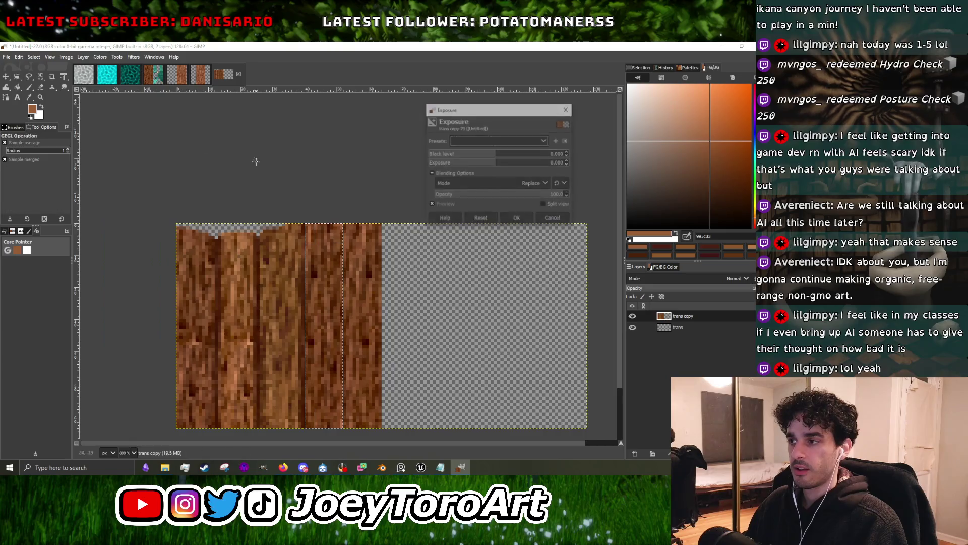
pyautogui.click(505, 157)
pyautogui.moveTo(505, 157); pyautogui.dragTo(497, 158)
pyautogui.click(500, 163)
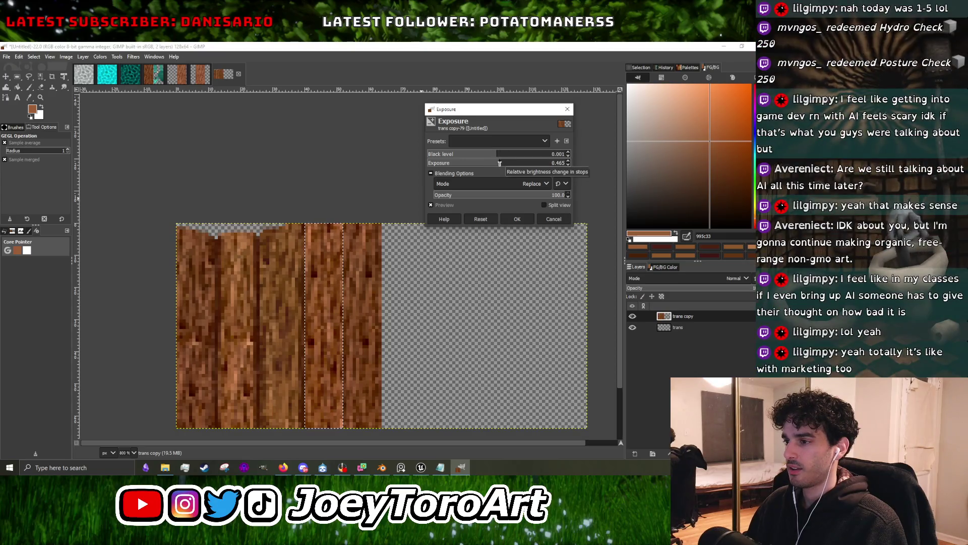
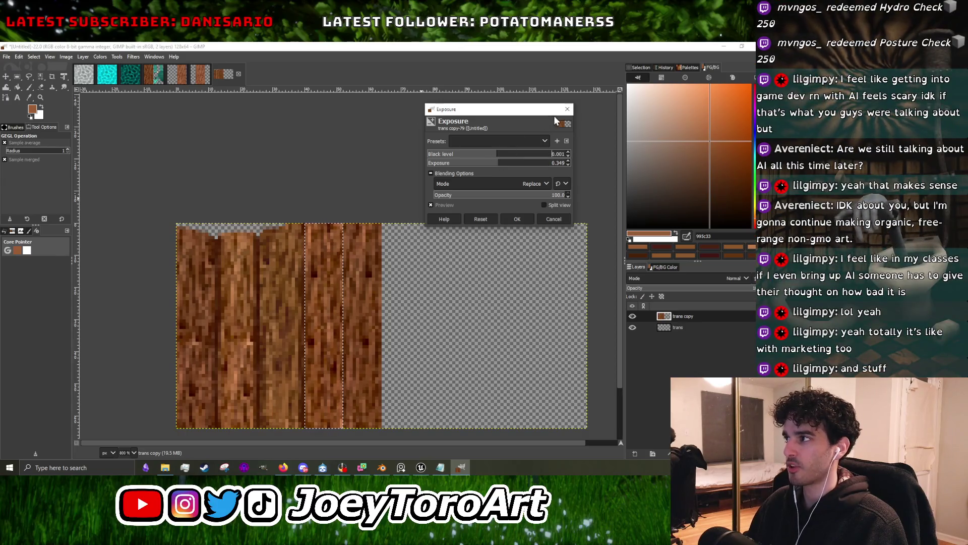
# Apply the exposure brightening to the selected planks and open the Colors menu.
pyautogui.click(568, 108)
pyautogui.click(106, 56)
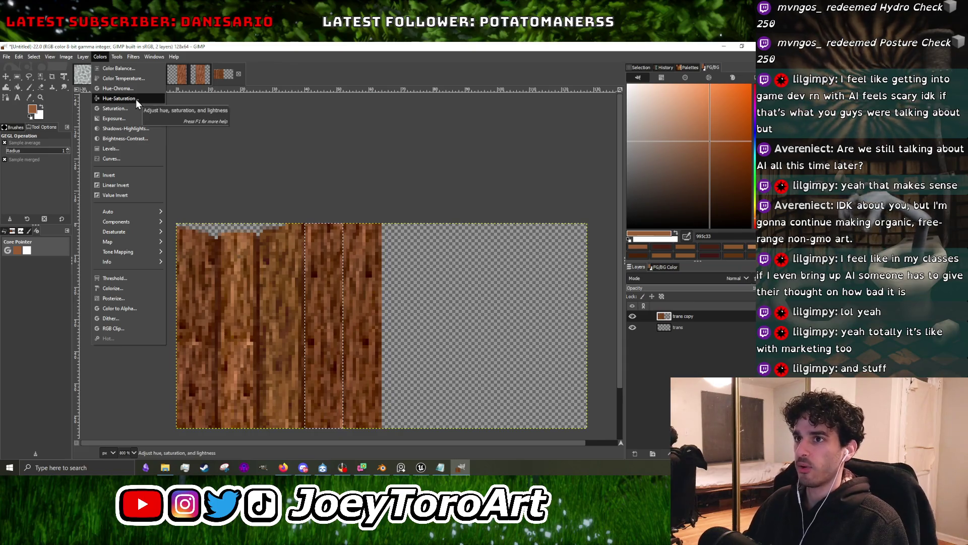
# Nudge the selected planks' hue slightly, raise lightness and add a little chroma with Hue-Chroma.
pyautogui.click(141, 89)
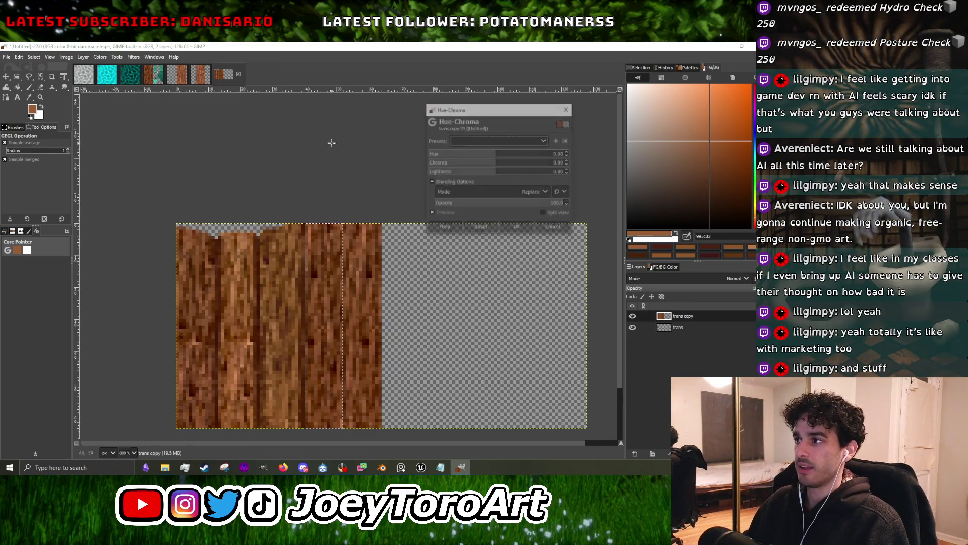
pyautogui.click(499, 154)
pyautogui.moveTo(498, 156); pyautogui.dragTo(498, 159)
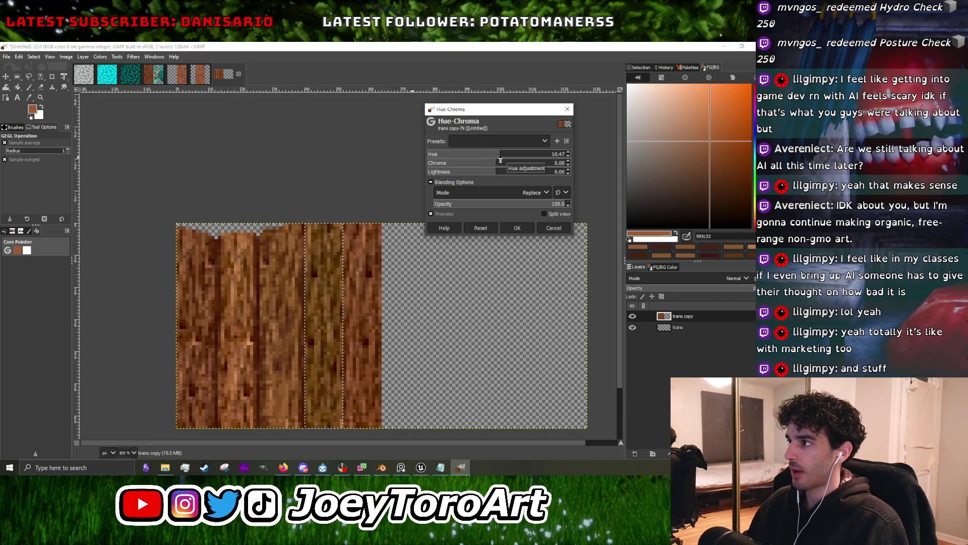
pyautogui.moveTo(497, 175); pyautogui.dragTo(497, 173)
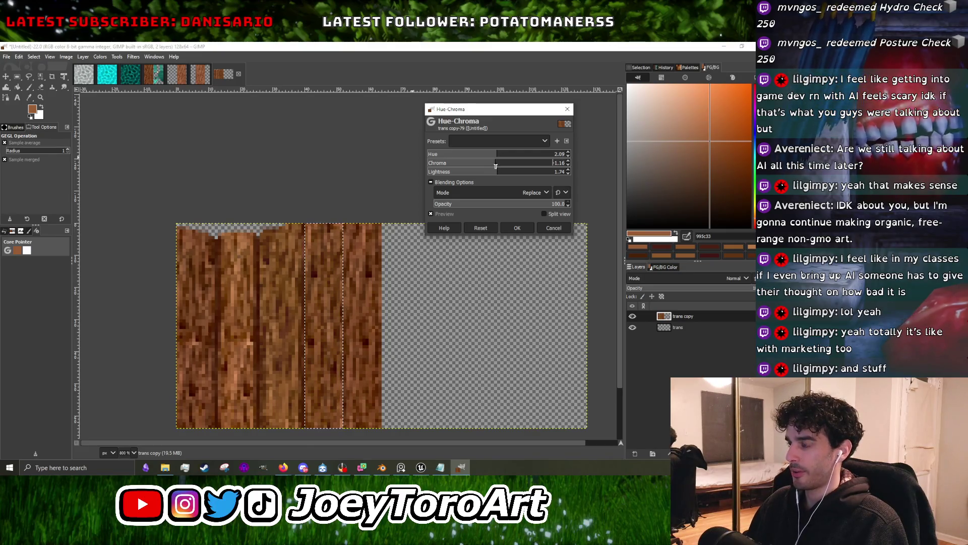
pyautogui.moveTo(498, 173); pyautogui.dragTo(493, 157)
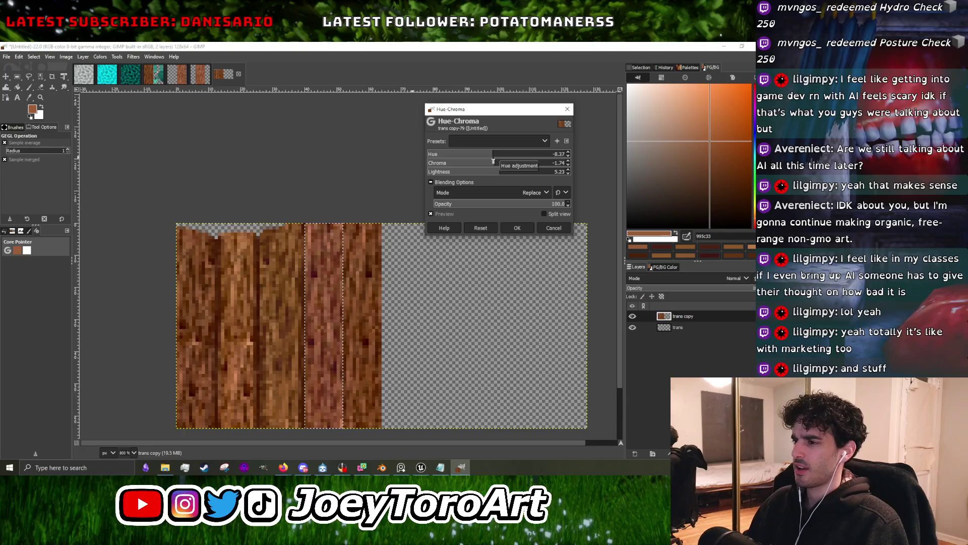
pyautogui.moveTo(496, 167); pyautogui.dragTo(498, 167)
pyautogui.press('Return')
# Bring up the Hue-Saturation adjustment from the Colors menu.
pyautogui.click(133, 56)
pyautogui.click(132, 57)
pyautogui.click(101, 57)
pyautogui.click(134, 102)
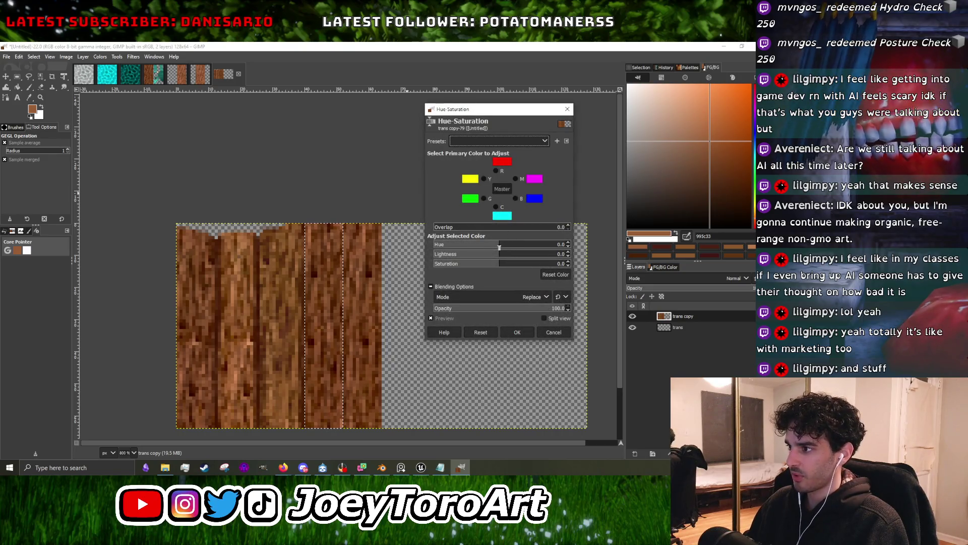
# Try Hue and Lightness shifts in Hue-Saturation, then reset and close it without applying.
pyautogui.moveTo(501, 247); pyautogui.dragTo(500, 248)
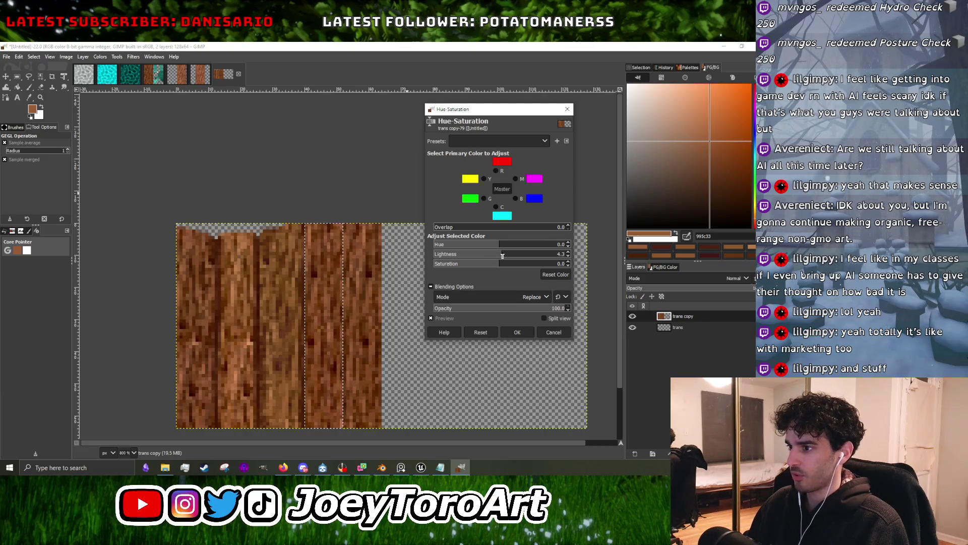
pyautogui.moveTo(507, 256); pyautogui.dragTo(500, 256)
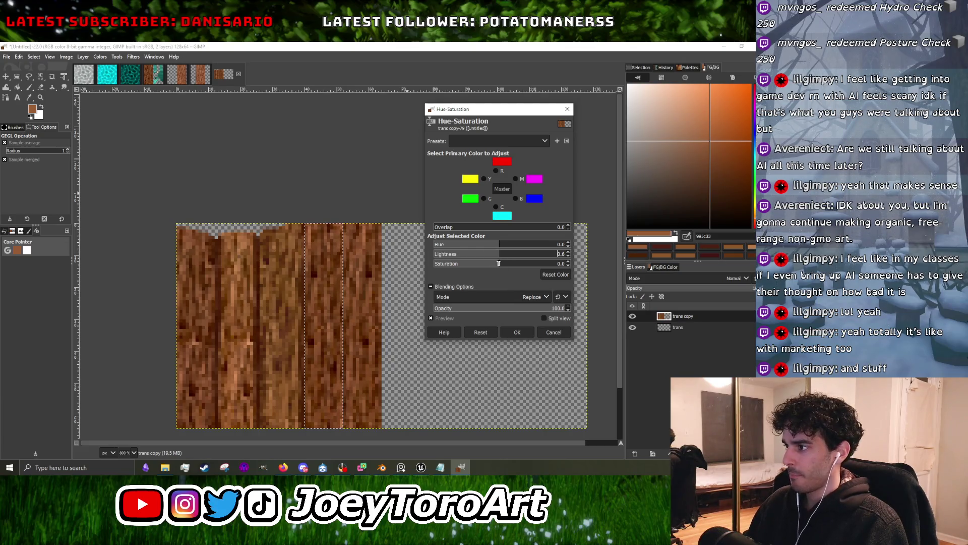
pyautogui.click(567, 110)
pyautogui.hotkey('shift', 'ctrl', 'f')
pyautogui.click(567, 109)
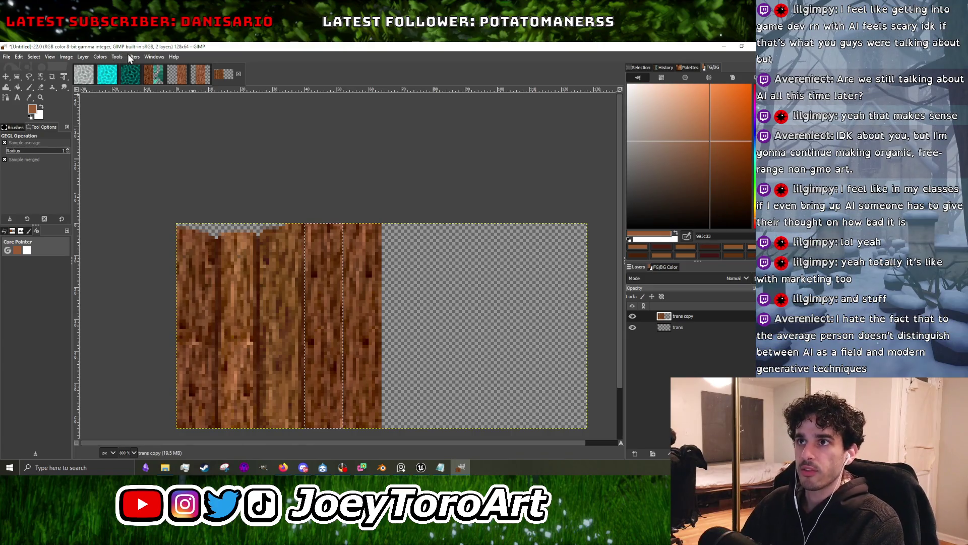
pyautogui.click(100, 56)
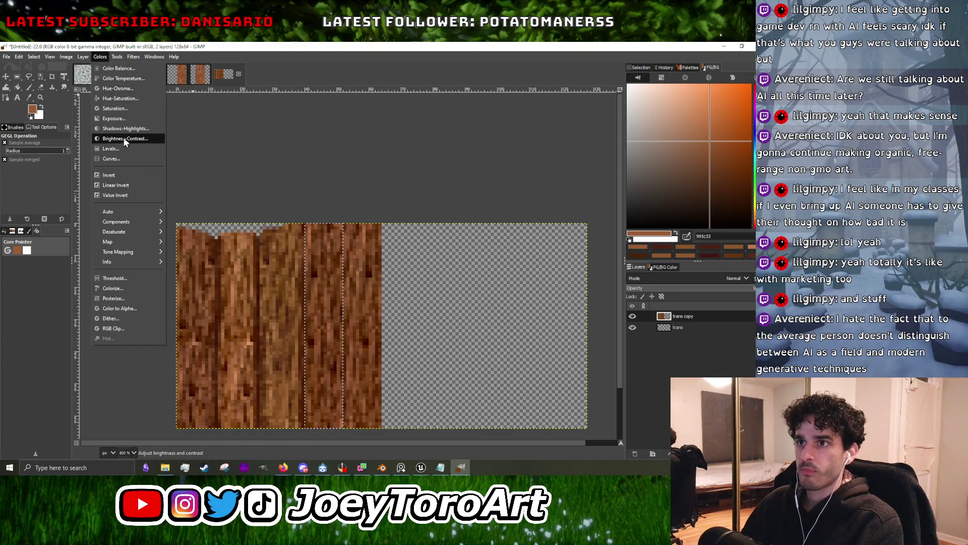
# Raise the middle planks' exposure to about 0.698 with a slightly higher black level.
pyautogui.click(125, 119)
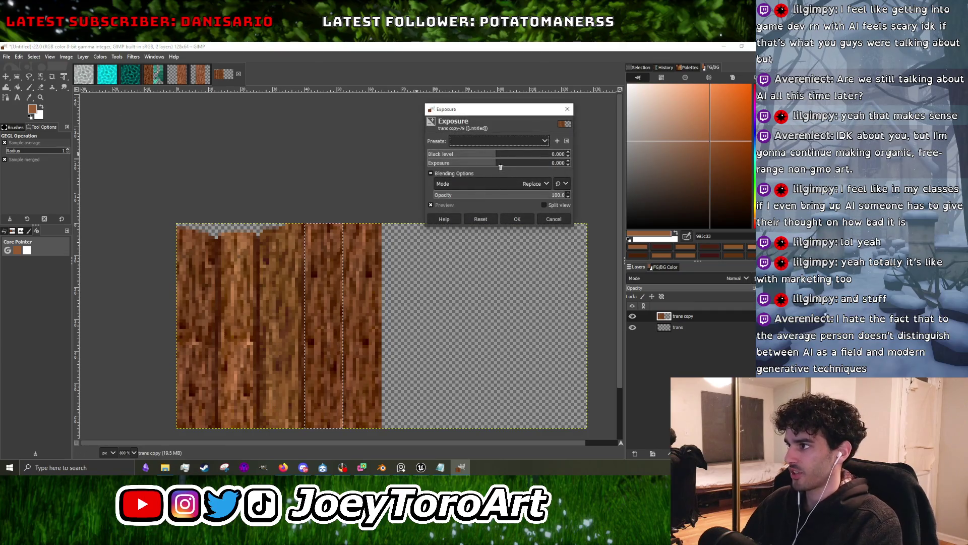
pyautogui.moveTo(497, 166); pyautogui.dragTo(502, 169)
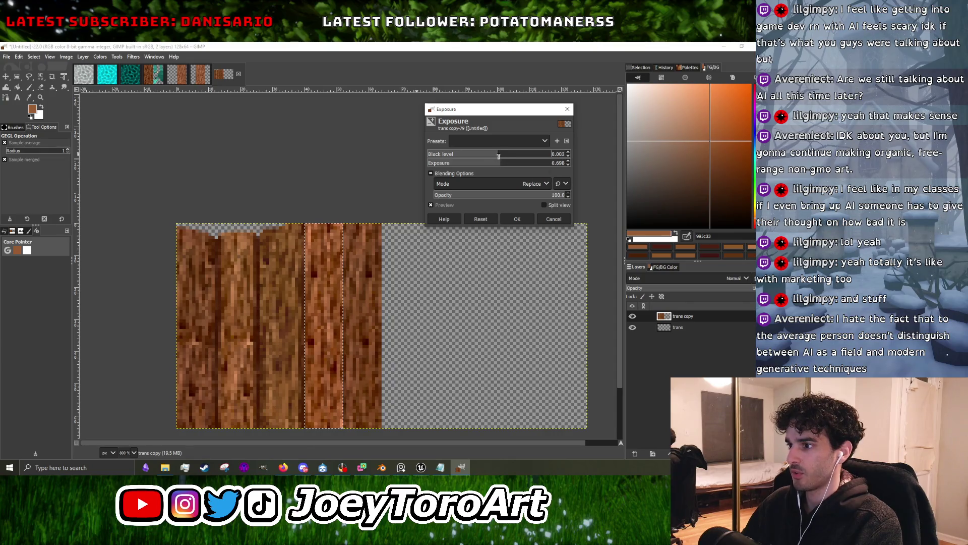
pyautogui.click(505, 156)
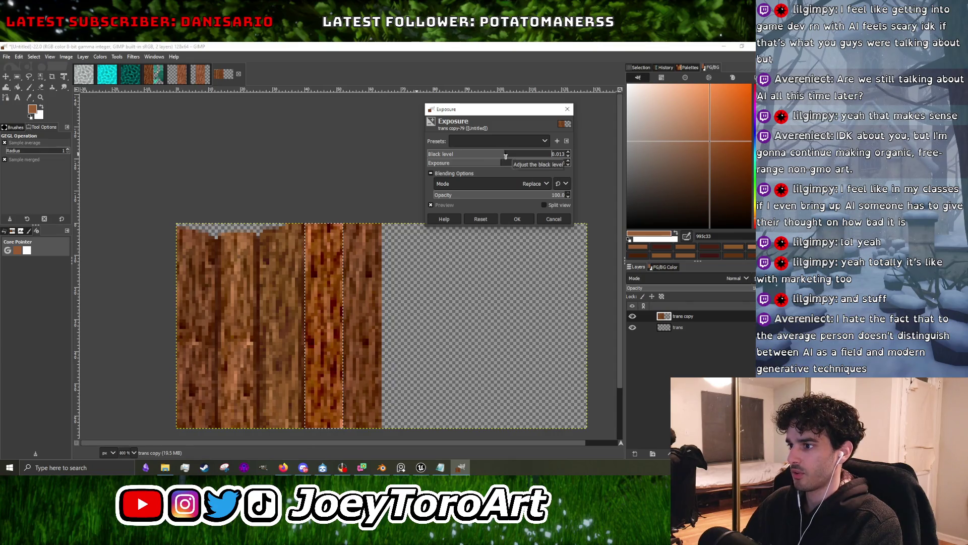
pyautogui.click(515, 218)
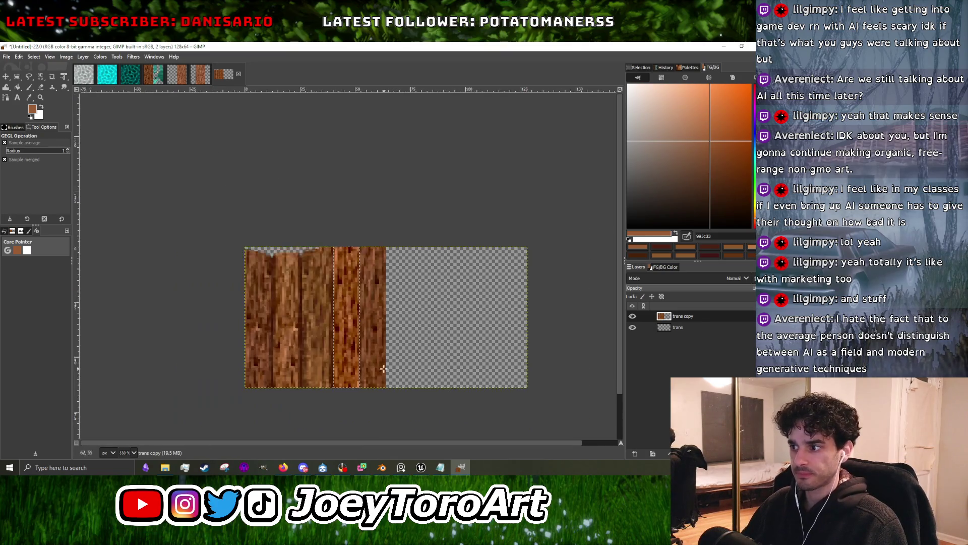
pyautogui.keyDown('ctrl'); pyautogui.scroll(1, 394, 300); pyautogui.keyUp('ctrl')
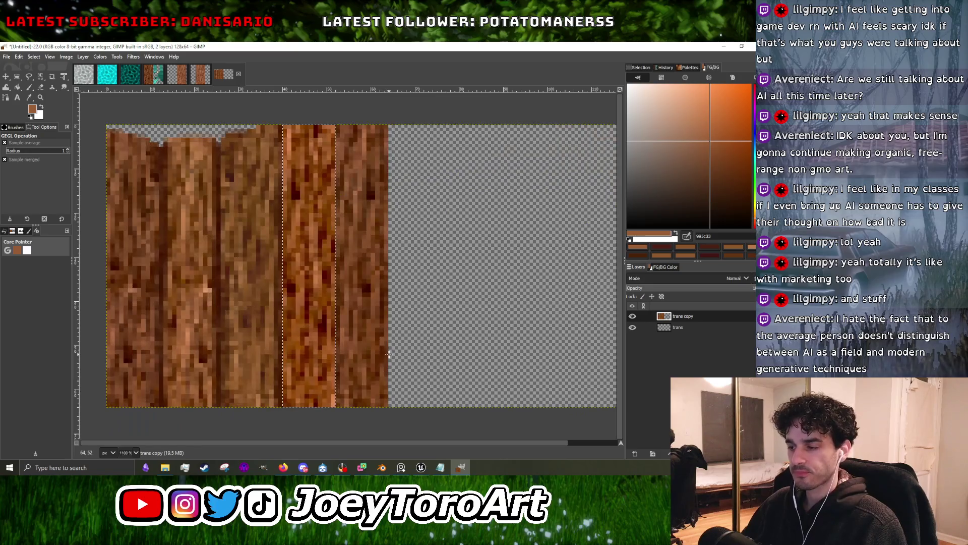
# Draw a rectangle selection around just the rightmost plank.
pyautogui.click(18, 77)
pyautogui.keyDown('ctrl'); pyautogui.scroll(-1, 345, 409); pyautogui.keyUp('ctrl')
pyautogui.moveTo(338, 408); pyautogui.dragTo(378, 254)
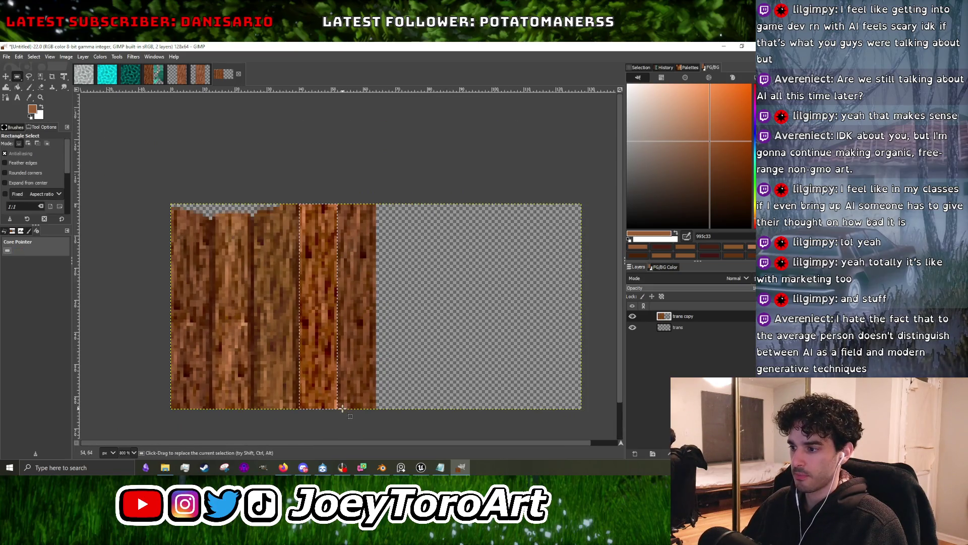
pyautogui.moveTo(371, 206); pyautogui.dragTo(374, 206)
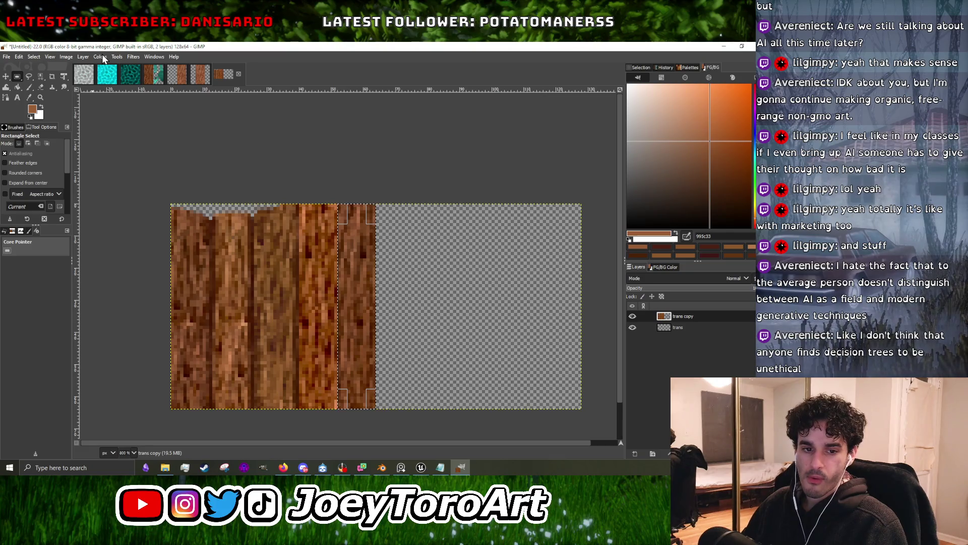
# Apply an Exposure adjustment with a slight black-level change to the rightmost plank.
pyautogui.click(102, 58)
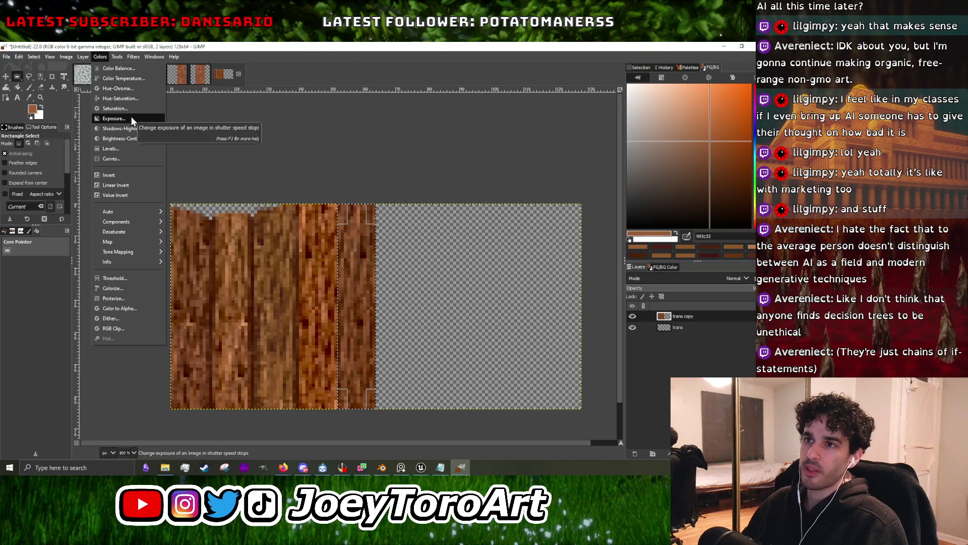
pyautogui.click(128, 120)
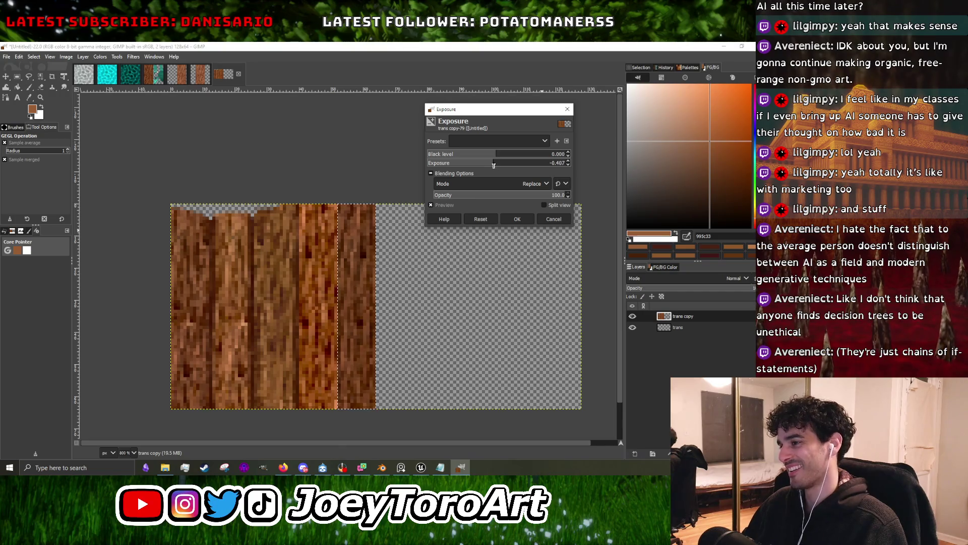
pyautogui.moveTo(495, 166); pyautogui.dragTo(498, 161)
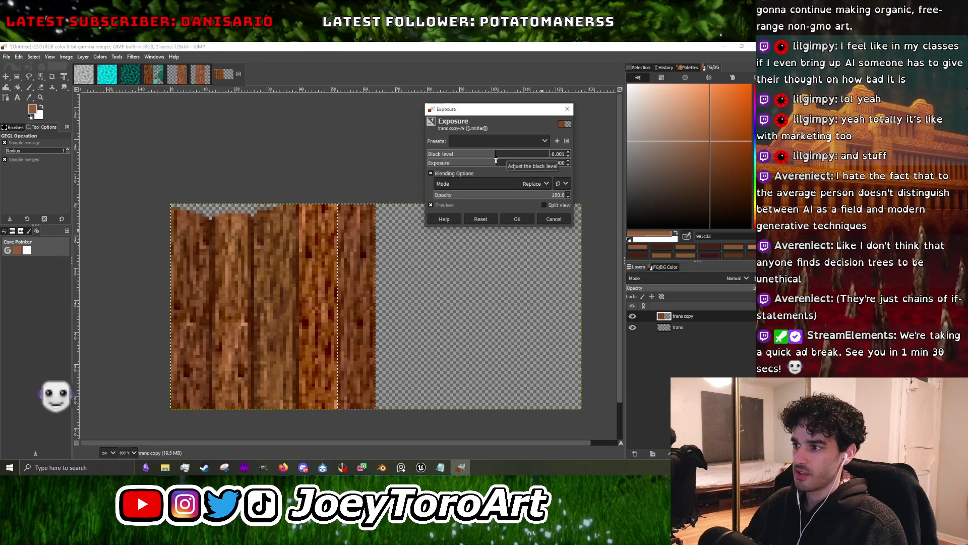
pyautogui.moveTo(493, 156); pyautogui.dragTo(504, 156)
pyautogui.click(567, 109)
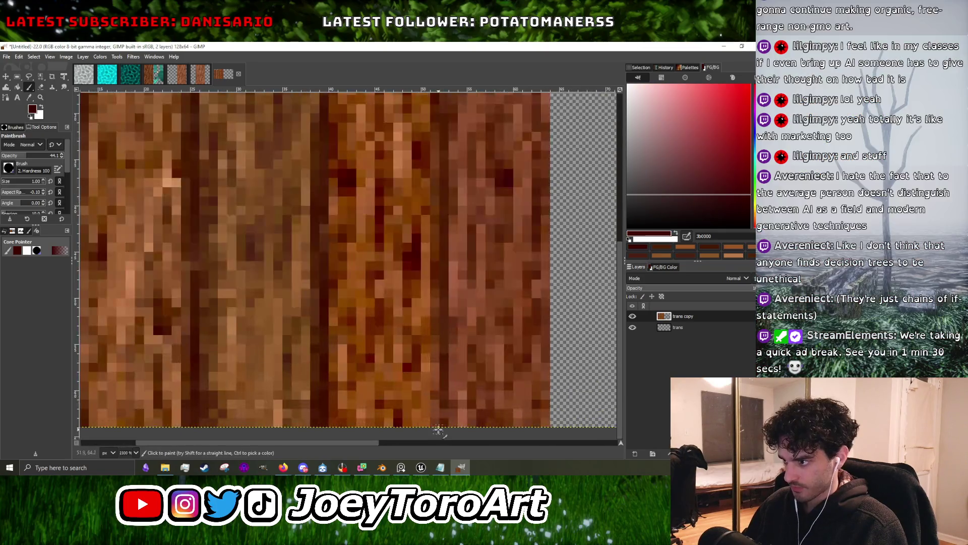
# Sample browns from the wood, ending with mid brown 9c5721 as the foreground colour.
pyautogui.keyDown('ctrl'); pyautogui.click(427, 413); pyautogui.keyUp('ctrl')
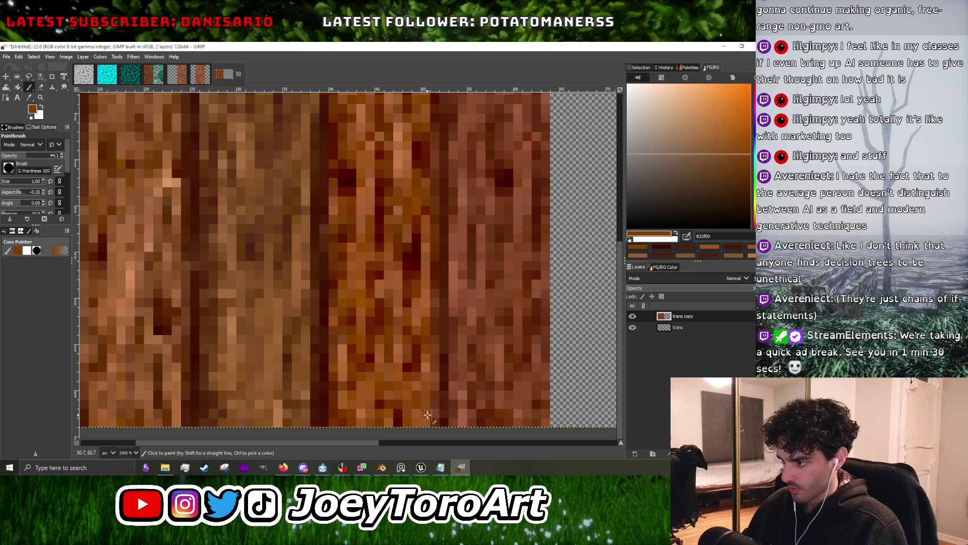
pyautogui.keyDown('ctrl'); pyautogui.click(342, 370); pyautogui.keyUp('ctrl')
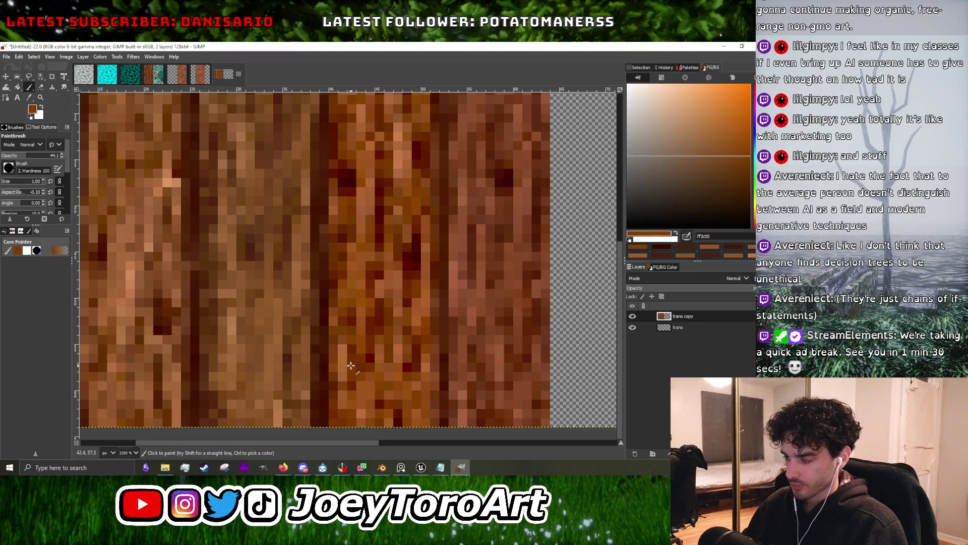
pyautogui.keyDown('ctrl'); pyautogui.scroll(-4, 373, 341); pyautogui.keyUp('ctrl')
pyautogui.keyDown('ctrl'); pyautogui.scroll(5, 363, 353); pyautogui.keyUp('ctrl')
pyautogui.keyDown('ctrl'); pyautogui.click(358, 318); pyautogui.keyUp('ctrl')
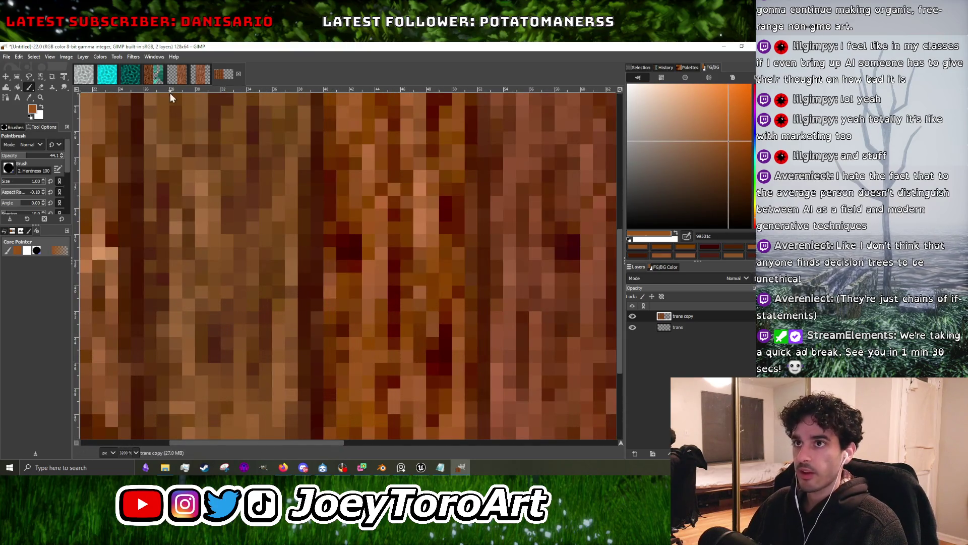
pyautogui.keyDown('ctrl'); pyautogui.scroll(-4, 251, 264); pyautogui.keyUp('ctrl')
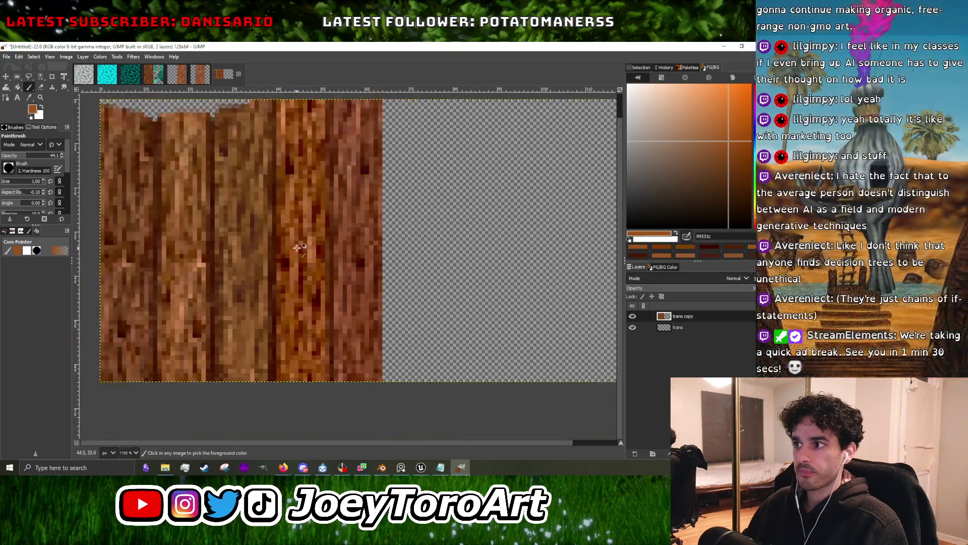
pyautogui.keyDown('ctrl'); pyautogui.scroll(4, 300, 248); pyautogui.keyUp('ctrl')
pyautogui.keyDown('ctrl'); pyautogui.click(289, 331); pyautogui.keyUp('ctrl')
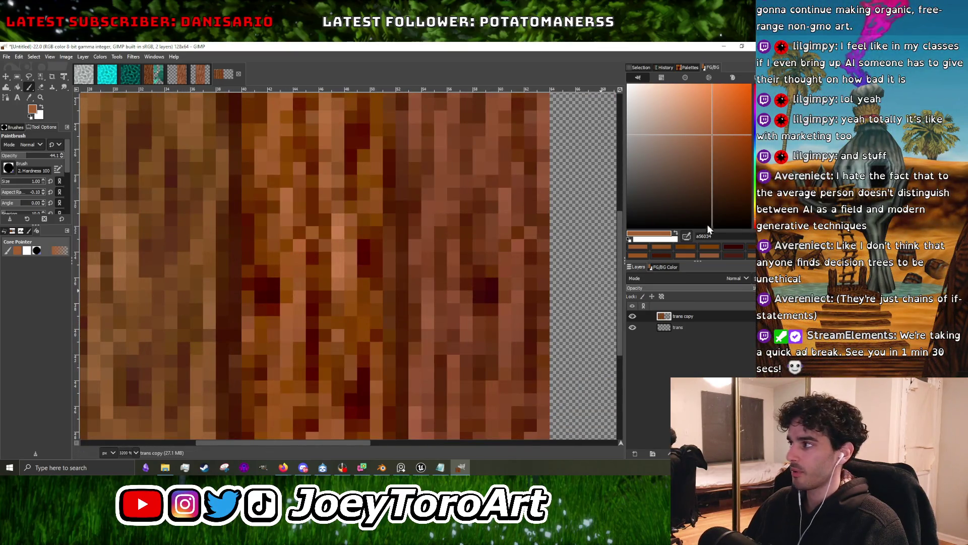
pyautogui.click(753, 96)
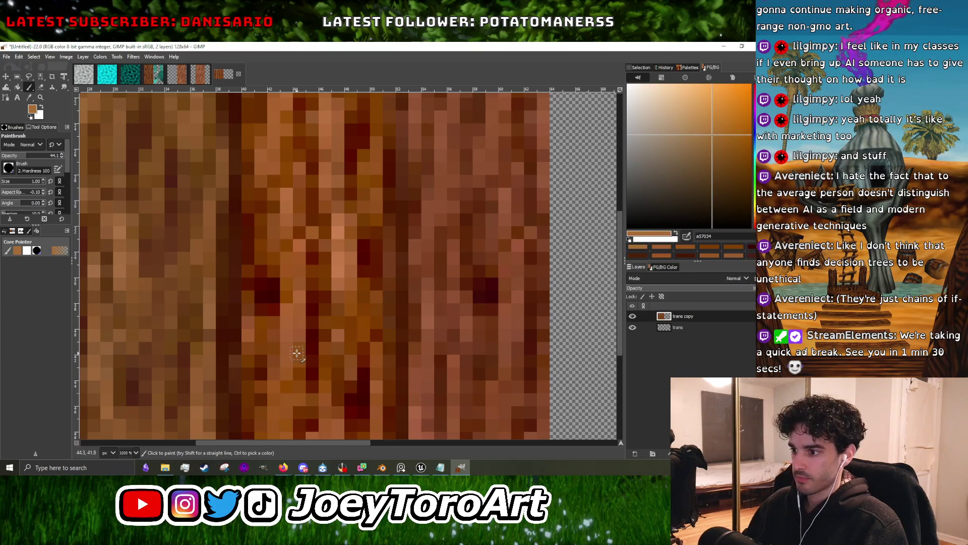
pyautogui.keyDown('ctrl'); pyautogui.click(287, 368); pyautogui.keyUp('ctrl')
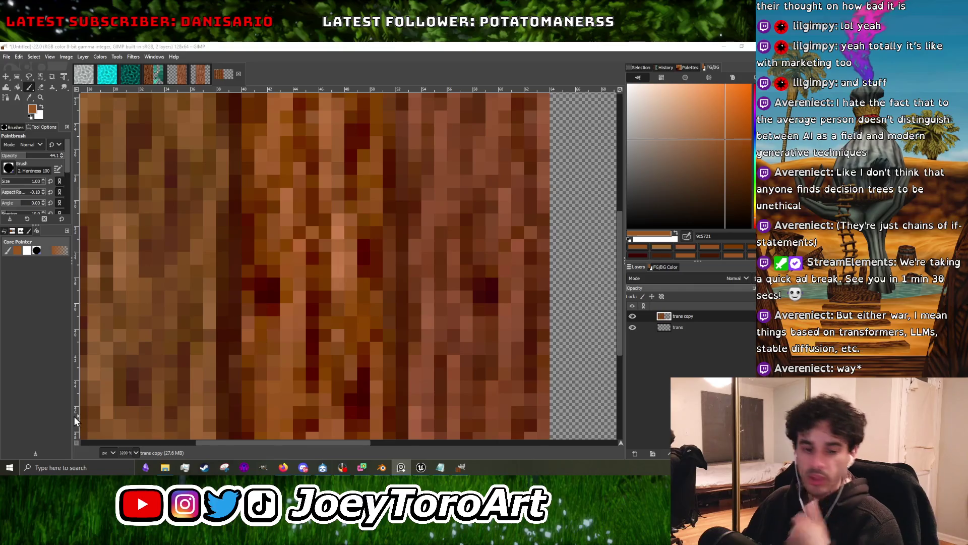
# Sample dark browns (421103, 3e0000, 411303) and darken the paint colour to 210c05.
pyautogui.keyDown('ctrl'); pyautogui.scroll(-4, 323, 312); pyautogui.keyUp('ctrl')
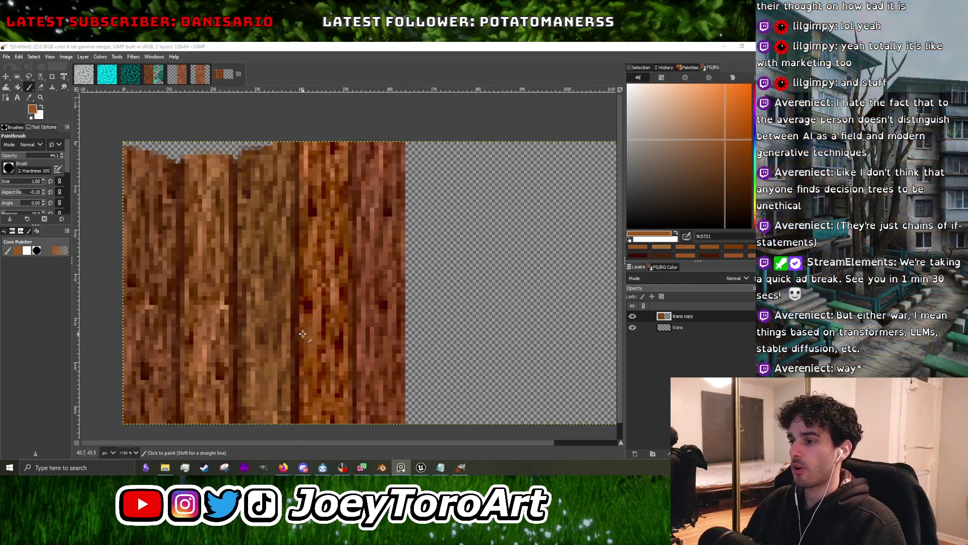
pyautogui.keyDown('ctrl'); pyautogui.scroll(5, 276, 288); pyautogui.keyUp('ctrl')
pyautogui.keyDown('ctrl'); pyautogui.click(276, 289); pyautogui.keyUp('ctrl')
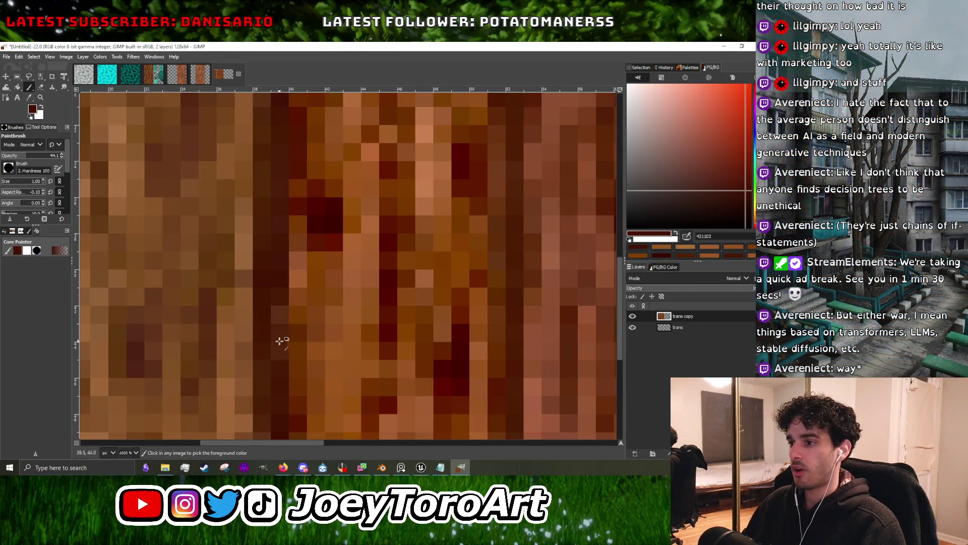
pyautogui.keyDown('ctrl'); pyautogui.scroll(-3, 279, 340); pyautogui.keyUp('ctrl')
pyautogui.keyDown('ctrl'); pyautogui.scroll(3, 295, 309); pyautogui.keyUp('ctrl')
pyautogui.keyDown('ctrl'); pyautogui.scroll(-3, 296, 313); pyautogui.keyUp('ctrl')
pyautogui.keyDown('ctrl'); pyautogui.scroll(1, 320, 285); pyautogui.keyUp('ctrl')
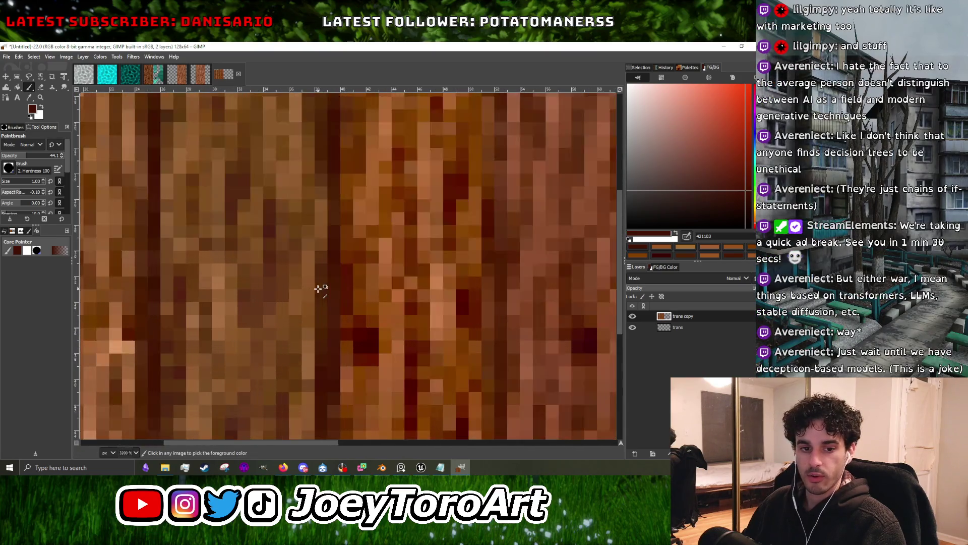
pyautogui.keyDown('ctrl'); pyautogui.scroll(-1, 324, 305); pyautogui.keyUp('ctrl')
pyautogui.keyDown('ctrl'); pyautogui.scroll(-1, 324, 314); pyautogui.keyUp('ctrl')
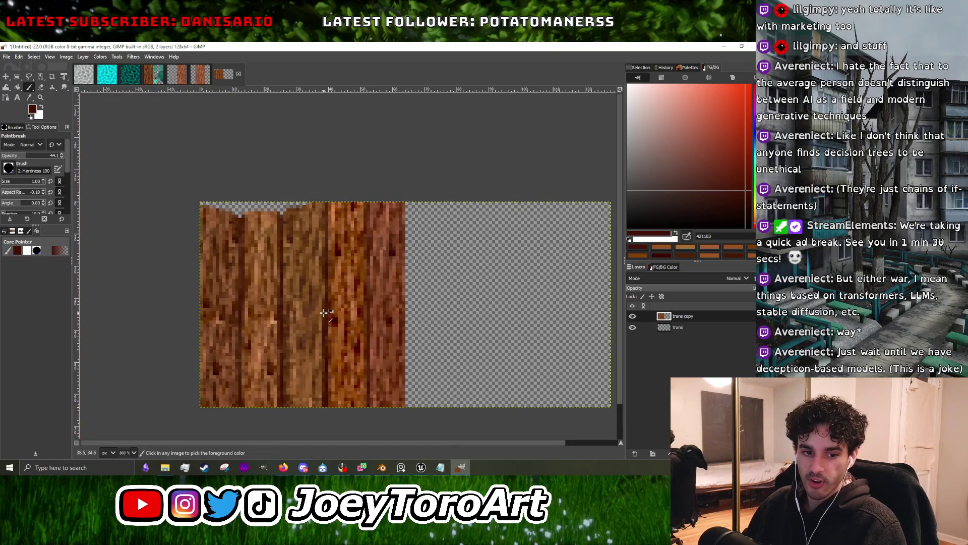
pyautogui.keyDown('ctrl'); pyautogui.scroll(3, 324, 315); pyautogui.keyUp('ctrl')
pyautogui.keyDown('ctrl'); pyautogui.scroll(-3, 324, 317); pyautogui.keyUp('ctrl')
pyautogui.keyDown('ctrl'); pyautogui.scroll(3, 276, 317); pyautogui.keyUp('ctrl')
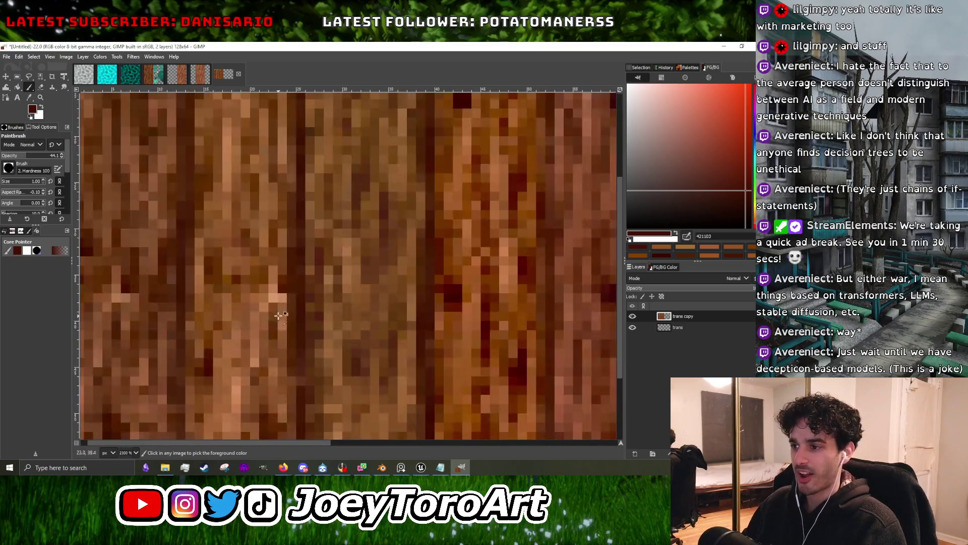
pyautogui.keyDown('ctrl'); pyautogui.click(454, 299); pyautogui.keyUp('ctrl')
pyautogui.keyDown('ctrl'); pyautogui.scroll(2, 291, 332); pyautogui.keyUp('ctrl')
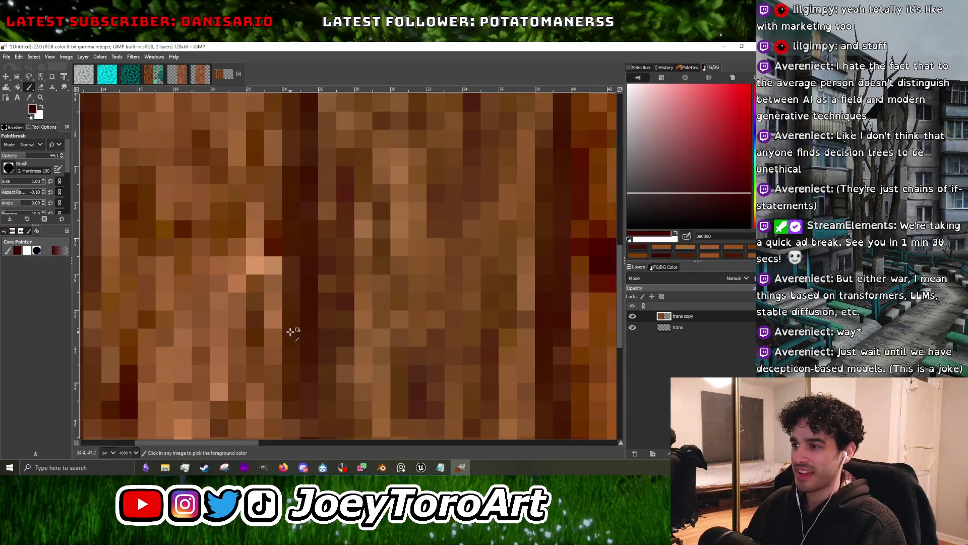
pyautogui.keyDown('ctrl'); pyautogui.click(320, 318); pyautogui.keyUp('ctrl')
pyautogui.keyDown('ctrl'); pyautogui.click(320, 311); pyautogui.keyUp('ctrl')
pyautogui.moveTo(734, 206); pyautogui.dragTo(735, 210)
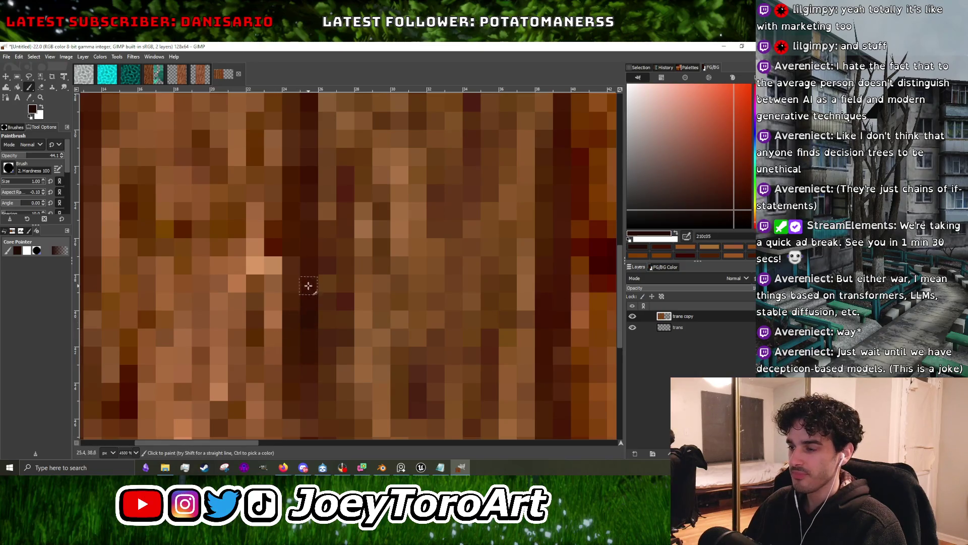
# Sample browns 431906 and 240e05, then paint small dark shading strokes on the planks.
pyautogui.keyDown('ctrl'); pyautogui.scroll(-7, 309, 288); pyautogui.keyUp('ctrl')
pyautogui.keyDown('ctrl'); pyautogui.scroll(4, 304, 298); pyautogui.keyUp('ctrl')
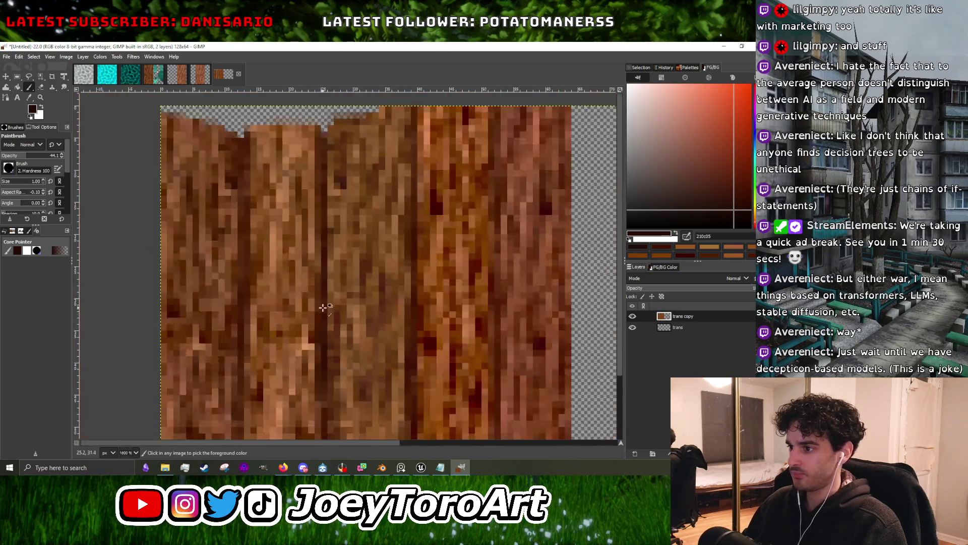
pyautogui.keyDown('ctrl'); pyautogui.scroll(2, 322, 323); pyautogui.keyUp('ctrl')
pyautogui.keyDown('ctrl'); pyautogui.scroll(-2, 337, 286); pyautogui.keyUp('ctrl')
pyautogui.keyDown('ctrl'); pyautogui.scroll(2, 337, 321); pyautogui.keyUp('ctrl')
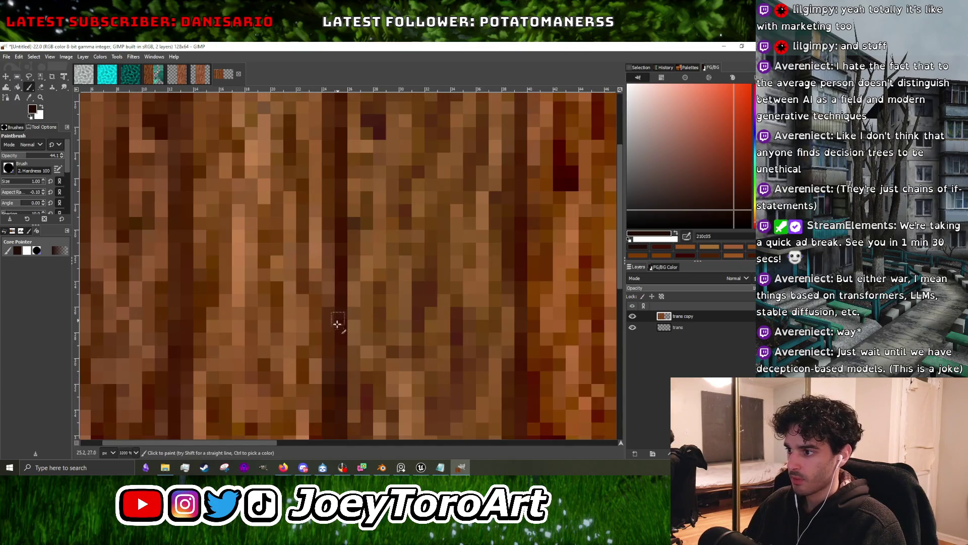
pyautogui.keyDown('ctrl'); pyautogui.scroll(-4, 335, 310); pyautogui.keyUp('ctrl')
pyautogui.keyDown('ctrl'); pyautogui.scroll(4, 356, 361); pyautogui.keyUp('ctrl')
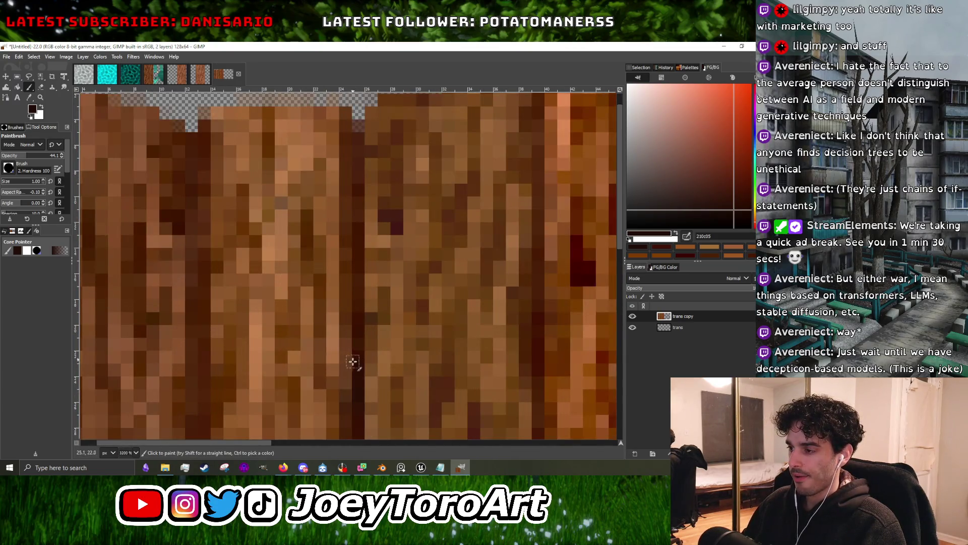
pyautogui.keyDown('ctrl'); pyautogui.scroll(-4, 368, 259); pyautogui.keyUp('ctrl')
pyautogui.keyDown('ctrl'); pyautogui.scroll(4, 357, 308); pyautogui.keyUp('ctrl')
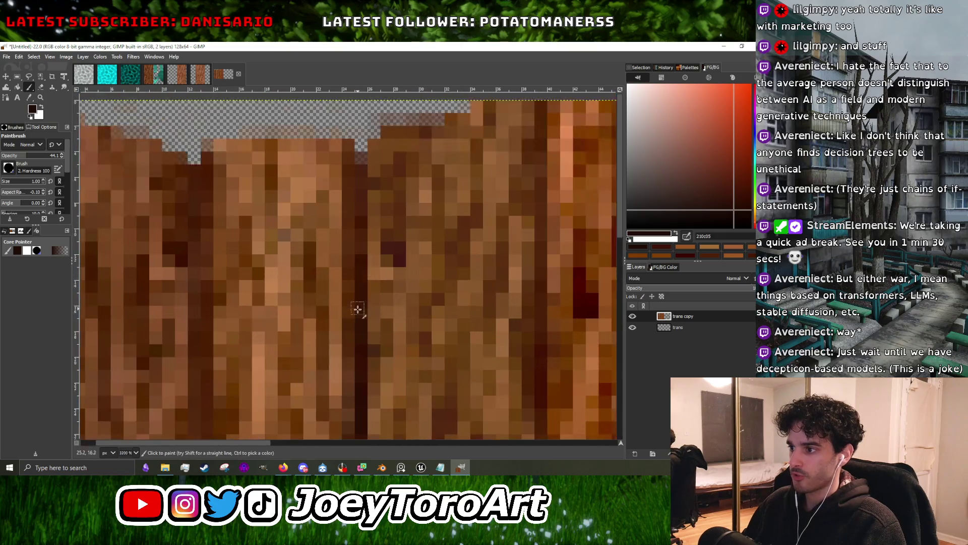
pyautogui.keyDown('ctrl'); pyautogui.scroll(-4, 357, 237); pyautogui.keyUp('ctrl')
pyautogui.keyDown('ctrl'); pyautogui.scroll(4, 355, 249); pyautogui.keyUp('ctrl')
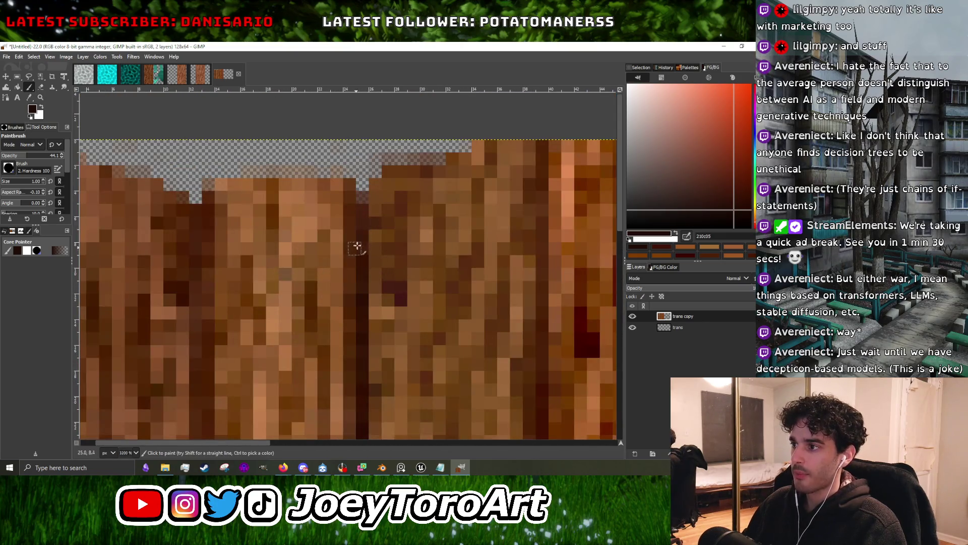
pyautogui.keyDown('ctrl'); pyautogui.scroll(-4, 353, 242); pyautogui.keyUp('ctrl')
pyautogui.keyDown('ctrl'); pyautogui.scroll(4, 282, 252); pyautogui.keyUp('ctrl')
pyautogui.keyDown('ctrl'); pyautogui.click(286, 250); pyautogui.keyUp('ctrl')
pyautogui.keyDown('ctrl'); pyautogui.scroll(-4, 286, 250); pyautogui.keyUp('ctrl')
pyautogui.keyDown('ctrl'); pyautogui.scroll(4, 281, 255); pyautogui.keyUp('ctrl')
pyautogui.keyDown('ctrl'); pyautogui.click(273, 234); pyautogui.keyUp('ctrl')
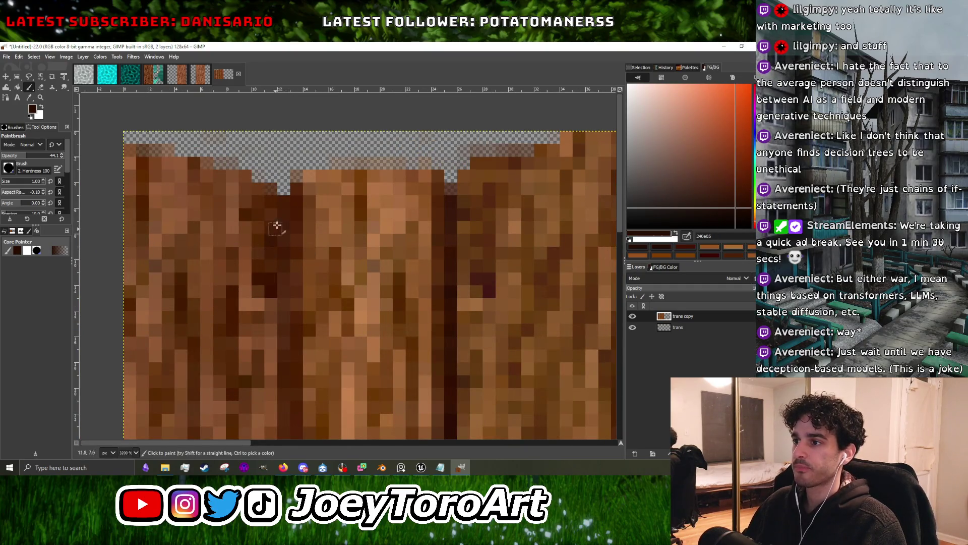
pyautogui.keyDown('ctrl'); pyautogui.scroll(-1, 295, 284); pyautogui.keyUp('ctrl')
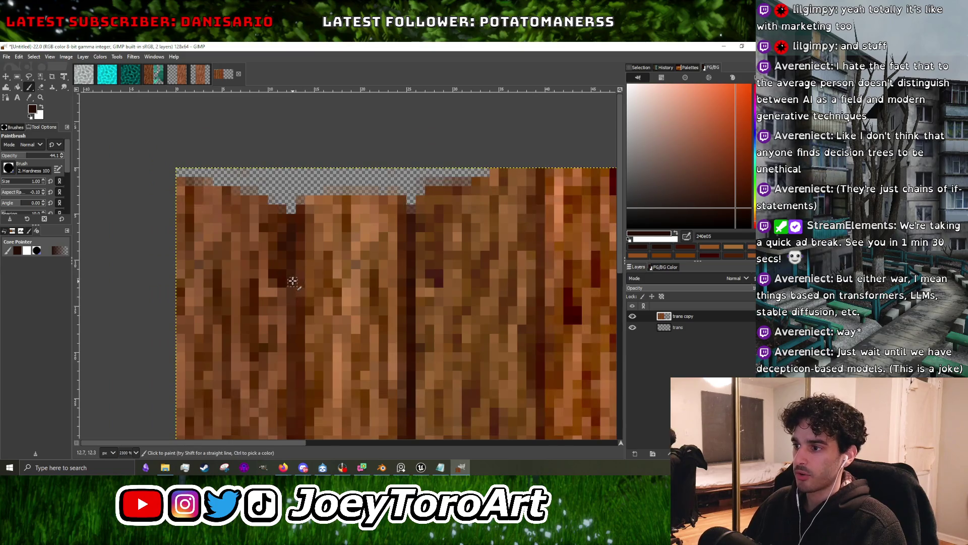
pyautogui.keyDown('ctrl'); pyautogui.scroll(-1, 290, 343); pyautogui.keyUp('ctrl')
pyautogui.moveTo(318, 284); pyautogui.dragTo(308, 337)
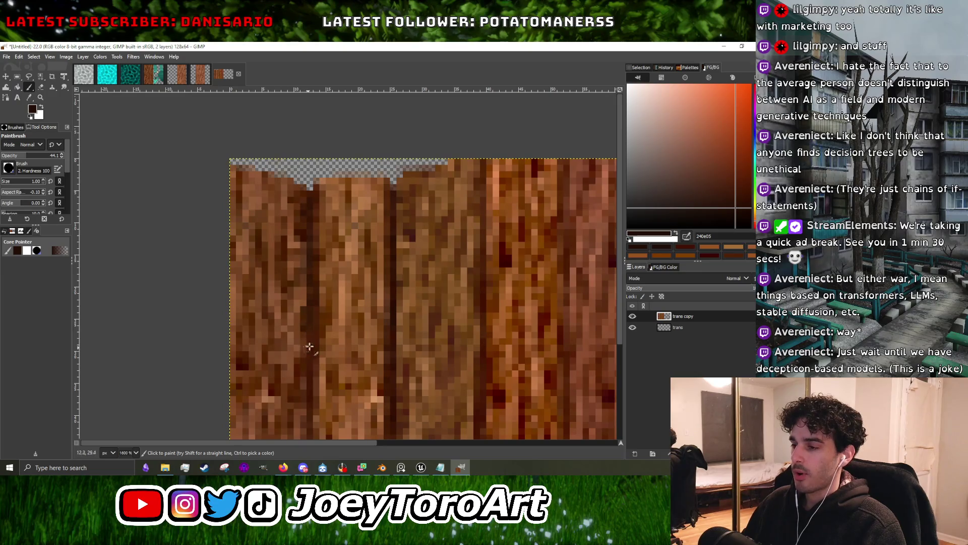
# Sample browns 53280e, 2e1104 and 411c08, then paint darker shading along the plank grain.
pyautogui.keyDown('ctrl'); pyautogui.scroll(-2, 309, 340); pyautogui.keyUp('ctrl')
pyautogui.keyDown('ctrl'); pyautogui.scroll(2, 315, 315); pyautogui.keyUp('ctrl')
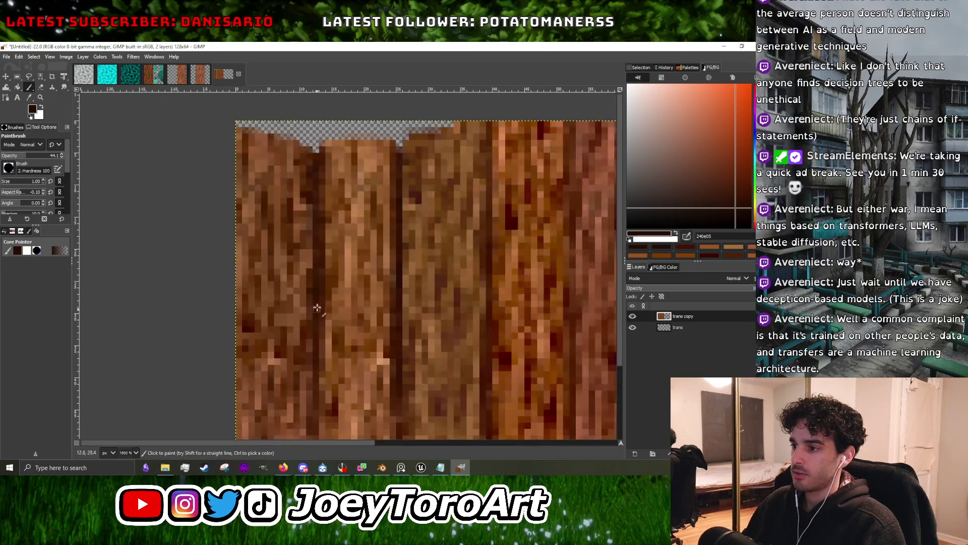
pyautogui.keyDown('ctrl'); pyautogui.scroll(-1, 317, 343); pyautogui.keyUp('ctrl')
pyautogui.keyDown('ctrl'); pyautogui.scroll(1, 318, 345); pyautogui.keyUp('ctrl')
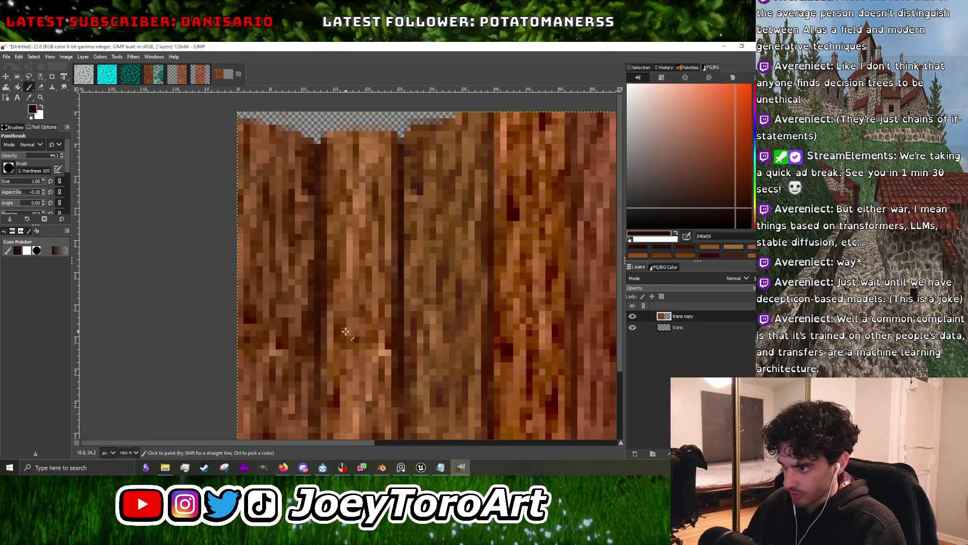
pyautogui.keyDown('ctrl'); pyautogui.scroll(-1, 338, 299); pyautogui.keyUp('ctrl')
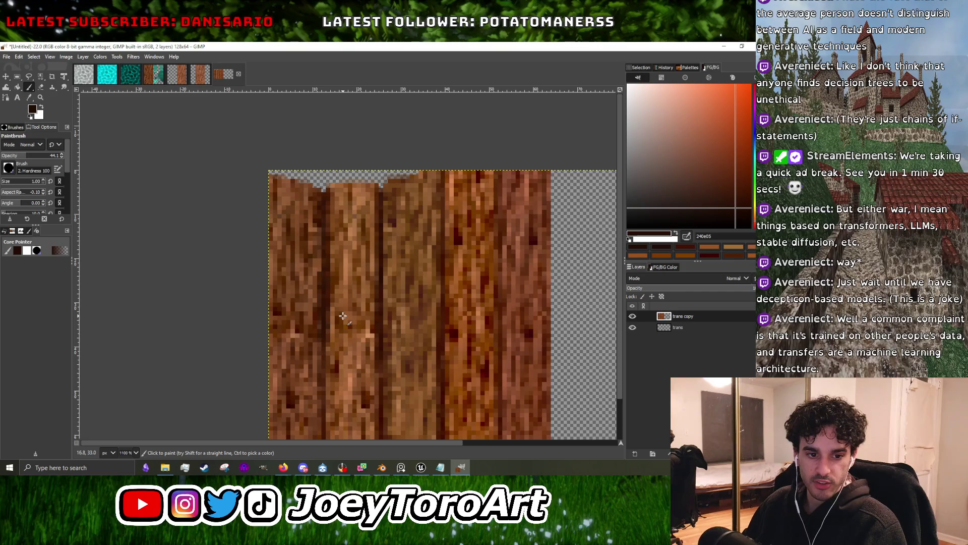
pyautogui.keyDown('ctrl'); pyautogui.scroll(2, 342, 316); pyautogui.keyUp('ctrl')
pyautogui.keyDown('ctrl'); pyautogui.scroll(1, 346, 324); pyautogui.keyUp('ctrl')
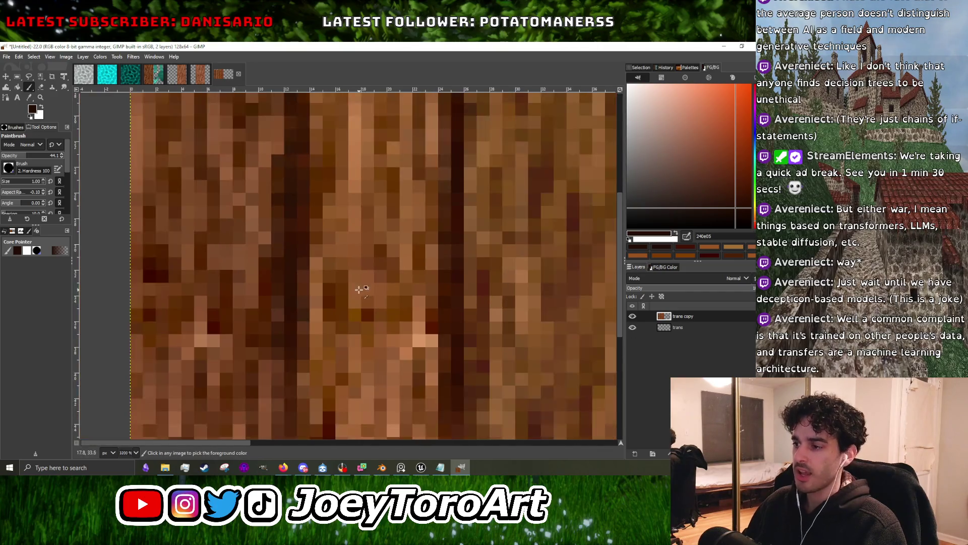
pyautogui.keyDown('ctrl'); pyautogui.click(305, 343); pyautogui.keyUp('ctrl')
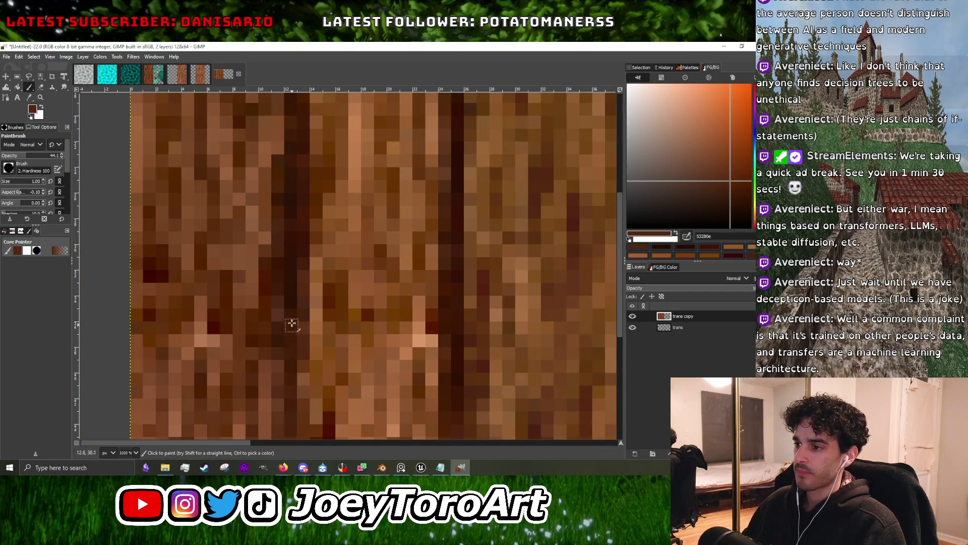
pyautogui.keyDown('ctrl'); pyautogui.click(287, 328); pyautogui.keyUp('ctrl')
pyautogui.keyDown('ctrl'); pyautogui.scroll(-1, 286, 362); pyautogui.keyUp('ctrl')
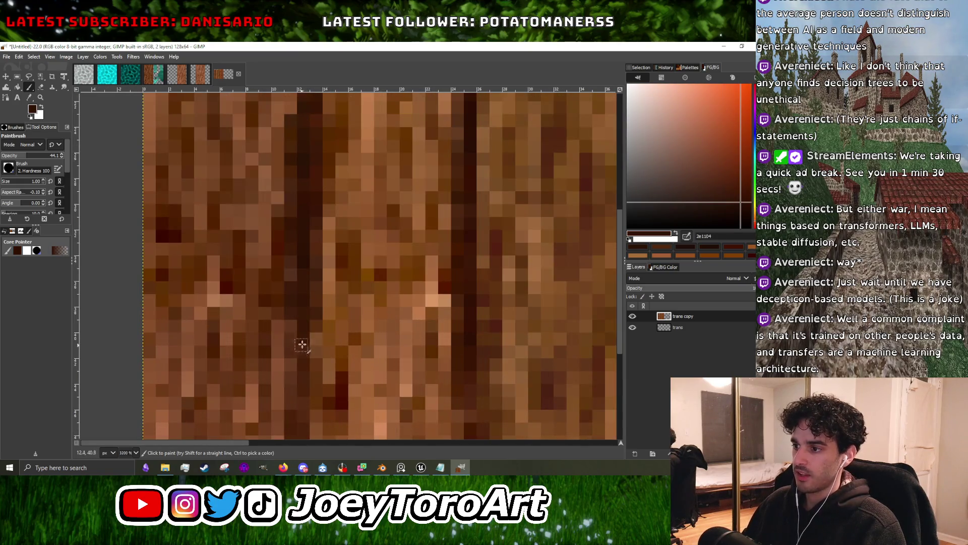
pyautogui.keyDown('ctrl'); pyautogui.scroll(-1, 323, 349); pyautogui.keyUp('ctrl')
pyautogui.keyDown('ctrl'); pyautogui.scroll(2, 325, 349); pyautogui.keyUp('ctrl')
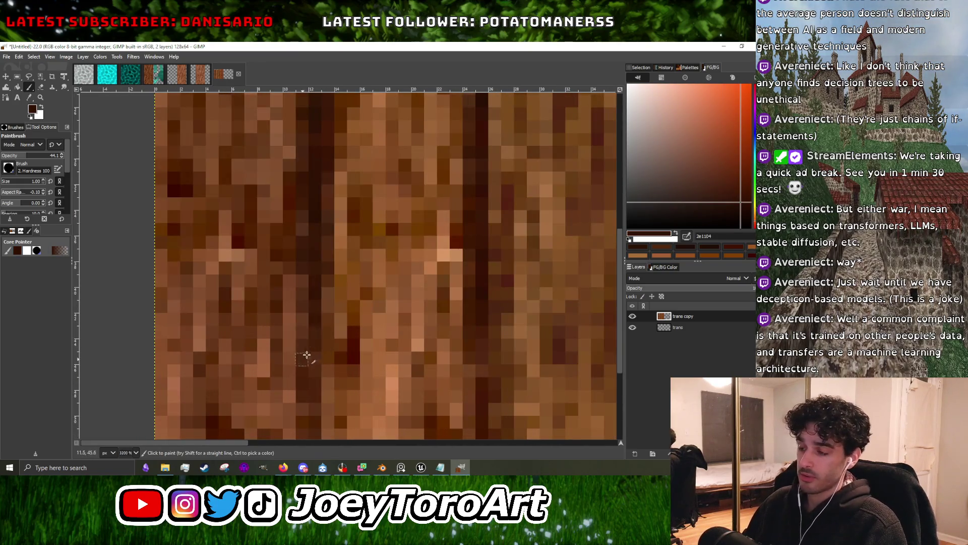
pyautogui.keyDown('ctrl'); pyautogui.scroll(-1, 328, 348); pyautogui.keyUp('ctrl')
pyautogui.keyDown('ctrl'); pyautogui.scroll(1, 332, 333); pyautogui.keyUp('ctrl')
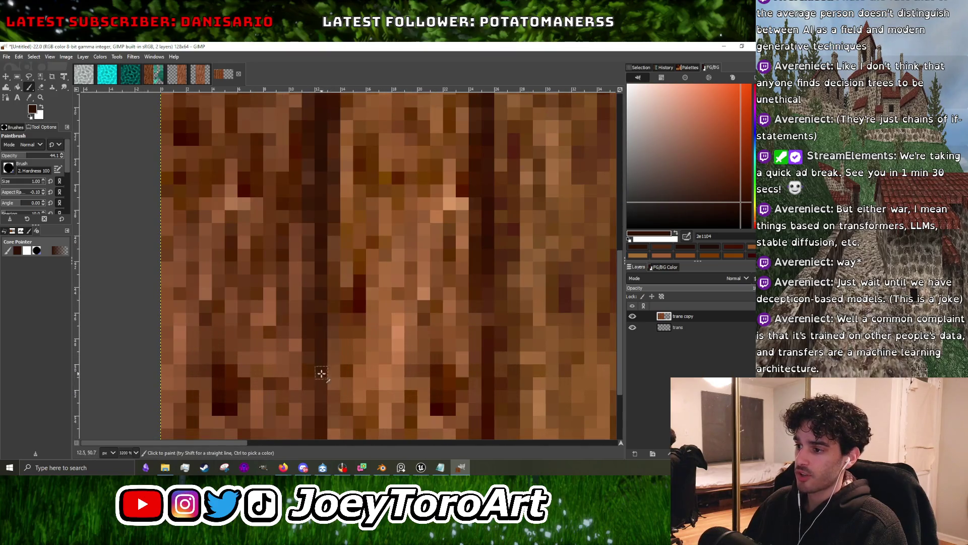
pyautogui.keyDown('ctrl'); pyautogui.scroll(-1, 337, 366); pyautogui.keyUp('ctrl')
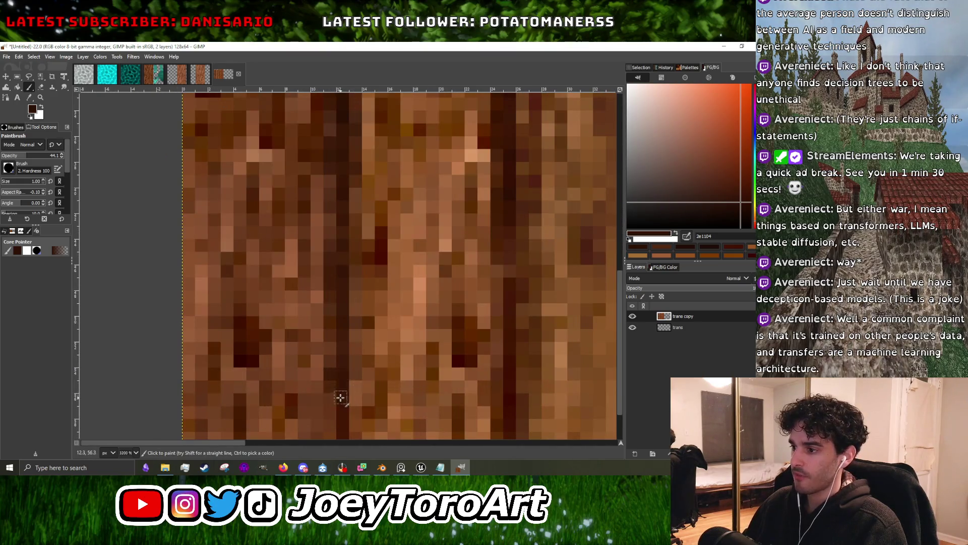
pyautogui.keyDown('ctrl'); pyautogui.scroll(-2, 341, 395); pyautogui.keyUp('ctrl')
pyautogui.keyDown('ctrl'); pyautogui.scroll(2, 346, 396); pyautogui.keyUp('ctrl')
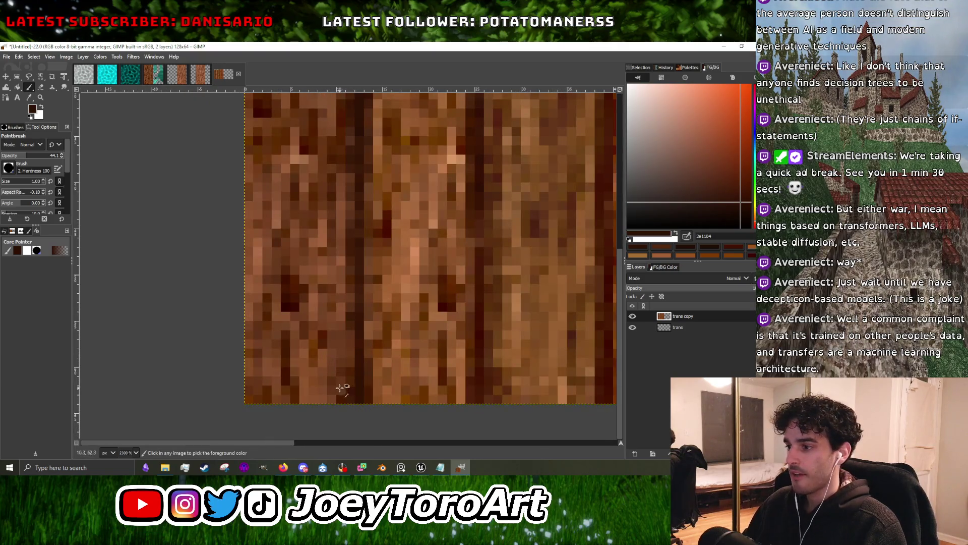
pyautogui.keyDown('ctrl'); pyautogui.click(350, 379); pyautogui.keyUp('ctrl')
pyautogui.moveTo(330, 377); pyautogui.dragTo(306, 364)
# Sample lighter highlight browns (8b5025, a26134, 945c34) and enlarge the brush to size 2.
pyautogui.keyDown('ctrl'); pyautogui.click(357, 335); pyautogui.keyUp('ctrl')
pyautogui.scroll(2, 355, 365)
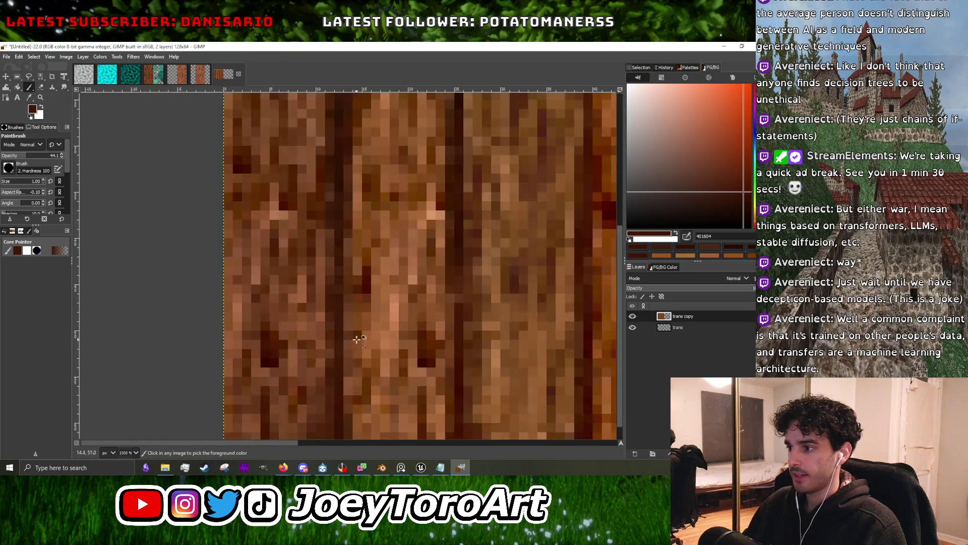
pyautogui.keyDown('ctrl'); pyautogui.click(350, 313); pyautogui.keyUp('ctrl')
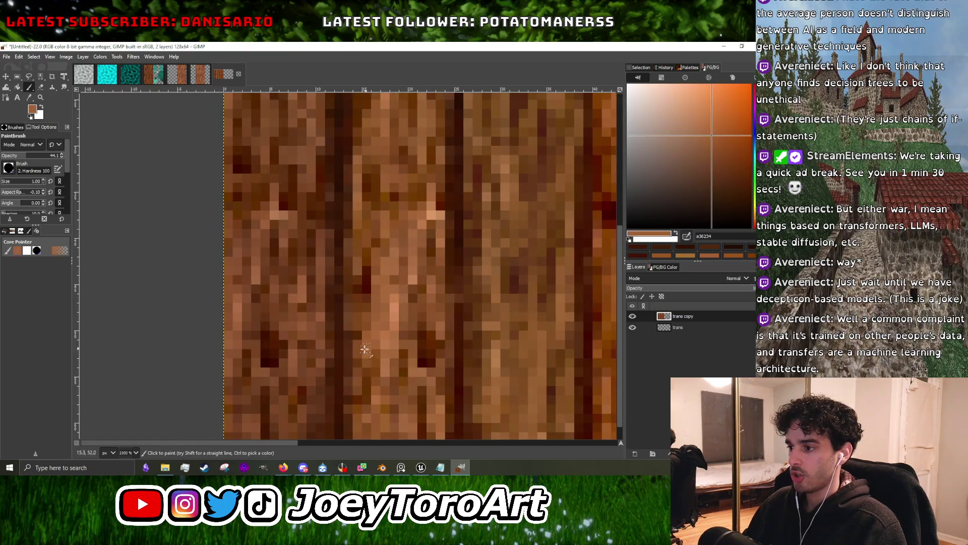
pyautogui.keyDown('ctrl'); pyautogui.click(370, 310); pyautogui.keyUp('ctrl')
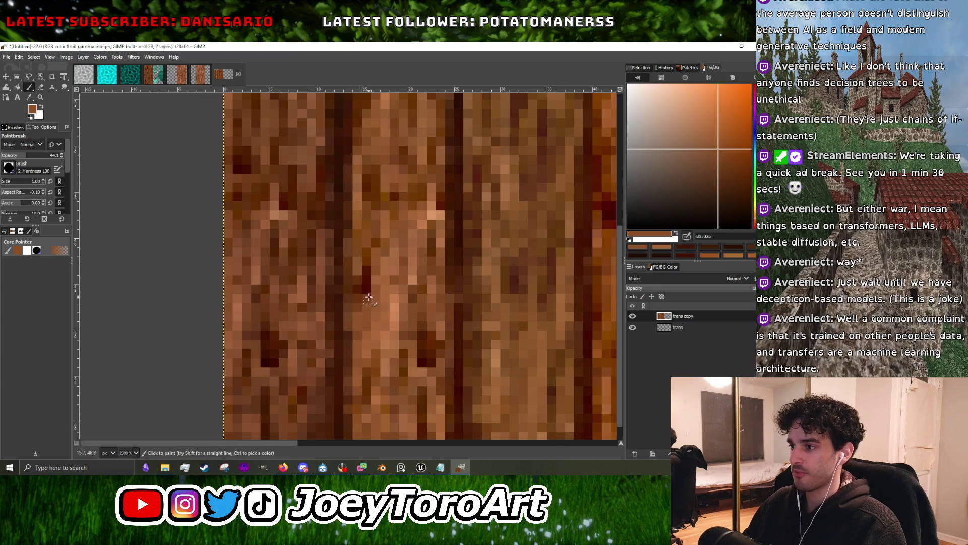
pyautogui.press(']')
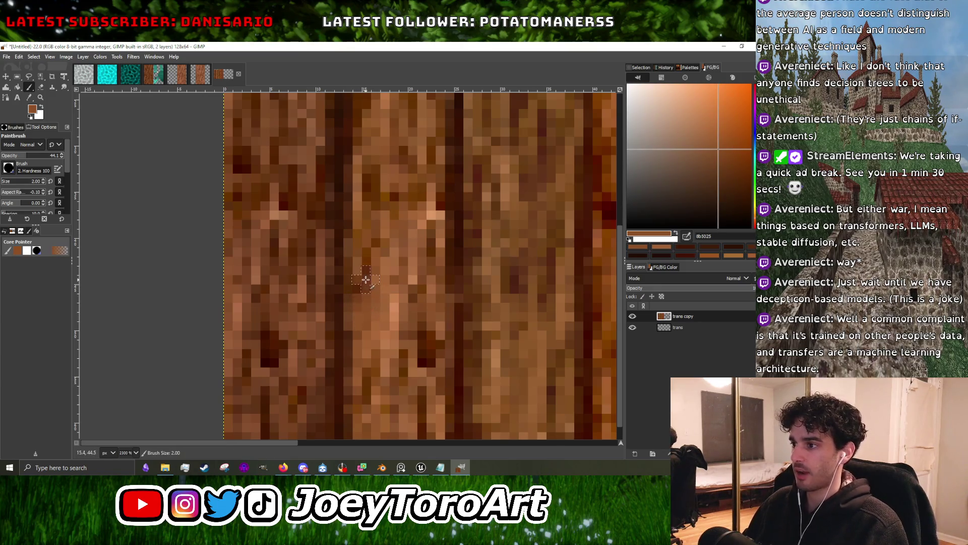
pyautogui.keyDown('ctrl'); pyautogui.click(380, 341); pyautogui.keyUp('ctrl')
pyautogui.keyDown('ctrl'); pyautogui.click(406, 322); pyautogui.keyUp('ctrl')
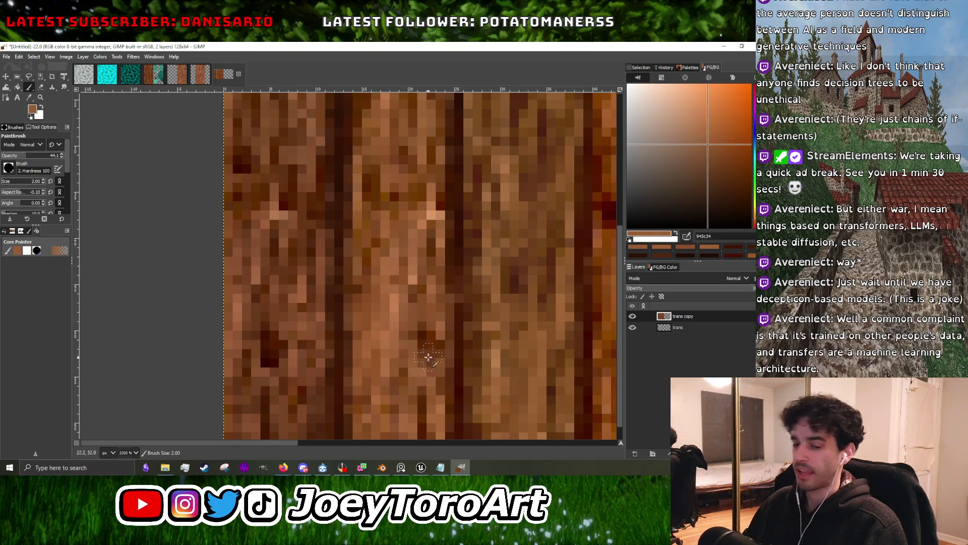
pyautogui.keyDown('ctrl'); pyautogui.scroll(-1, 418, 331); pyautogui.keyUp('ctrl')
pyautogui.keyDown('ctrl'); pyautogui.scroll(-1, 402, 328); pyautogui.keyUp('ctrl')
pyautogui.keyDown('ctrl'); pyautogui.click(329, 350); pyautogui.keyUp('ctrl')
pyautogui.keyDown('ctrl'); pyautogui.scroll(-2, 379, 347); pyautogui.keyUp('ctrl')
pyautogui.keyDown('ctrl'); pyautogui.scroll(2, 362, 323); pyautogui.keyUp('ctrl')
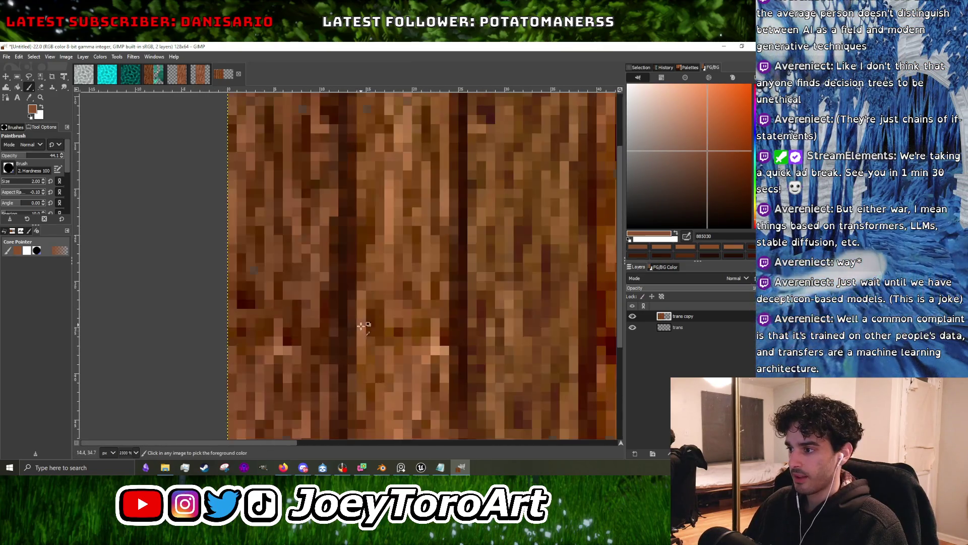
pyautogui.keyDown('ctrl'); pyautogui.click(387, 346); pyautogui.keyUp('ctrl')
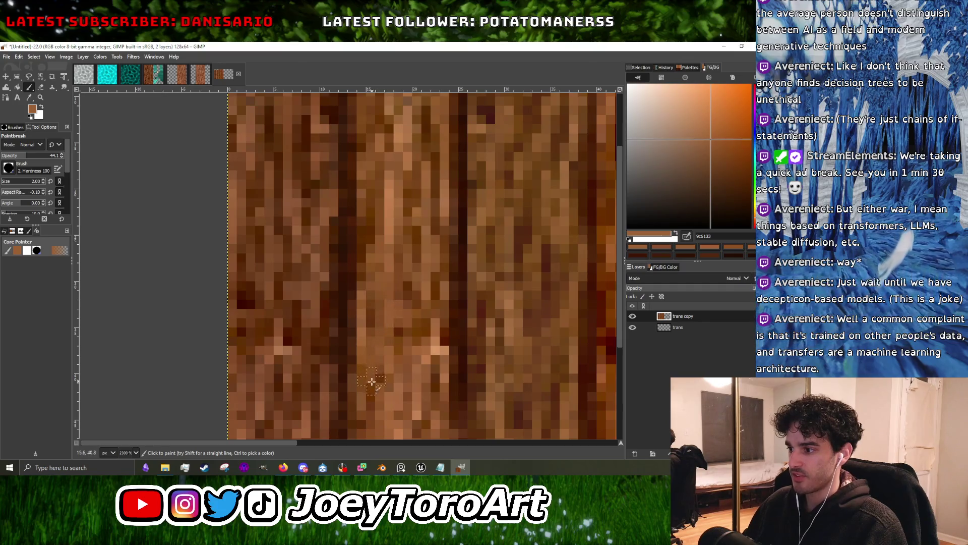
pyautogui.keyDown('ctrl'); pyautogui.scroll(-3, 428, 378); pyautogui.keyUp('ctrl')
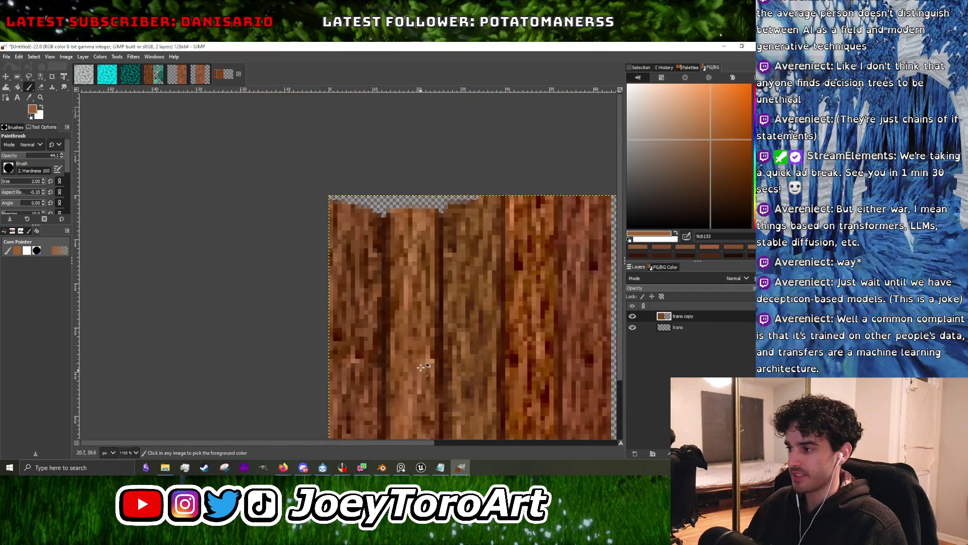
# Shrink the brush to 1 pixel and sample darker browns from the wood grain.
pyautogui.keyDown('ctrl'); pyautogui.scroll(3, 411, 325); pyautogui.keyUp('ctrl')
pyautogui.keyDown('ctrl'); pyautogui.click(365, 296); pyautogui.keyUp('ctrl')
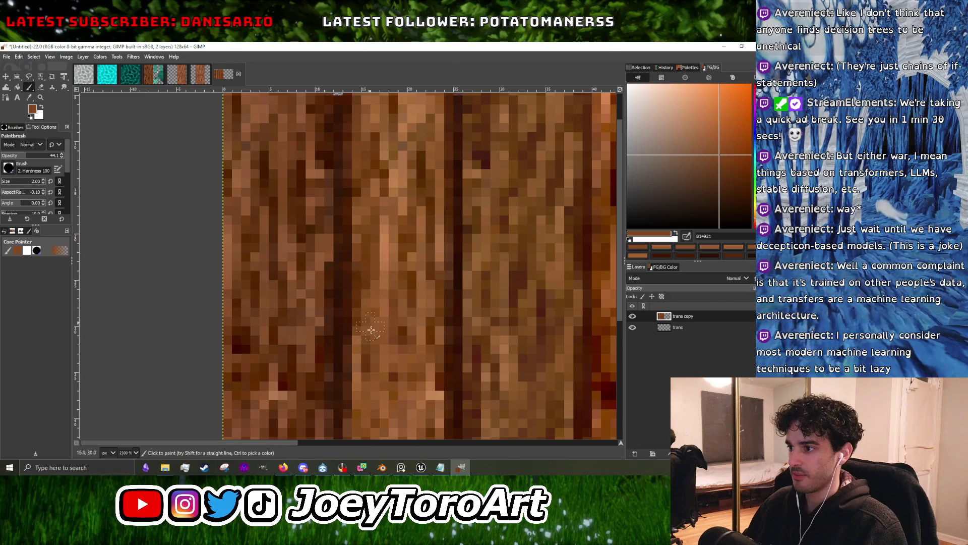
pyautogui.keyDown('ctrl'); pyautogui.scroll(-1, 370, 323); pyautogui.keyUp('ctrl')
pyautogui.keyDown('ctrl'); pyautogui.click(324, 310); pyautogui.keyUp('ctrl')
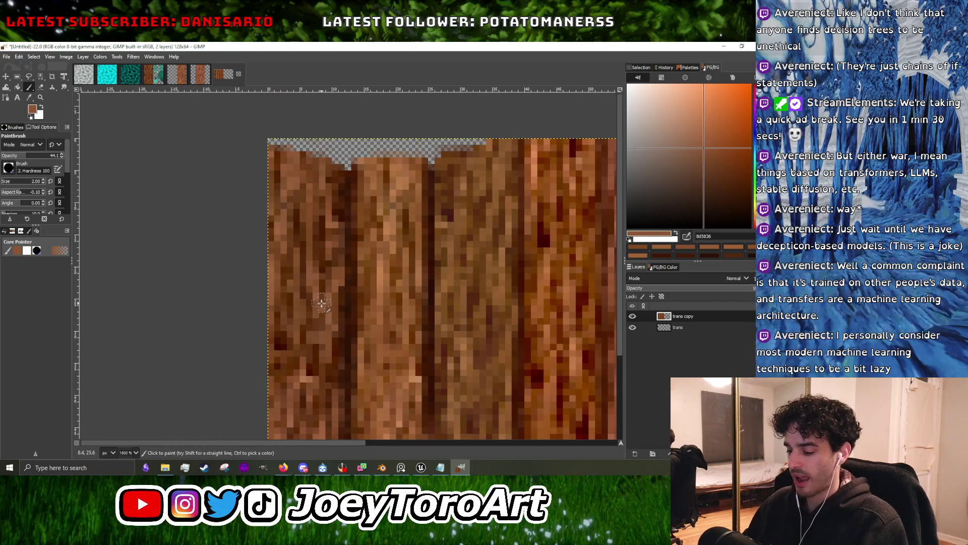
pyautogui.press('[')
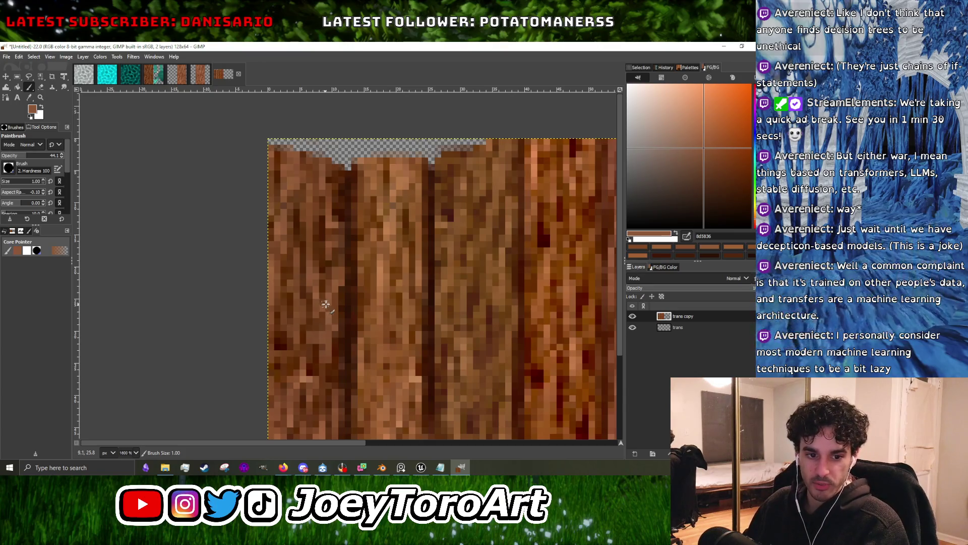
pyautogui.keyDown('ctrl'); pyautogui.scroll(2, 409, 323); pyautogui.keyUp('ctrl')
pyautogui.keyDown('ctrl'); pyautogui.click(365, 363); pyautogui.keyUp('ctrl')
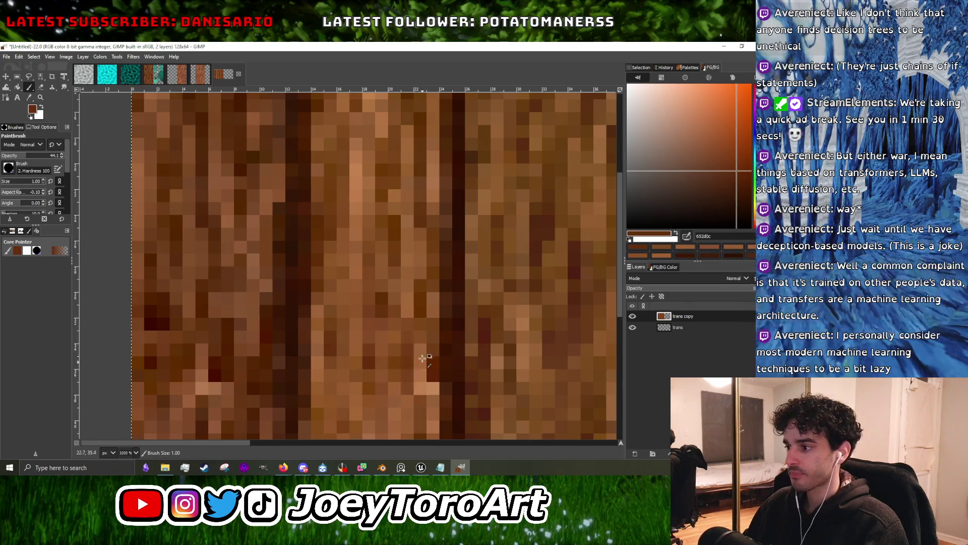
pyautogui.keyDown('ctrl'); pyautogui.scroll(-1, 401, 368); pyautogui.keyUp('ctrl')
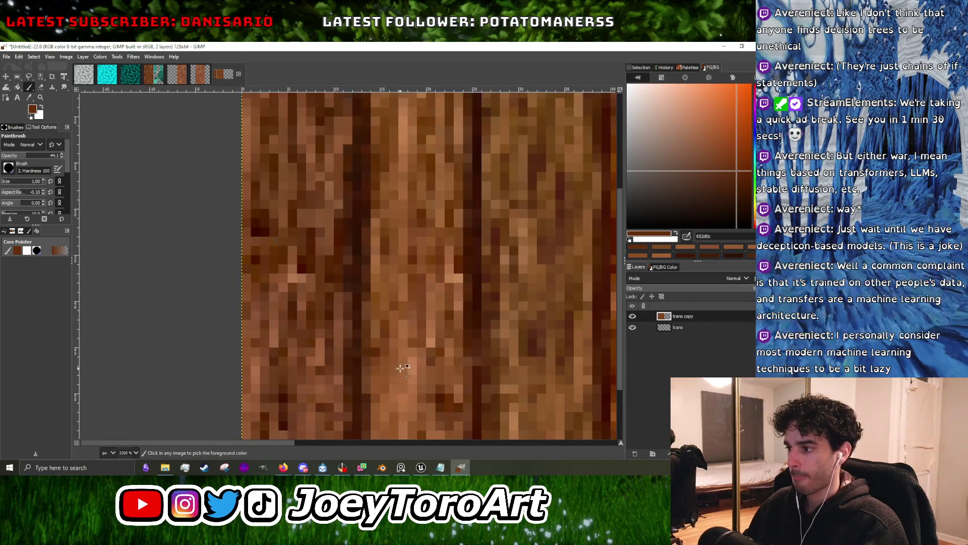
pyautogui.keyDown('ctrl'); pyautogui.scroll(-3, 398, 376); pyautogui.keyUp('ctrl')
pyautogui.keyDown('ctrl'); pyautogui.scroll(4, 386, 398); pyautogui.keyUp('ctrl')
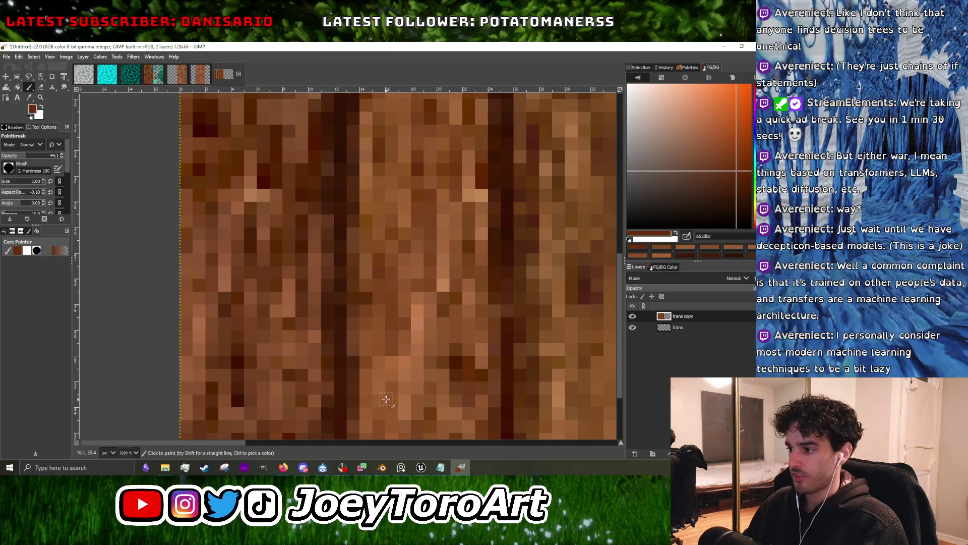
pyautogui.keyDown('ctrl'); pyautogui.scroll(-1, 438, 335); pyautogui.keyUp('ctrl')
# Sample a very dark brown for deep shading and a light tan for highlights.
pyautogui.keyDown('ctrl'); pyautogui.click(437, 338); pyautogui.keyUp('ctrl')
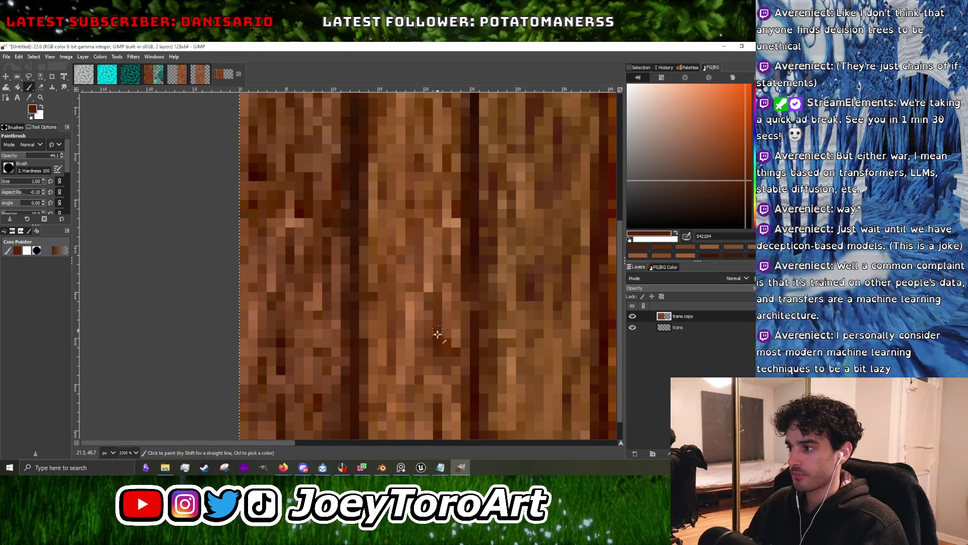
pyautogui.keyDown('ctrl'); pyautogui.scroll(-5, 419, 318); pyautogui.keyUp('ctrl')
pyautogui.keyDown('ctrl'); pyautogui.scroll(4, 412, 301); pyautogui.keyUp('ctrl')
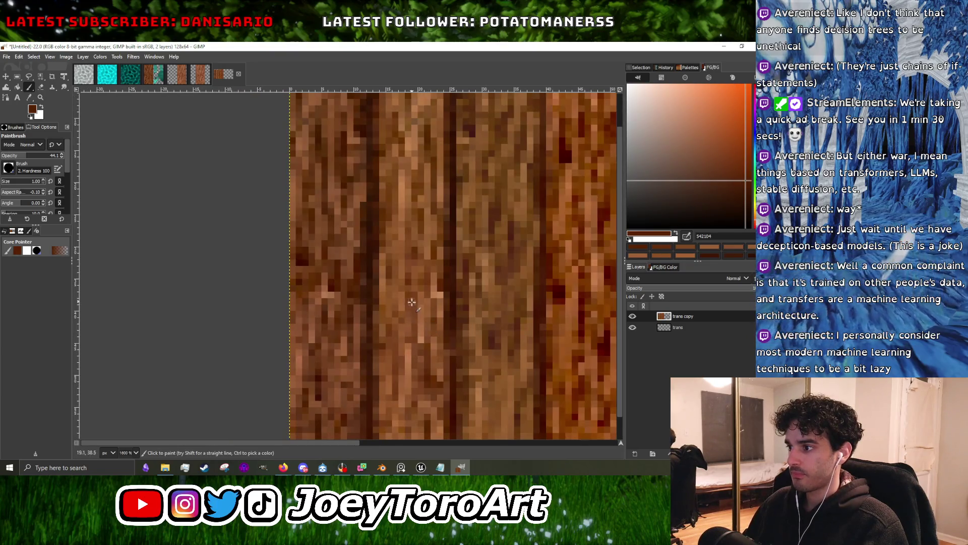
pyautogui.keyDown('ctrl'); pyautogui.scroll(-4, 412, 302); pyautogui.keyUp('ctrl')
pyautogui.keyDown('ctrl'); pyautogui.scroll(-1, 412, 302); pyautogui.keyUp('ctrl')
pyautogui.keyDown('ctrl'); pyautogui.scroll(6, 414, 314); pyautogui.keyUp('ctrl')
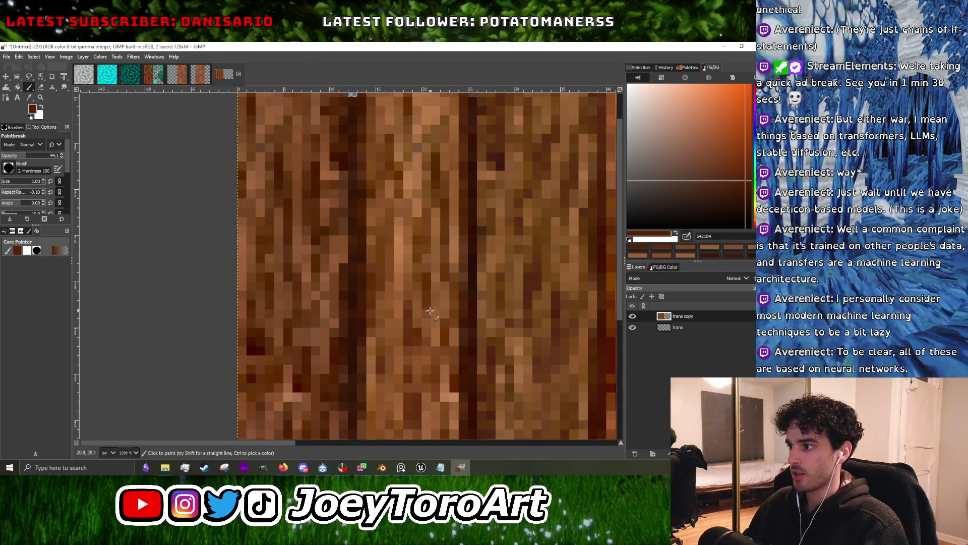
pyautogui.keyDown('ctrl'); pyautogui.scroll(-4, 430, 311); pyautogui.keyUp('ctrl')
pyautogui.keyDown('ctrl'); pyautogui.scroll(5, 423, 237); pyautogui.keyUp('ctrl')
pyautogui.keyDown('ctrl'); pyautogui.click(398, 303); pyautogui.keyUp('ctrl')
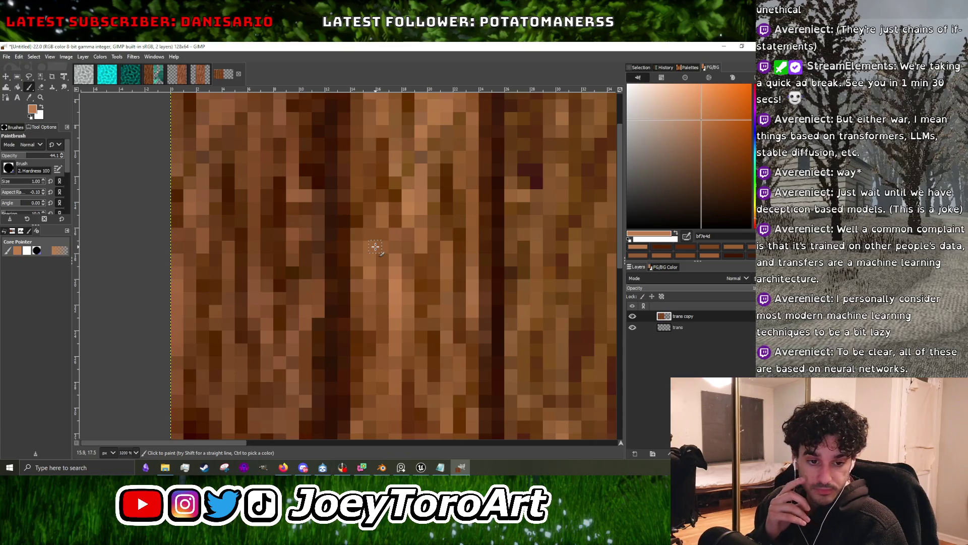
pyautogui.keyDown('ctrl'); pyautogui.scroll(-2, 388, 238); pyautogui.keyUp('ctrl')
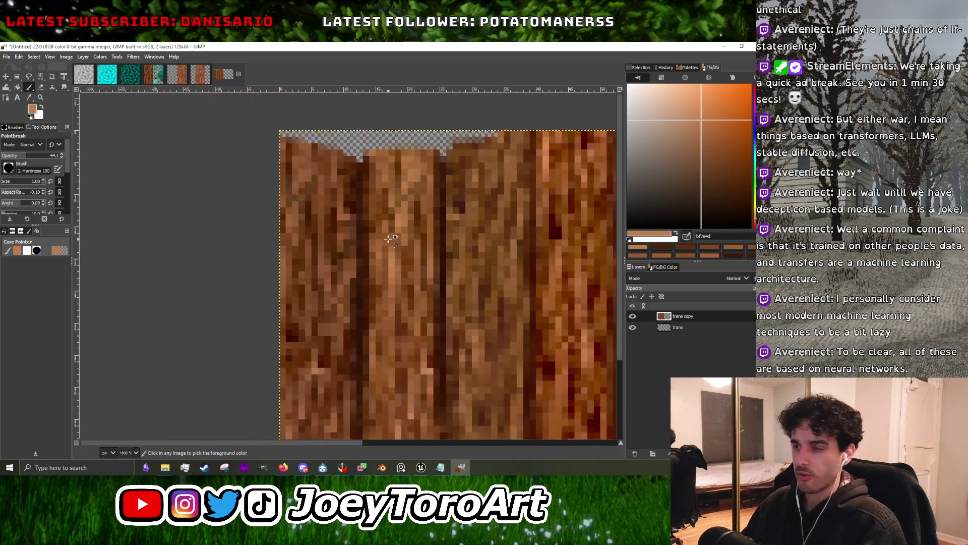
pyautogui.keyDown('ctrl'); pyautogui.scroll(5, 397, 193); pyautogui.keyUp('ctrl')
# Paint a mid-brown stroke, darken the plank's top rows, and erase a pixel under the notch.
pyautogui.keyDown('ctrl'); pyautogui.click(330, 200); pyautogui.keyUp('ctrl')
pyautogui.moveTo(330, 200)
pyautogui.mouseDown()
pyautogui.moveTo(388, 186)
pyautogui.moveTo(313, 180)
pyautogui.moveTo(329, 182)
pyautogui.mouseUp()
pyautogui.keyDown('ctrl'); pyautogui.click(392, 207); pyautogui.keyUp('ctrl')
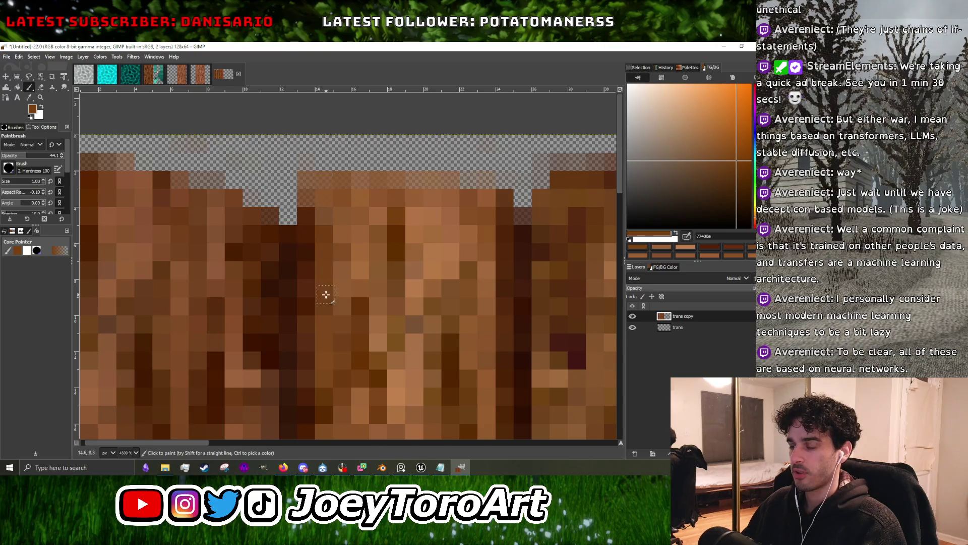
pyautogui.keyDown('ctrl'); pyautogui.click(290, 252); pyautogui.keyUp('ctrl')
pyautogui.hotkey('shift', 'e')
pyautogui.click(288, 234)
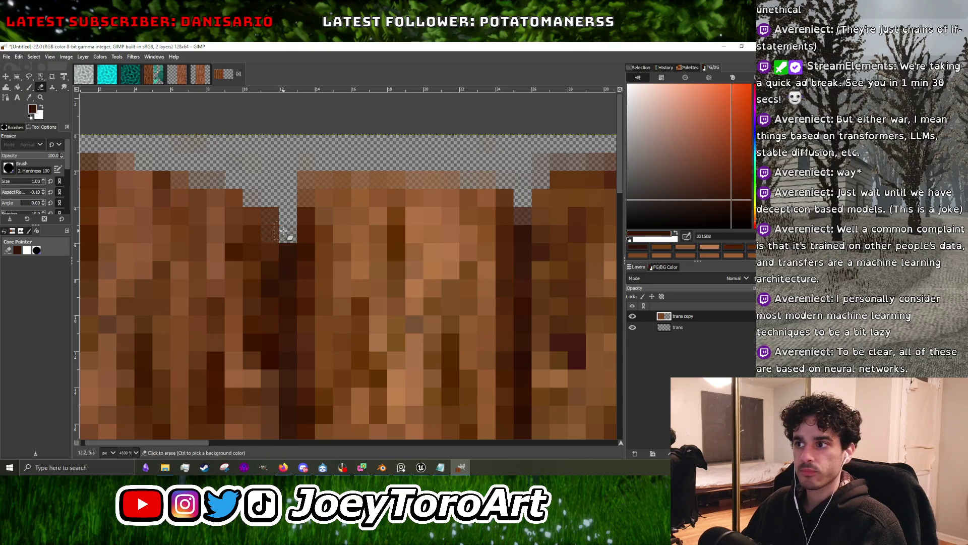
# Erase strips off the middle plank's top and its leftover edge pixels, then return to the Paintbrush.
pyautogui.keyDown('ctrl'); pyautogui.scroll(-1, 313, 283); pyautogui.keyUp('ctrl')
pyautogui.keyDown('ctrl'); pyautogui.scroll(-5, 381, 248); pyautogui.keyUp('ctrl')
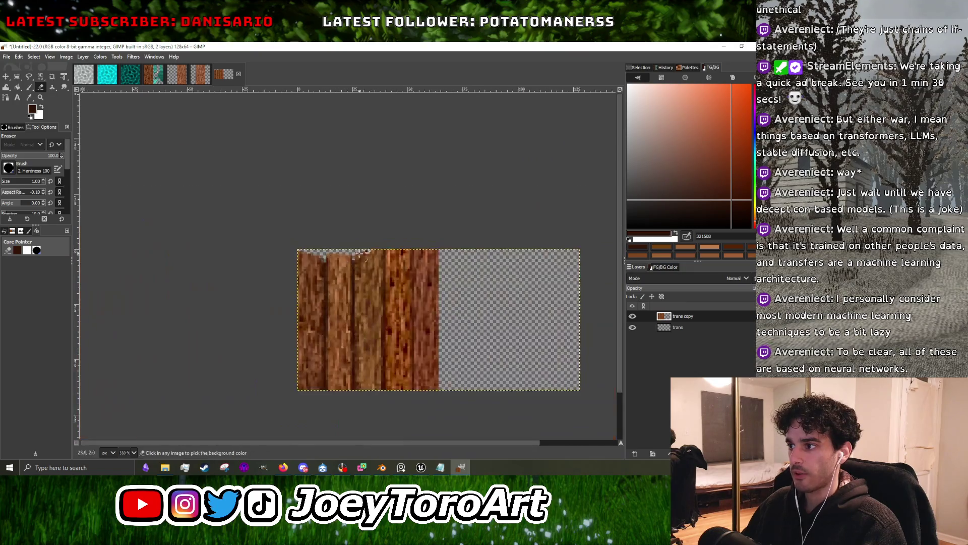
pyautogui.keyDown('ctrl'); pyautogui.scroll(4, 358, 265); pyautogui.keyUp('ctrl')
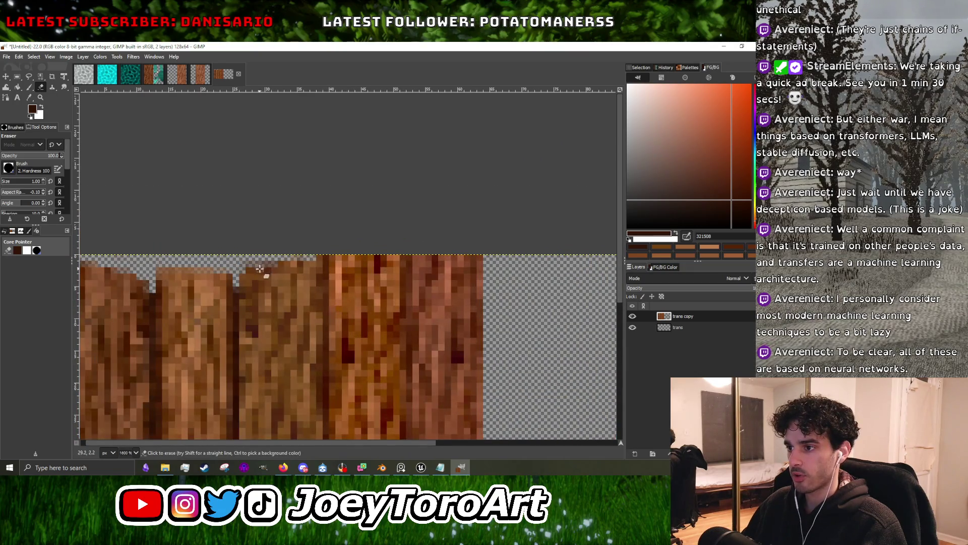
pyautogui.keyDown('ctrl'); pyautogui.scroll(2, 260, 268); pyautogui.keyUp('ctrl')
pyautogui.moveTo(249, 323)
pyautogui.mouseDown()
pyautogui.moveTo(404, 322)
pyautogui.moveTo(339, 265)
pyautogui.moveTo(292, 302)
pyautogui.mouseUp()
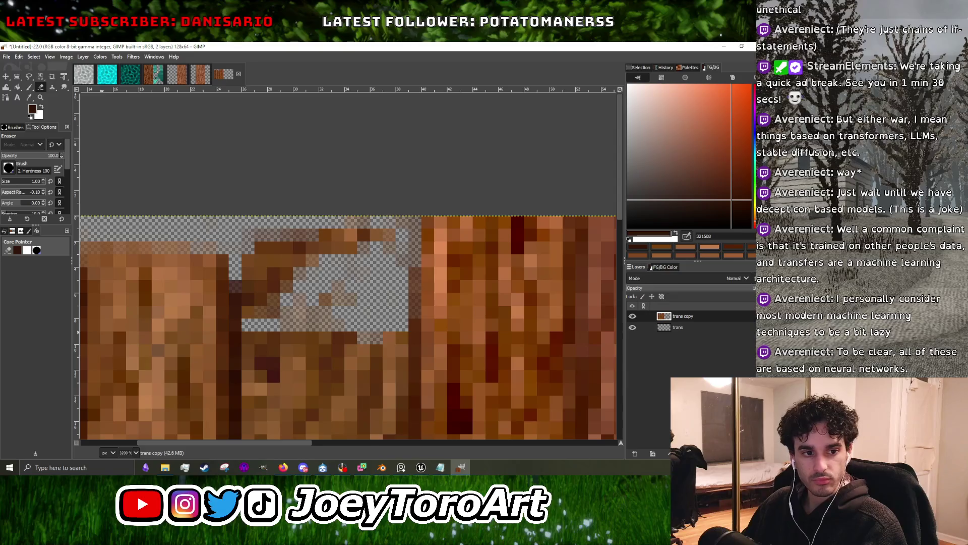
pyautogui.moveTo(278, 242)
pyautogui.mouseDown()
pyautogui.moveTo(251, 310)
pyautogui.moveTo(325, 304)
pyautogui.moveTo(352, 248)
pyautogui.mouseUp()
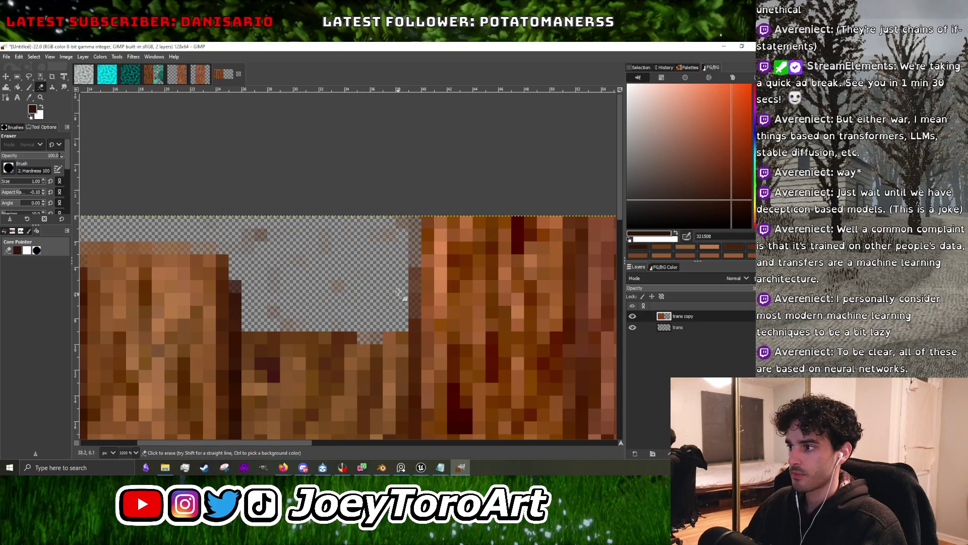
pyautogui.moveTo(398, 295); pyautogui.dragTo(399, 287)
pyautogui.keyDown('ctrl'); pyautogui.scroll(-3, 401, 276); pyautogui.keyUp('ctrl')
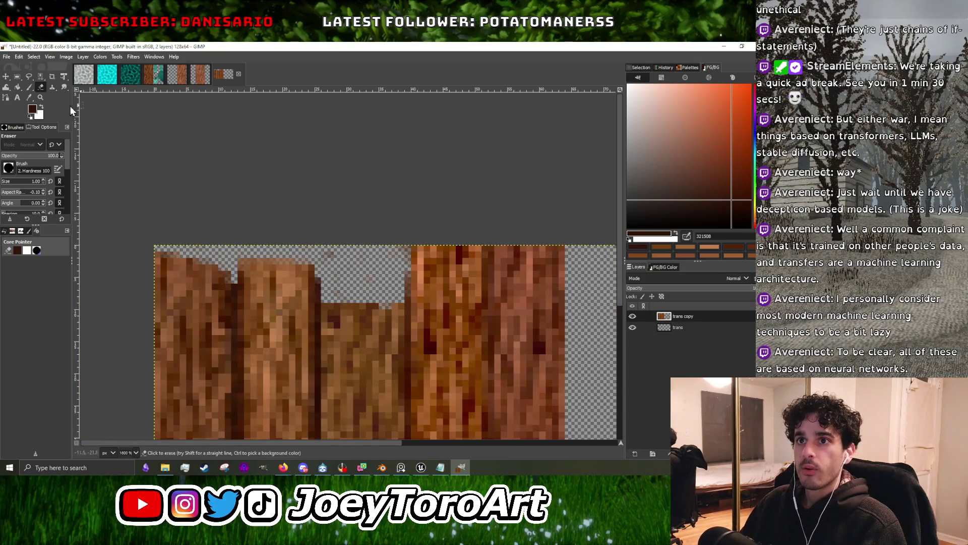
pyautogui.click(28, 87)
pyautogui.keyDown('ctrl'); pyautogui.scroll(2, 401, 311); pyautogui.keyUp('ctrl')
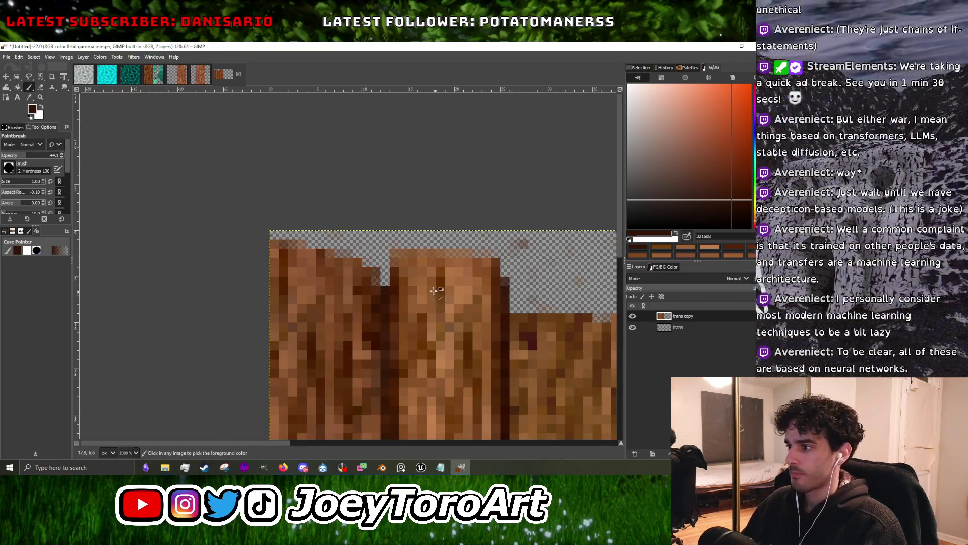
# Pick a lighter tan paint colour by sampling the planks and fine-tuning it in the colour dialog.
pyautogui.keyDown('ctrl'); pyautogui.click(436, 290); pyautogui.keyUp('ctrl')
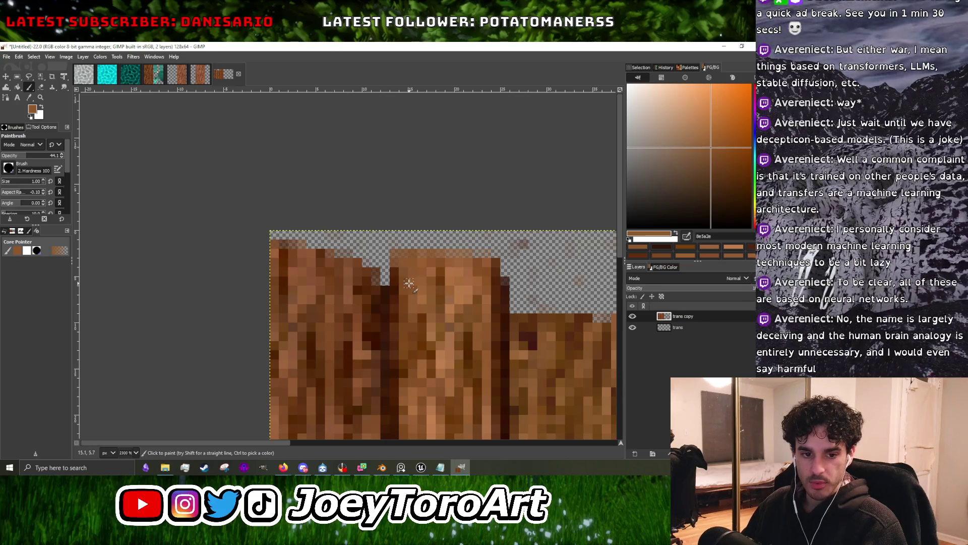
pyautogui.keyDown('ctrl'); pyautogui.scroll(-2, 309, 295); pyautogui.keyUp('ctrl')
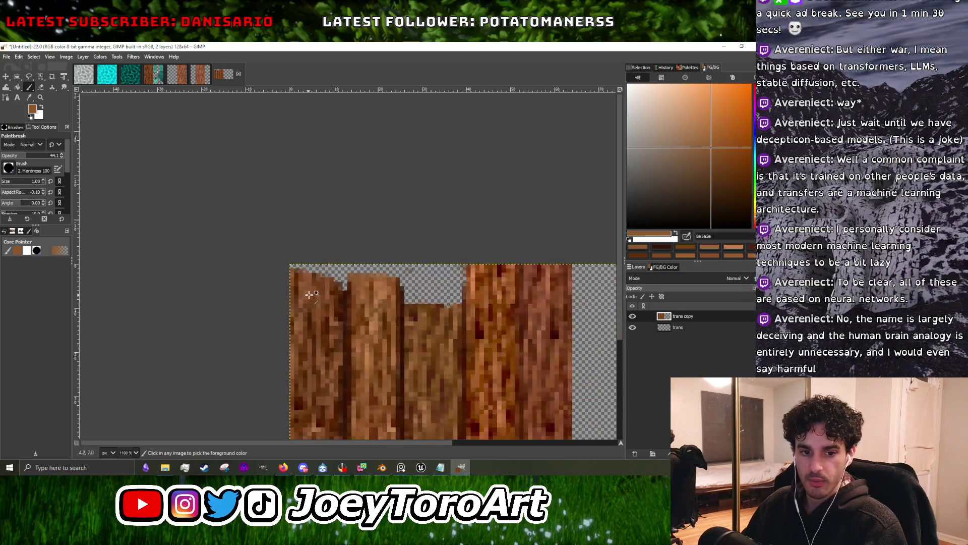
pyautogui.keyDown('ctrl'); pyautogui.scroll(4, 381, 302); pyautogui.keyUp('ctrl')
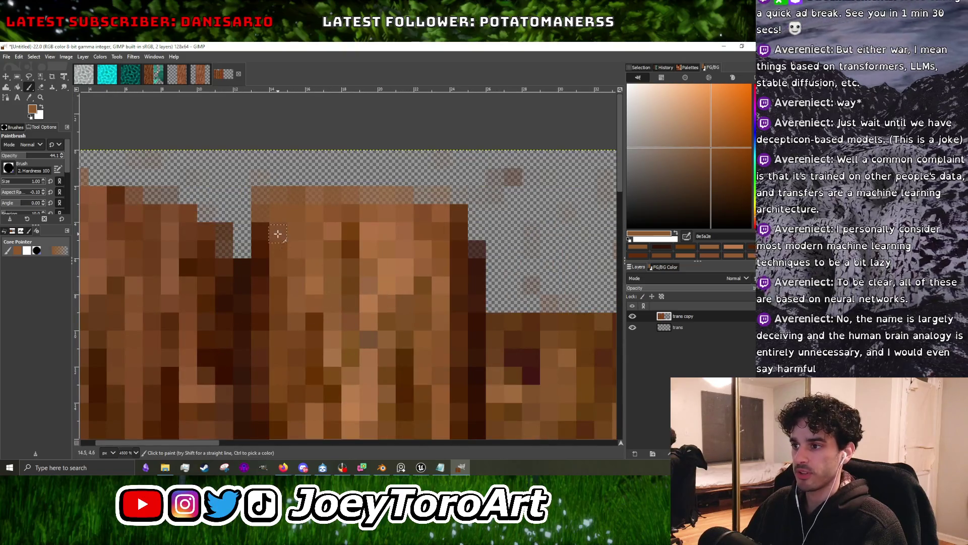
pyautogui.keyDown('ctrl'); pyautogui.scroll(-1, 413, 297); pyautogui.keyUp('ctrl')
pyautogui.keyDown('ctrl'); pyautogui.click(421, 272); pyautogui.keyUp('ctrl')
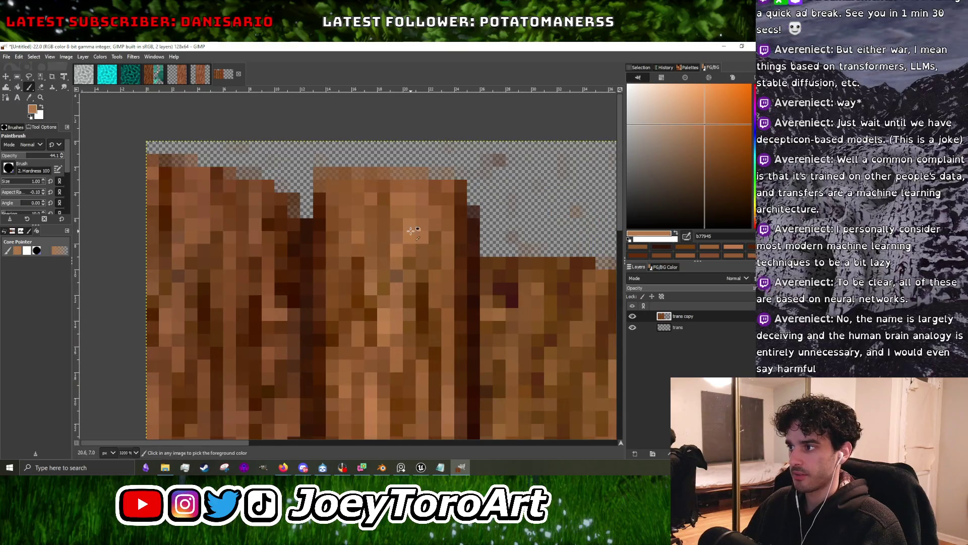
pyautogui.click(694, 119)
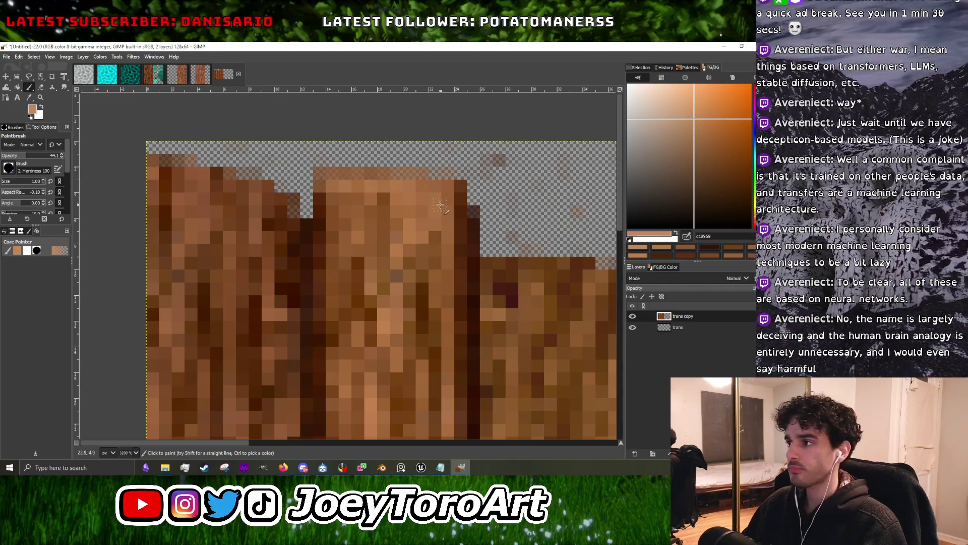
pyautogui.keyDown('ctrl'); pyautogui.click(470, 274); pyautogui.keyUp('ctrl')
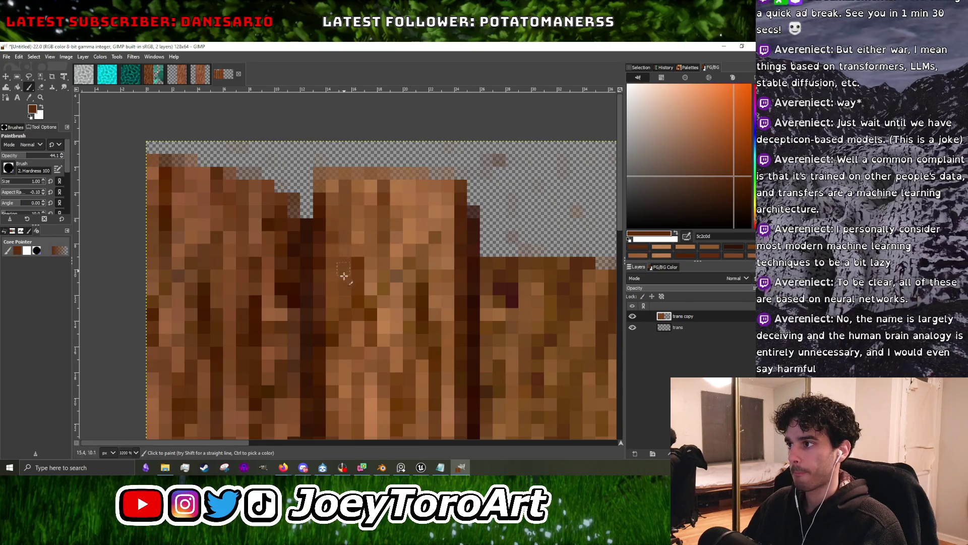
pyautogui.keyDown('ctrl'); pyautogui.scroll(-3, 344, 271); pyautogui.keyUp('ctrl')
pyautogui.keyDown('ctrl'); pyautogui.scroll(2, 411, 240); pyautogui.keyUp('ctrl')
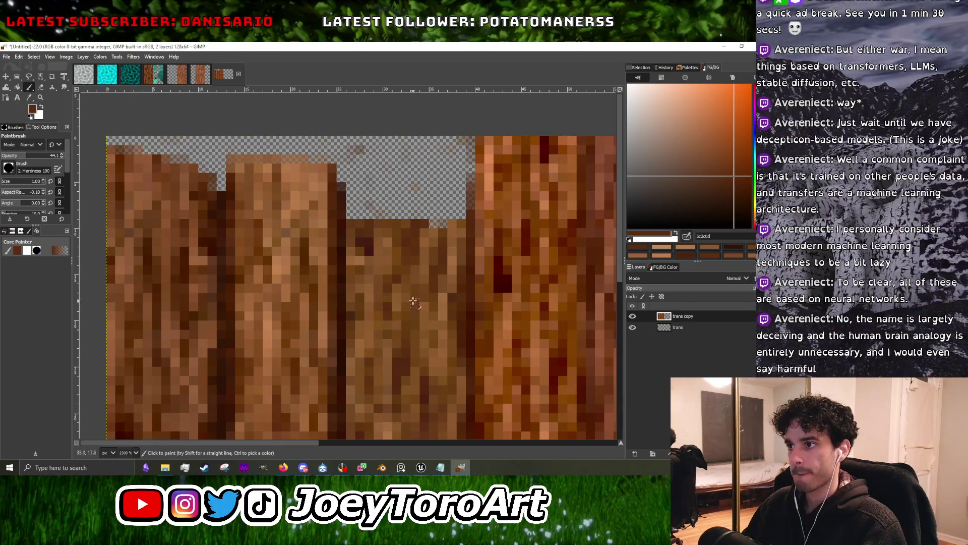
pyautogui.keyDown('ctrl'); pyautogui.click(389, 241); pyautogui.keyUp('ctrl')
pyautogui.click(696, 138)
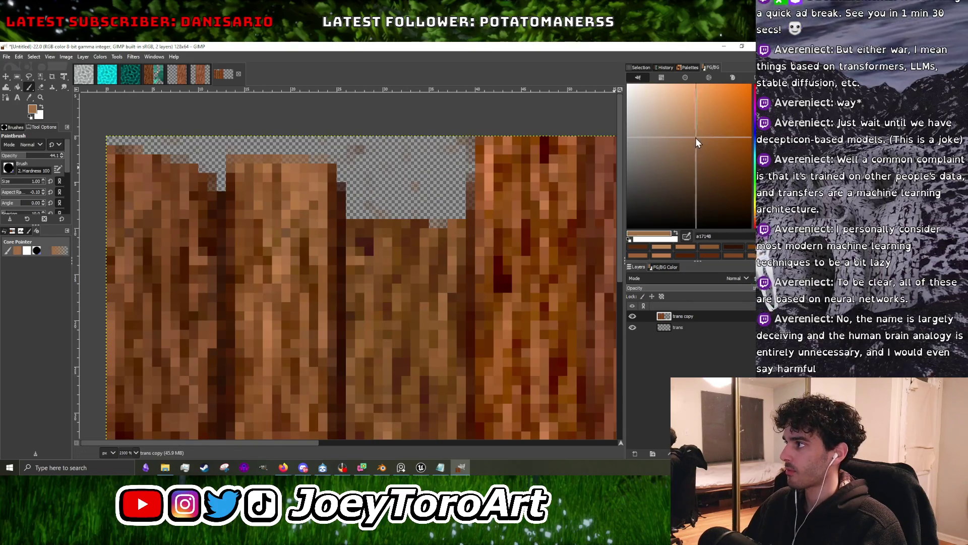
pyautogui.click(695, 137)
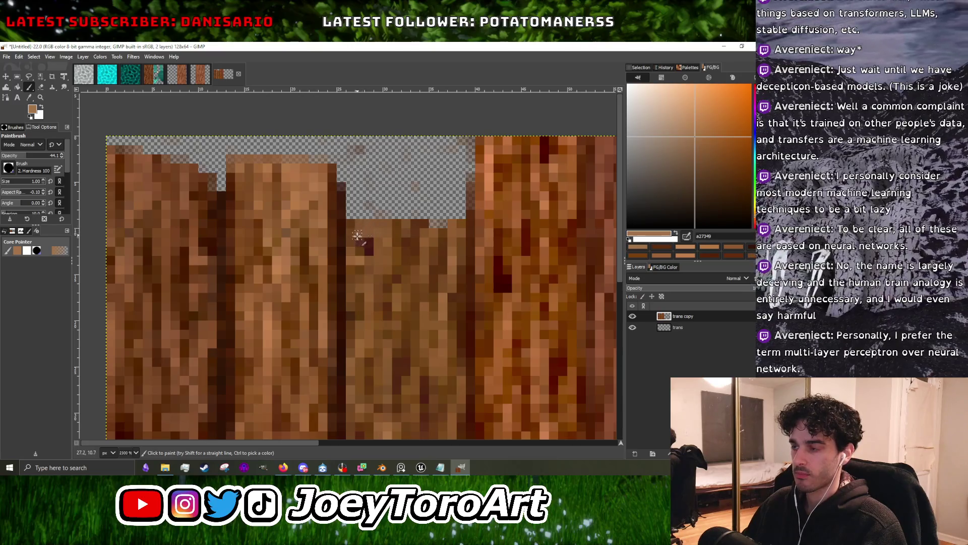
# Paint light tan streaks down the middle planks and a highlight along the tall plank's top.
pyautogui.moveTo(355, 267); pyautogui.dragTo(355, 325)
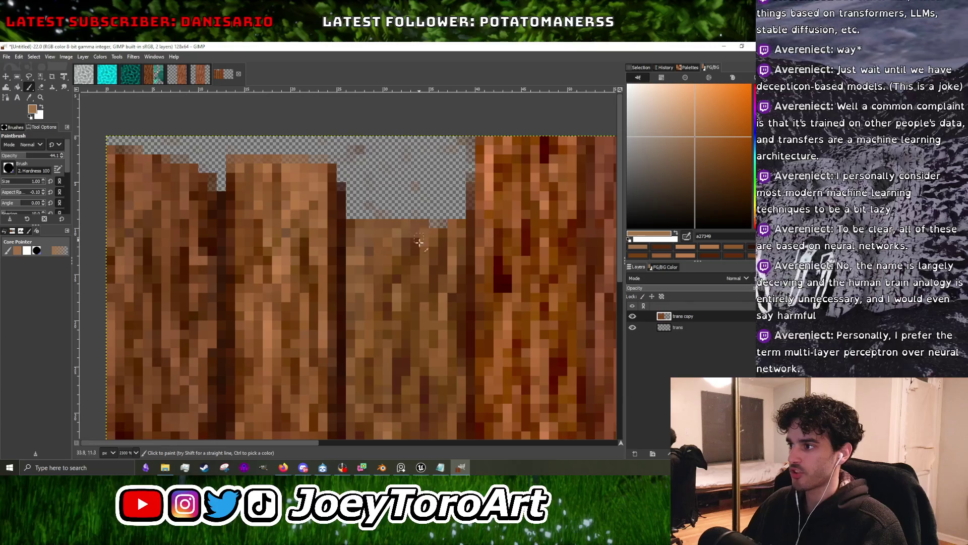
pyautogui.moveTo(438, 243); pyautogui.dragTo(441, 311)
pyautogui.moveTo(456, 232); pyautogui.dragTo(446, 309)
pyautogui.keyDown('ctrl'); pyautogui.scroll(-5, 435, 331); pyautogui.keyUp('ctrl')
pyautogui.keyDown('ctrl'); pyautogui.scroll(5, 453, 283); pyautogui.keyUp('ctrl')
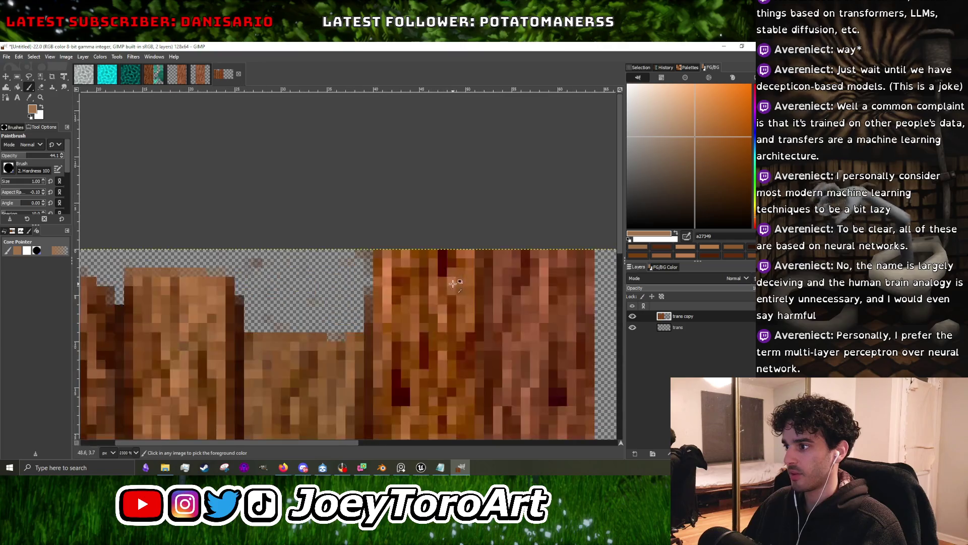
pyautogui.keyDown('ctrl'); pyautogui.click(382, 256); pyautogui.keyUp('ctrl')
pyautogui.keyDown('ctrl'); pyautogui.click(387, 258); pyautogui.keyUp('ctrl')
pyautogui.moveTo(391, 252)
pyautogui.mouseDown()
pyautogui.moveTo(427, 258)
pyautogui.moveTo(399, 280)
pyautogui.moveTo(451, 272)
pyautogui.moveTo(428, 267)
pyautogui.moveTo(415, 293)
pyautogui.mouseUp()
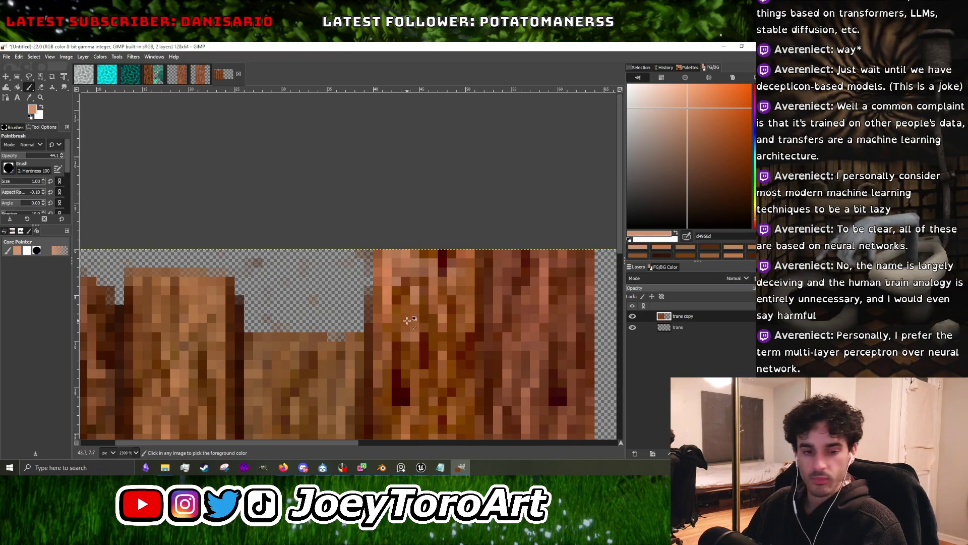
# Sample mid and dark browns, then erase the top rows of the right-hand planks.
pyautogui.keyDown('ctrl'); pyautogui.scroll(2, 415, 293); pyautogui.keyUp('ctrl')
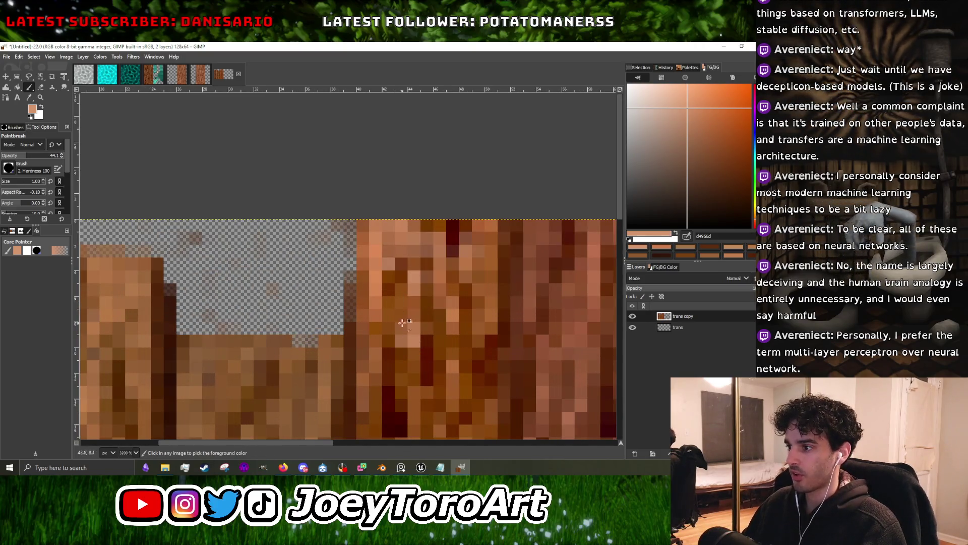
pyautogui.keyDown('ctrl'); pyautogui.click(402, 318); pyautogui.keyUp('ctrl')
pyautogui.keyDown('ctrl'); pyautogui.scroll(-2, 400, 302); pyautogui.keyUp('ctrl')
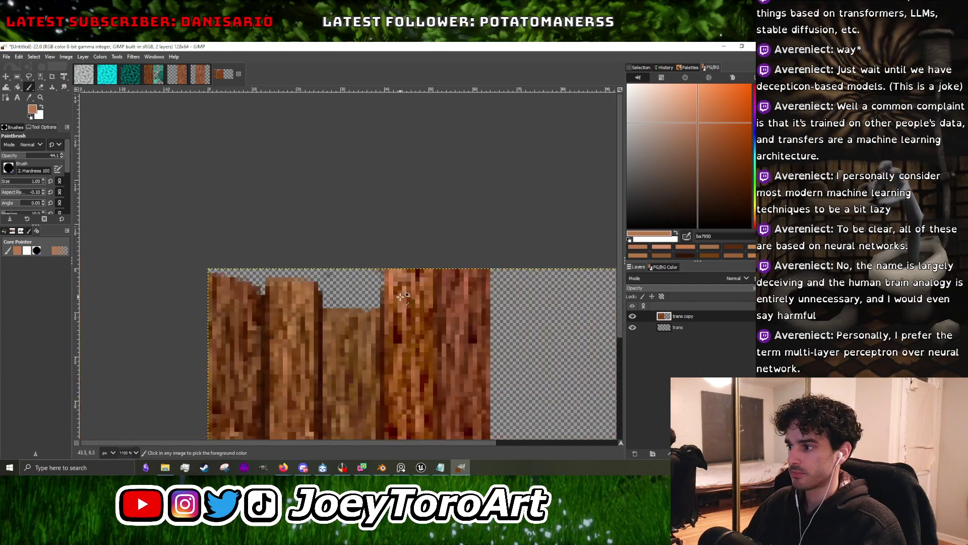
pyautogui.keyDown('ctrl'); pyautogui.scroll(2, 378, 309); pyautogui.keyUp('ctrl')
pyautogui.keyDown('ctrl'); pyautogui.click(374, 310); pyautogui.keyUp('ctrl')
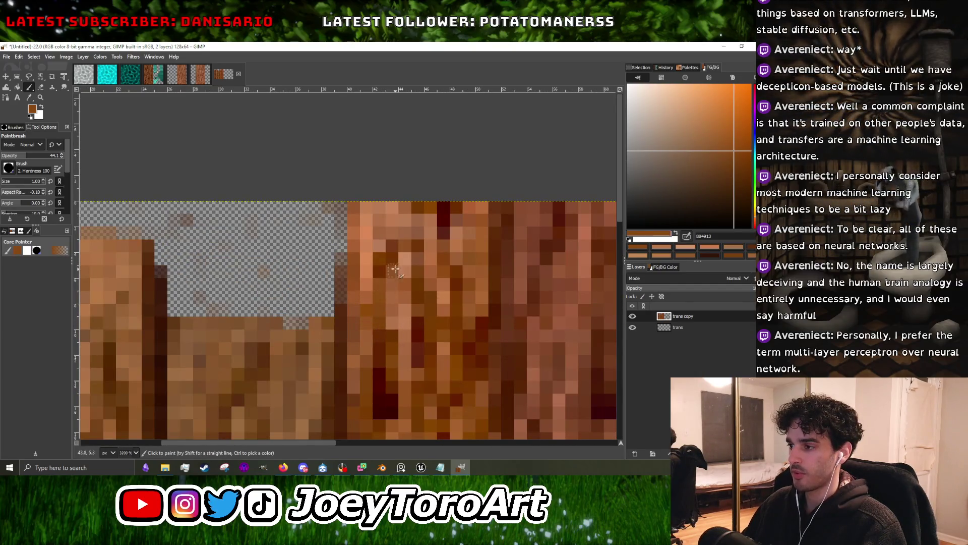
pyautogui.hotkey('shift', 'e')
pyautogui.moveTo(337, 198)
pyautogui.mouseDown()
pyautogui.moveTo(341, 222)
pyautogui.moveTo(507, 220)
pyautogui.mouseUp()
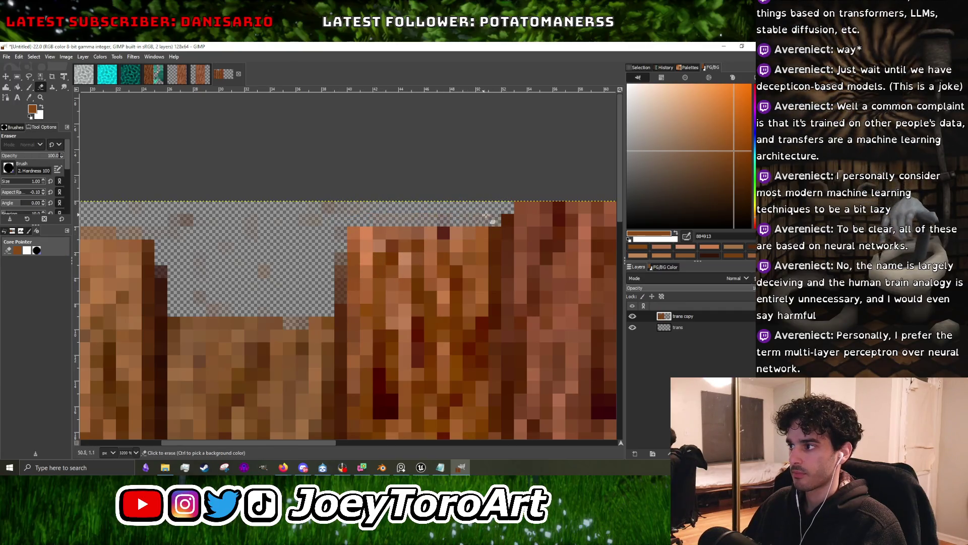
# Erase a band off the far-right plank's top so it steps below the tall plank.
pyautogui.keyDown('ctrl'); pyautogui.scroll(-2, 462, 248); pyautogui.keyUp('ctrl')
pyautogui.keyDown('ctrl'); pyautogui.scroll(1, 462, 248); pyautogui.keyUp('ctrl')
pyautogui.moveTo(443, 250)
pyautogui.mouseDown()
pyautogui.moveTo(493, 238)
pyautogui.moveTo(453, 238)
pyautogui.moveTo(489, 225)
pyautogui.moveTo(459, 222)
pyautogui.moveTo(492, 197)
pyautogui.moveTo(530, 202)
pyautogui.moveTo(509, 214)
pyautogui.moveTo(466, 204)
pyautogui.moveTo(531, 249)
pyautogui.moveTo(499, 248)
pyautogui.mouseUp()
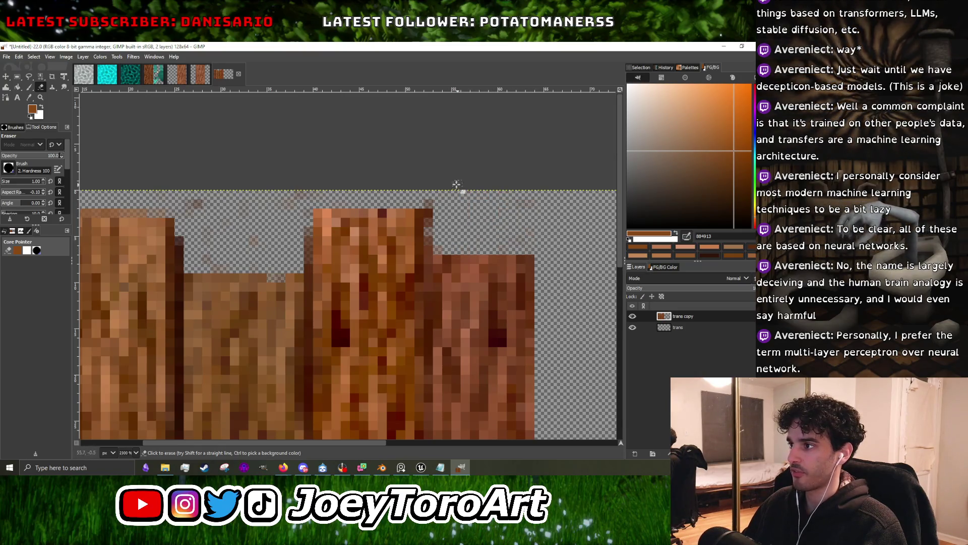
pyautogui.click(30, 87)
pyautogui.keyDown('ctrl'); pyautogui.scroll(-2, 352, 226); pyautogui.keyUp('ctrl')
pyautogui.keyDown('ctrl'); pyautogui.scroll(1, 352, 226); pyautogui.keyUp('ctrl')
pyautogui.keyDown('ctrl'); pyautogui.scroll(1, 352, 224); pyautogui.keyUp('ctrl')
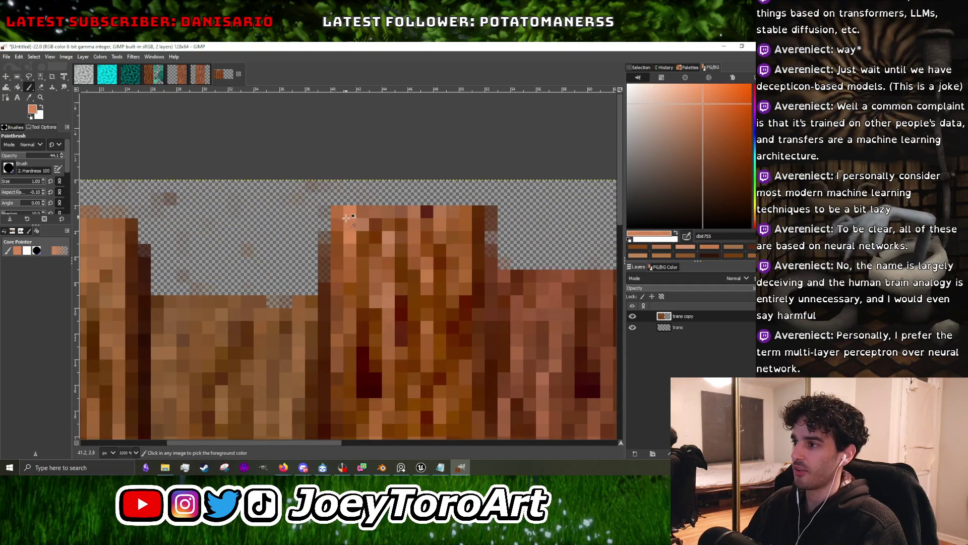
# Sample a light tan and paint light streaks and a lightened column on the tall plank.
pyautogui.keyDown('ctrl'); pyautogui.click(392, 237); pyautogui.keyUp('ctrl')
pyautogui.click(372, 231)
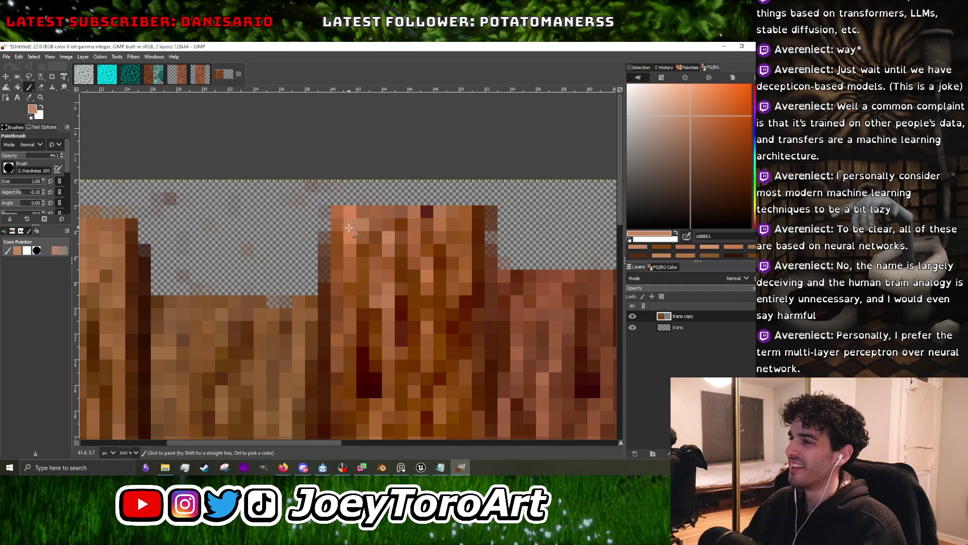
pyautogui.moveTo(343, 262); pyautogui.dragTo(343, 287)
pyautogui.moveTo(336, 244); pyautogui.dragTo(359, 216)
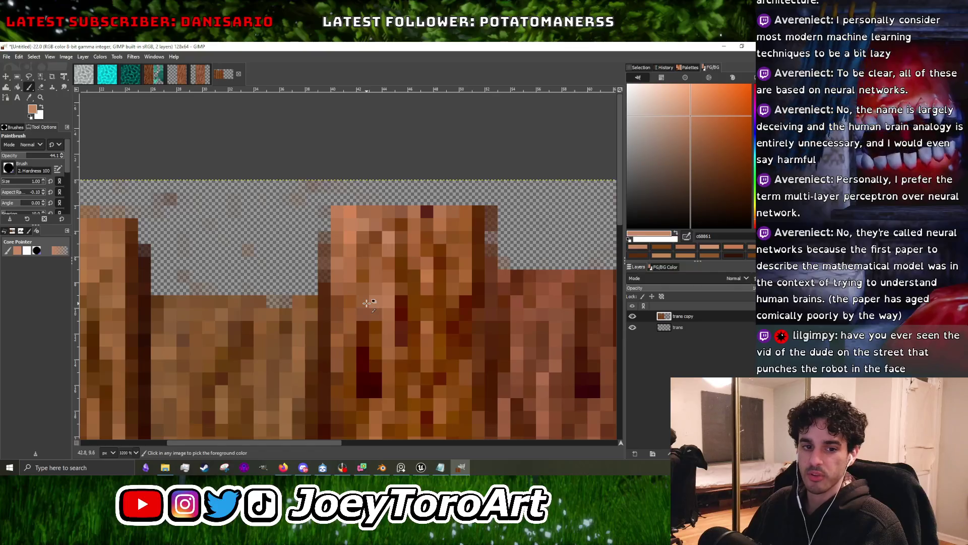
pyautogui.keyDown('ctrl'); pyautogui.scroll(-3, 353, 312); pyautogui.keyUp('ctrl')
pyautogui.keyDown('ctrl'); pyautogui.scroll(3, 337, 327); pyautogui.keyUp('ctrl')
# Sample mid browns and paint more lighter strokes down the tall plank near its top.
pyautogui.keyDown('ctrl'); pyautogui.click(364, 313); pyautogui.keyUp('ctrl')
pyautogui.keyDown('ctrl'); pyautogui.click(371, 239); pyautogui.keyUp('ctrl')
pyautogui.keyDown('ctrl'); pyautogui.click(391, 279); pyautogui.keyUp('ctrl')
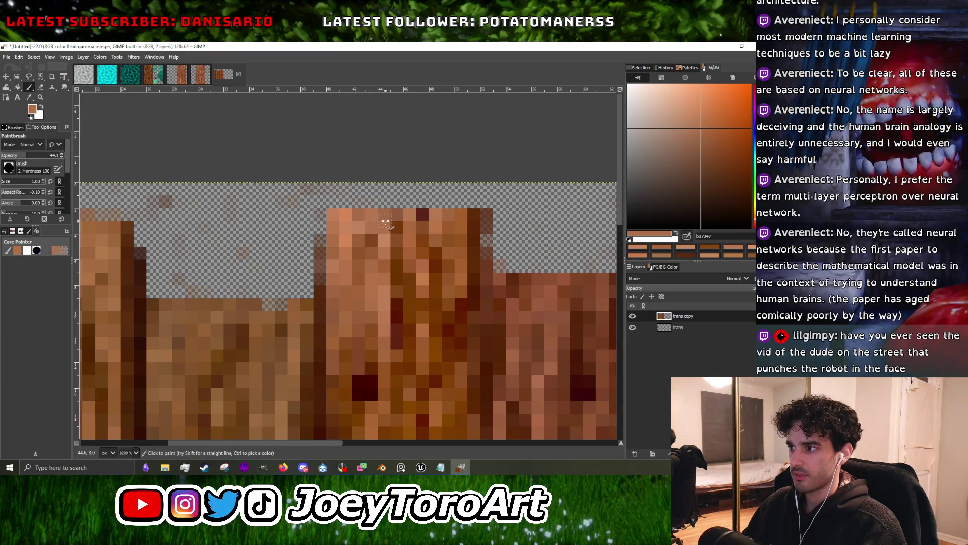
pyautogui.moveTo(386, 225); pyautogui.dragTo(411, 319)
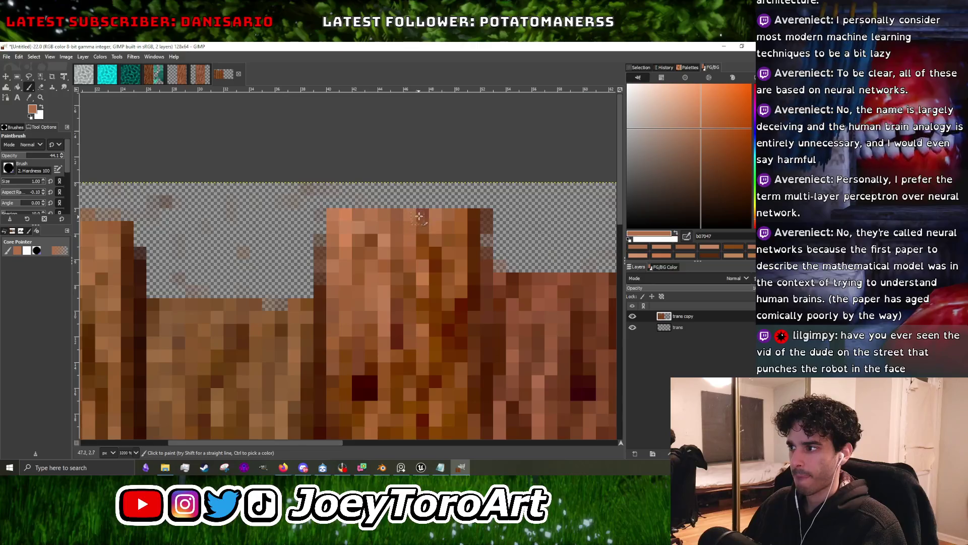
pyautogui.moveTo(418, 217); pyautogui.dragTo(423, 252)
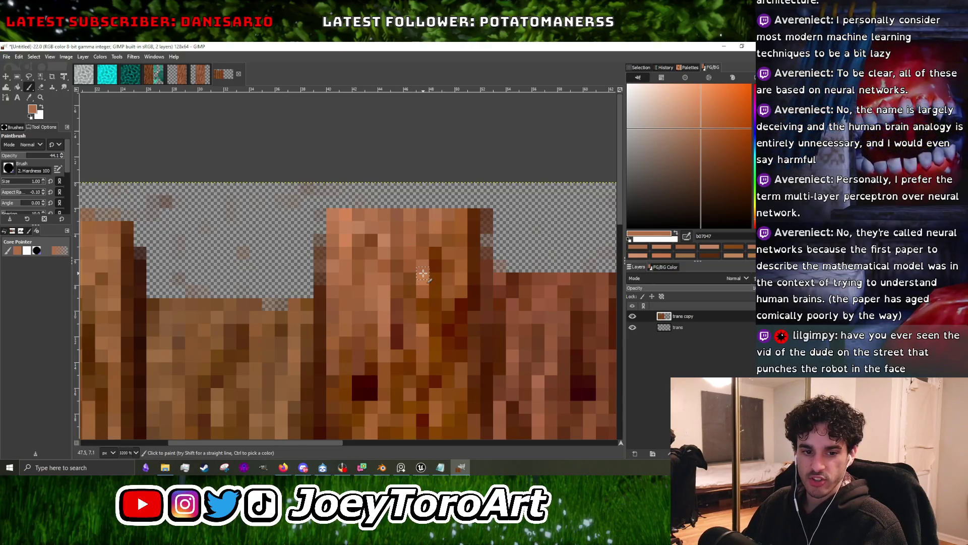
pyautogui.moveTo(423, 272); pyautogui.dragTo(407, 281, button='middle')
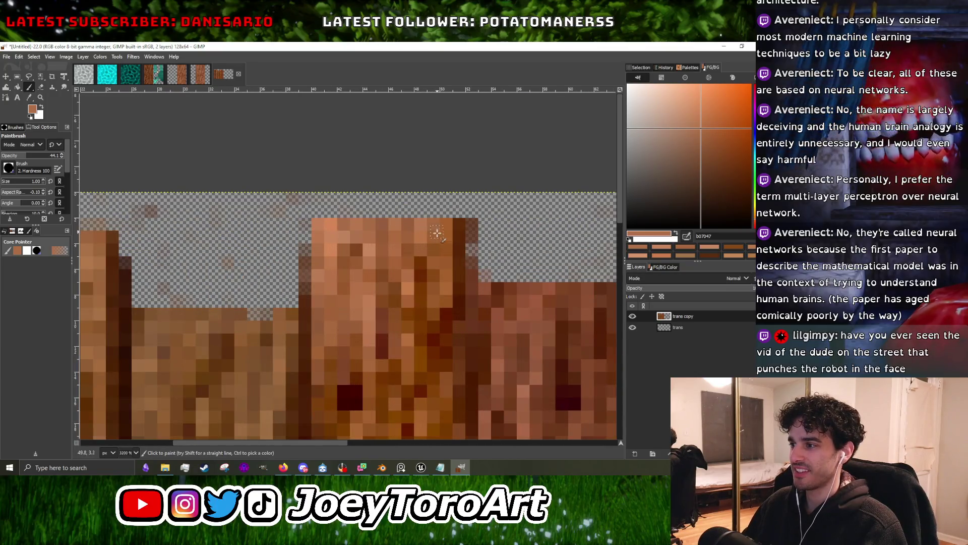
pyautogui.keyDown('ctrl'); pyautogui.click(433, 329); pyautogui.keyUp('ctrl')
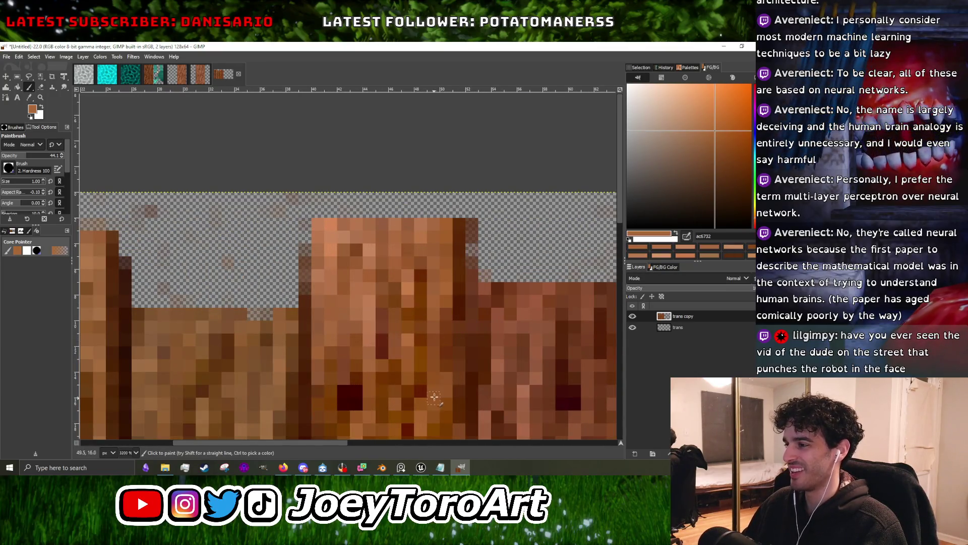
pyautogui.keyDown('ctrl'); pyautogui.click(411, 303); pyautogui.keyUp('ctrl')
pyautogui.moveTo(420, 302); pyautogui.dragTo(420, 270)
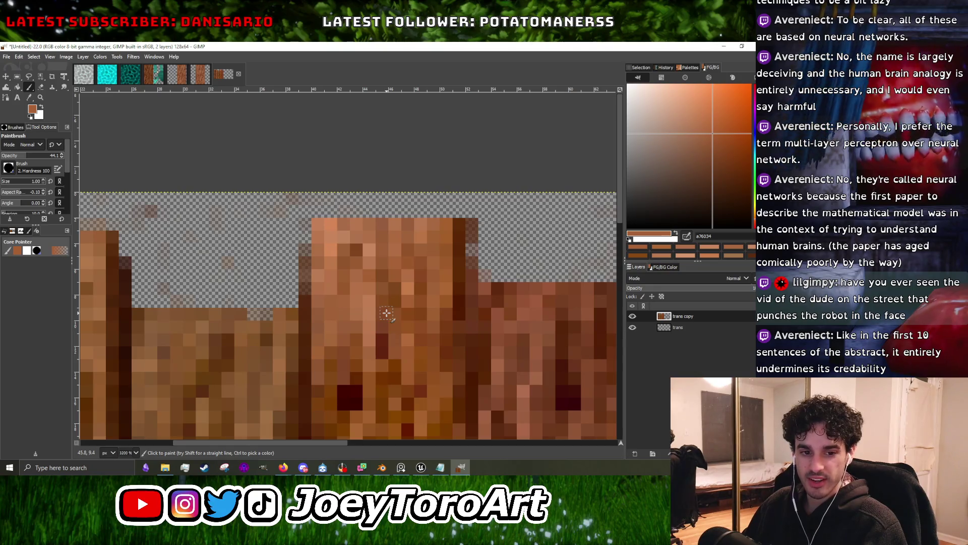
pyautogui.keyDown('ctrl'); pyautogui.scroll(-2, 386, 313); pyautogui.keyUp('ctrl')
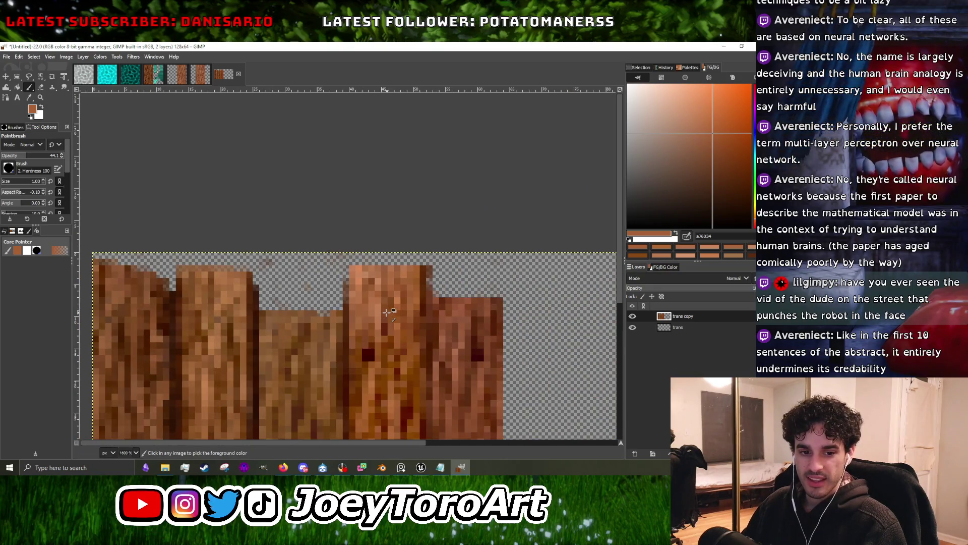
pyautogui.keyDown('ctrl'); pyautogui.scroll(4, 386, 310); pyautogui.keyUp('ctrl')
pyautogui.keyDown('ctrl'); pyautogui.scroll(-3, 388, 342); pyautogui.keyUp('ctrl')
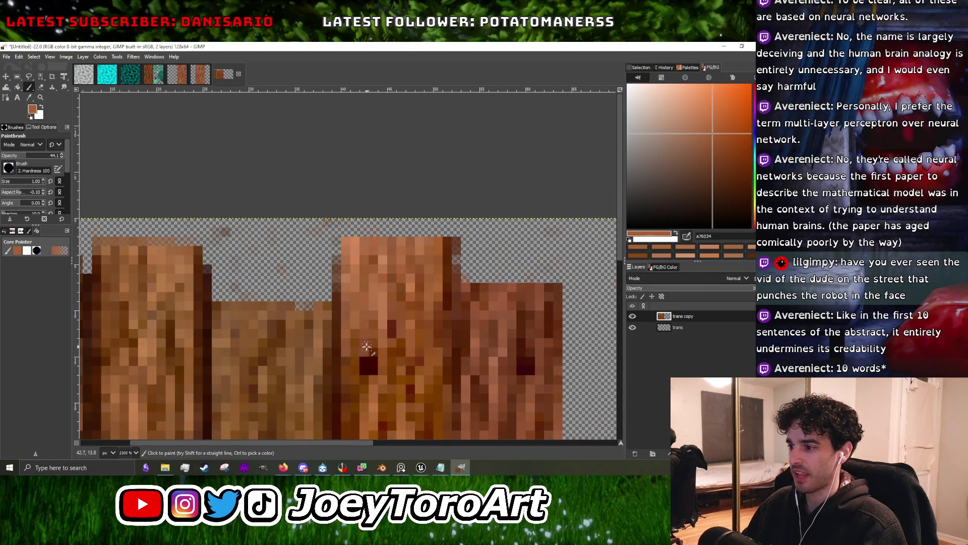
# Sample the knot's dark red and extend the knot one pixel upward.
pyautogui.keyDown('ctrl'); pyautogui.click(373, 360); pyautogui.keyUp('ctrl')
pyautogui.click(373, 353)
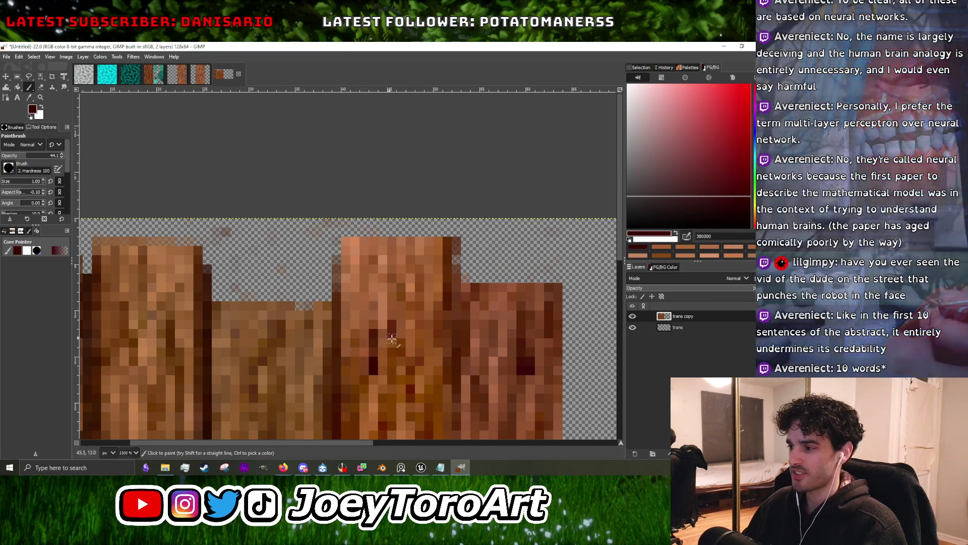
pyautogui.keyDown('ctrl'); pyautogui.scroll(-2, 374, 341); pyautogui.keyUp('ctrl')
pyautogui.keyDown('ctrl'); pyautogui.scroll(3, 284, 298); pyautogui.keyUp('ctrl')
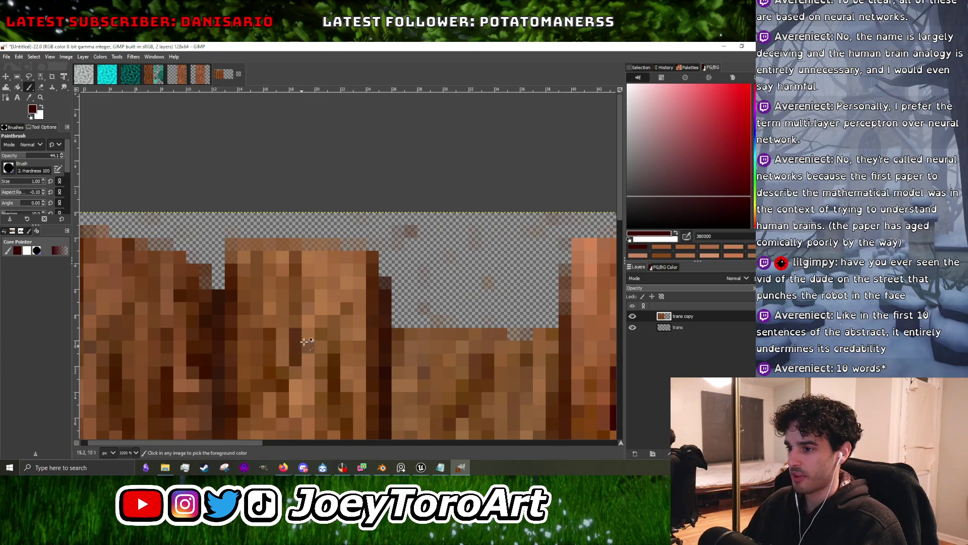
# Sample several brown tones from the planks, then choose a paler tan for highlights.
pyautogui.keyDown('ctrl'); pyautogui.scroll(-2, 300, 350); pyautogui.keyUp('ctrl')
pyautogui.keyDown('ctrl'); pyautogui.scroll(1, 271, 363); pyautogui.keyUp('ctrl')
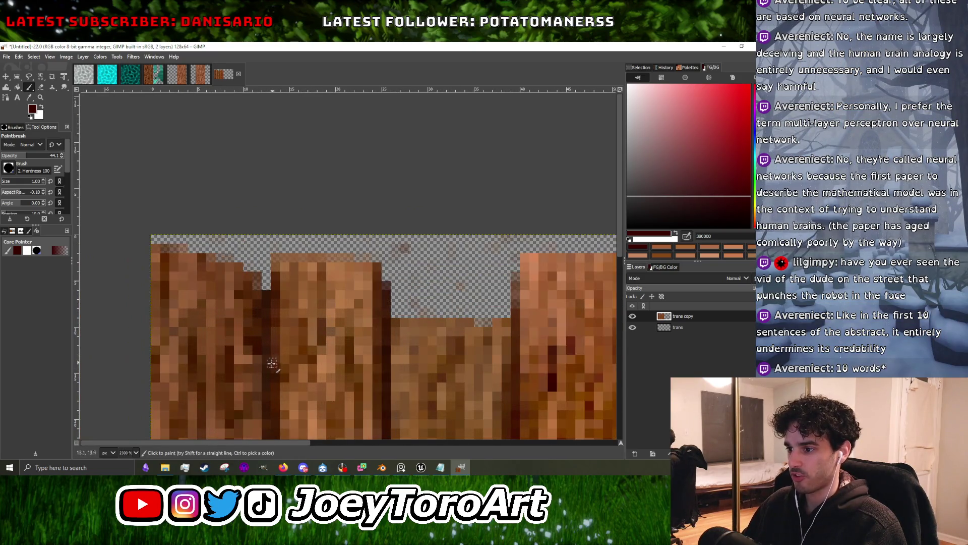
pyautogui.keyDown('ctrl'); pyautogui.click(302, 317); pyautogui.keyUp('ctrl')
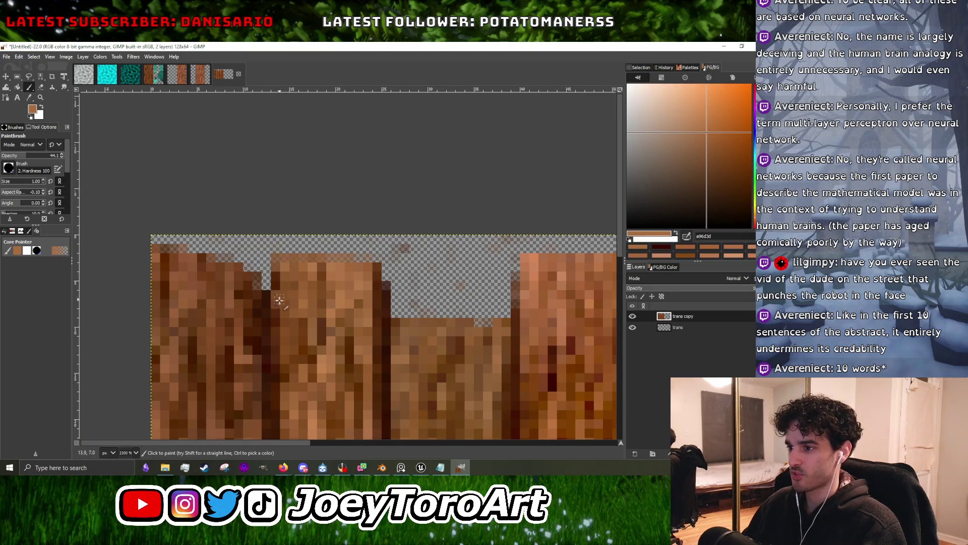
pyautogui.keyDown('ctrl'); pyautogui.click(269, 325); pyautogui.keyUp('ctrl')
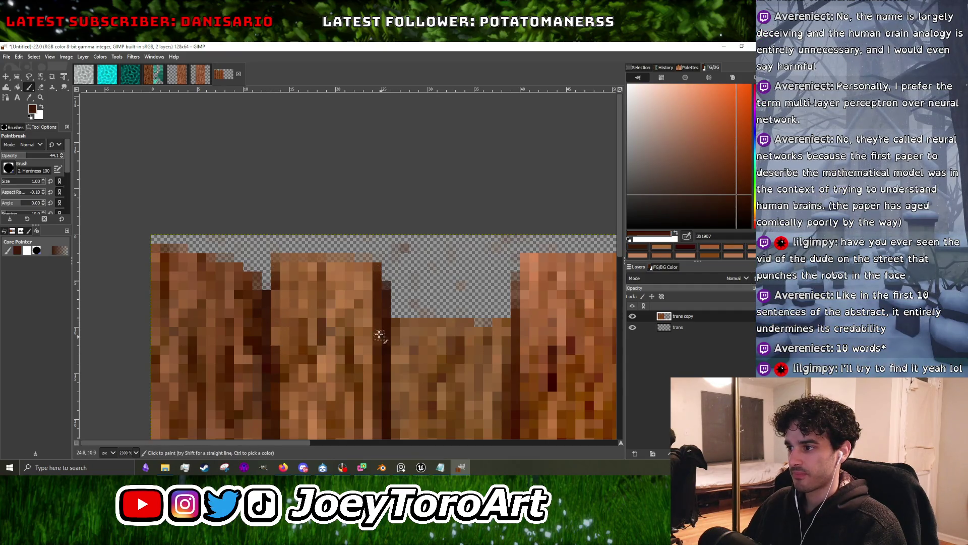
pyautogui.keyDown('ctrl'); pyautogui.scroll(-2, 362, 320); pyautogui.keyUp('ctrl')
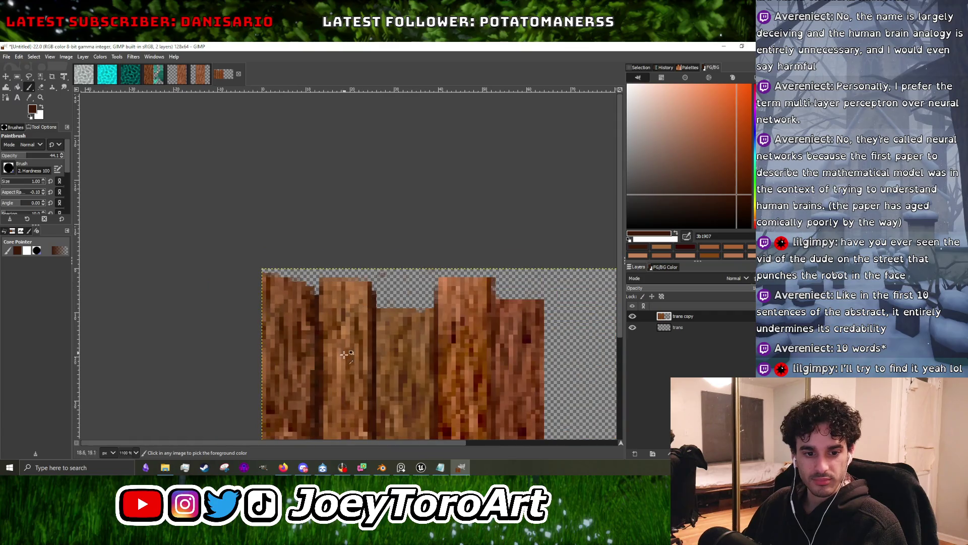
pyautogui.keyDown('ctrl'); pyautogui.scroll(2, 325, 368); pyautogui.keyUp('ctrl')
pyautogui.keyDown('ctrl'); pyautogui.click(312, 338); pyautogui.keyUp('ctrl')
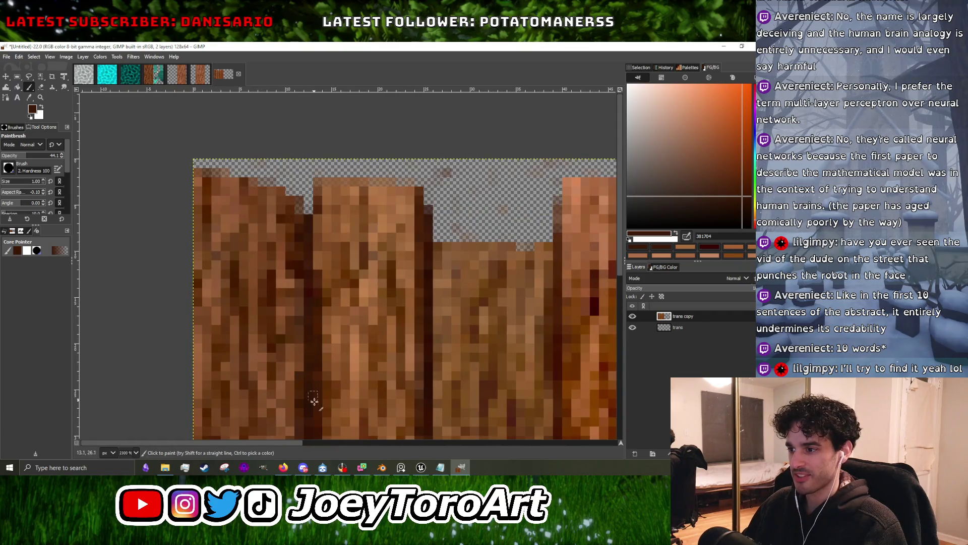
pyautogui.keyDown('ctrl'); pyautogui.scroll(-2, 313, 321); pyautogui.keyUp('ctrl')
pyautogui.keyDown('ctrl'); pyautogui.scroll(2, 337, 342); pyautogui.keyUp('ctrl')
pyautogui.keyDown('ctrl'); pyautogui.scroll(-3, 336, 328); pyautogui.keyUp('ctrl')
pyautogui.keyDown('ctrl'); pyautogui.scroll(3, 348, 353); pyautogui.keyUp('ctrl')
pyautogui.keyDown('ctrl'); pyautogui.scroll(-3, 364, 312); pyautogui.keyUp('ctrl')
pyautogui.keyDown('ctrl'); pyautogui.scroll(2, 369, 283); pyautogui.keyUp('ctrl')
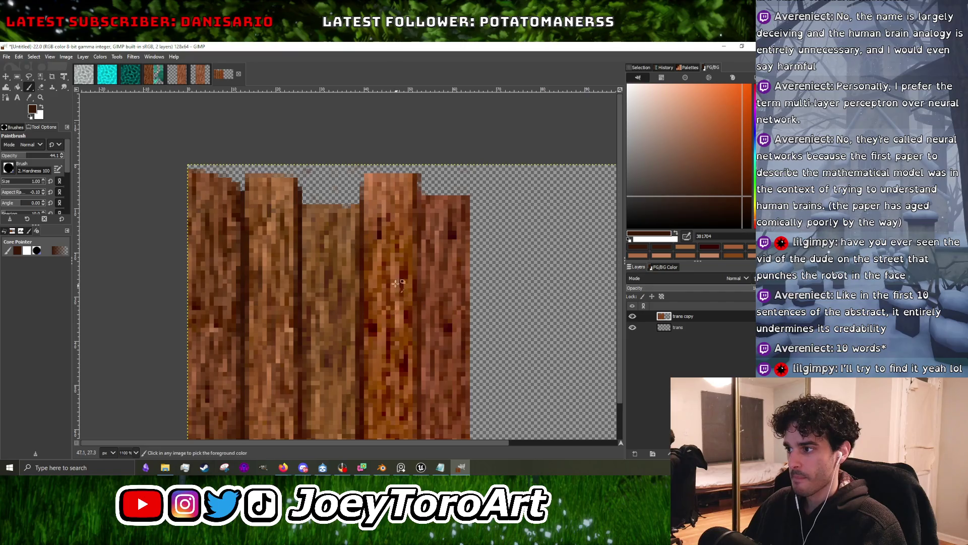
pyautogui.keyDown('ctrl'); pyautogui.scroll(4, 371, 255); pyautogui.keyUp('ctrl')
pyautogui.keyDown('ctrl'); pyautogui.scroll(1, 345, 318); pyautogui.keyUp('ctrl')
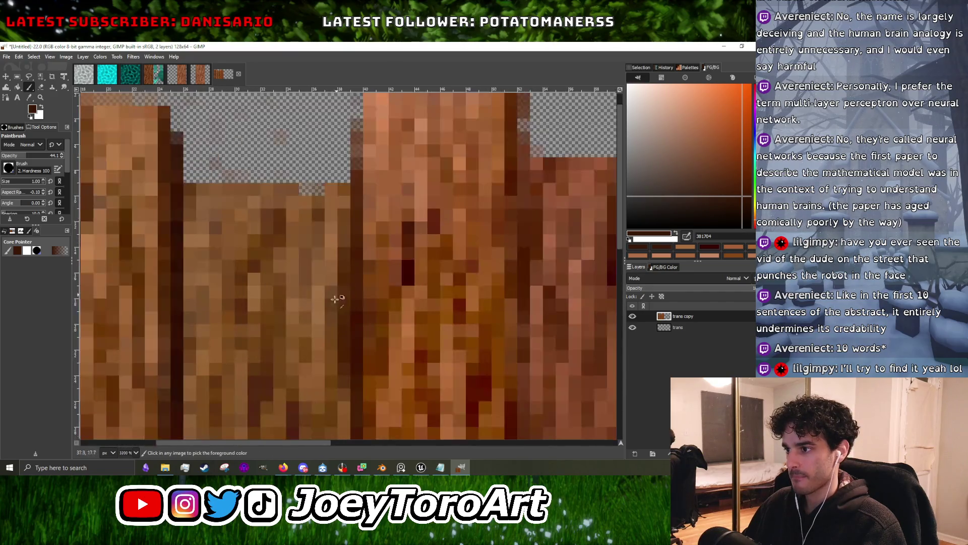
pyautogui.keyDown('ctrl'); pyautogui.click(329, 274); pyautogui.keyUp('ctrl')
pyautogui.keyDown('ctrl'); pyautogui.click(339, 243); pyautogui.keyUp('ctrl')
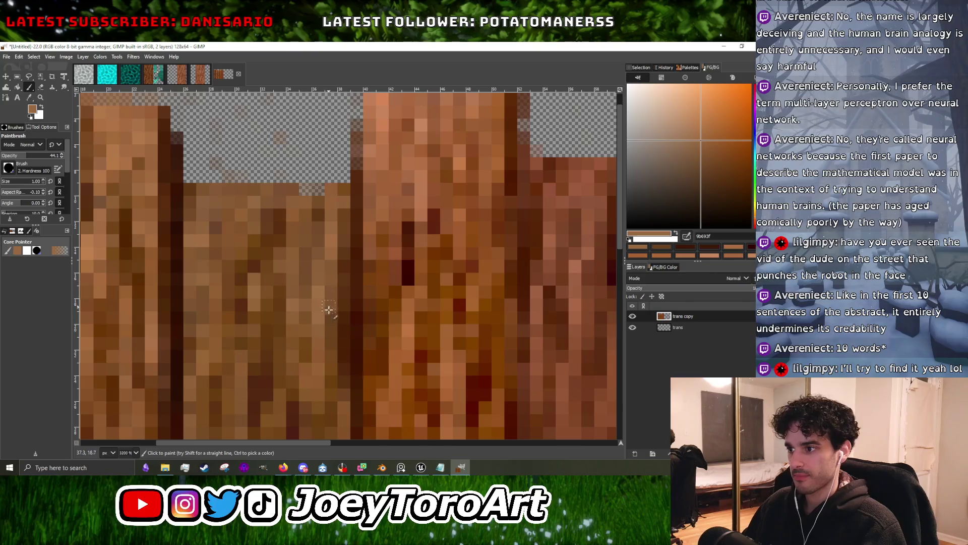
pyautogui.keyDown('ctrl'); pyautogui.scroll(-2, 295, 258); pyautogui.keyUp('ctrl')
pyautogui.keyDown('ctrl'); pyautogui.scroll(-1, 295, 258); pyautogui.keyUp('ctrl')
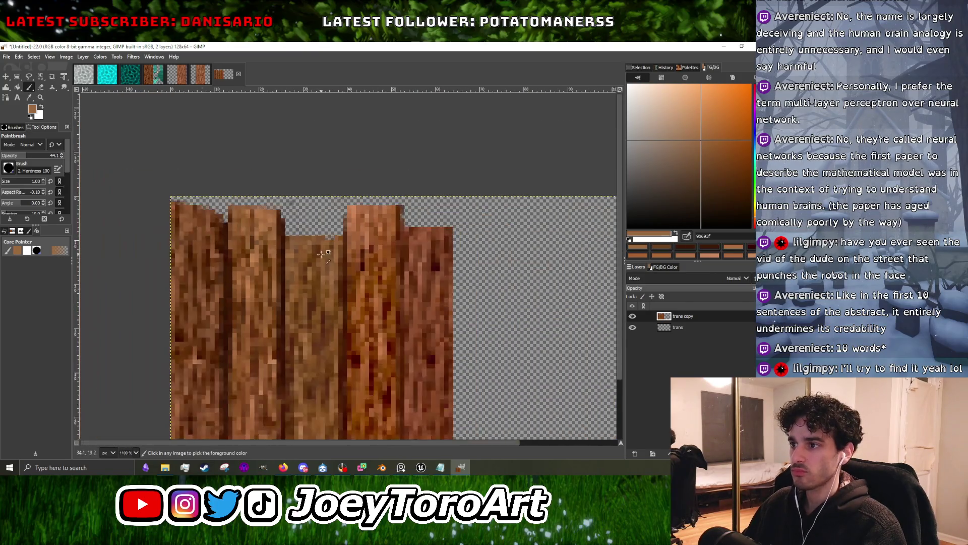
pyautogui.keyDown('ctrl'); pyautogui.scroll(1, 295, 258); pyautogui.keyUp('ctrl')
pyautogui.keyDown('ctrl'); pyautogui.scroll(1, 273, 295); pyautogui.keyUp('ctrl')
pyautogui.keyDown('ctrl'); pyautogui.click(273, 296); pyautogui.keyUp('ctrl')
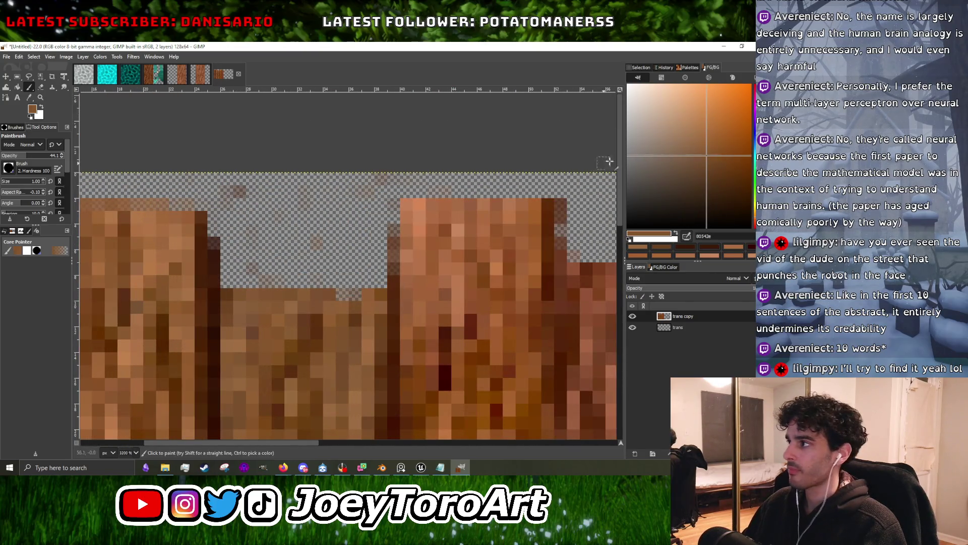
pyautogui.keyDown('ctrl'); pyautogui.click(274, 298); pyautogui.keyUp('ctrl')
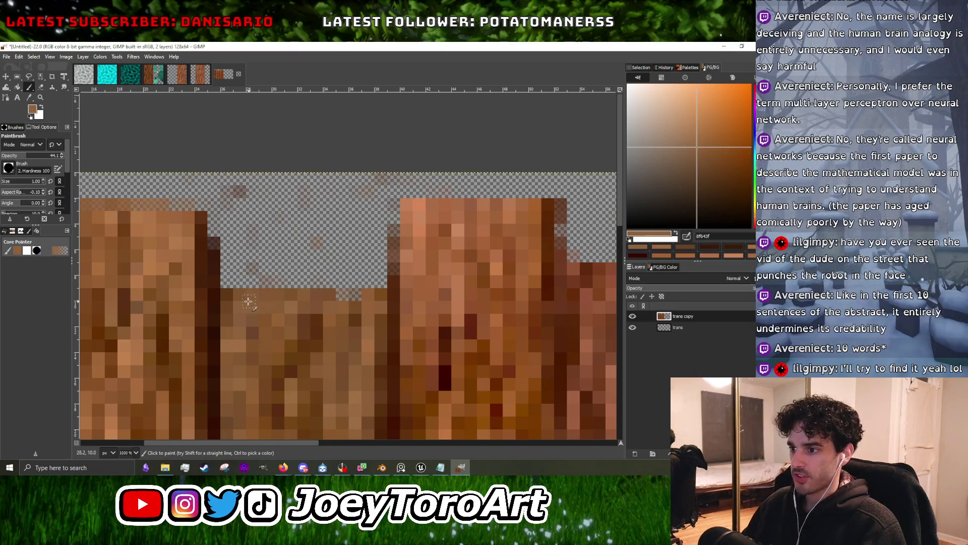
pyautogui.click(675, 132)
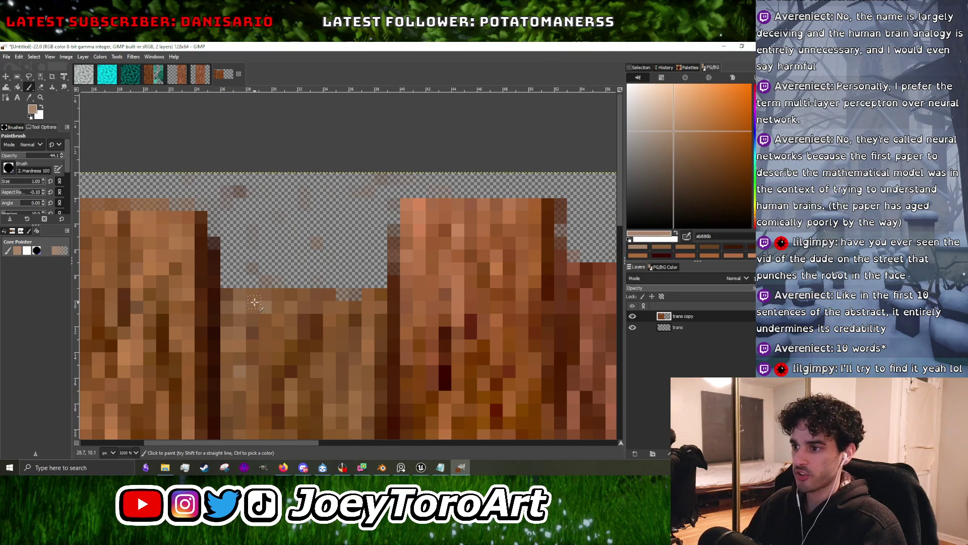
# Paint light tan highlight strokes and pixels down the middle plank.
pyautogui.moveTo(265, 337); pyautogui.dragTo(269, 394)
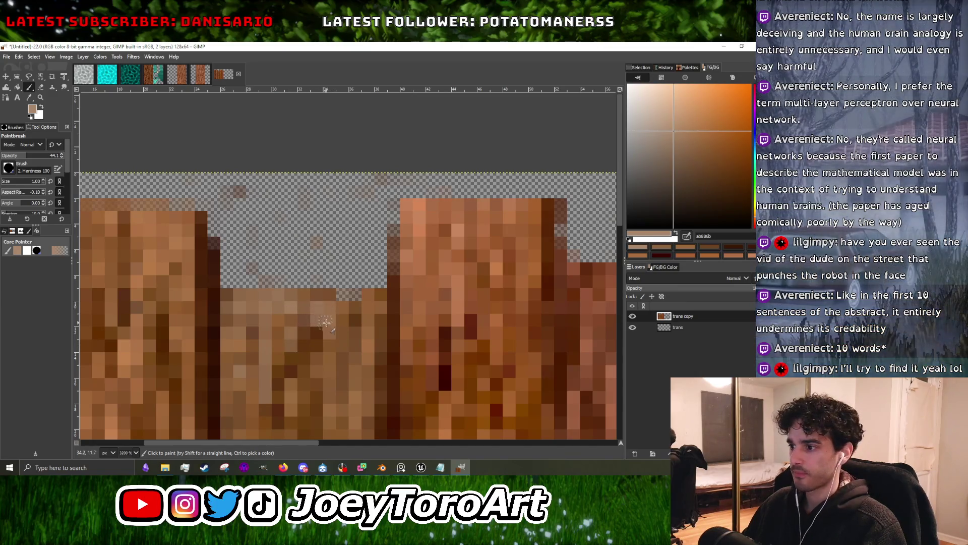
pyautogui.click(346, 325)
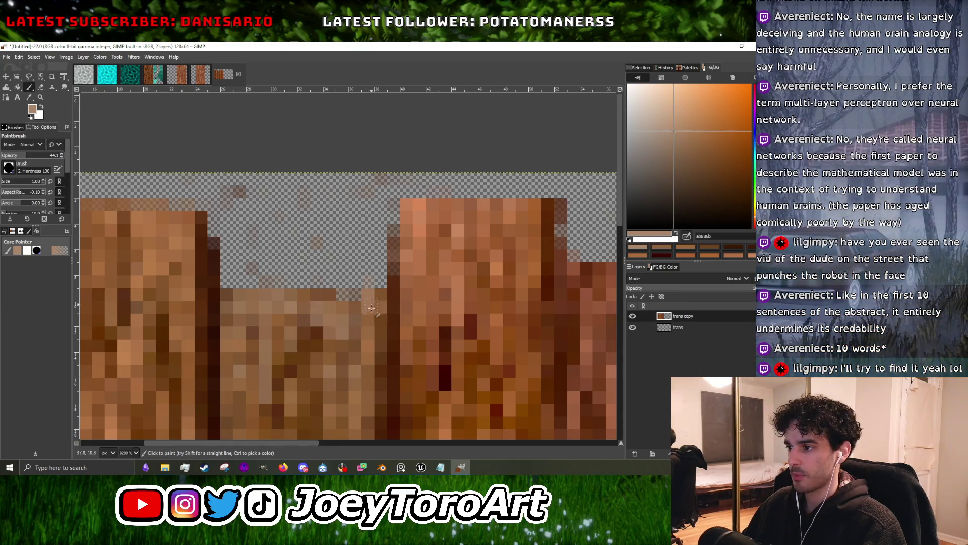
pyautogui.moveTo(374, 328); pyautogui.dragTo(374, 374)
# Sample darker browns and paint dark shading pixels onto the middle plank.
pyautogui.keyDown('ctrl'); pyautogui.scroll(-6, 353, 288); pyautogui.keyUp('ctrl')
pyautogui.keyDown('ctrl'); pyautogui.scroll(3, 348, 283); pyautogui.keyUp('ctrl')
pyautogui.keyDown('ctrl'); pyautogui.scroll(3, 348, 281); pyautogui.keyUp('ctrl')
pyautogui.keyDown('ctrl'); pyautogui.click(350, 330); pyautogui.keyUp('ctrl')
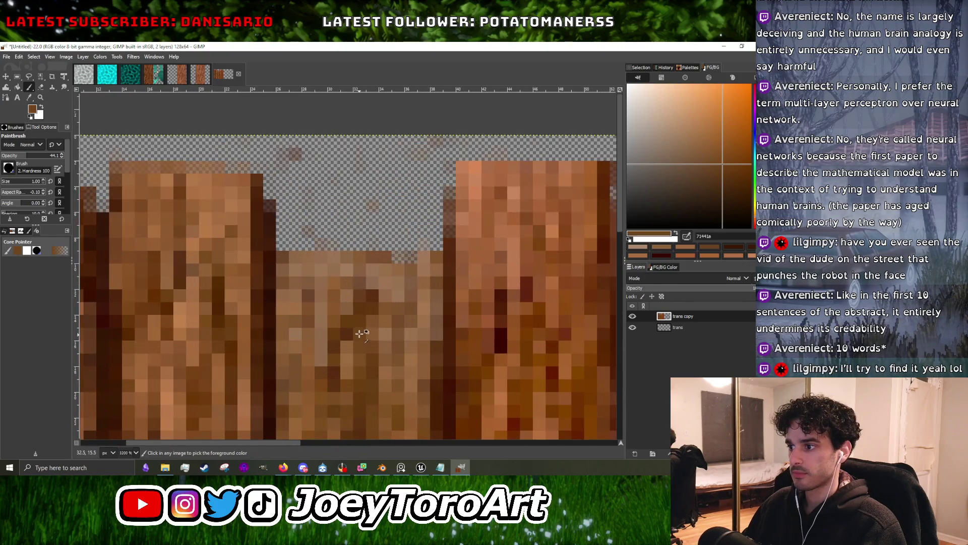
pyautogui.keyDown('ctrl'); pyautogui.click(300, 329); pyautogui.keyUp('ctrl')
pyautogui.keyDown('ctrl'); pyautogui.click(319, 368); pyautogui.keyUp('ctrl')
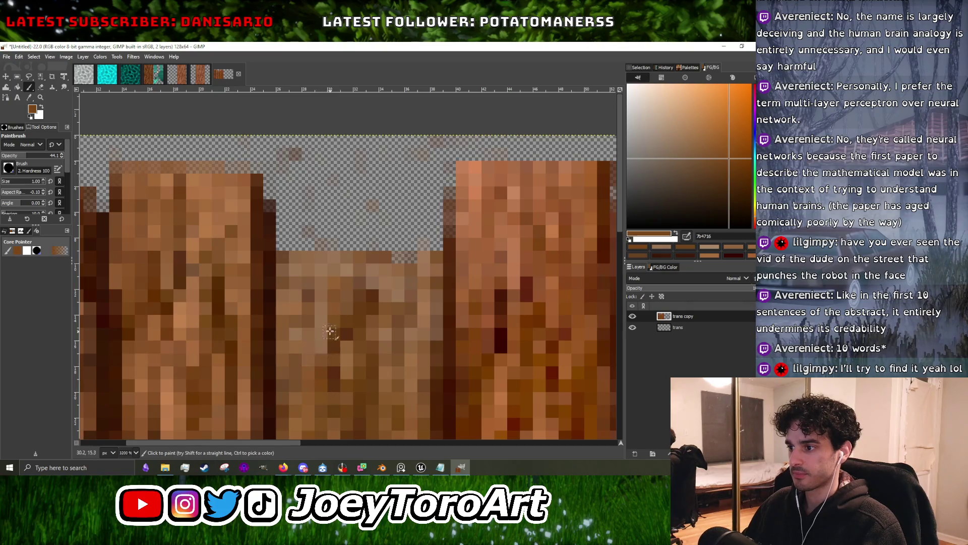
pyautogui.keyDown('ctrl'); pyautogui.click(327, 375); pyautogui.keyUp('ctrl')
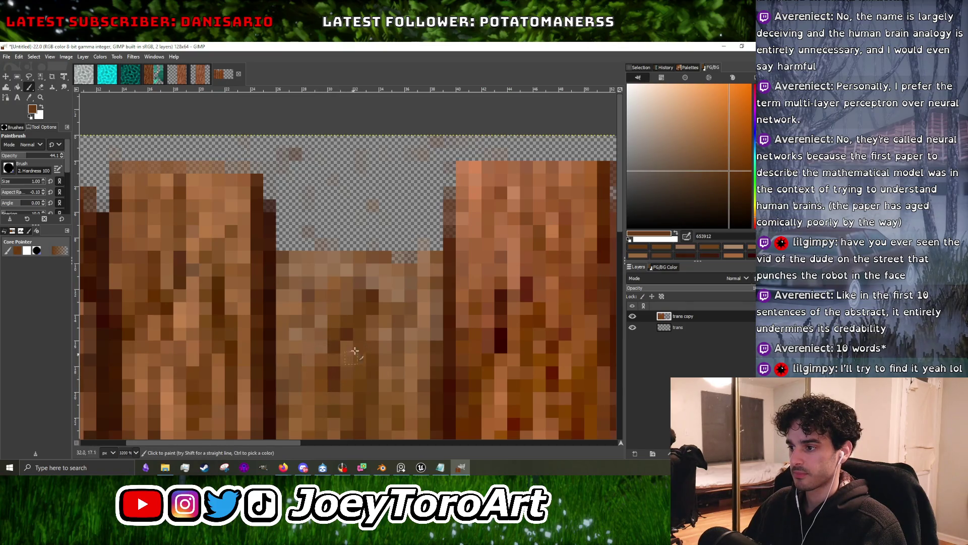
pyautogui.keyDown('ctrl'); pyautogui.click(339, 351); pyautogui.keyUp('ctrl')
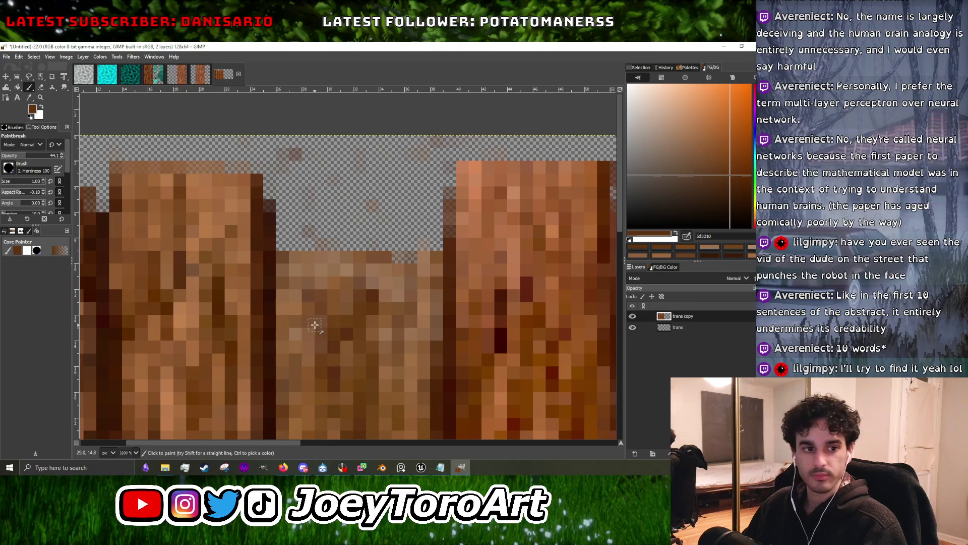
pyautogui.keyDown('ctrl'); pyautogui.scroll(-4, 307, 311); pyautogui.keyUp('ctrl')
pyautogui.keyDown('ctrl'); pyautogui.scroll(4, 333, 310); pyautogui.keyUp('ctrl')
pyautogui.moveTo(313, 289); pyautogui.dragTo(296, 310)
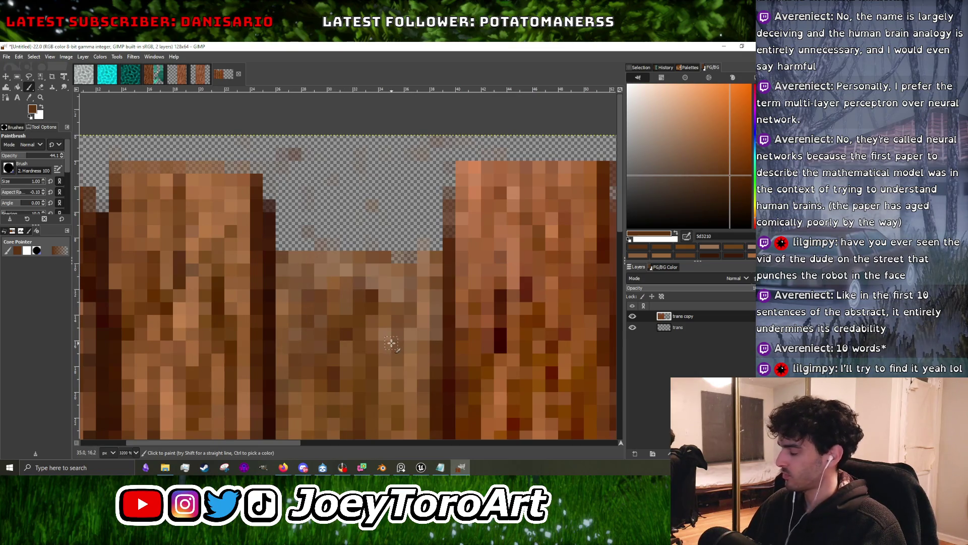
pyautogui.keyDown('ctrl'); pyautogui.scroll(-2, 413, 314); pyautogui.keyUp('ctrl')
pyautogui.keyDown('ctrl'); pyautogui.click(381, 294); pyautogui.keyUp('ctrl')
pyautogui.keyDown('ctrl'); pyautogui.scroll(2, 381, 293); pyautogui.keyUp('ctrl')
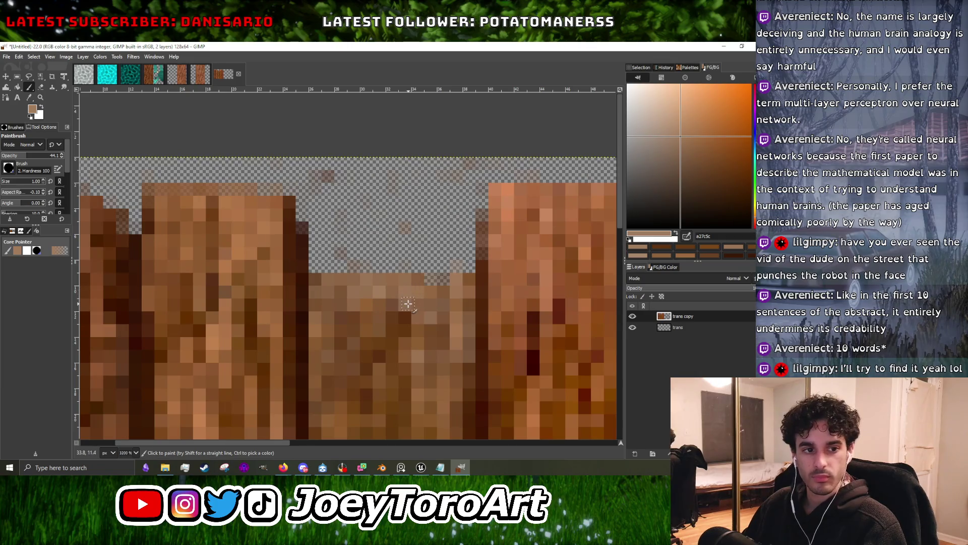
pyautogui.keyDown('ctrl'); pyautogui.click(304, 330); pyautogui.keyUp('ctrl')
pyautogui.click(366, 282)
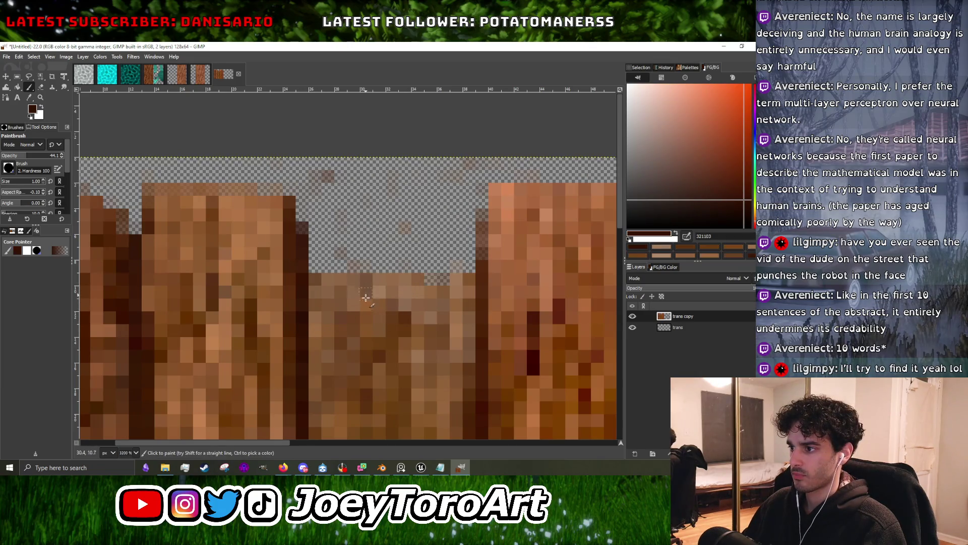
# Erase the stray pixels along the image's top-left edge with the Eraser.
pyautogui.keyDown('ctrl'); pyautogui.scroll(-4, 366, 296); pyautogui.keyUp('ctrl')
pyautogui.keyDown('ctrl'); pyautogui.scroll(4, 357, 281); pyautogui.keyUp('ctrl')
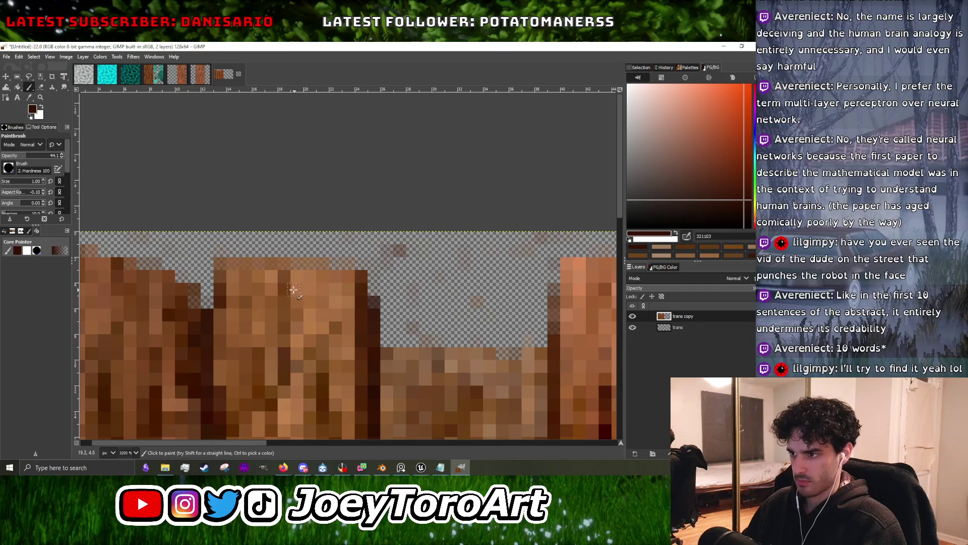
pyautogui.keyDown('ctrl'); pyautogui.scroll(-1, 303, 318); pyautogui.keyUp('ctrl')
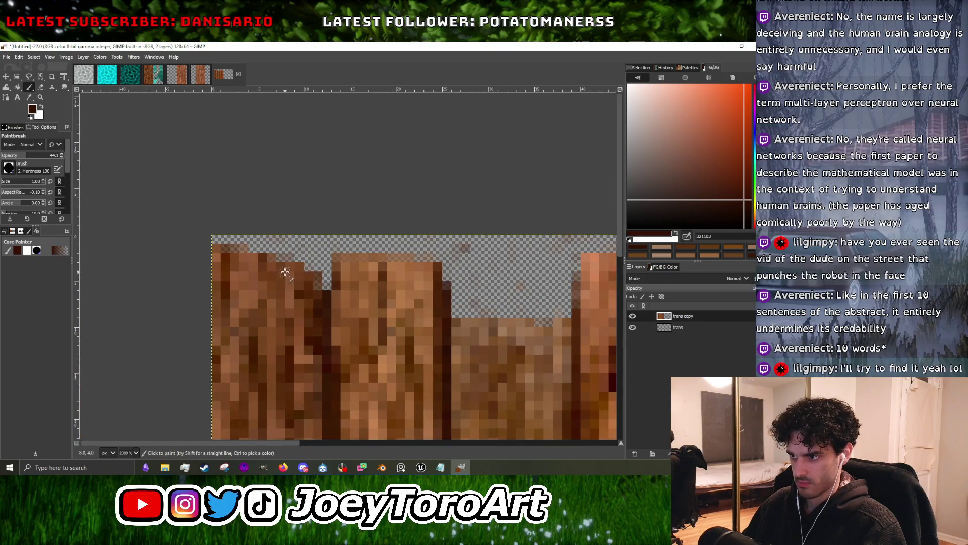
pyautogui.hotkey('shift', 'e')
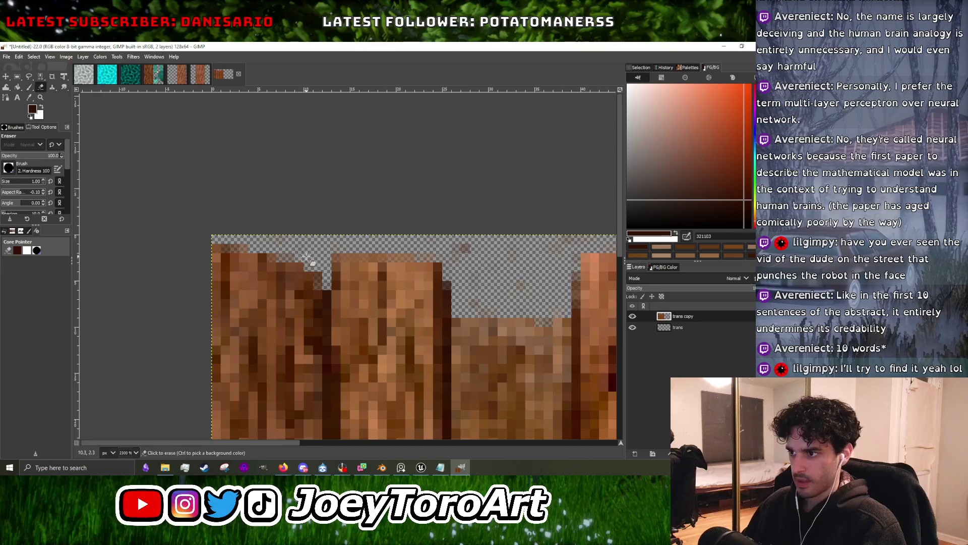
pyautogui.moveTo(287, 255)
pyautogui.mouseDown()
pyautogui.moveTo(262, 249)
pyautogui.moveTo(319, 266)
pyautogui.mouseUp()
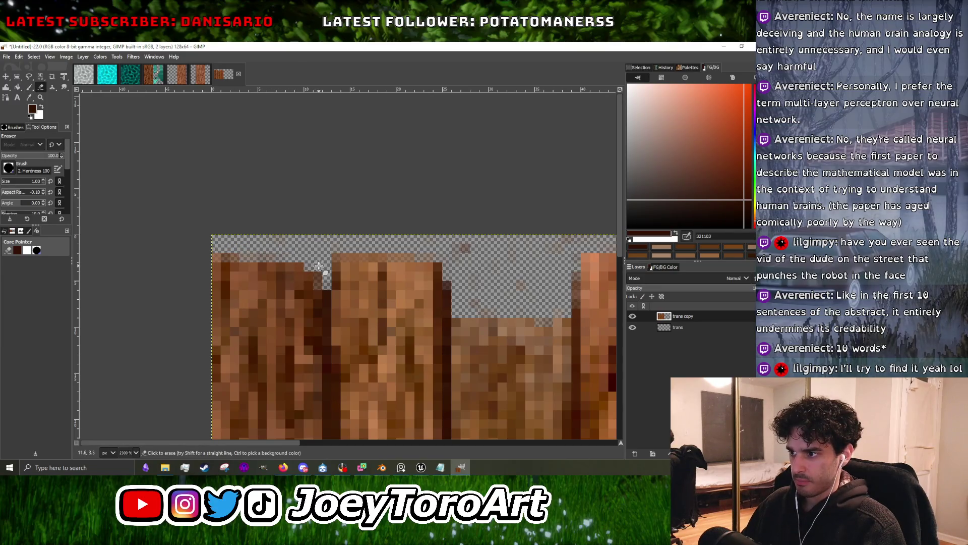
pyautogui.keyDown('ctrl'); pyautogui.scroll(-3, 267, 254); pyautogui.keyUp('ctrl')
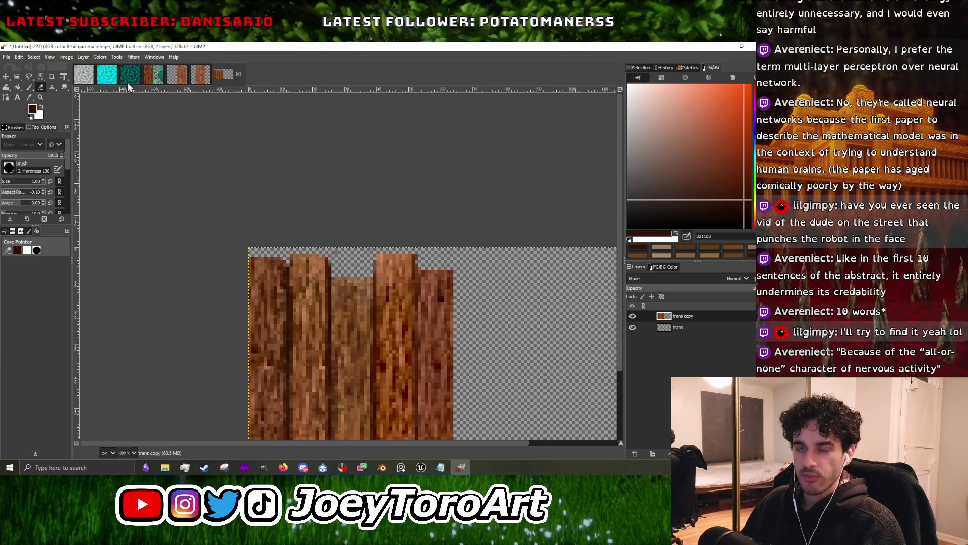
pyautogui.click(34, 87)
# Sample darker browns and paint a column of dark shading on the left plank.
pyautogui.keyDown('ctrl'); pyautogui.scroll(4, 219, 248); pyautogui.keyUp('ctrl')
pyautogui.keyDown('ctrl'); pyautogui.scroll(1, 219, 248); pyautogui.keyUp('ctrl')
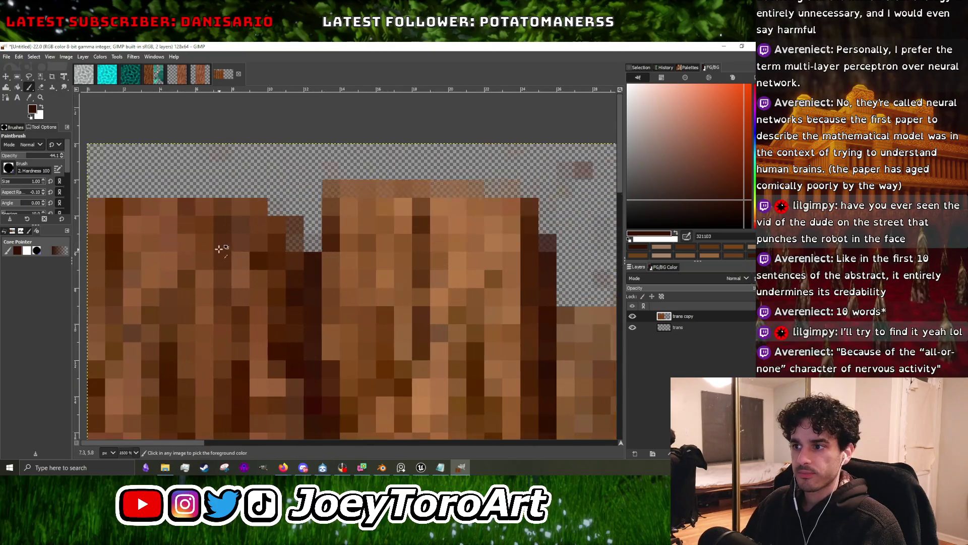
pyautogui.keyDown('ctrl'); pyautogui.click(259, 260); pyautogui.keyUp('ctrl')
pyautogui.keyDown('ctrl'); pyautogui.click(268, 219); pyautogui.keyUp('ctrl')
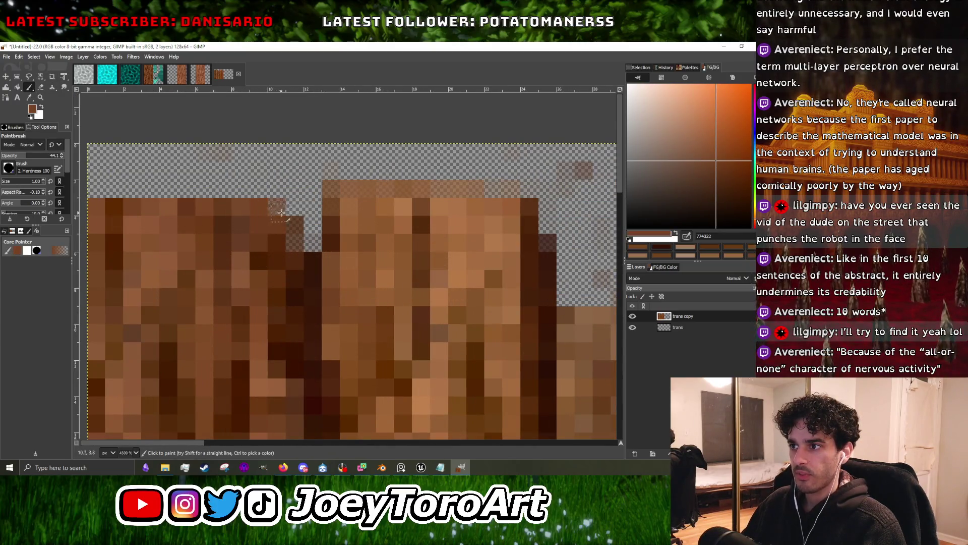
pyautogui.keyDown('ctrl'); pyautogui.scroll(-2, 265, 251); pyautogui.keyUp('ctrl')
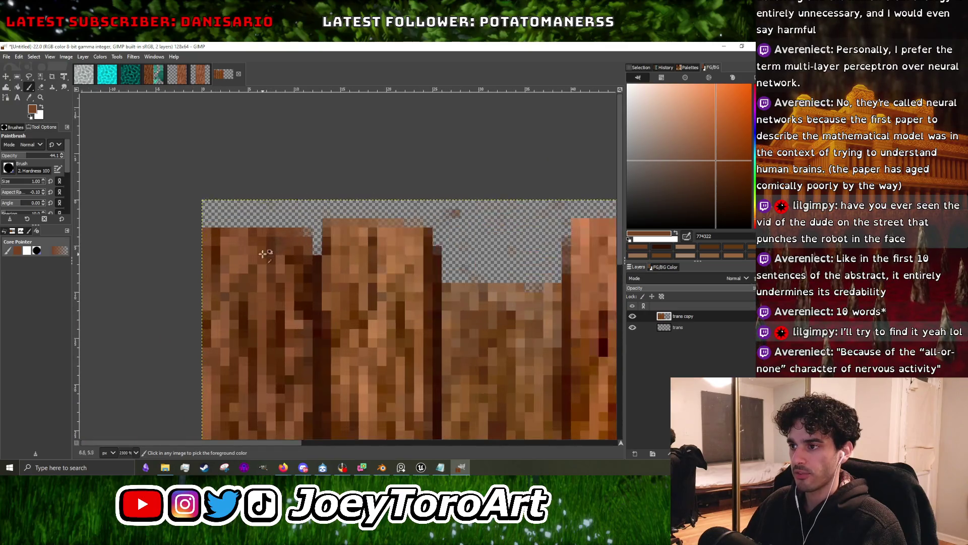
pyautogui.keyDown('ctrl'); pyautogui.click(290, 262); pyautogui.keyUp('ctrl')
pyautogui.keyDown('ctrl'); pyautogui.click(309, 278); pyautogui.keyUp('ctrl')
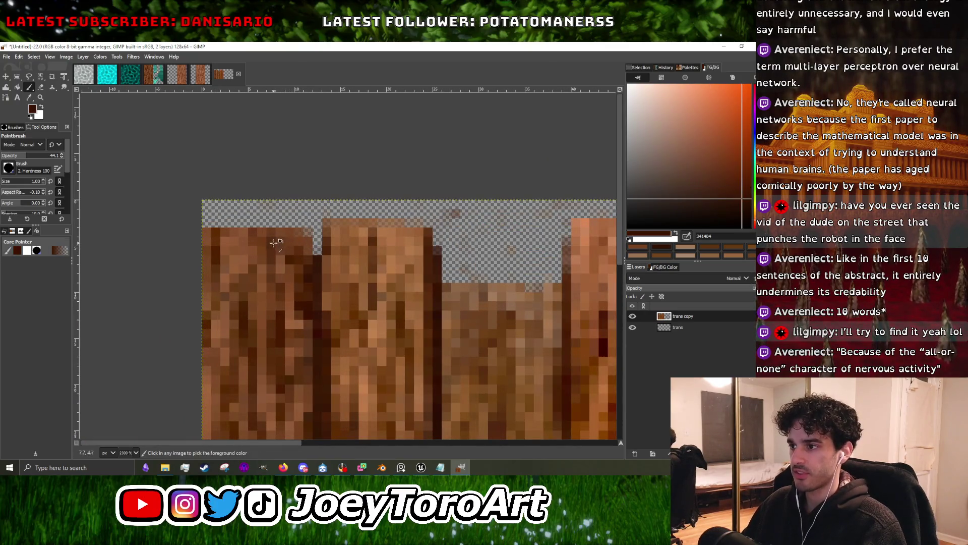
pyautogui.keyDown('ctrl'); pyautogui.scroll(2, 276, 247); pyautogui.keyUp('ctrl')
pyautogui.moveTo(212, 221)
pyautogui.mouseDown()
pyautogui.moveTo(207, 294)
pyautogui.moveTo(216, 257)
pyautogui.mouseUp()
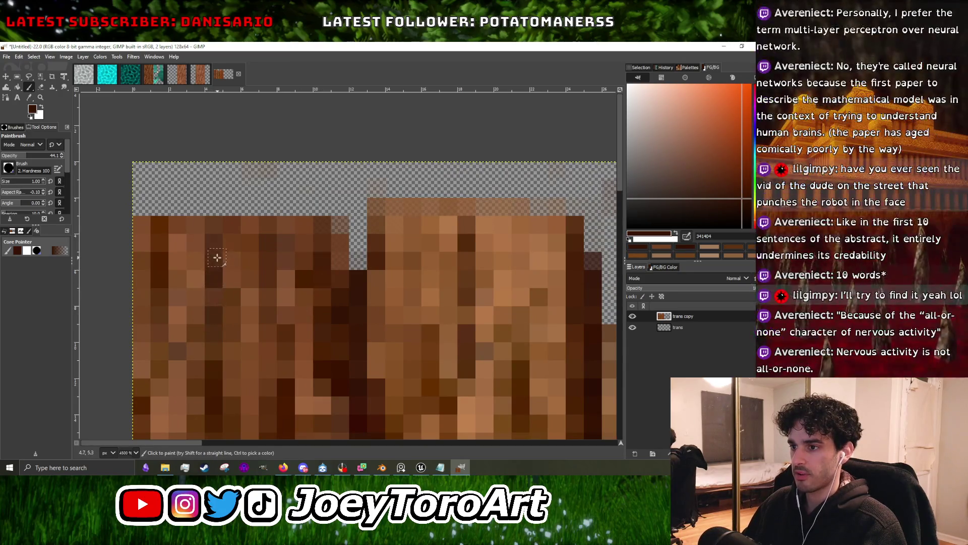
# Paint lighter brown highlight pixels on the left plank and a lightened column beside it.
pyautogui.keyDown('ctrl'); pyautogui.click(185, 234); pyautogui.keyUp('ctrl')
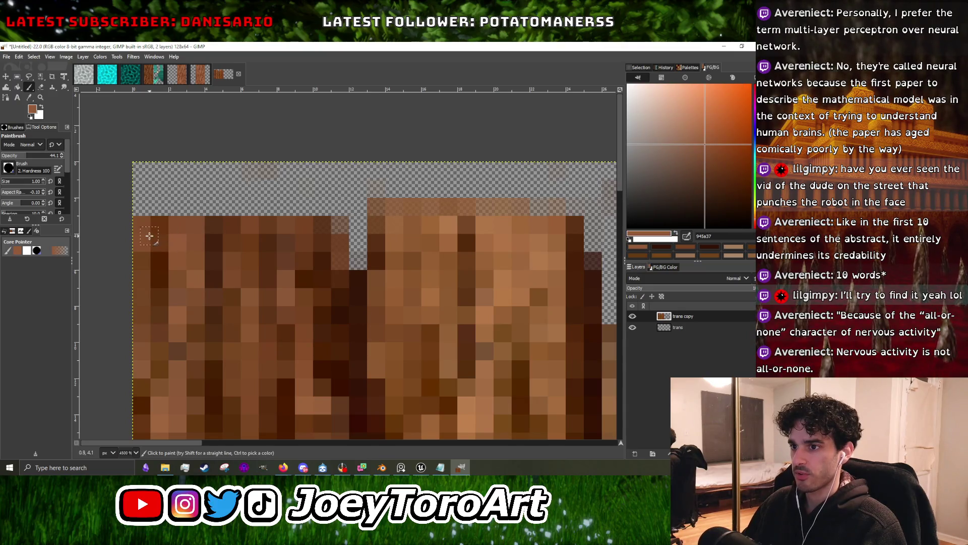
pyautogui.moveTo(160, 268); pyautogui.dragTo(160, 270)
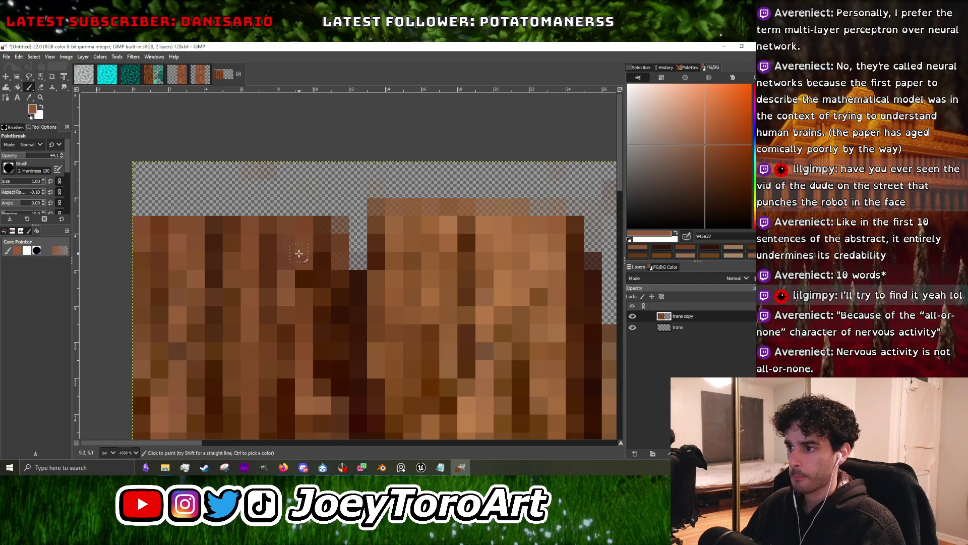
pyautogui.moveTo(328, 228)
pyautogui.mouseDown()
pyautogui.moveTo(321, 348)
pyautogui.moveTo(328, 269)
pyautogui.mouseUp()
pyautogui.keyDown('ctrl'); pyautogui.scroll(-1, 328, 269); pyautogui.keyUp('ctrl')
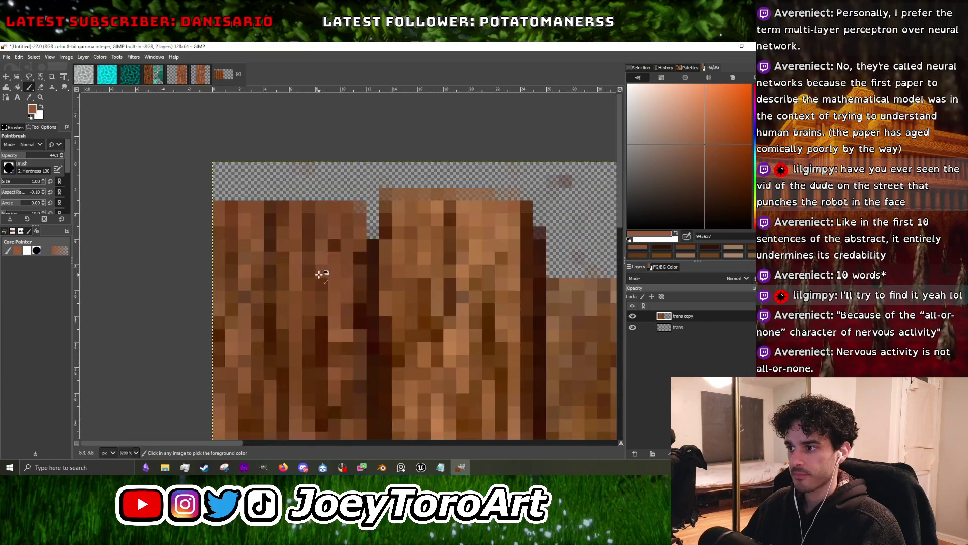
pyautogui.keyDown('ctrl'); pyautogui.click(420, 258); pyautogui.keyUp('ctrl')
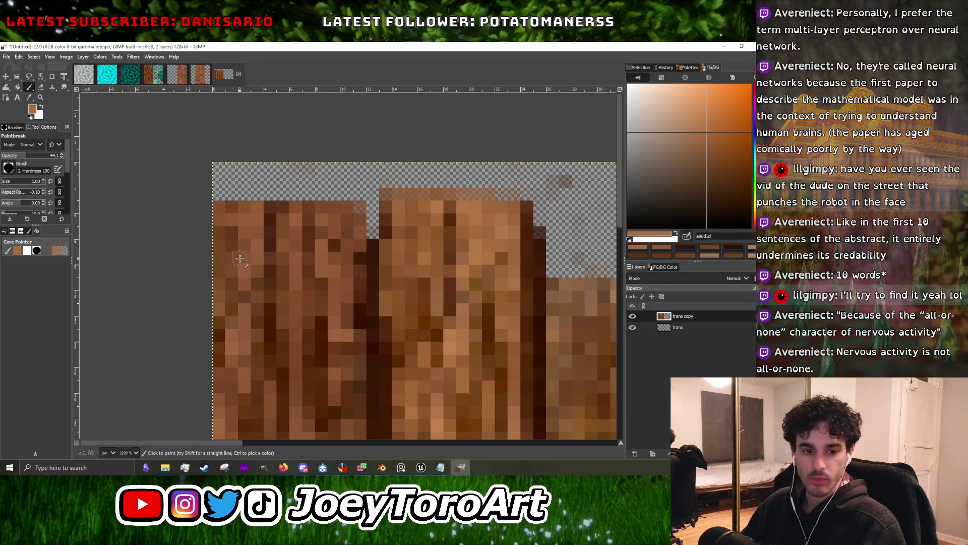
pyautogui.keyDown('ctrl'); pyautogui.scroll(-5, 232, 218); pyautogui.keyUp('ctrl')
pyautogui.keyDown('ctrl'); pyautogui.scroll(5, 373, 266); pyautogui.keyUp('ctrl')
# Add a brown shading stroke, a few dark pixels, and a light tan highlight pixel.
pyautogui.keyDown('ctrl'); pyautogui.click(373, 266); pyautogui.keyUp('ctrl')
pyautogui.moveTo(373, 267); pyautogui.dragTo(368, 316)
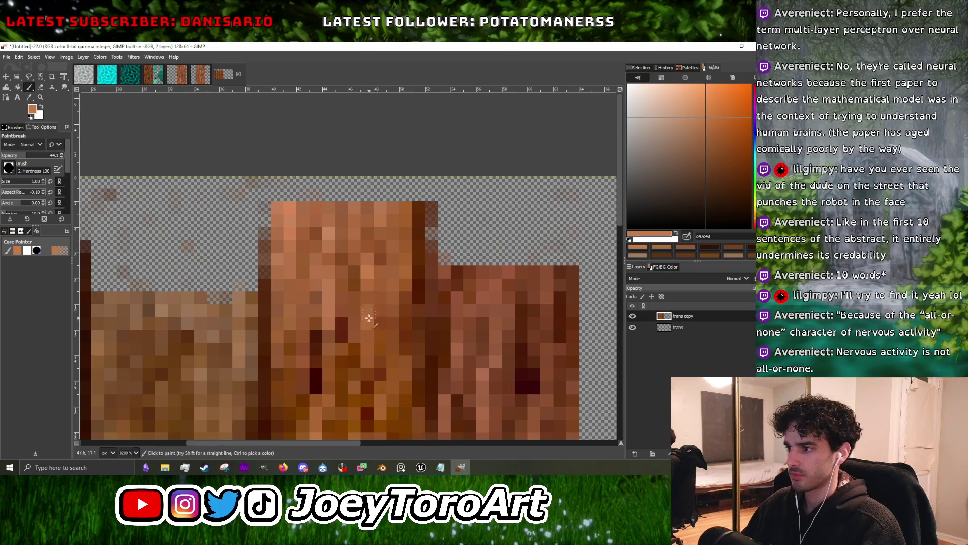
pyautogui.keyDown('ctrl'); pyautogui.click(367, 318); pyautogui.keyUp('ctrl')
pyautogui.click(337, 322)
pyautogui.keyDown('ctrl'); pyautogui.click(309, 336); pyautogui.keyUp('ctrl')
pyautogui.click(306, 313)
pyautogui.keyDown('ctrl'); pyautogui.click(319, 289); pyautogui.keyUp('ctrl')
pyautogui.click(307, 245)
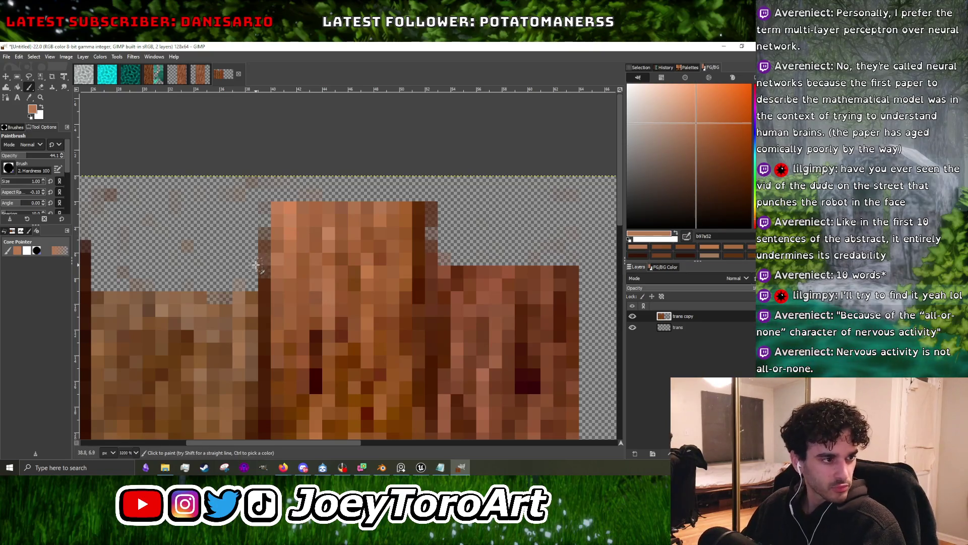
# Sample a deep brown and a very dark red-brown from the planks.
pyautogui.keyDown('ctrl'); pyautogui.scroll(-1, 241, 281); pyautogui.keyUp('ctrl')
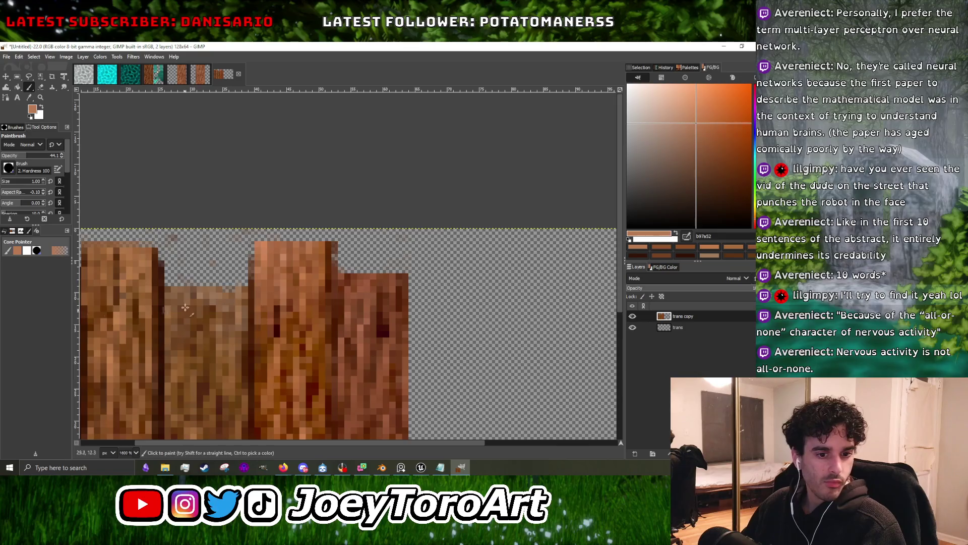
pyautogui.keyDown('ctrl'); pyautogui.scroll(3, 267, 291); pyautogui.keyUp('ctrl')
pyautogui.keyDown('ctrl'); pyautogui.click(267, 291); pyautogui.keyUp('ctrl')
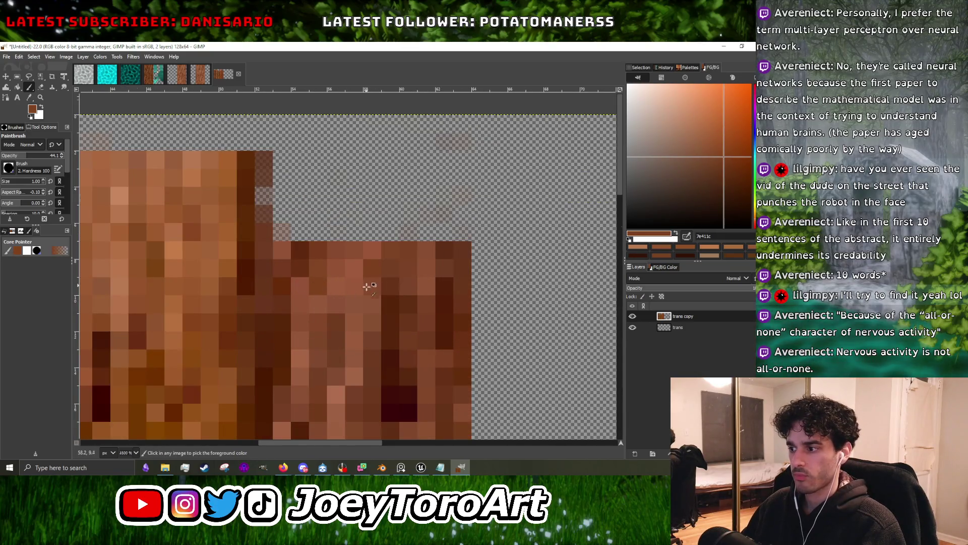
pyautogui.keyDown('ctrl'); pyautogui.scroll(-2, 366, 286); pyautogui.keyUp('ctrl')
pyautogui.keyDown('ctrl'); pyautogui.click(383, 347); pyautogui.keyUp('ctrl')
pyautogui.keyDown('ctrl'); pyautogui.scroll(2, 262, 300); pyautogui.keyUp('ctrl')
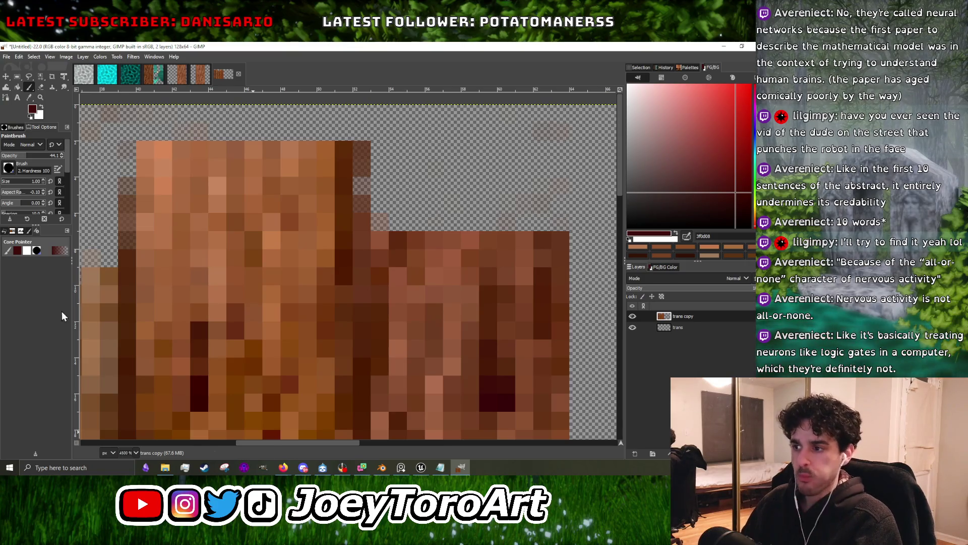
# Zoom around the canvas to inspect the shaded planks, then switch to the browser's new tab.
pyautogui.keyDown('ctrl'); pyautogui.scroll(-1, 417, 303); pyautogui.keyUp('ctrl')
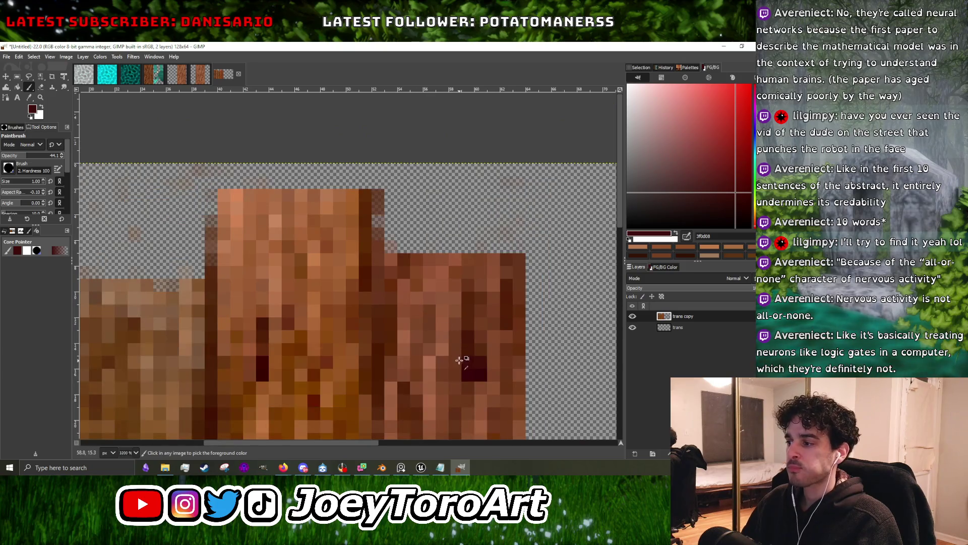
pyautogui.scroll(-2, 383, 308)
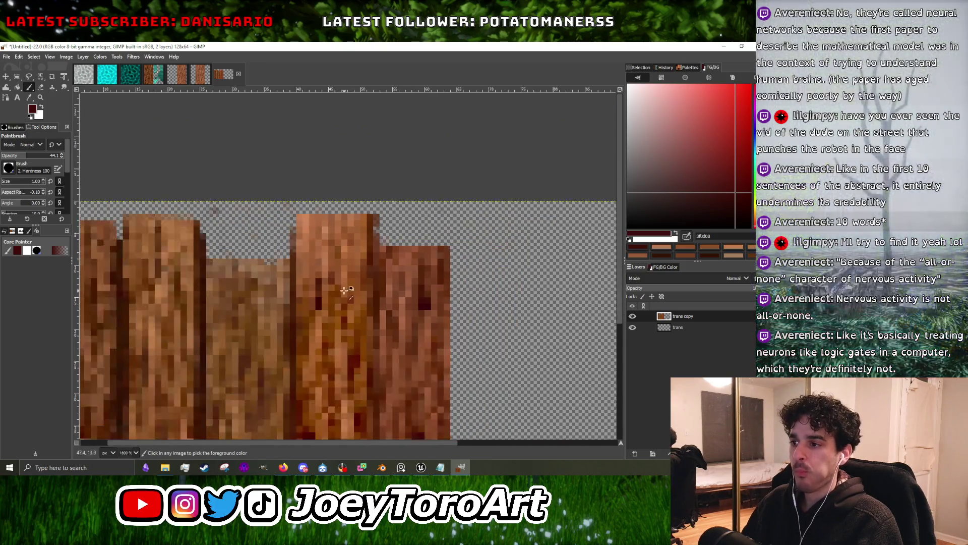
pyautogui.keyDown('ctrl'); pyautogui.scroll(-5, 370, 327); pyautogui.keyUp('ctrl')
pyautogui.keyDown('ctrl'); pyautogui.scroll(4, 390, 277); pyautogui.keyUp('ctrl')
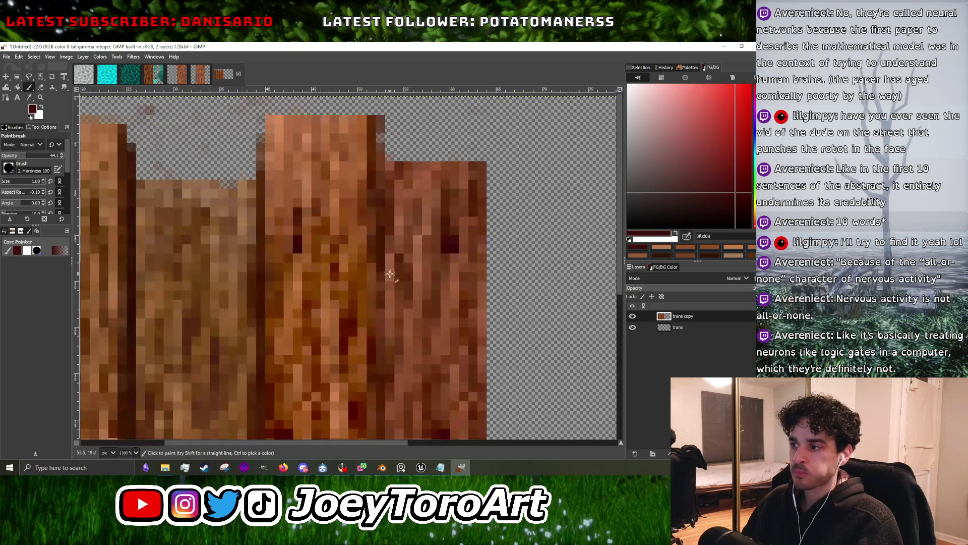
pyautogui.keyDown('ctrl'); pyautogui.scroll(-1, 383, 318); pyautogui.keyUp('ctrl')
pyautogui.keyDown('ctrl'); pyautogui.scroll(1, 385, 331); pyautogui.keyUp('ctrl')
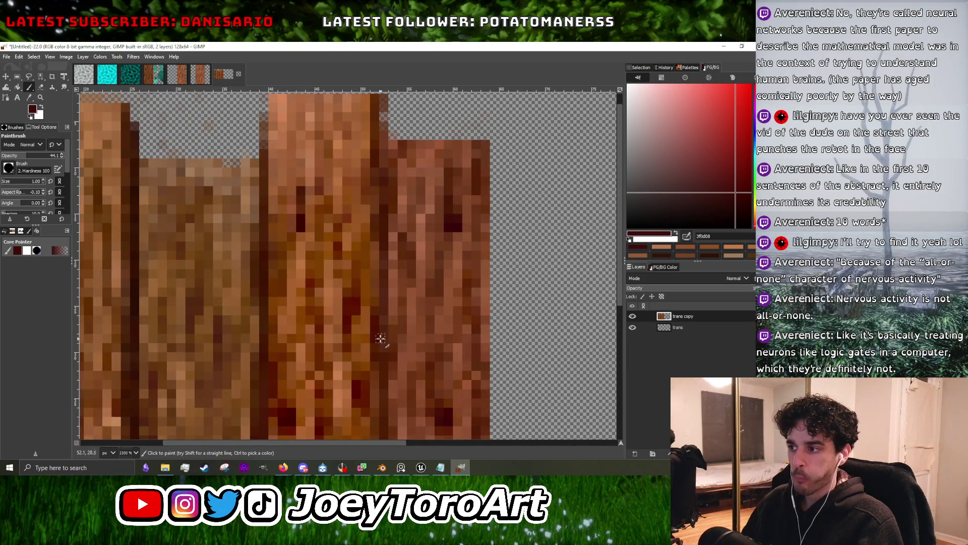
pyautogui.keyDown('ctrl'); pyautogui.scroll(-4, 385, 346); pyautogui.keyUp('ctrl')
pyautogui.keyDown('ctrl'); pyautogui.scroll(4, 346, 332); pyautogui.keyUp('ctrl')
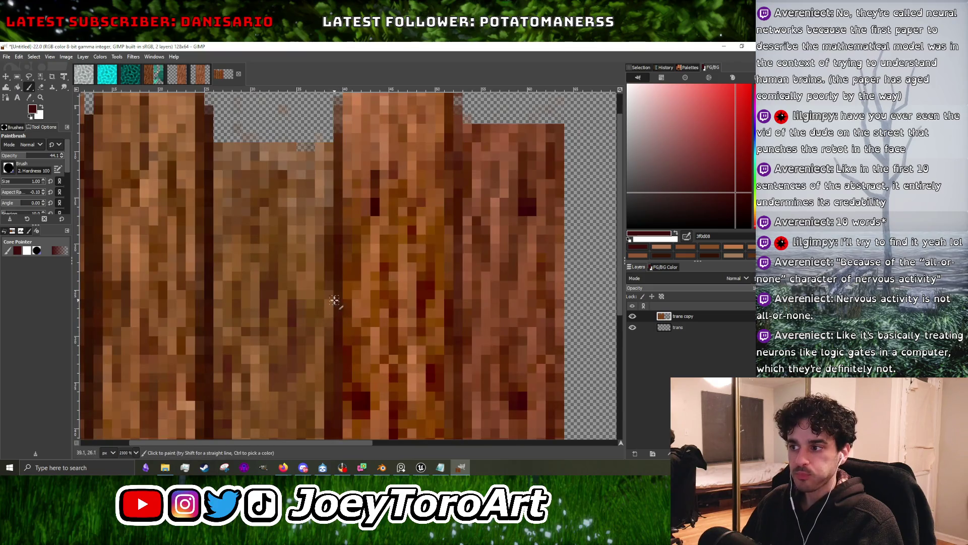
pyautogui.keyDown('ctrl'); pyautogui.scroll(-4, 333, 277); pyautogui.keyUp('ctrl')
pyautogui.keyDown('ctrl'); pyautogui.scroll(5, 337, 333); pyautogui.keyUp('ctrl')
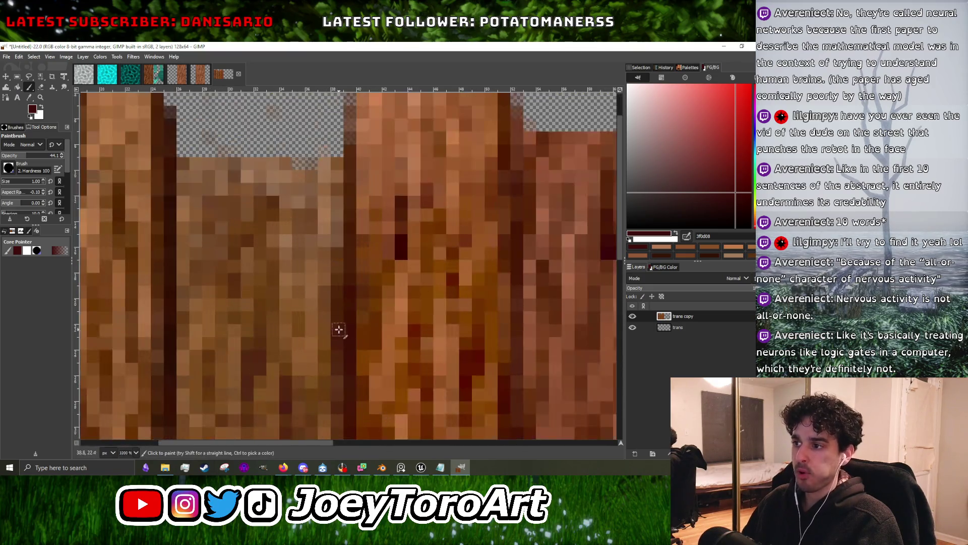
pyautogui.keyDown('ctrl'); pyautogui.scroll(-1, 356, 303); pyautogui.keyUp('ctrl')
pyautogui.keyDown('ctrl'); pyautogui.scroll(1, 373, 315); pyautogui.keyUp('ctrl')
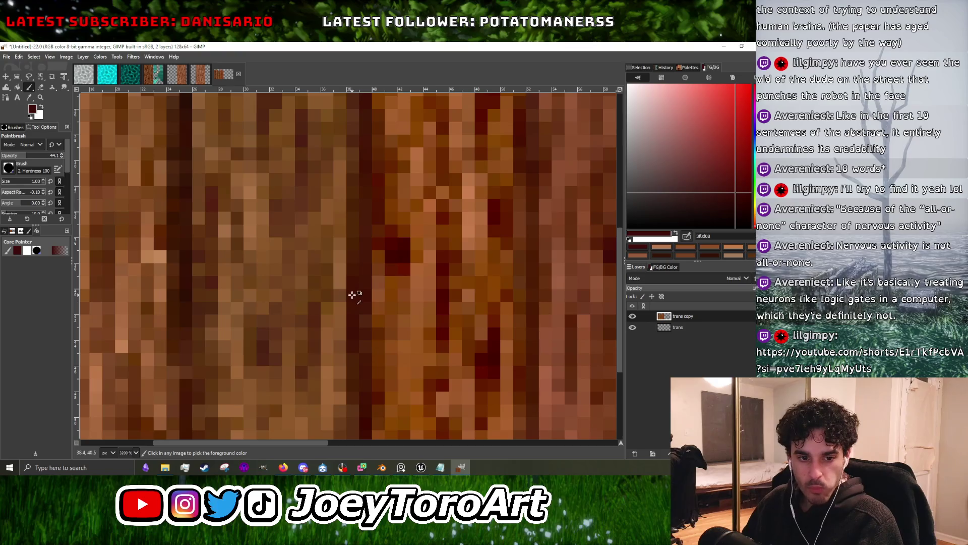
pyautogui.keyDown('ctrl'); pyautogui.scroll(-1, 353, 294); pyautogui.keyUp('ctrl')
pyautogui.keyDown('ctrl'); pyautogui.scroll(1, 350, 298); pyautogui.keyUp('ctrl')
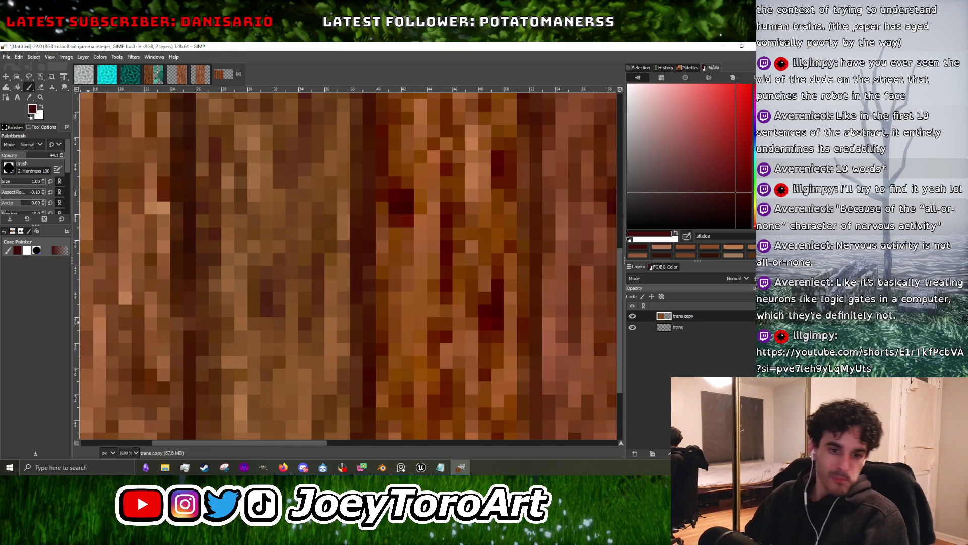
pyautogui.hotkey('alt', 'Tab')
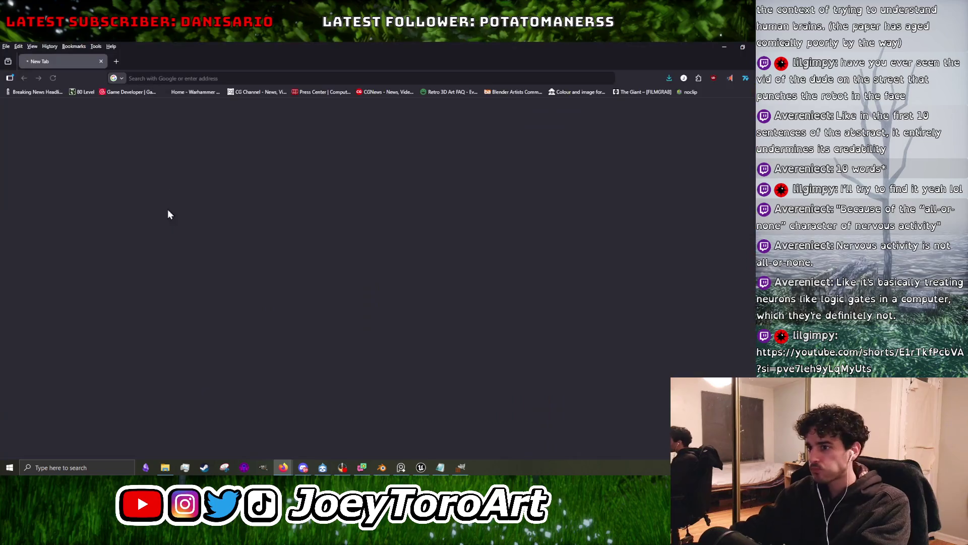
# Pause and resume the robot-punching Short a few times, stopping at the confrontation.
pyautogui.click(444, 279)
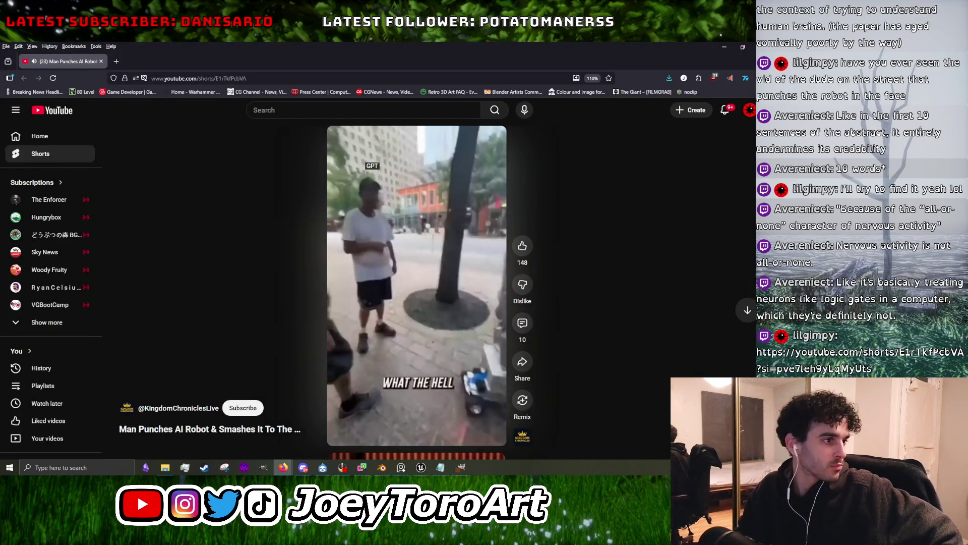
pyautogui.click(434, 273)
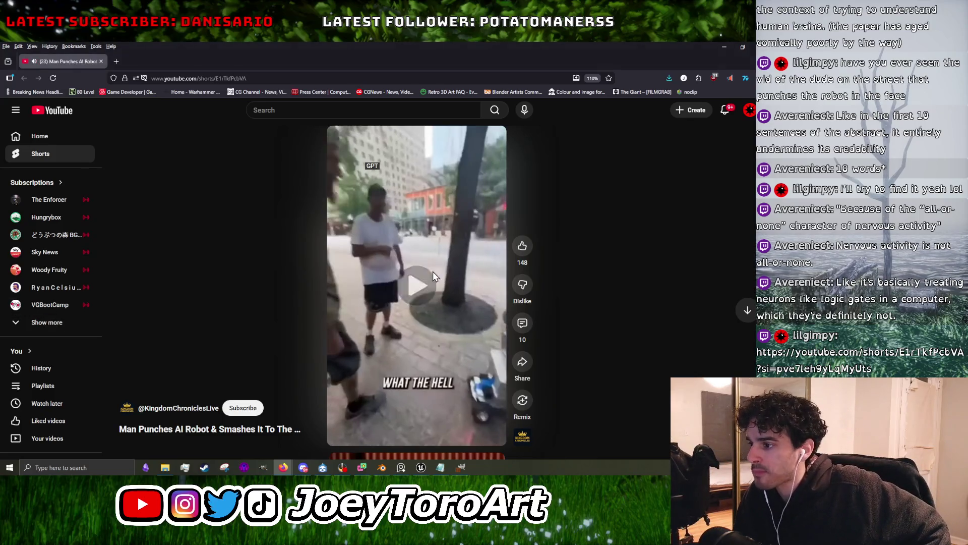
pyautogui.click(433, 272)
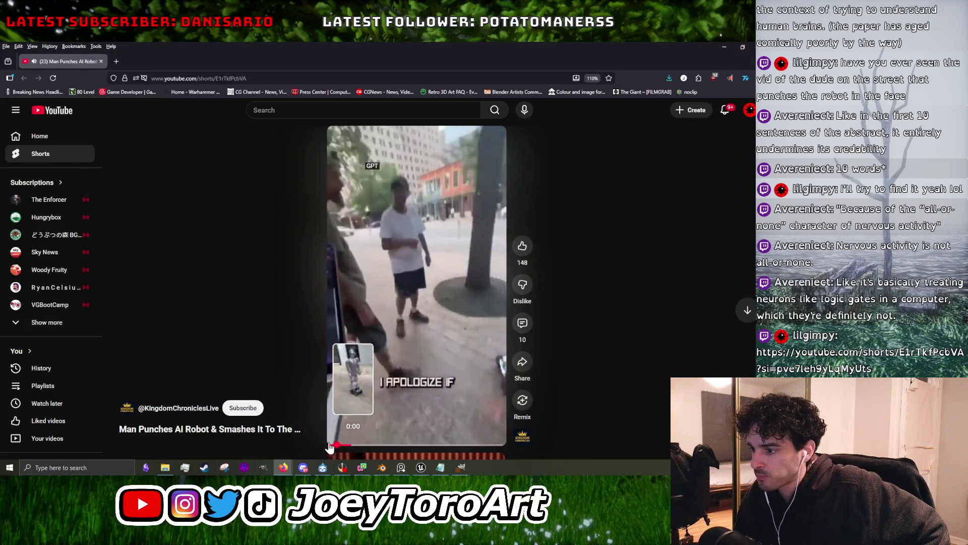
pyautogui.click(349, 338)
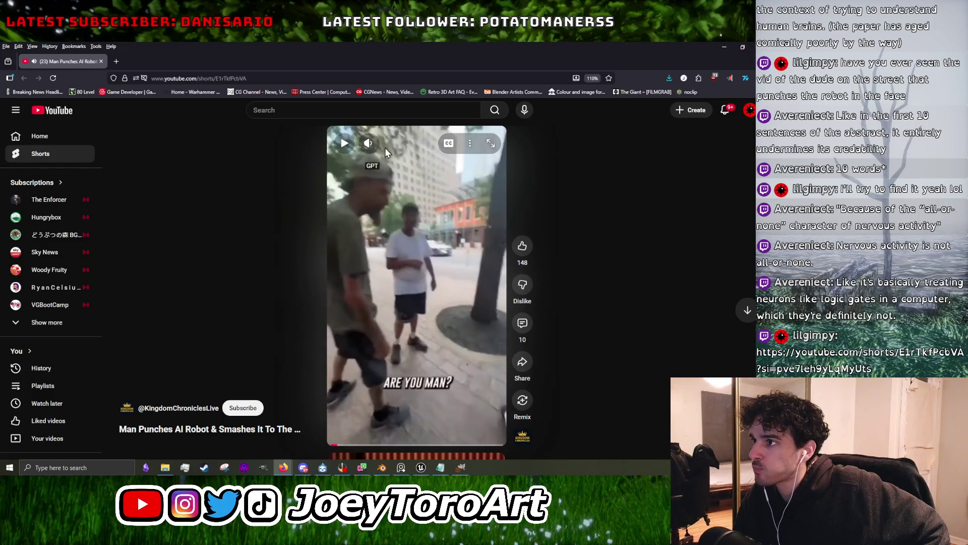
# Turn the Short's sound on and keep it playing.
pyautogui.click(388, 148)
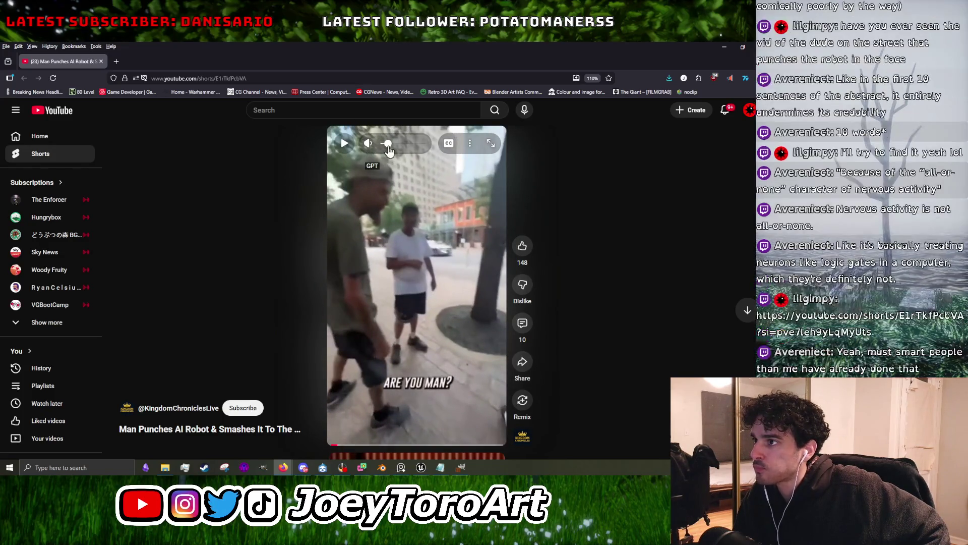
pyautogui.click(414, 181)
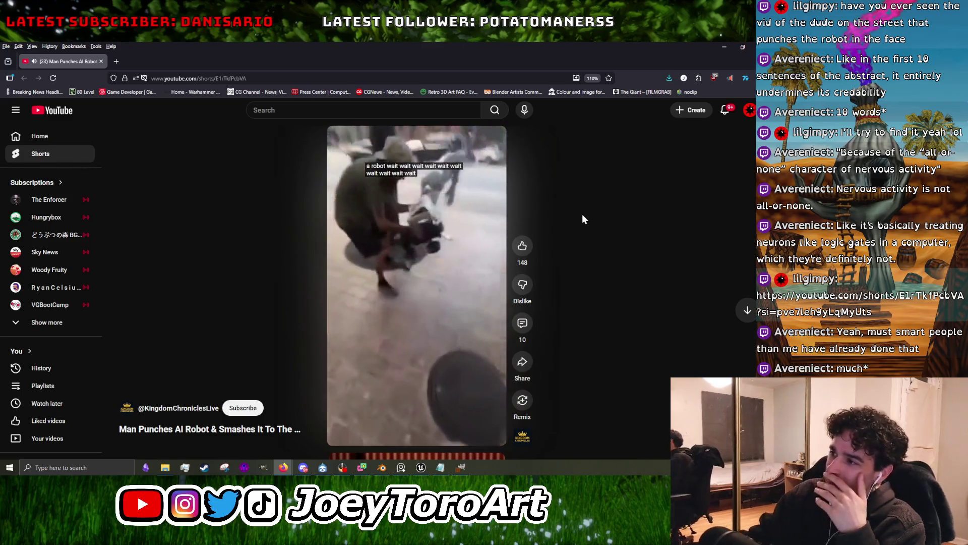
pyautogui.click(407, 288)
pyautogui.click(437, 311)
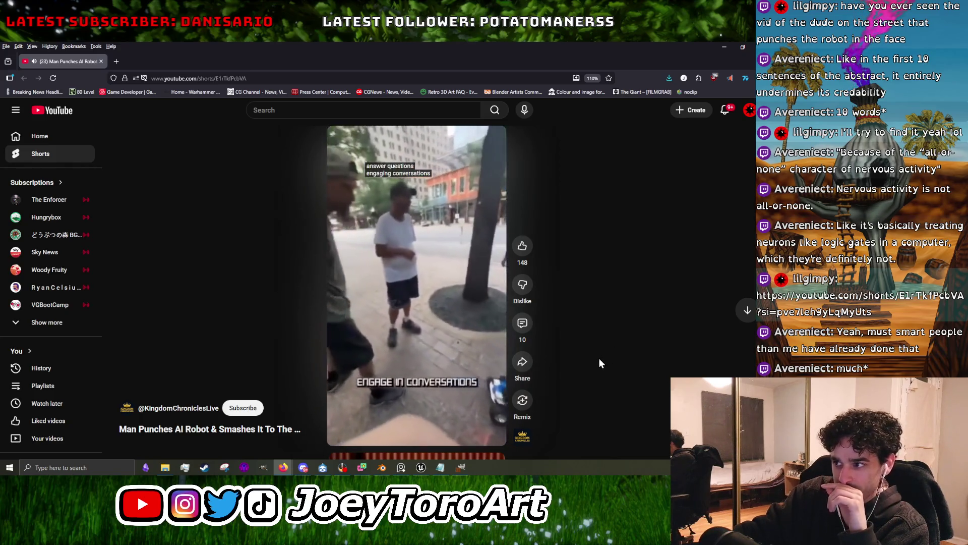
# Pause and resume the Short, stopping as the robot is hit.
pyautogui.click(460, 356)
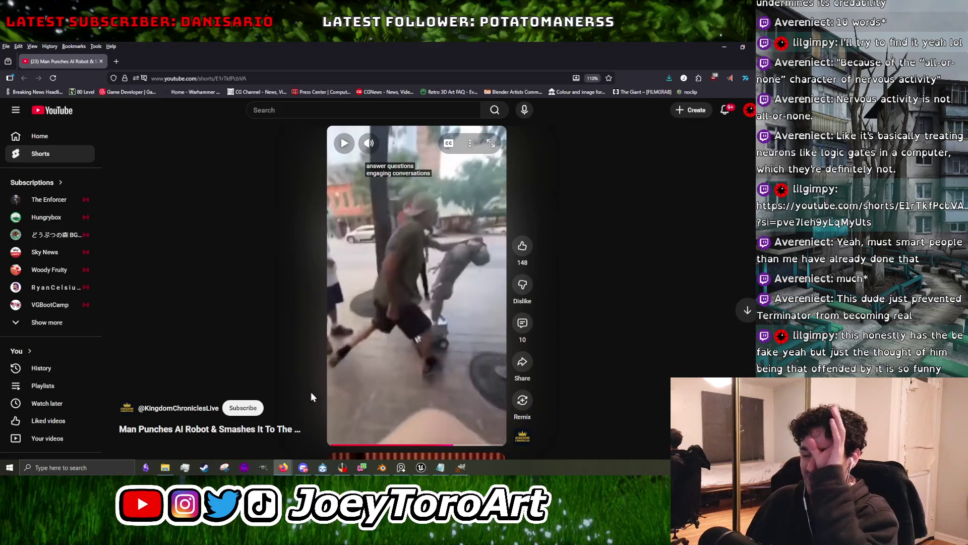
pyautogui.click(404, 343)
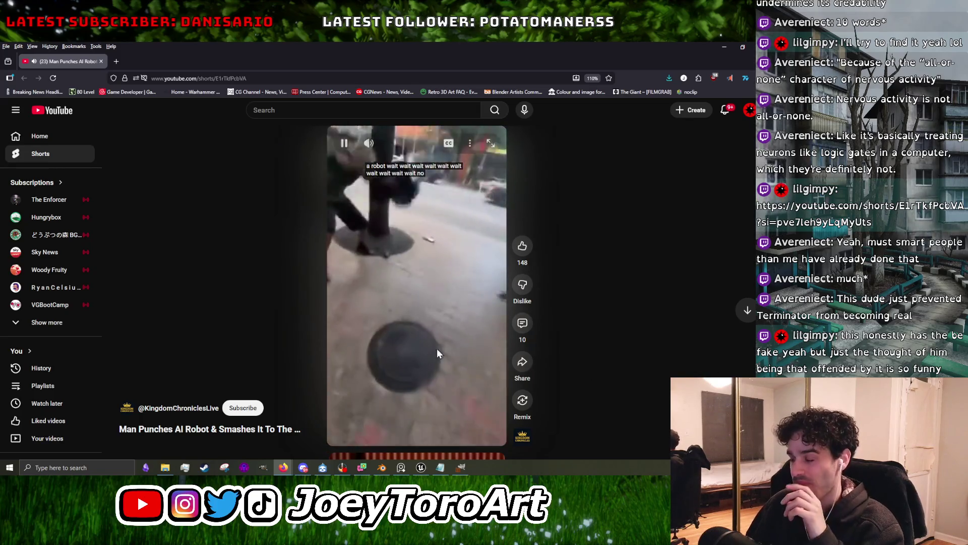
pyautogui.click(427, 348)
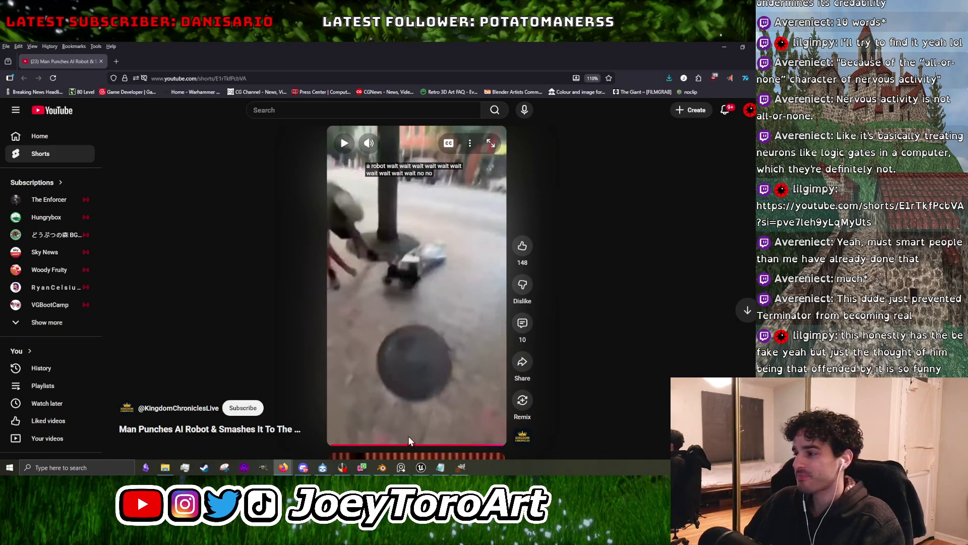
pyautogui.click(446, 352)
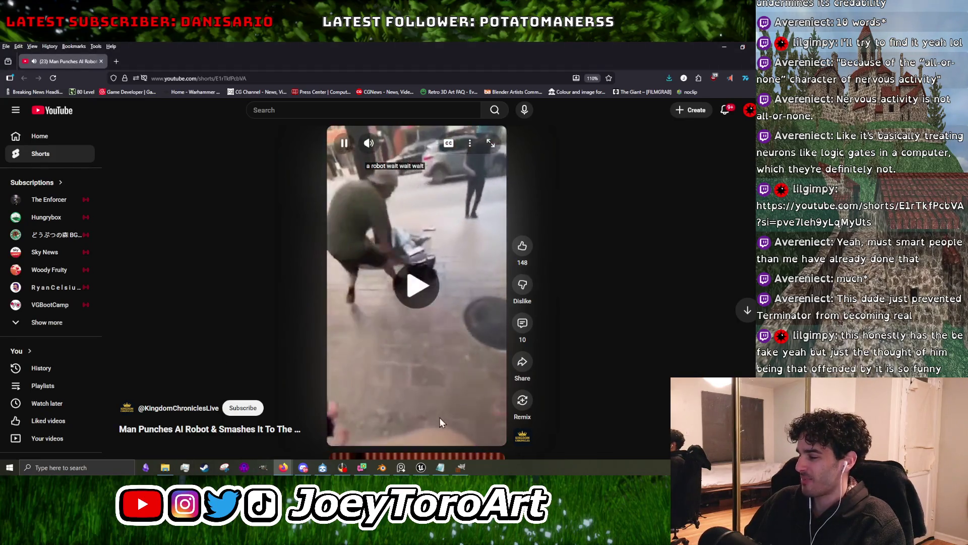
# Jump the Short to 0:14, then back to 0:12, and pause it.
pyautogui.click(468, 446)
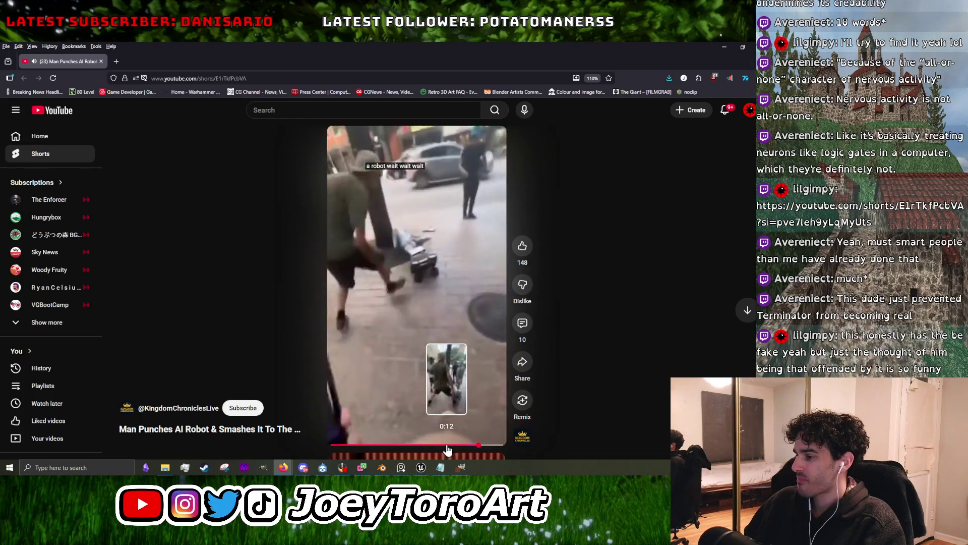
pyautogui.click(447, 446)
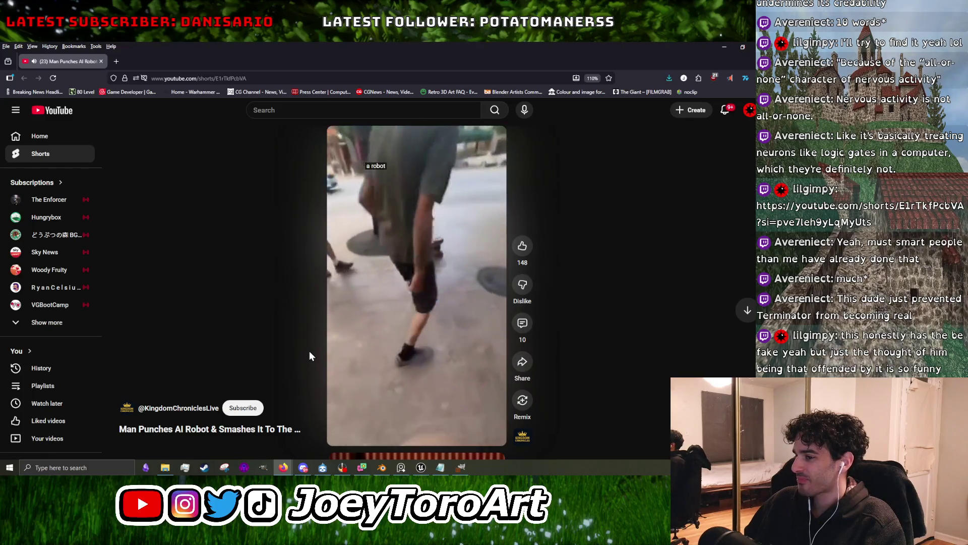
pyautogui.click(377, 349)
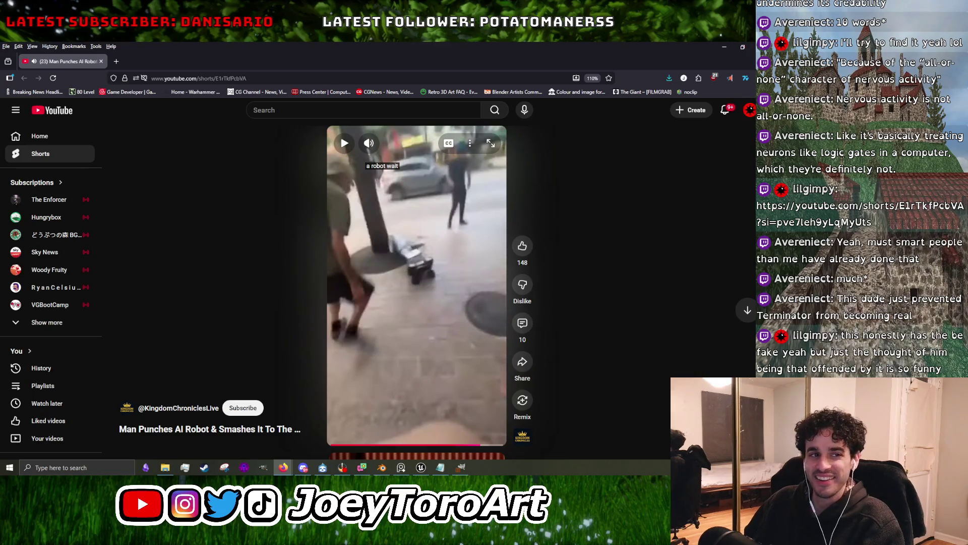
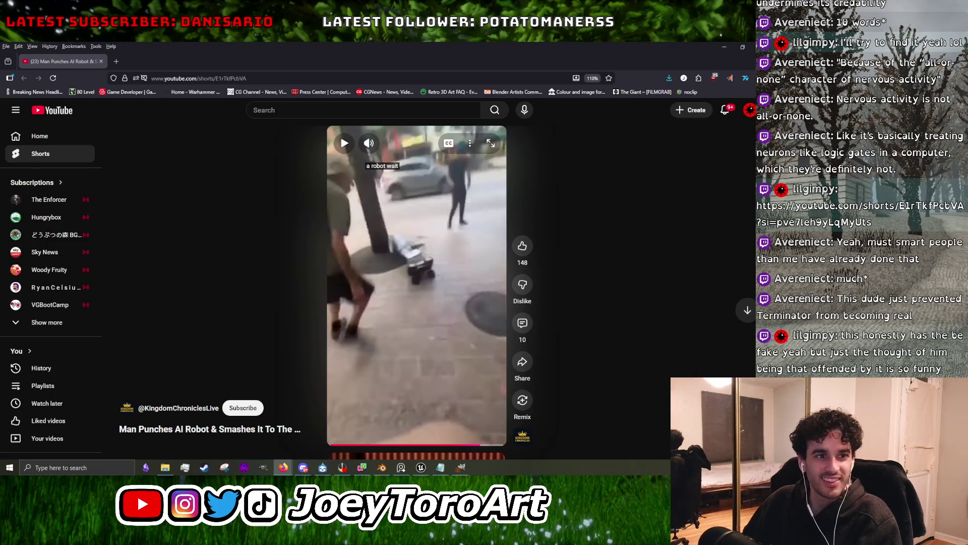
# Go back from the YouTube Short to the Reddit r/PublicFreakout tiny red car post.
pyautogui.hotkey('alt', 'Left')
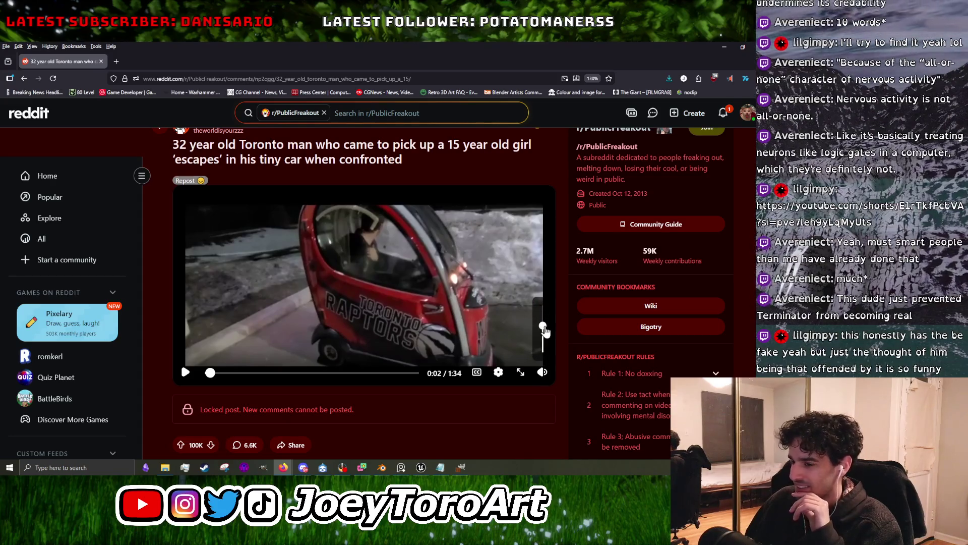
# Play the tiny red car video with the volume turned up, then resume the robot Short.
pyautogui.click(186, 372)
pyautogui.moveTo(543, 371)
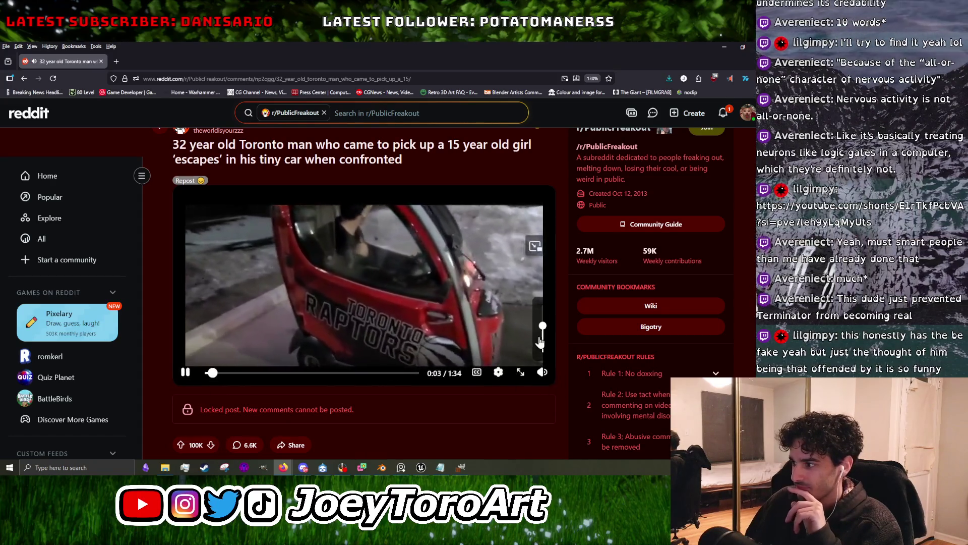
pyautogui.moveTo(548, 316); pyautogui.dragTo(544, 305)
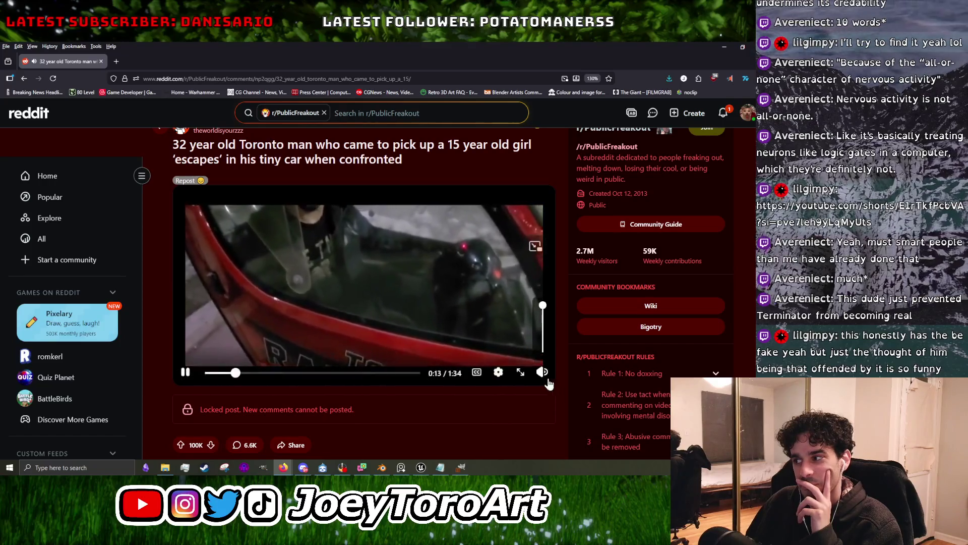
pyautogui.moveTo(543, 372)
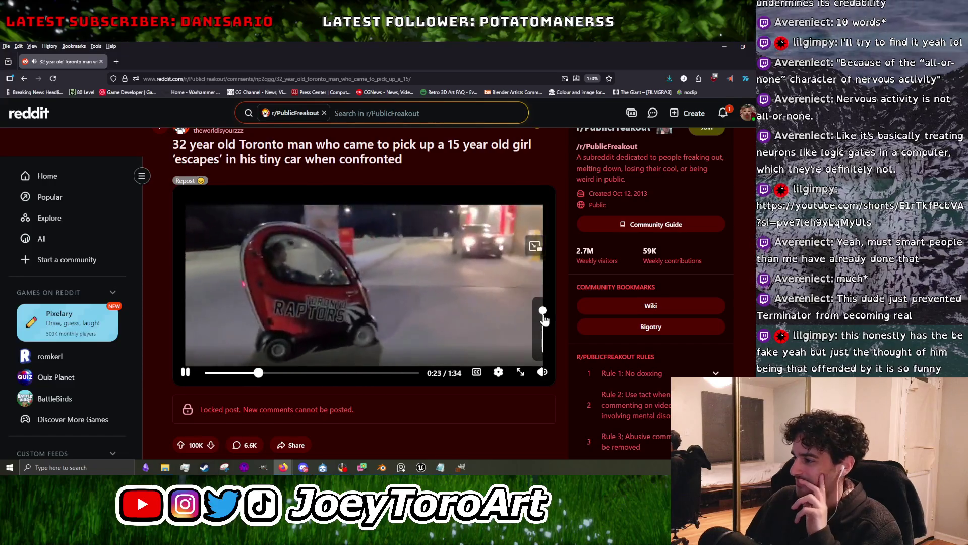
pyautogui.click(544, 317)
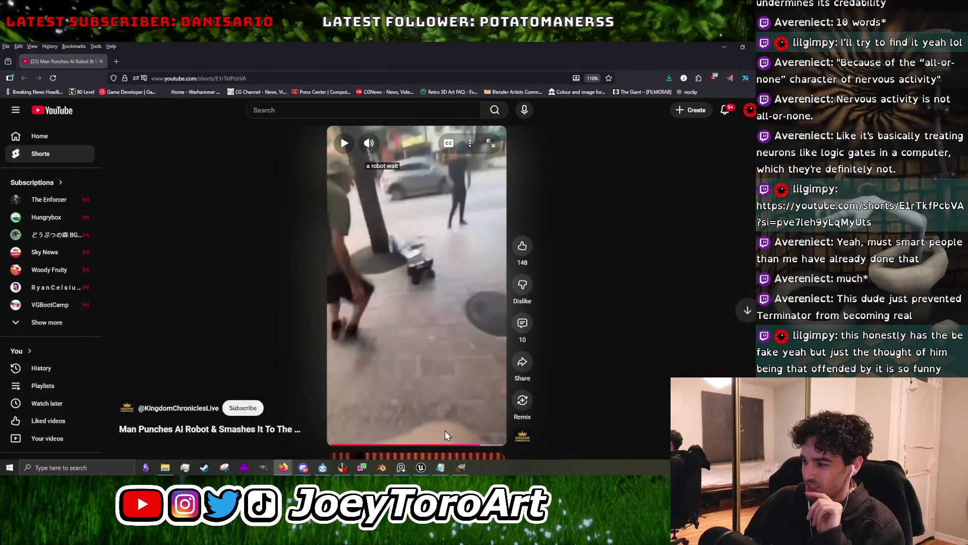
pyautogui.click(452, 367)
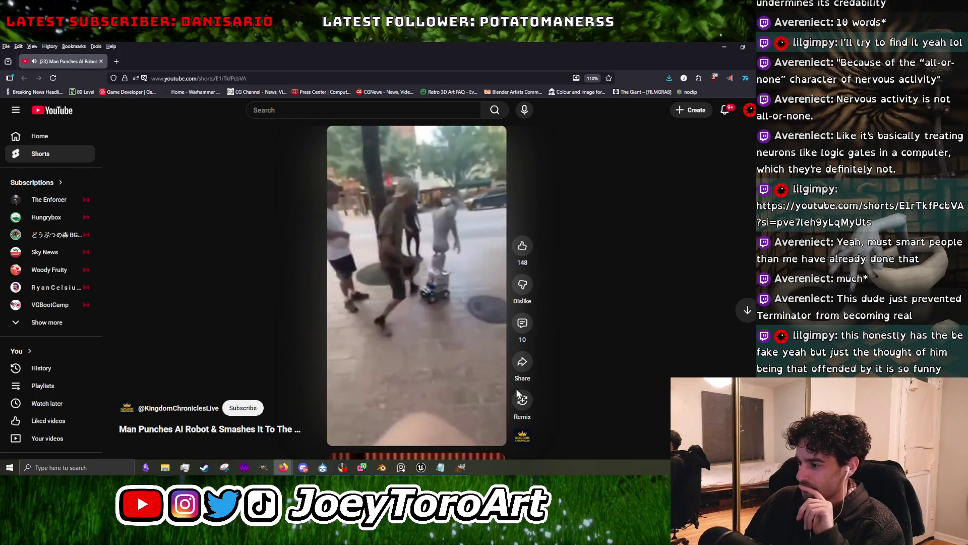
# Pause the robot Short and switch to the wooden fence texture in GIMP.
pyautogui.click(414, 366)
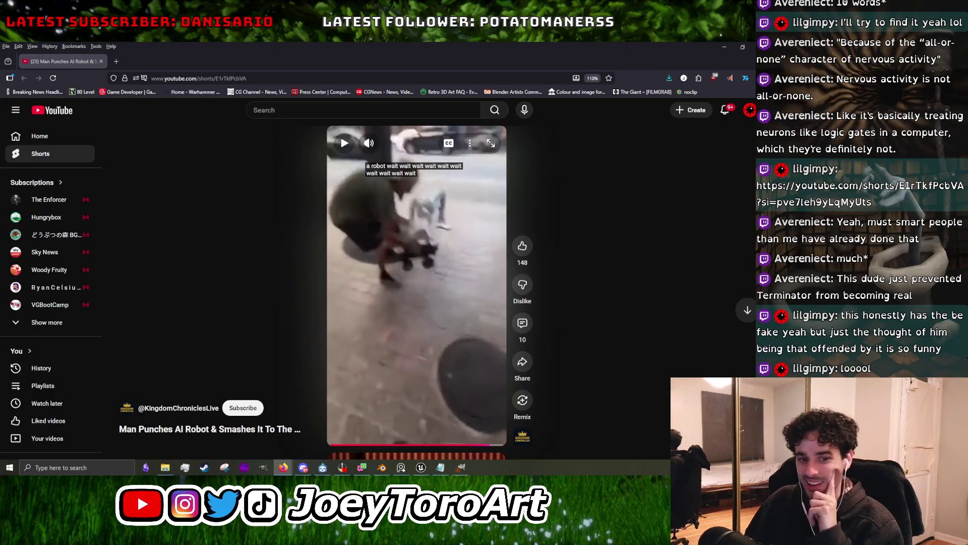
pyautogui.hotkey('alt', 'Tab')
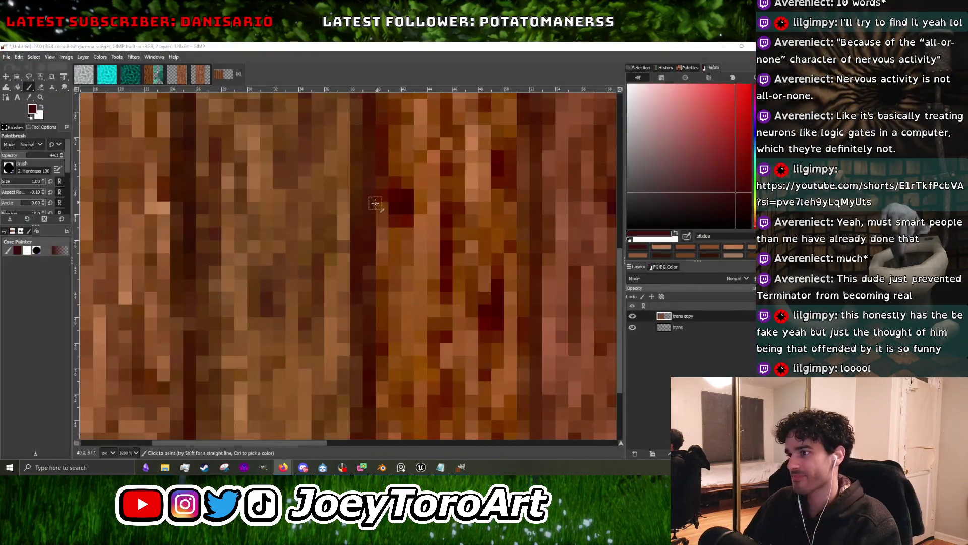
# Sample the dark-red grain colour from the planks, zooming in and out to inspect the wood.
pyautogui.keyDown('ctrl'); pyautogui.scroll(-5, 317, 302); pyautogui.keyUp('ctrl')
pyautogui.keyDown('ctrl'); pyautogui.scroll(4, 288, 277); pyautogui.keyUp('ctrl')
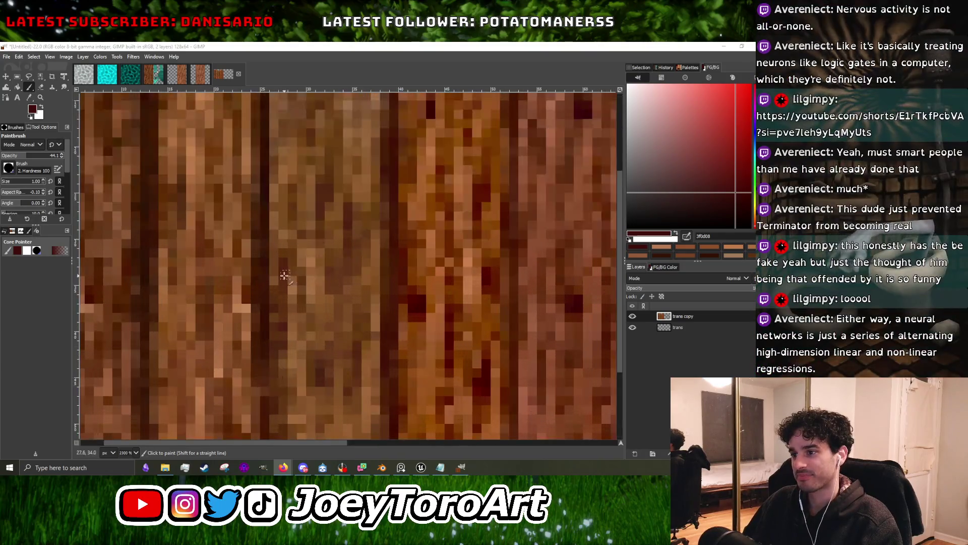
pyautogui.keyDown('ctrl'); pyautogui.click(417, 305); pyautogui.keyUp('ctrl')
pyautogui.keyDown('ctrl'); pyautogui.scroll(2, 414, 320); pyautogui.keyUp('ctrl')
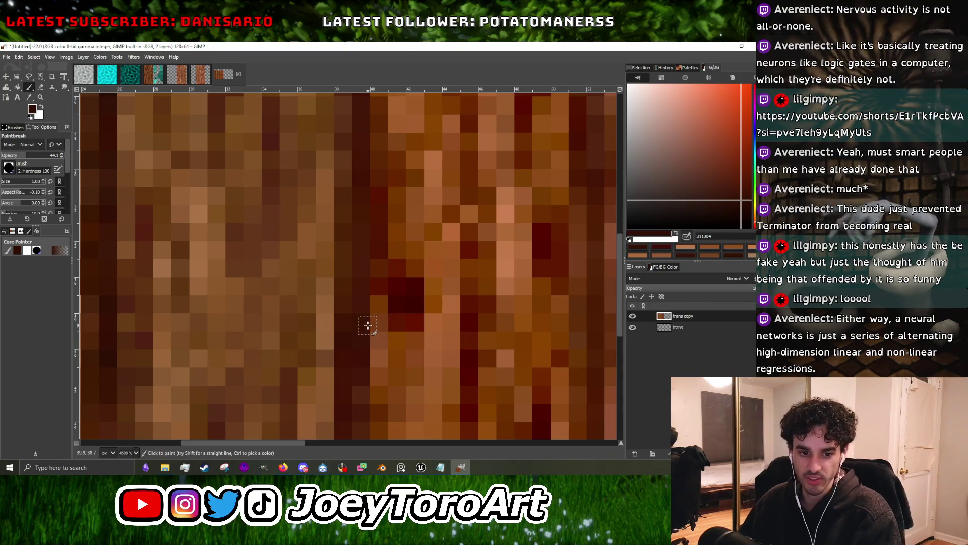
pyautogui.keyDown('ctrl'); pyautogui.scroll(-4, 368, 326); pyautogui.keyUp('ctrl')
pyautogui.keyDown('ctrl'); pyautogui.scroll(5, 368, 338); pyautogui.keyUp('ctrl')
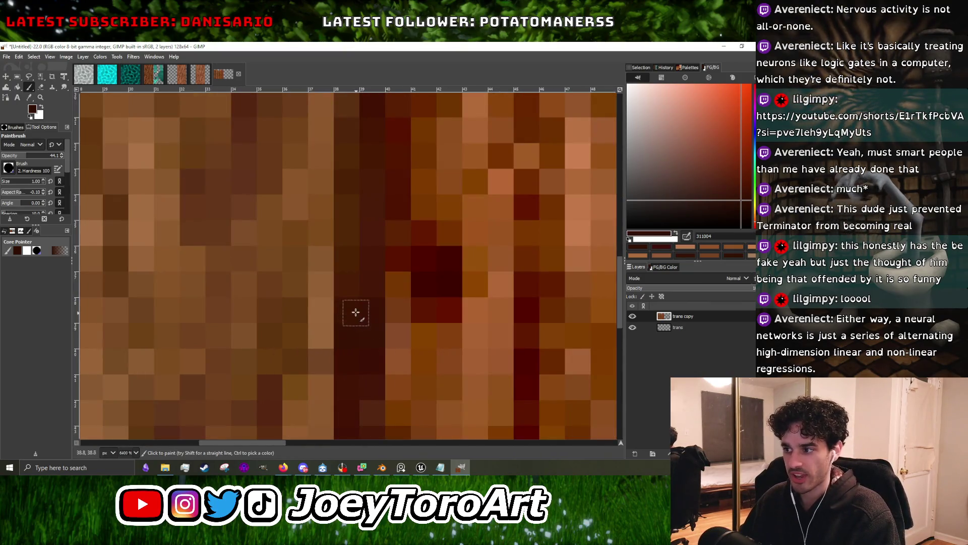
pyautogui.keyDown('ctrl'); pyautogui.scroll(-3, 369, 274); pyautogui.keyUp('ctrl')
pyautogui.keyDown('ctrl'); pyautogui.scroll(3, 370, 347); pyautogui.keyUp('ctrl')
pyautogui.keyDown('ctrl'); pyautogui.scroll(-5, 368, 379); pyautogui.keyUp('ctrl')
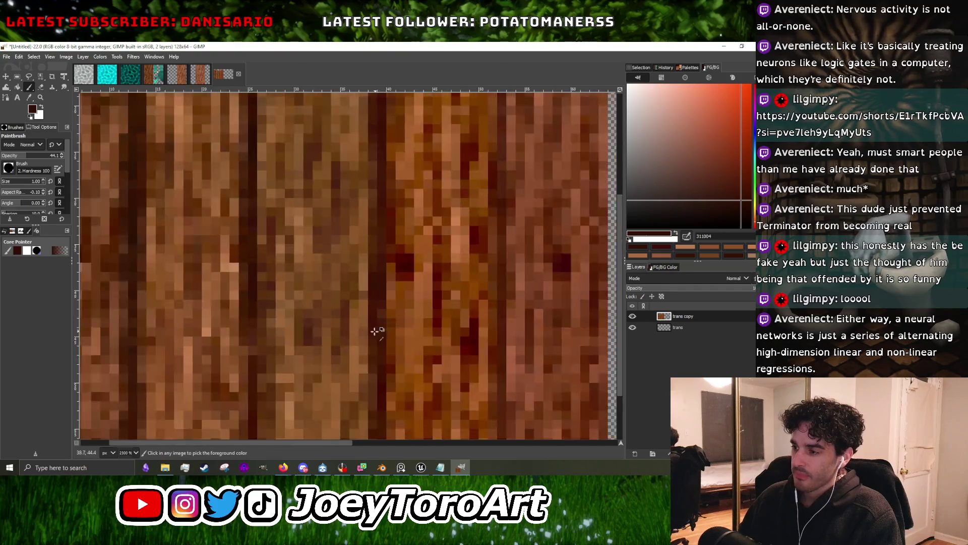
pyautogui.keyDown('ctrl'); pyautogui.scroll(4, 363, 306); pyautogui.keyUp('ctrl')
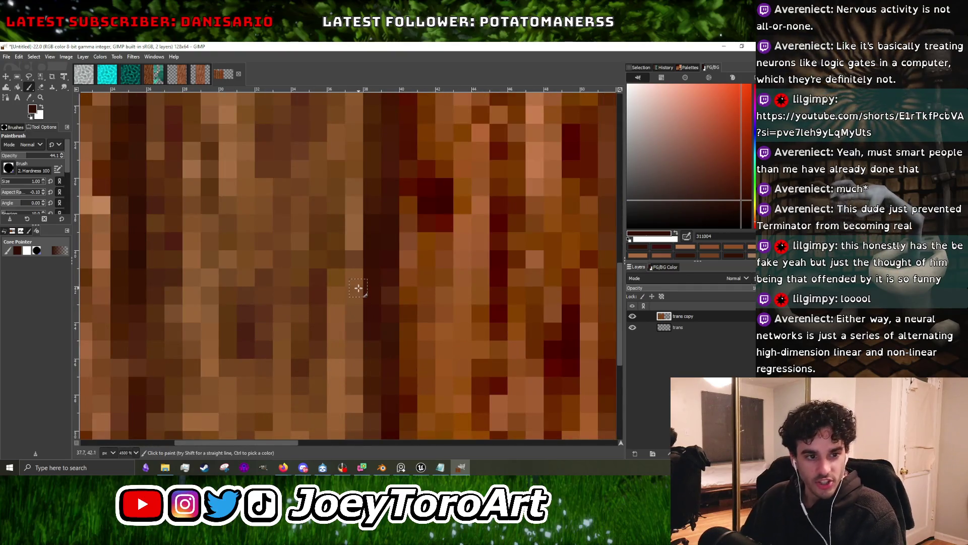
pyautogui.keyDown('ctrl'); pyautogui.scroll(-2, 368, 320); pyautogui.keyUp('ctrl')
pyautogui.keyDown('ctrl'); pyautogui.scroll(1, 369, 316); pyautogui.keyUp('ctrl')
pyautogui.keyDown('ctrl'); pyautogui.scroll(-5, 368, 313); pyautogui.keyUp('ctrl')
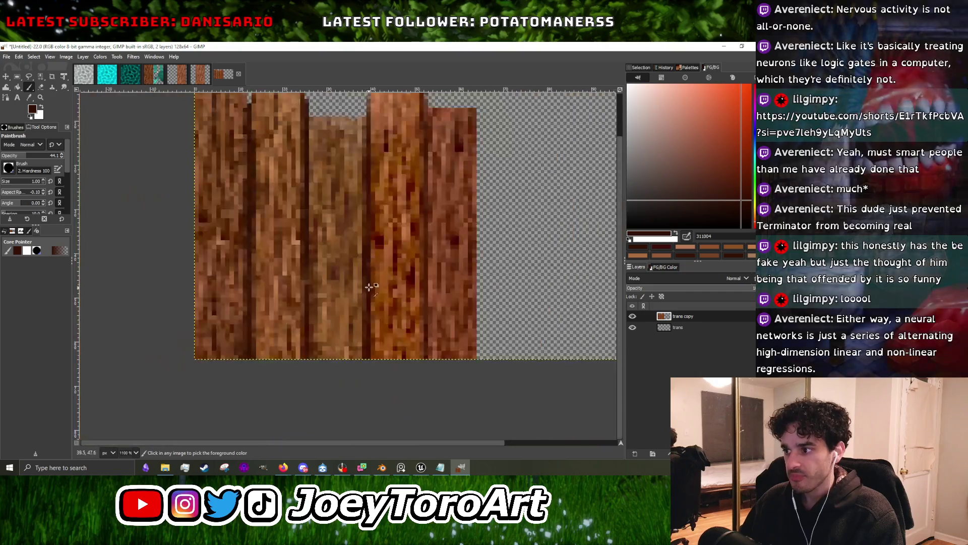
pyautogui.keyDown('ctrl'); pyautogui.scroll(6, 365, 347); pyautogui.keyUp('ctrl')
pyautogui.keyDown('ctrl'); pyautogui.scroll(-1, 371, 326); pyautogui.keyUp('ctrl')
pyautogui.keyDown('ctrl'); pyautogui.scroll(2, 355, 339); pyautogui.keyUp('ctrl')
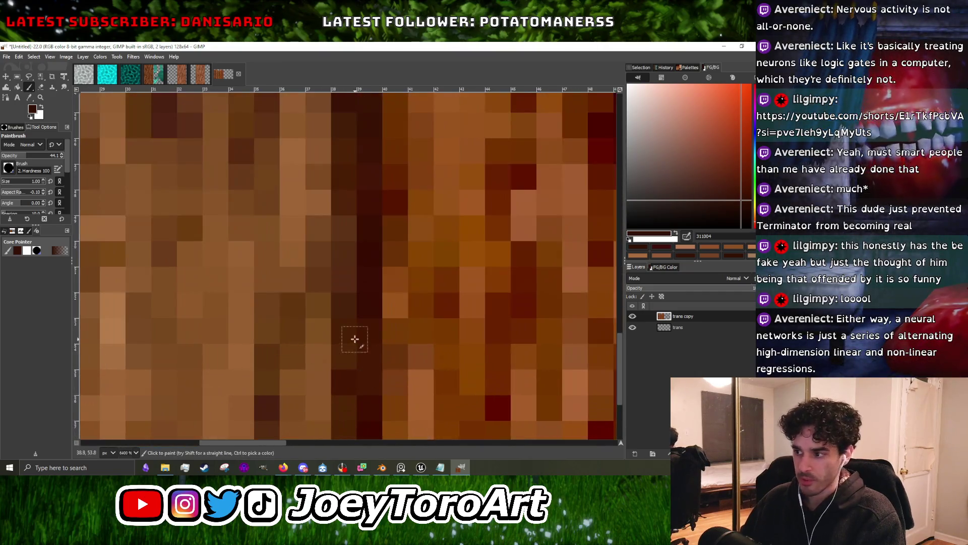
pyautogui.keyDown('ctrl'); pyautogui.scroll(-1, 369, 282); pyautogui.keyUp('ctrl')
pyautogui.keyDown('ctrl'); pyautogui.scroll(1, 370, 302); pyautogui.keyUp('ctrl')
pyautogui.keyDown('ctrl'); pyautogui.scroll(-1, 364, 363); pyautogui.keyUp('ctrl')
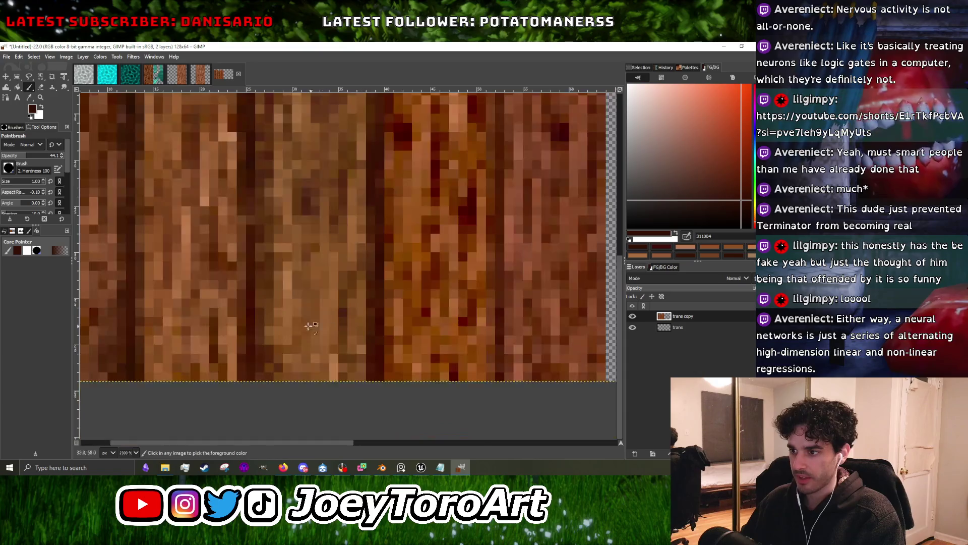
pyautogui.keyDown('ctrl'); pyautogui.scroll(1, 236, 335); pyautogui.keyUp('ctrl')
pyautogui.keyDown('ctrl'); pyautogui.scroll(-3, 236, 335); pyautogui.keyUp('ctrl')
pyautogui.keyDown('ctrl'); pyautogui.scroll(1, 368, 261); pyautogui.keyUp('ctrl')
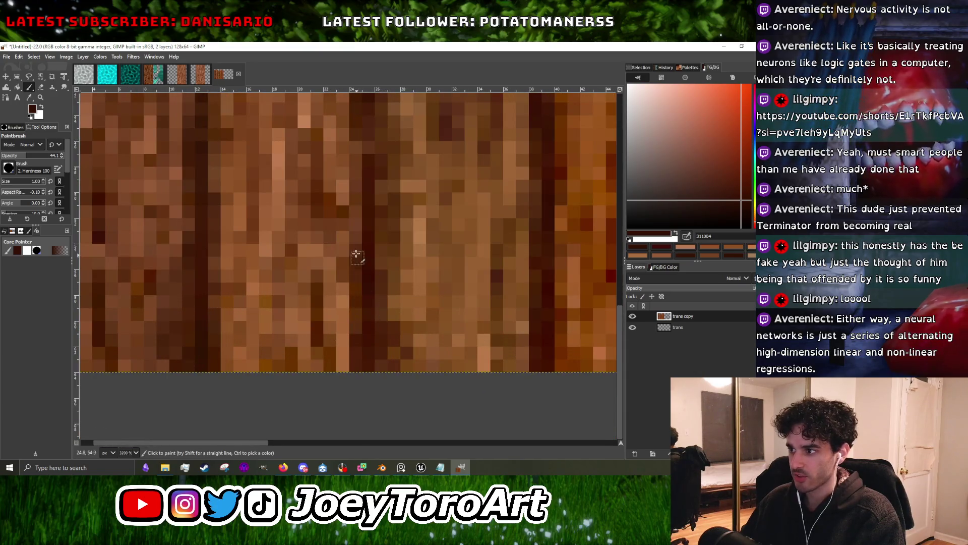
pyautogui.keyDown('ctrl'); pyautogui.scroll(-3, 361, 273); pyautogui.keyUp('ctrl')
pyautogui.keyDown('ctrl'); pyautogui.scroll(3, 369, 273); pyautogui.keyUp('ctrl')
pyautogui.keyDown('ctrl'); pyautogui.scroll(-2, 364, 240); pyautogui.keyUp('ctrl')
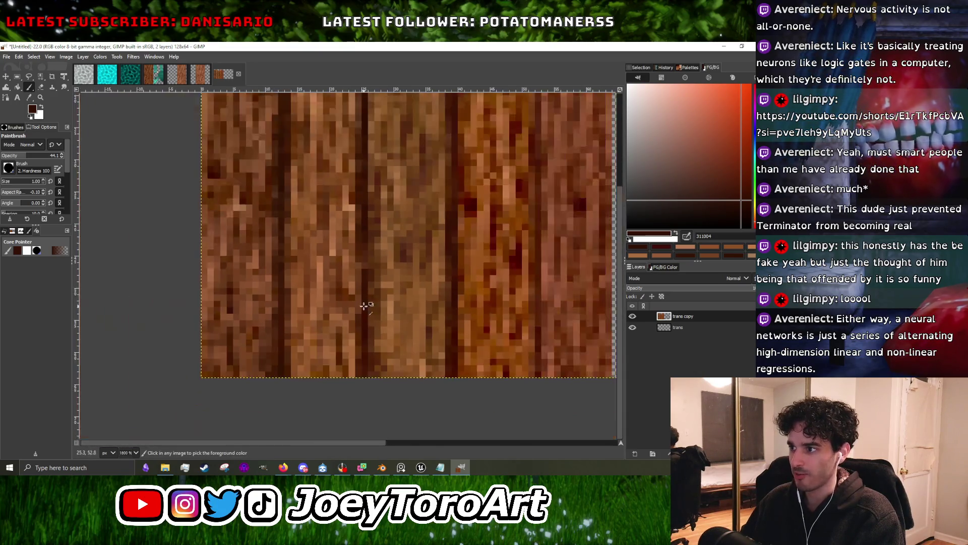
pyautogui.keyDown('ctrl'); pyautogui.scroll(3, 369, 252); pyautogui.keyUp('ctrl')
pyautogui.keyDown('ctrl'); pyautogui.scroll(-3, 343, 329); pyautogui.keyUp('ctrl')
pyautogui.keyDown('ctrl'); pyautogui.scroll(2, 362, 287); pyautogui.keyUp('ctrl')
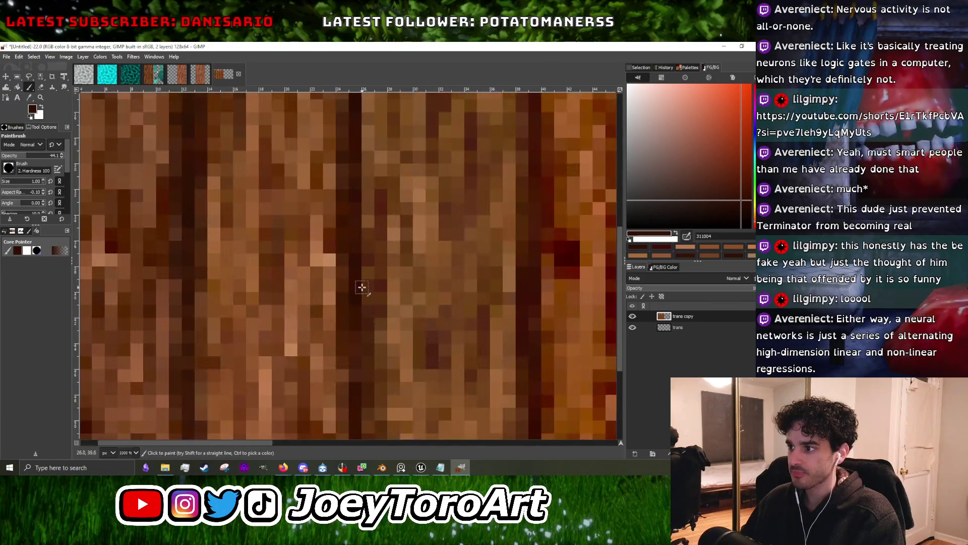
pyautogui.scroll(3, 363, 275)
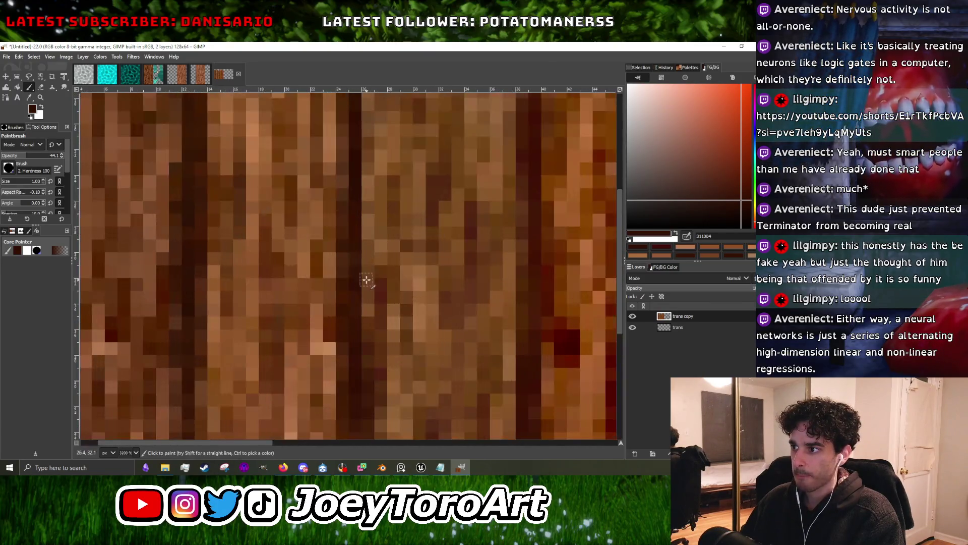
pyautogui.keyDown('ctrl'); pyautogui.scroll(-2, 363, 243); pyautogui.keyUp('ctrl')
pyautogui.keyDown('ctrl'); pyautogui.scroll(3, 375, 294); pyautogui.keyUp('ctrl')
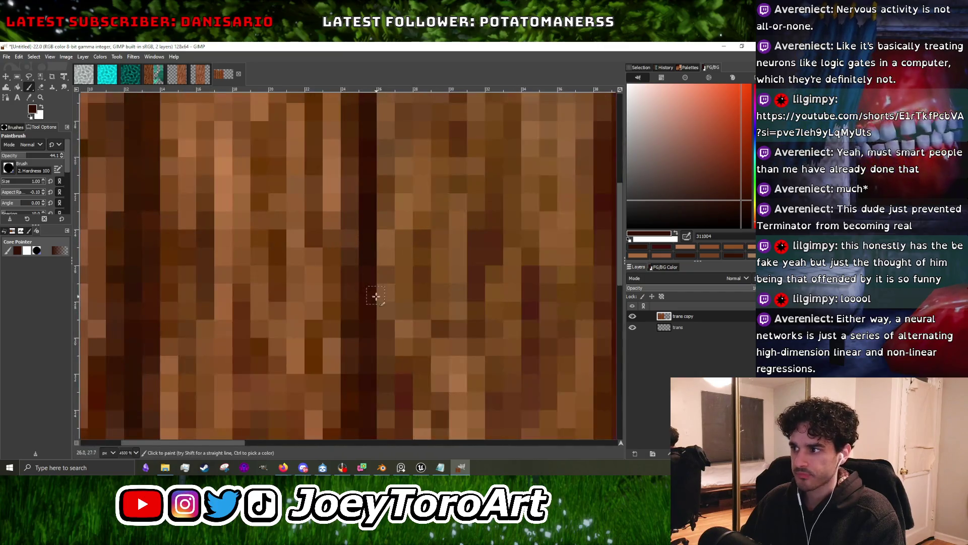
pyautogui.keyDown('ctrl'); pyautogui.scroll(-1, 384, 285); pyautogui.keyUp('ctrl')
pyautogui.keyDown('ctrl'); pyautogui.scroll(1, 383, 277); pyautogui.keyUp('ctrl')
# Try several plank browns as foreground, settling on the dark wood brown 683714.
pyautogui.keyDown('ctrl'); pyautogui.click(378, 272); pyautogui.keyUp('ctrl')
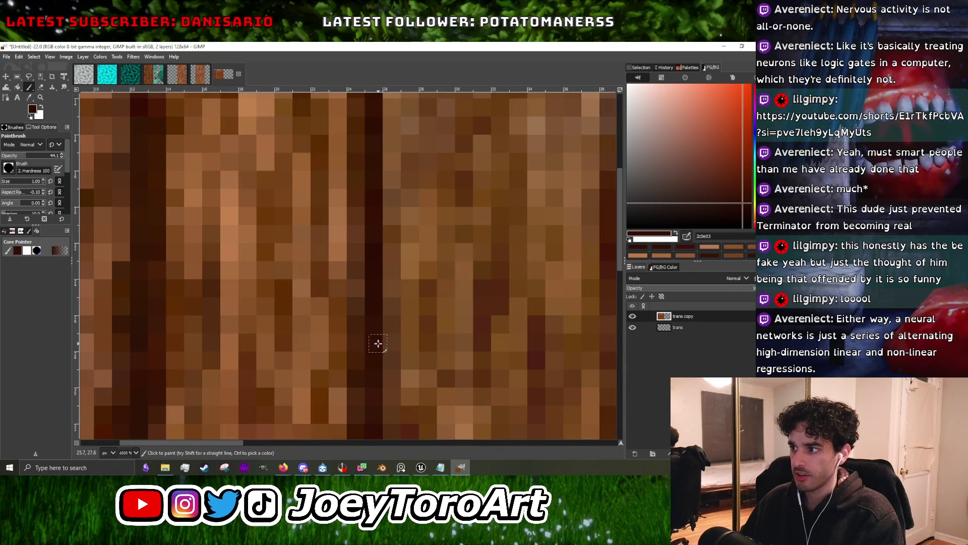
pyautogui.keyDown('ctrl'); pyautogui.scroll(-2, 281, 263); pyautogui.keyUp('ctrl')
pyautogui.keyDown('ctrl'); pyautogui.scroll(2, 263, 283); pyautogui.keyUp('ctrl')
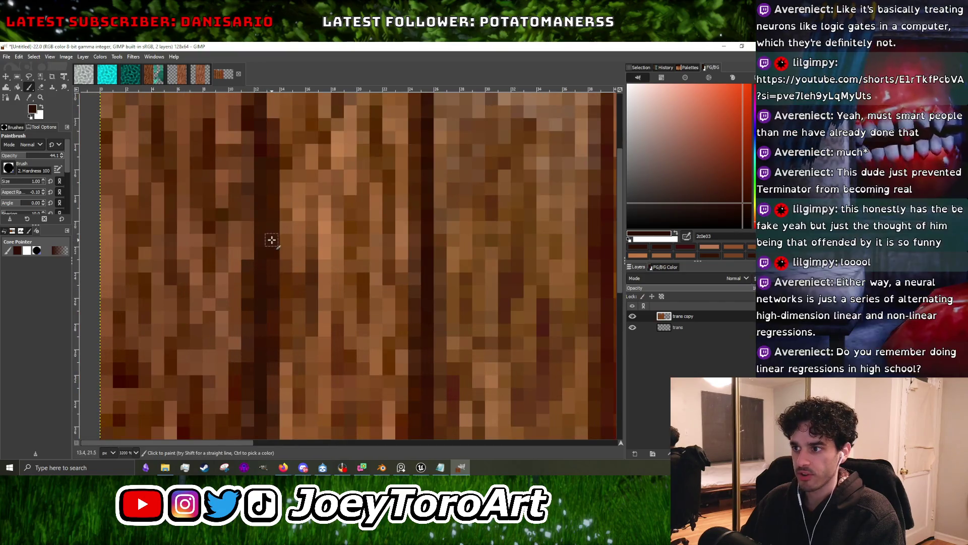
pyautogui.keyDown('ctrl'); pyautogui.click(300, 283); pyautogui.keyUp('ctrl')
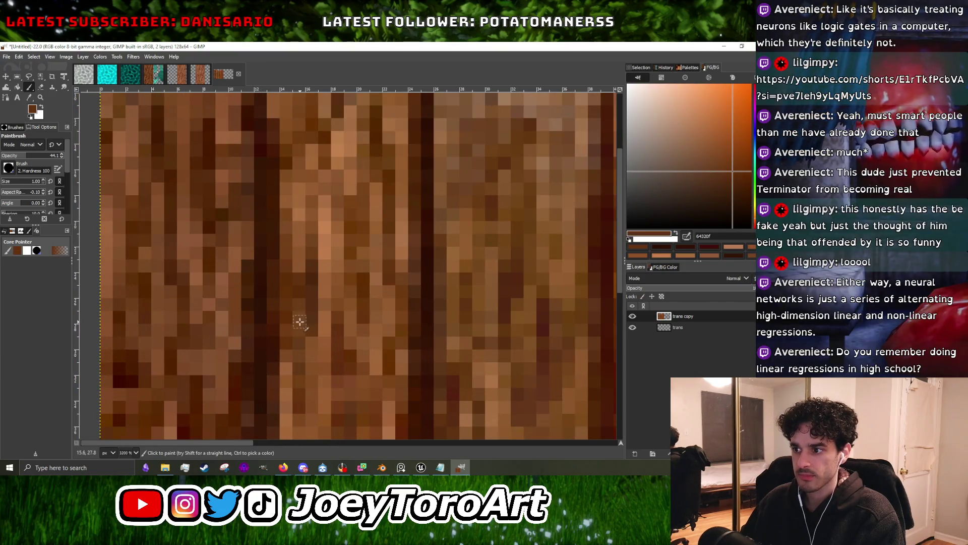
pyautogui.keyDown('ctrl'); pyautogui.click(283, 361); pyautogui.keyUp('ctrl')
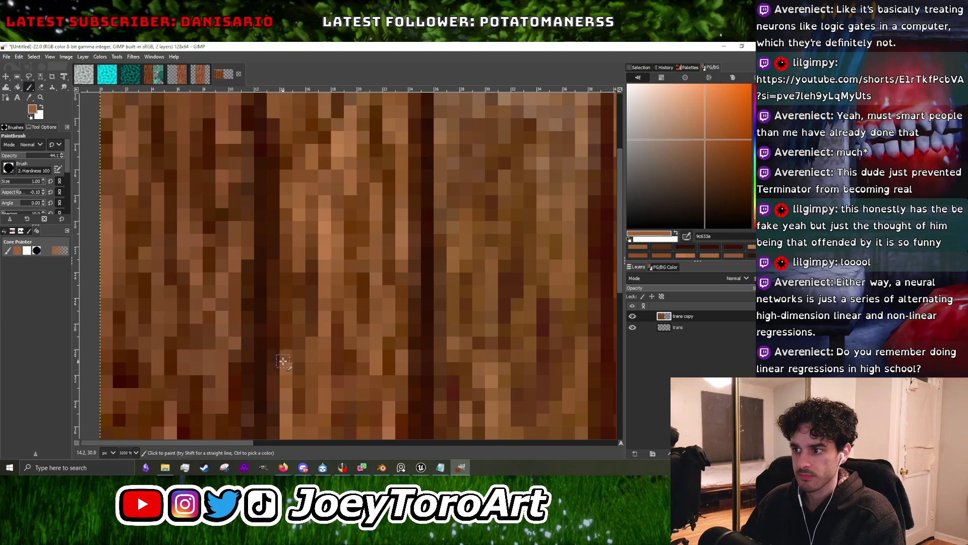
pyautogui.keyDown('ctrl'); pyautogui.click(288, 267); pyautogui.keyUp('ctrl')
pyautogui.keyDown('ctrl'); pyautogui.scroll(-2, 312, 325); pyautogui.keyUp('ctrl')
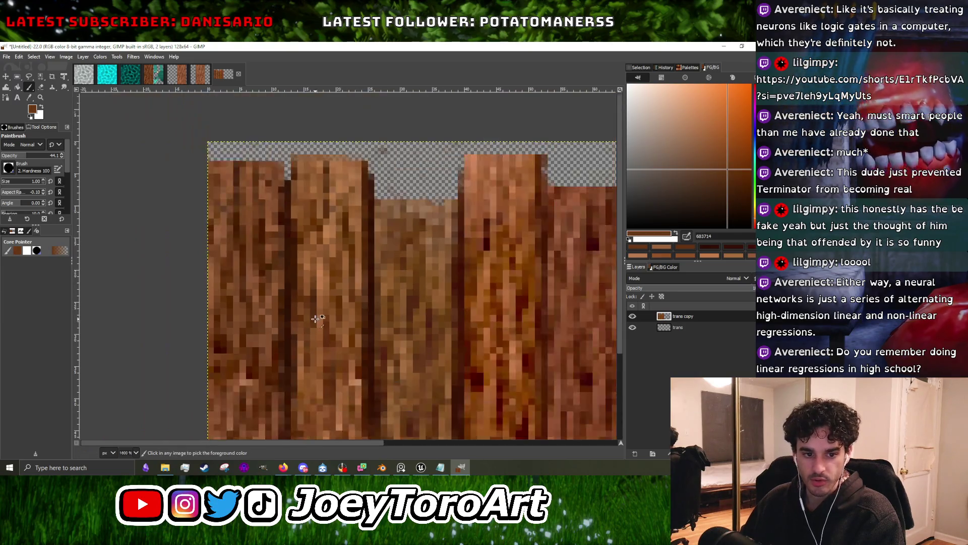
# Zoom around the fence texture and pick a medium brown from the plank grain.
pyautogui.keyDown('ctrl'); pyautogui.scroll(3, 293, 322); pyautogui.keyUp('ctrl')
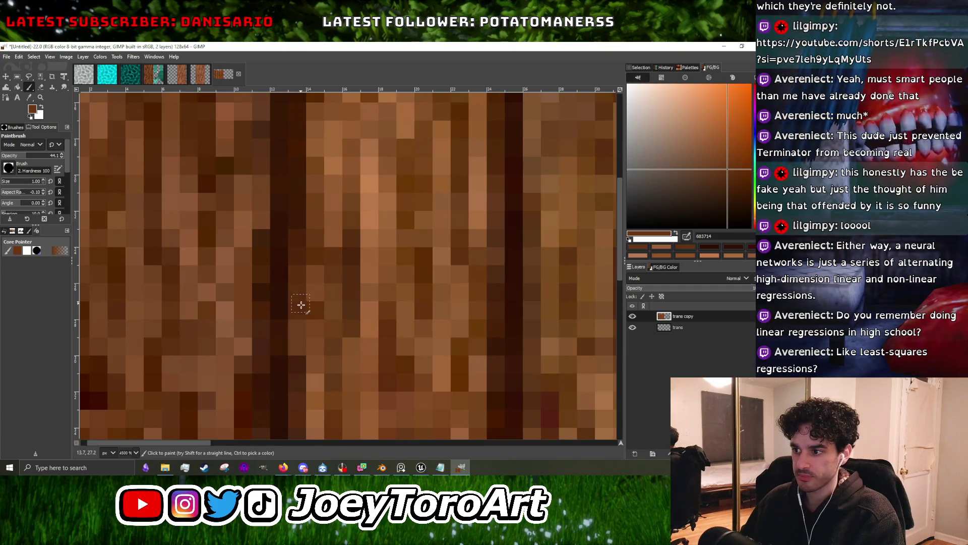
pyautogui.keyDown('ctrl'); pyautogui.scroll(-1, 342, 315); pyautogui.keyUp('ctrl')
pyautogui.keyDown('ctrl'); pyautogui.scroll(-1, 344, 309); pyautogui.keyUp('ctrl')
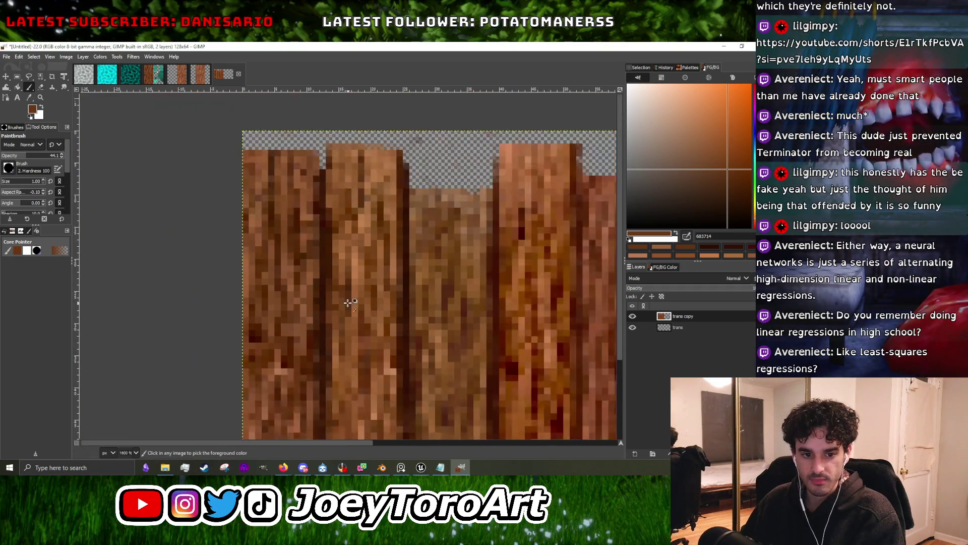
pyautogui.keyDown('ctrl'); pyautogui.scroll(1, 349, 306); pyautogui.keyUp('ctrl')
pyautogui.keyDown('ctrl'); pyautogui.scroll(1, 368, 320); pyautogui.keyUp('ctrl')
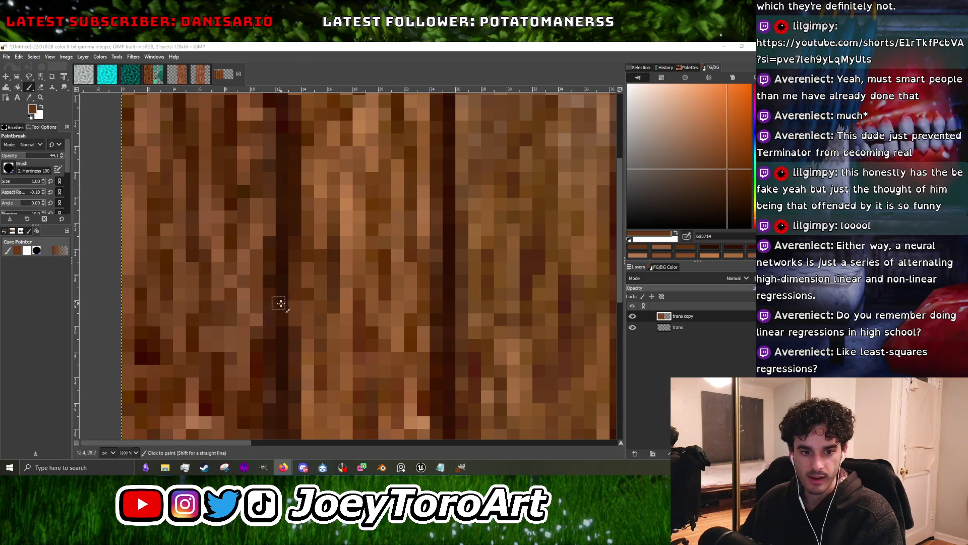
pyautogui.keyDown('ctrl'); pyautogui.scroll(-2, 280, 304); pyautogui.keyUp('ctrl')
pyautogui.keyDown('ctrl'); pyautogui.scroll(-2, 283, 306); pyautogui.keyUp('ctrl')
pyautogui.keyDown('ctrl'); pyautogui.scroll(3, 285, 310); pyautogui.keyUp('ctrl')
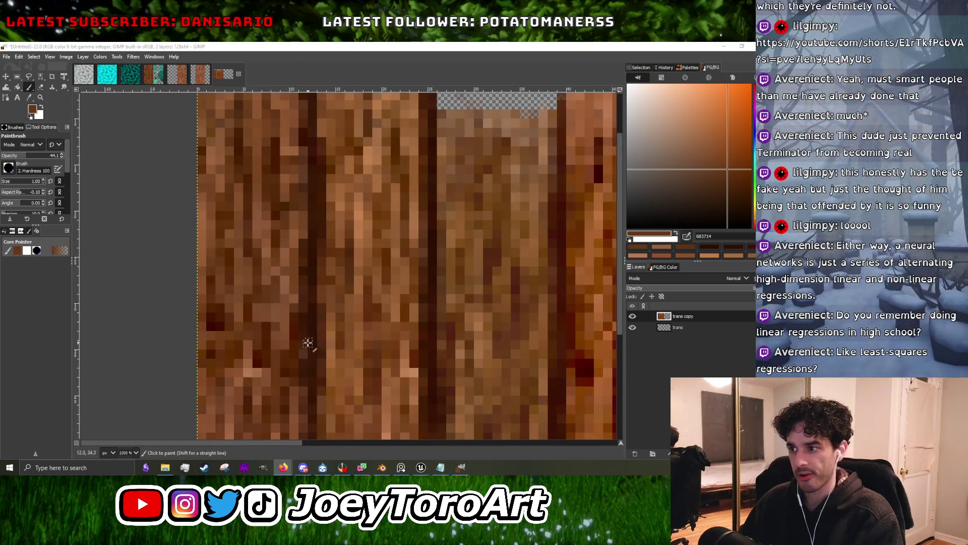
pyautogui.keyDown('ctrl'); pyautogui.click(284, 327); pyautogui.keyUp('ctrl')
pyautogui.keyDown('ctrl'); pyautogui.scroll(-4, 304, 317); pyautogui.keyUp('ctrl')
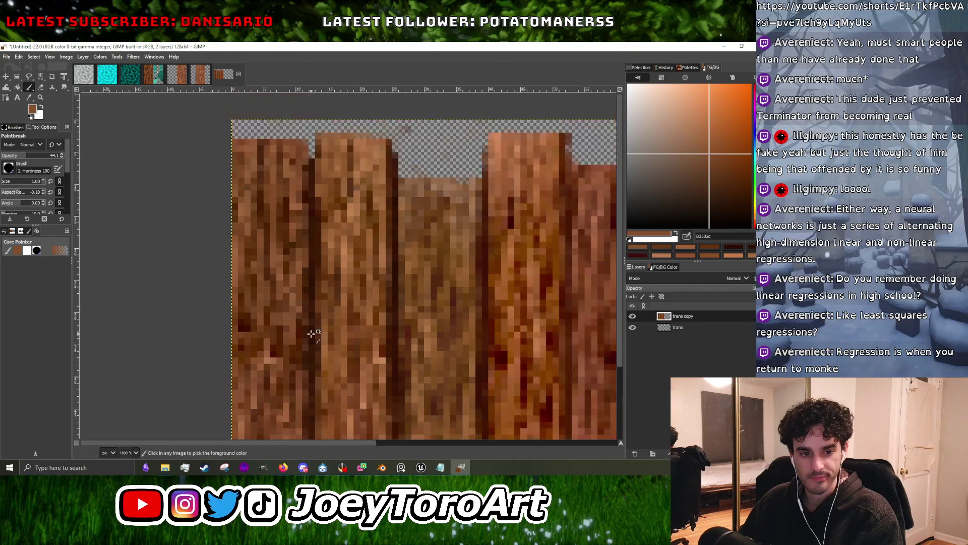
pyautogui.keyDown('ctrl'); pyautogui.scroll(4, 306, 317); pyautogui.keyUp('ctrl')
pyautogui.keyDown('ctrl'); pyautogui.scroll(1, 307, 318); pyautogui.keyUp('ctrl')
pyautogui.keyDown('ctrl'); pyautogui.scroll(1, 305, 320); pyautogui.keyUp('ctrl')
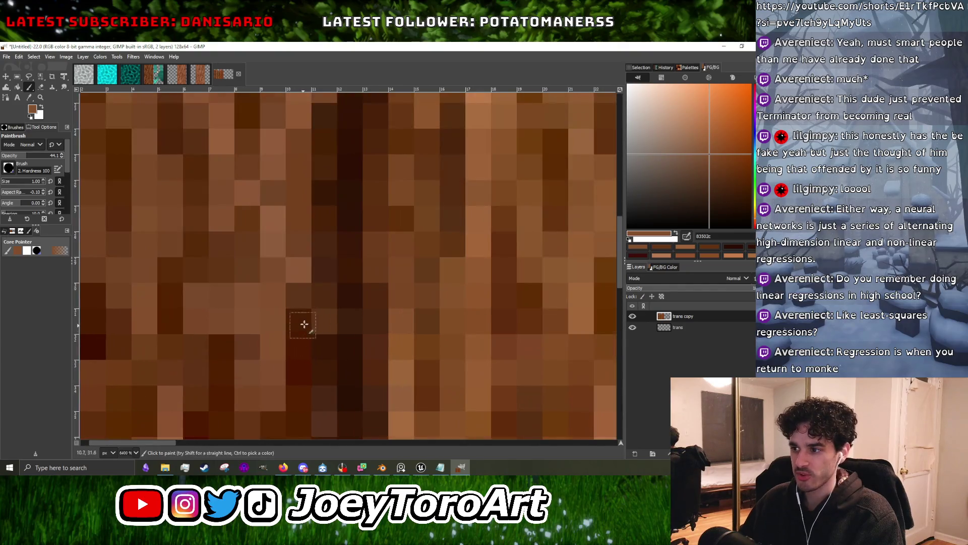
pyautogui.keyDown('ctrl'); pyautogui.scroll(-1, 323, 353); pyautogui.keyUp('ctrl')
pyautogui.keyDown('ctrl'); pyautogui.scroll(1, 319, 356); pyautogui.keyUp('ctrl')
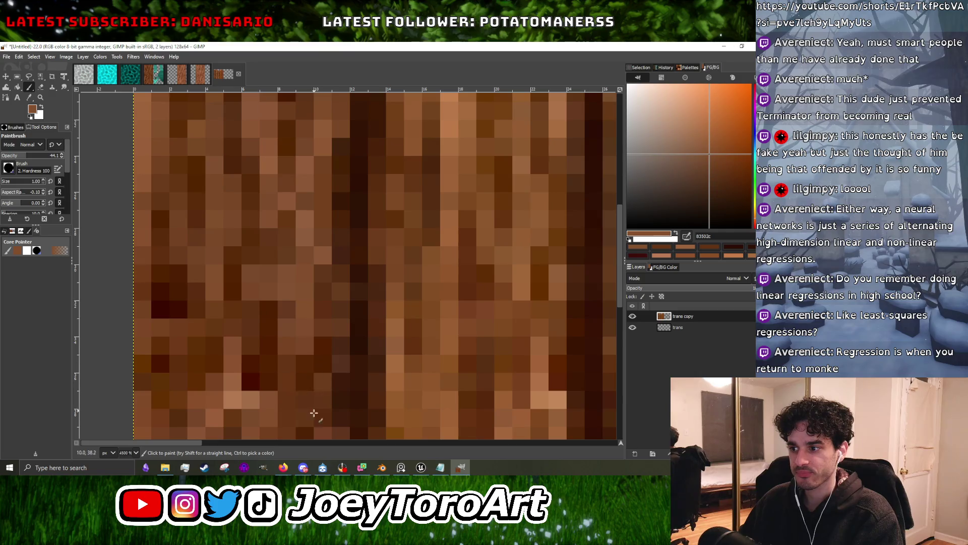
pyautogui.keyDown('ctrl'); pyautogui.scroll(-5, 338, 302); pyautogui.keyUp('ctrl')
pyautogui.keyDown('ctrl'); pyautogui.scroll(5, 302, 283); pyautogui.keyUp('ctrl')
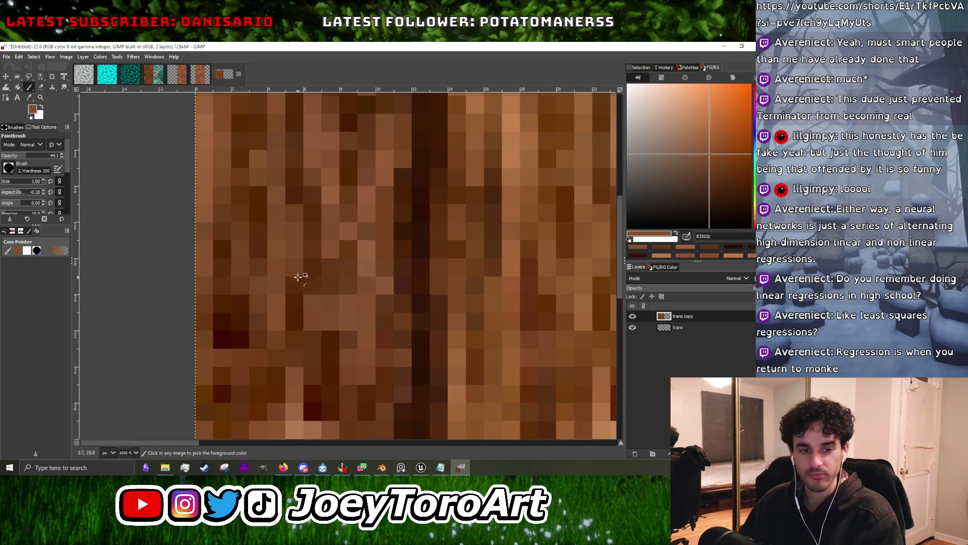
pyautogui.keyDown('ctrl'); pyautogui.scroll(-5, 295, 266); pyautogui.keyUp('ctrl')
pyautogui.keyDown('ctrl'); pyautogui.scroll(4, 297, 261); pyautogui.keyUp('ctrl')
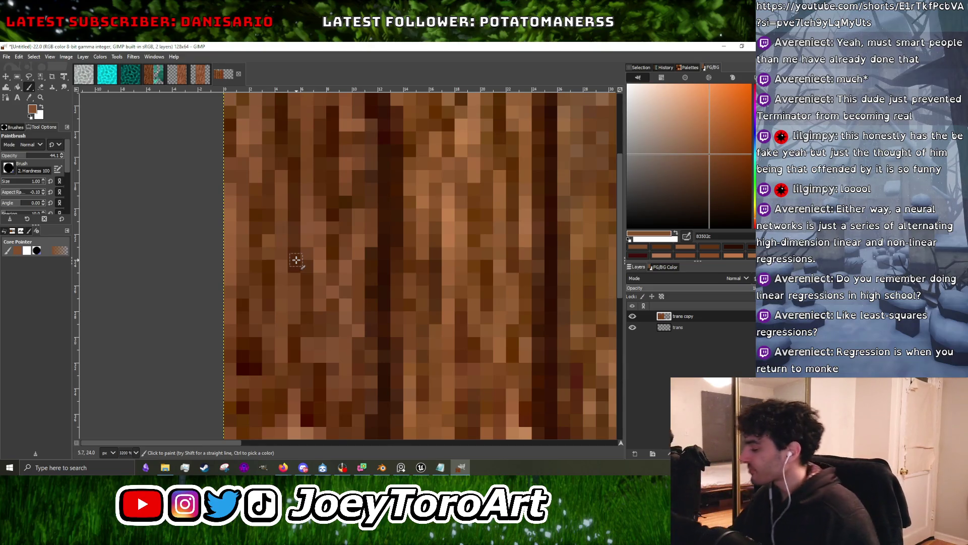
pyautogui.keyDown('ctrl'); pyautogui.scroll(-3, 468, 262); pyautogui.keyUp('ctrl')
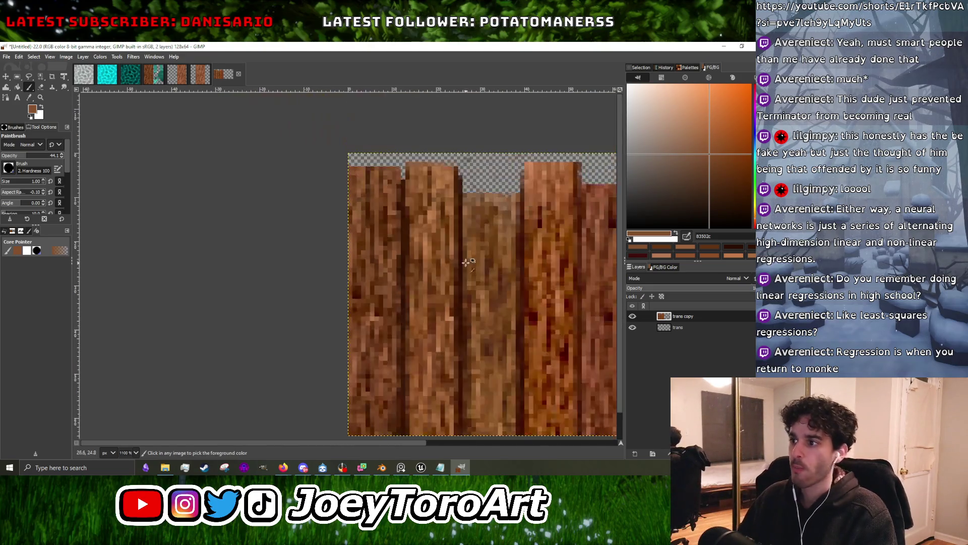
pyautogui.keyDown('ctrl'); pyautogui.scroll(3, 399, 147); pyautogui.keyUp('ctrl')
# Sample lighter, dark and medium plank browns, ending on light tan b17749 from a plank top.
pyautogui.keyDown('ctrl'); pyautogui.click(365, 255); pyautogui.keyUp('ctrl')
pyautogui.keyDown('ctrl'); pyautogui.scroll(1, 355, 215); pyautogui.keyUp('ctrl')
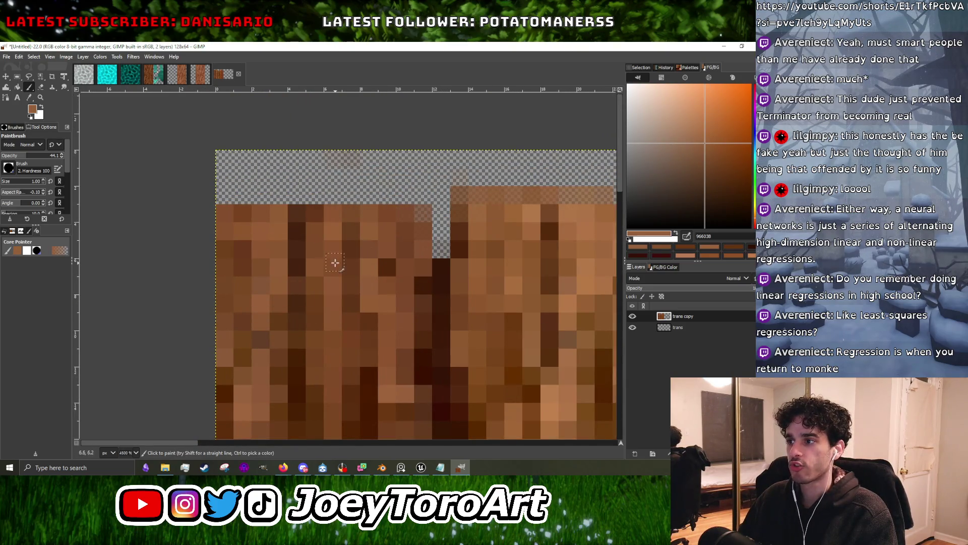
pyautogui.keyDown('ctrl'); pyautogui.click(303, 258); pyautogui.keyUp('ctrl')
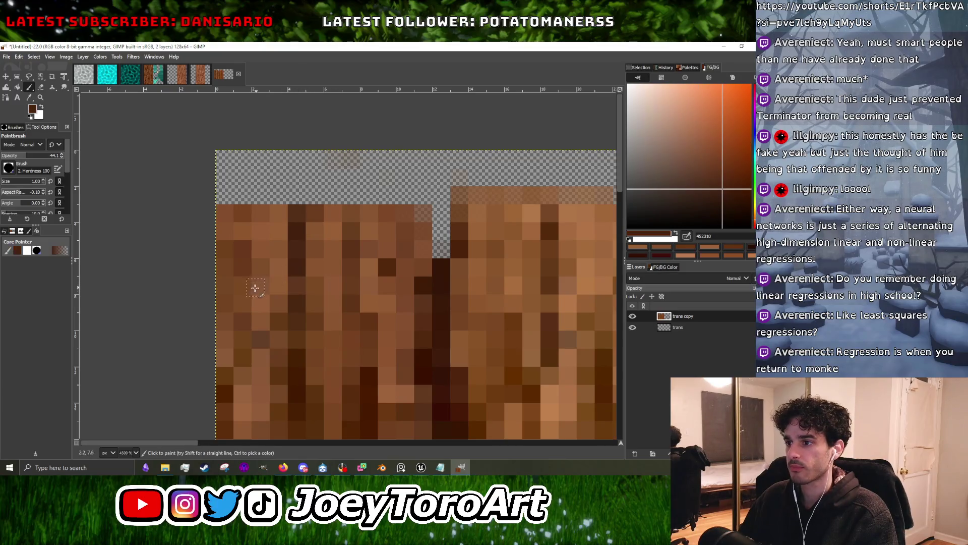
pyautogui.keyDown('ctrl'); pyautogui.scroll(-1, 238, 325); pyautogui.keyUp('ctrl')
pyautogui.keyDown('ctrl'); pyautogui.scroll(1, 285, 343); pyautogui.keyUp('ctrl')
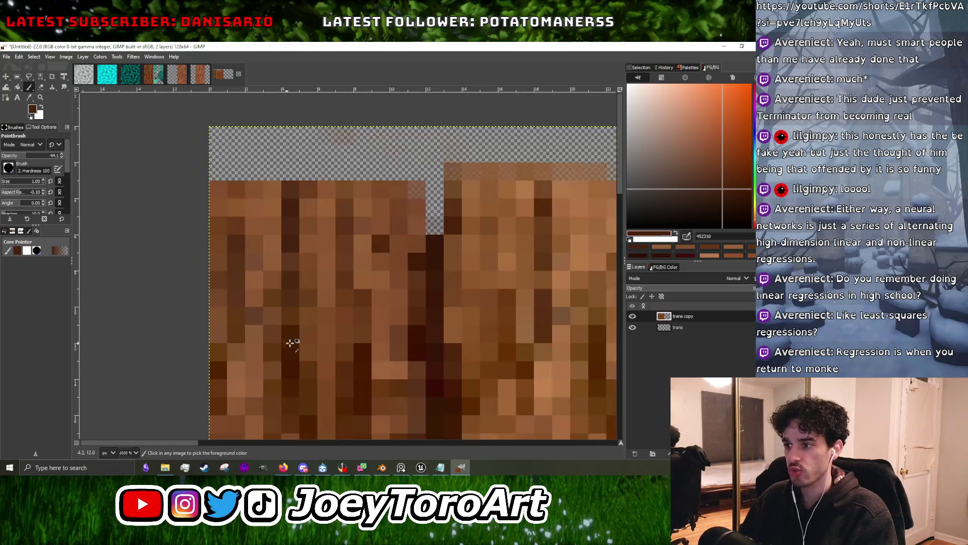
pyautogui.keyDown('ctrl'); pyautogui.click(267, 250); pyautogui.keyUp('ctrl')
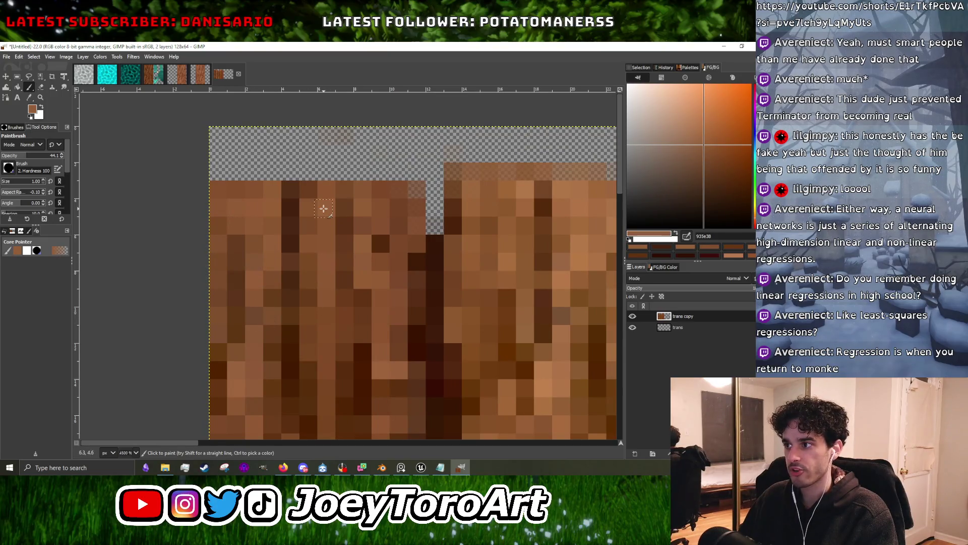
pyautogui.keyDown('ctrl'); pyautogui.scroll(-1, 412, 264); pyautogui.keyUp('ctrl')
pyautogui.keyDown('ctrl'); pyautogui.scroll(1, 400, 317); pyautogui.keyUp('ctrl')
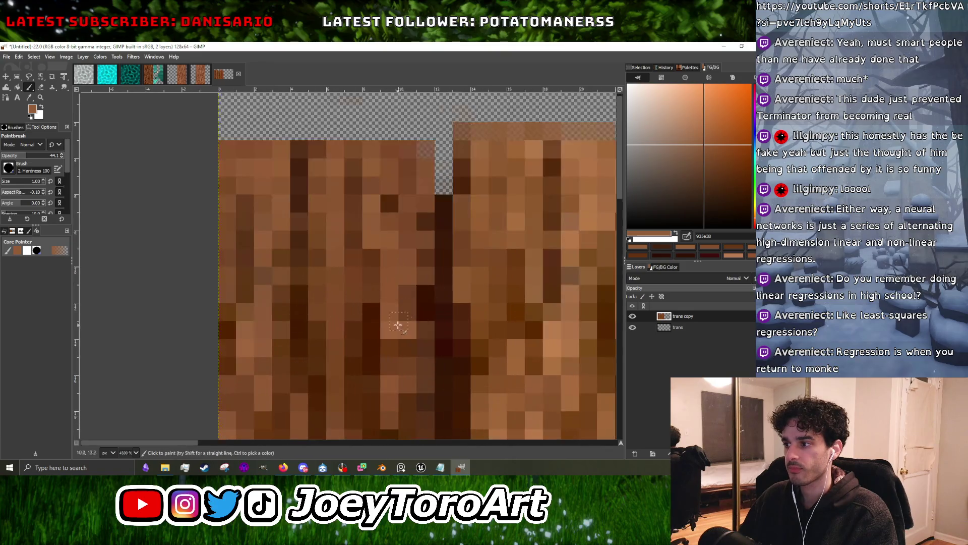
pyautogui.keyDown('ctrl'); pyautogui.click(400, 328); pyautogui.keyUp('ctrl')
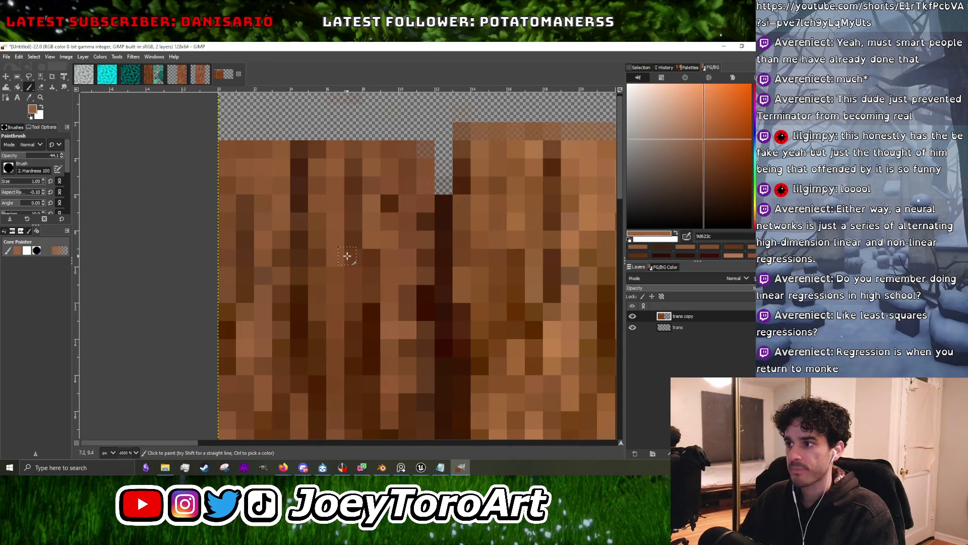
pyautogui.keyDown('ctrl'); pyautogui.scroll(-1, 332, 221); pyautogui.keyUp('ctrl')
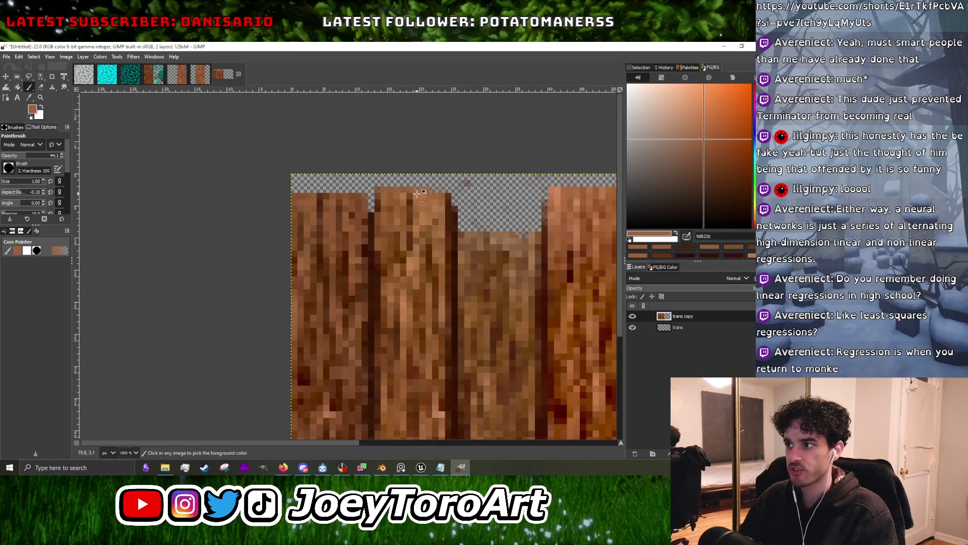
pyautogui.keyDown('ctrl'); pyautogui.scroll(1, 334, 222); pyautogui.keyUp('ctrl')
pyautogui.keyDown('ctrl'); pyautogui.click(352, 204); pyautogui.keyUp('ctrl')
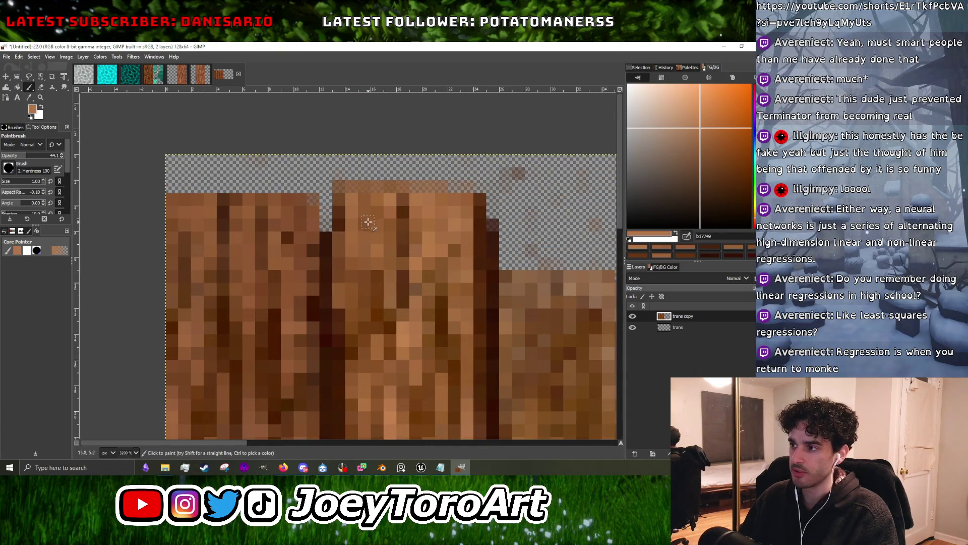